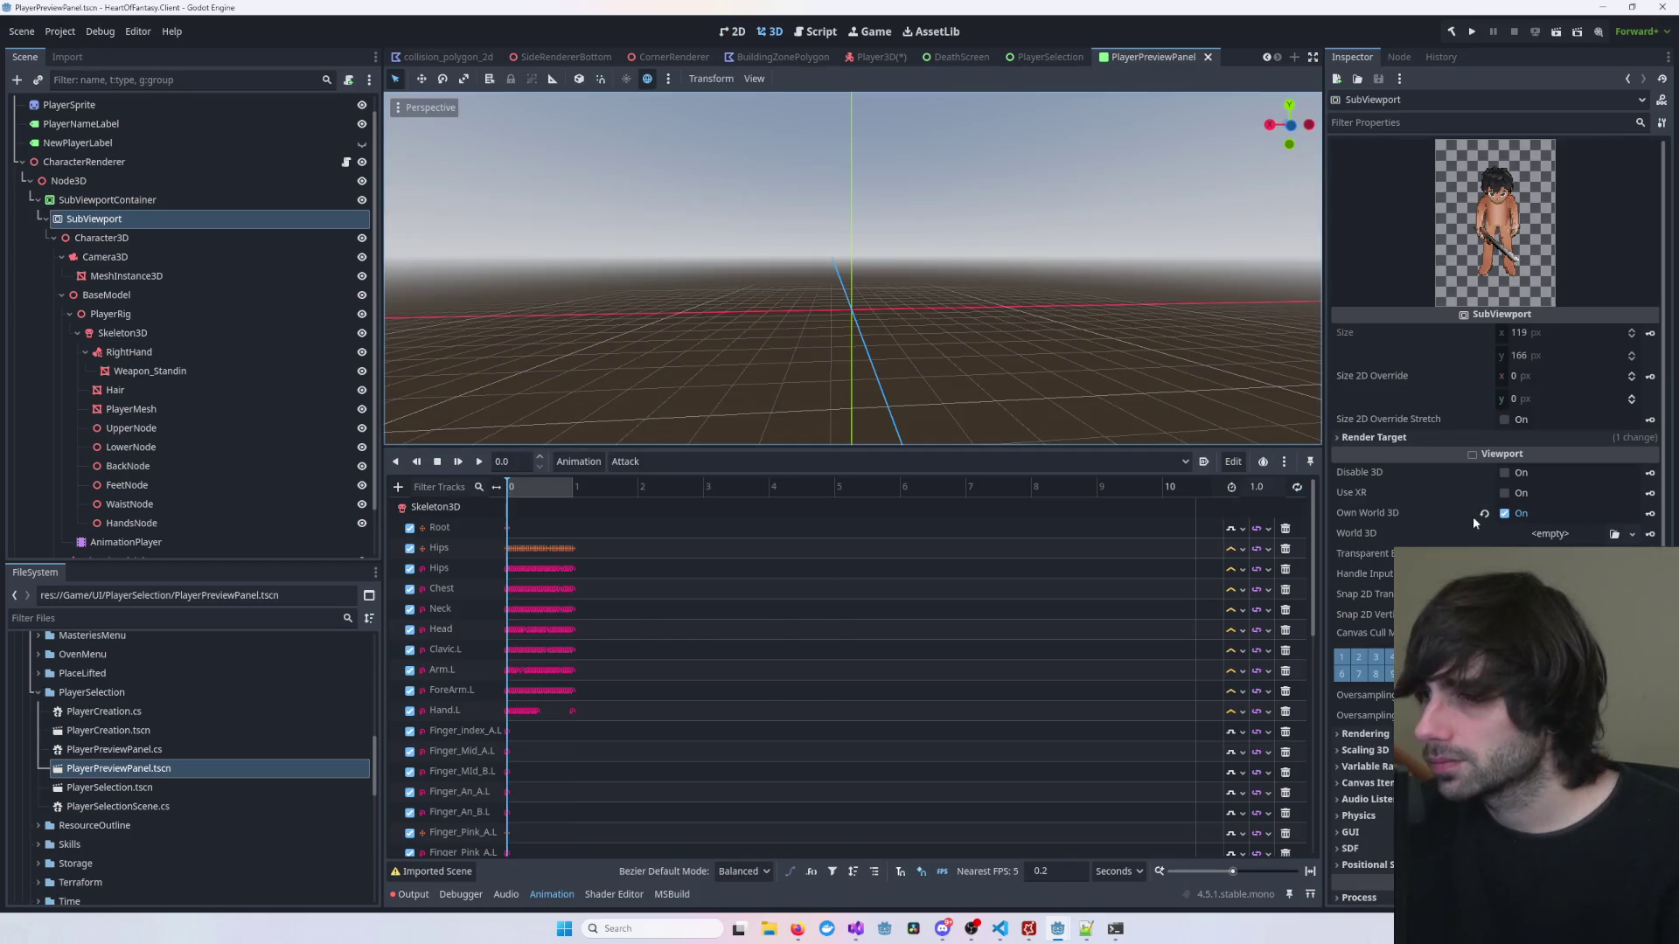
Step: Uncheck Own World 3D on the SubViewport so it shares the main 3D world
left_click(143, 236)
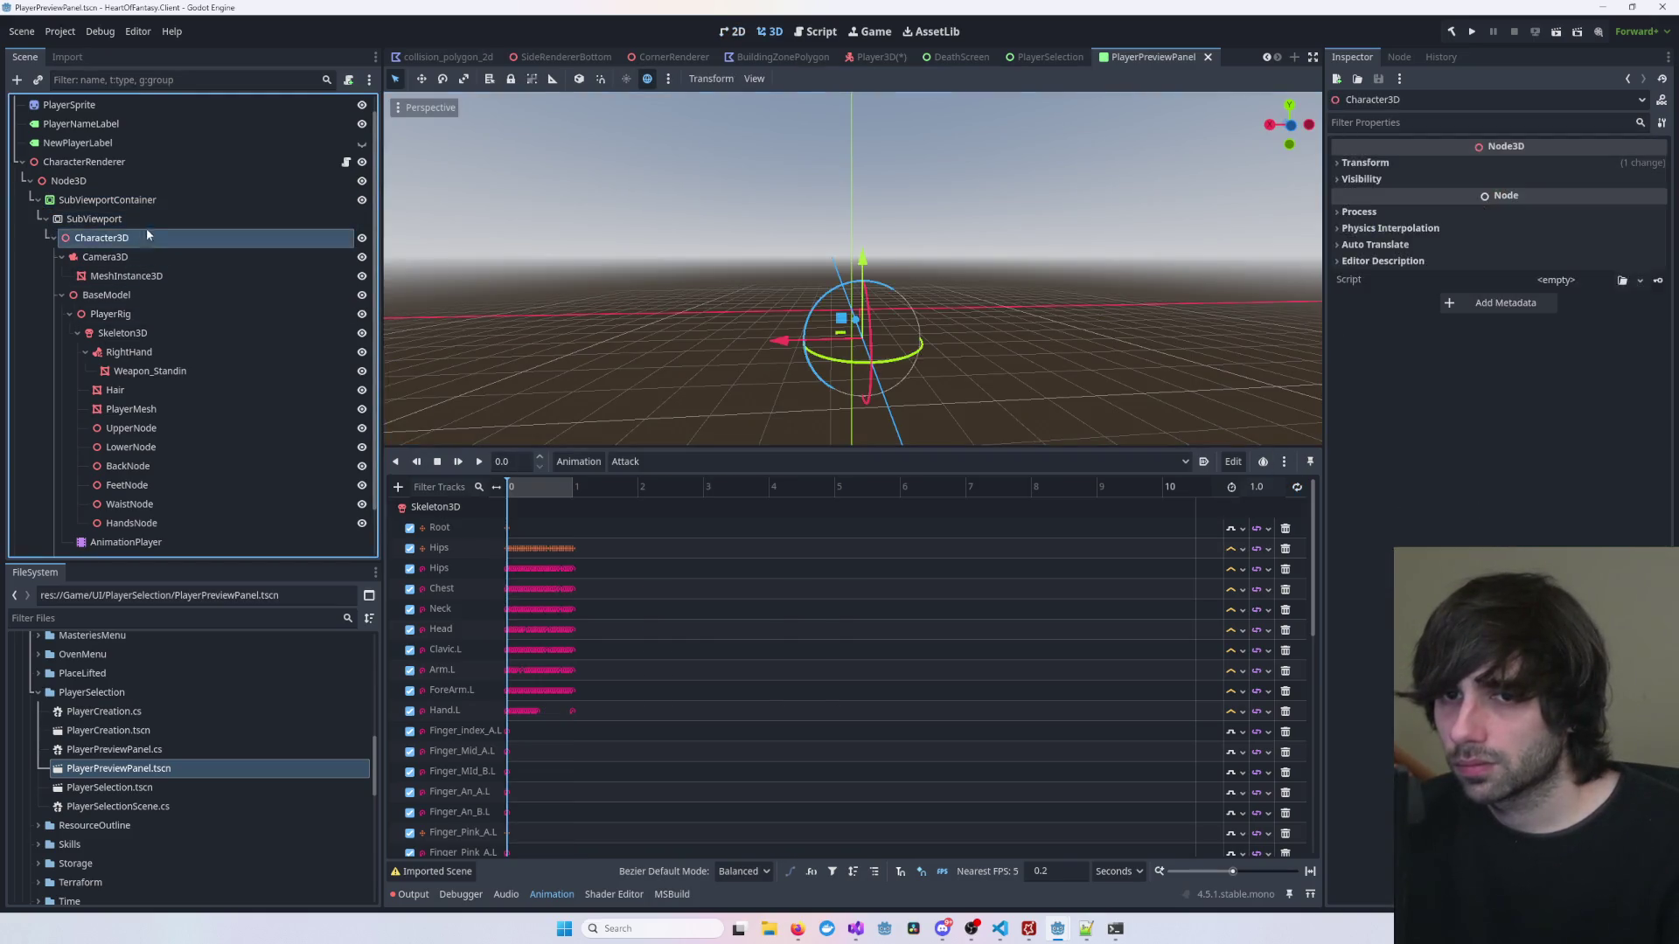
left_click(201, 224)
left_click(167, 238)
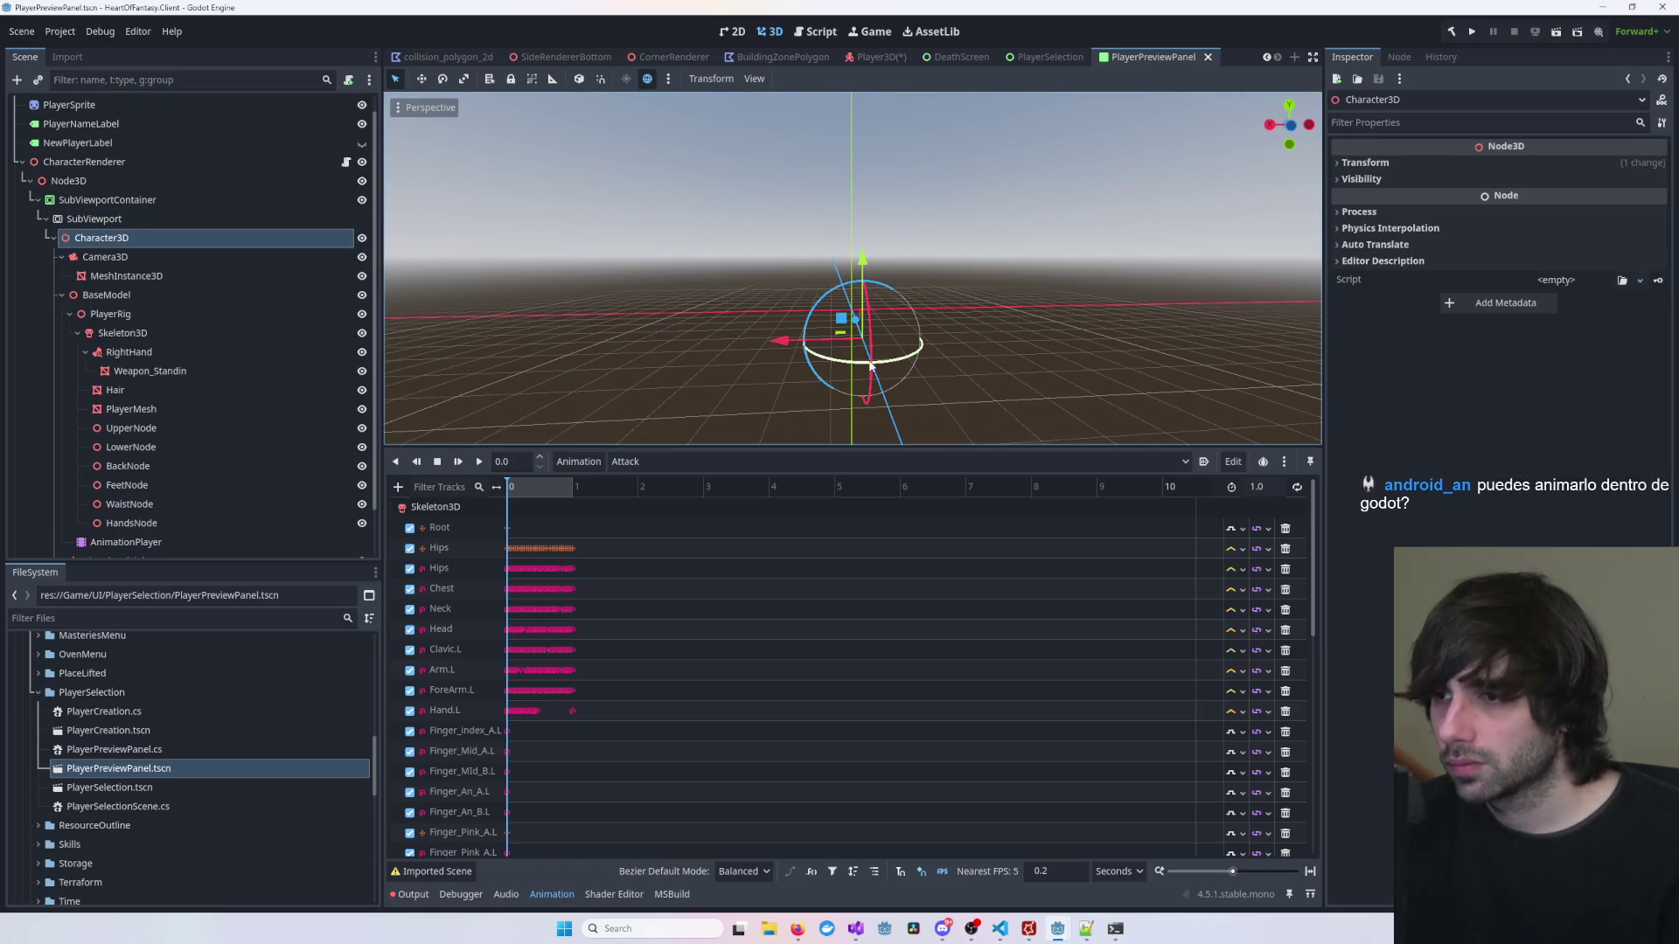
left_click(248, 218)
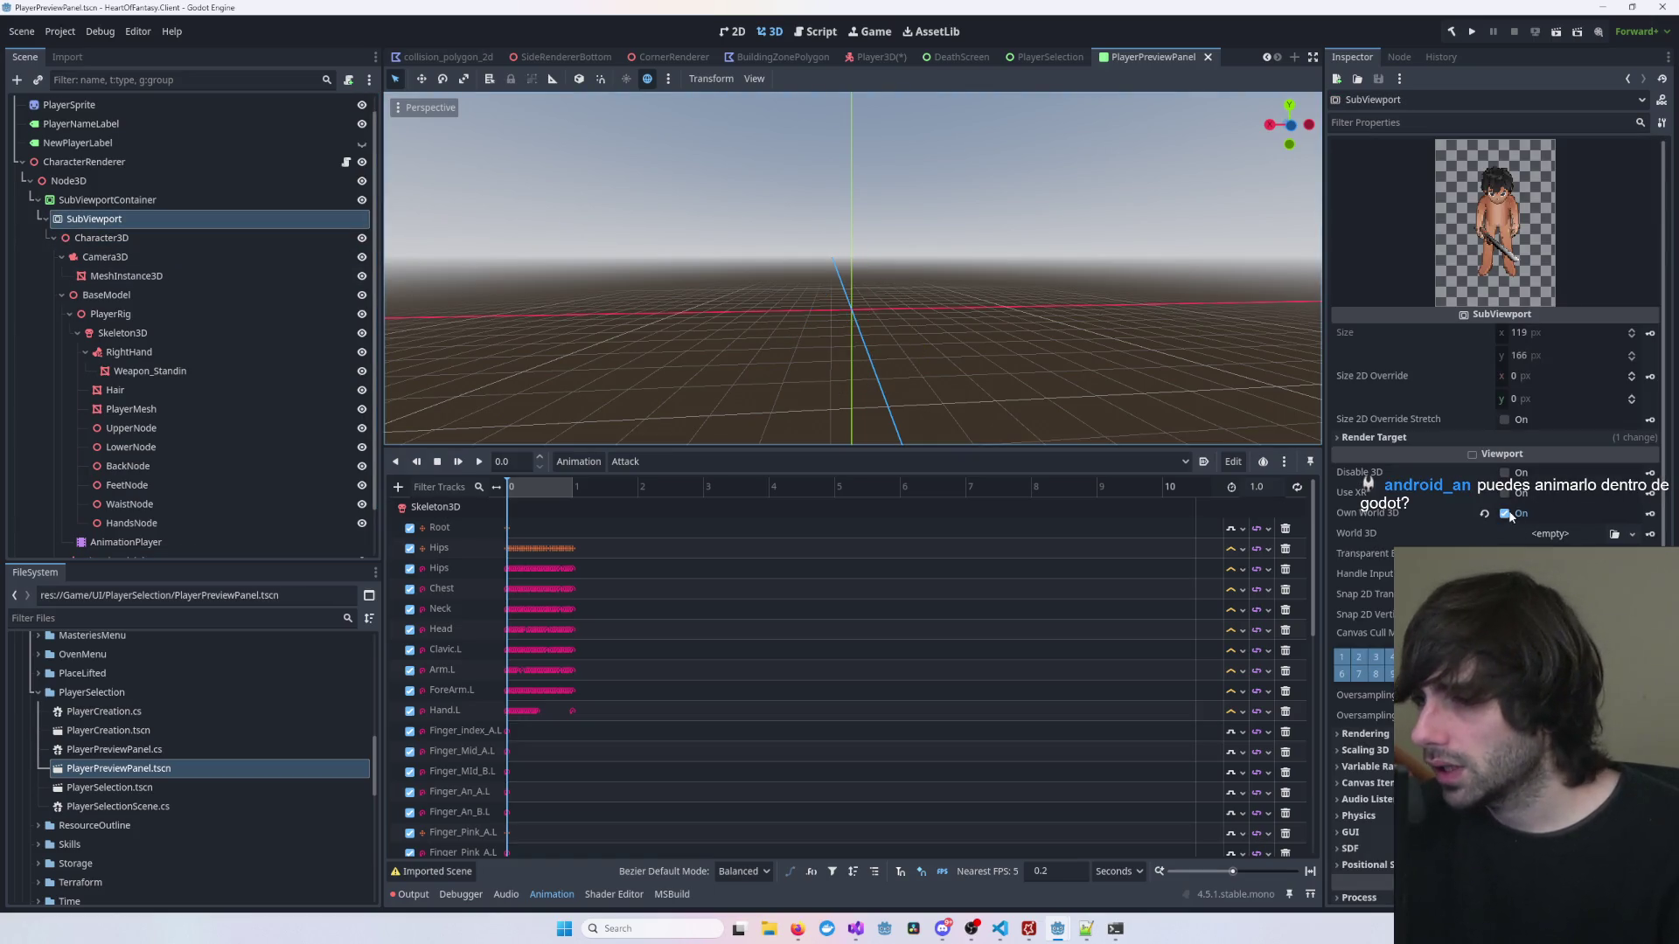
left_click(1505, 514)
Step: Show PlayerSprite in the 2D view, with the T-posed character above the Username label
scroll(1032, 369, "up", 3)
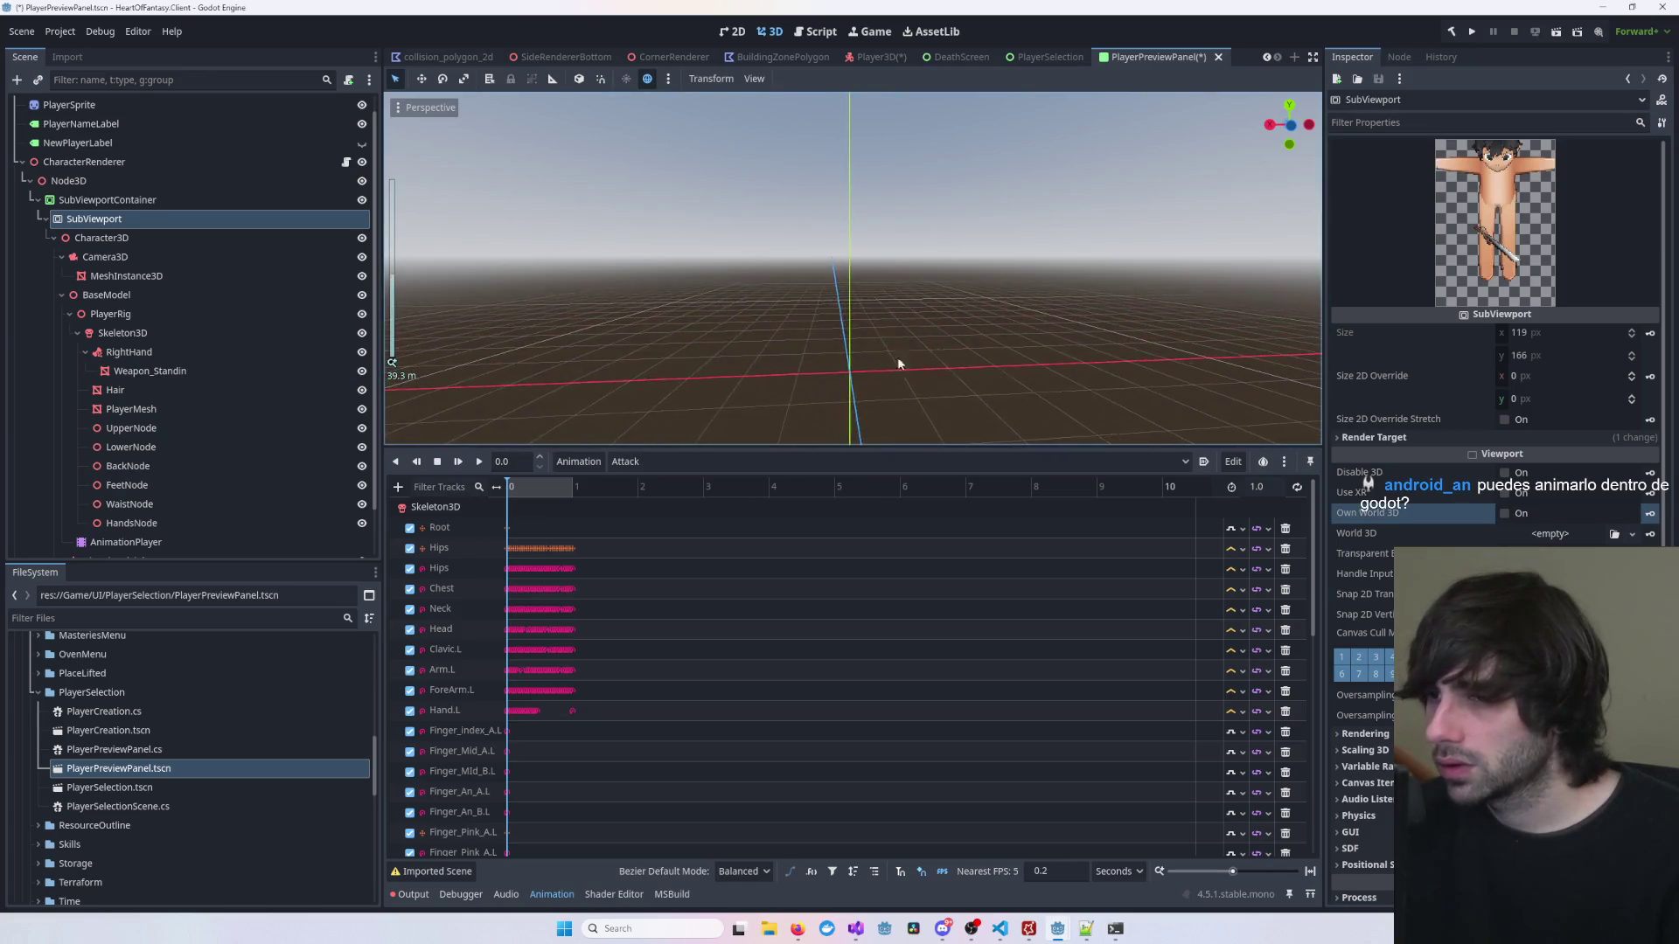
double_click(70, 104)
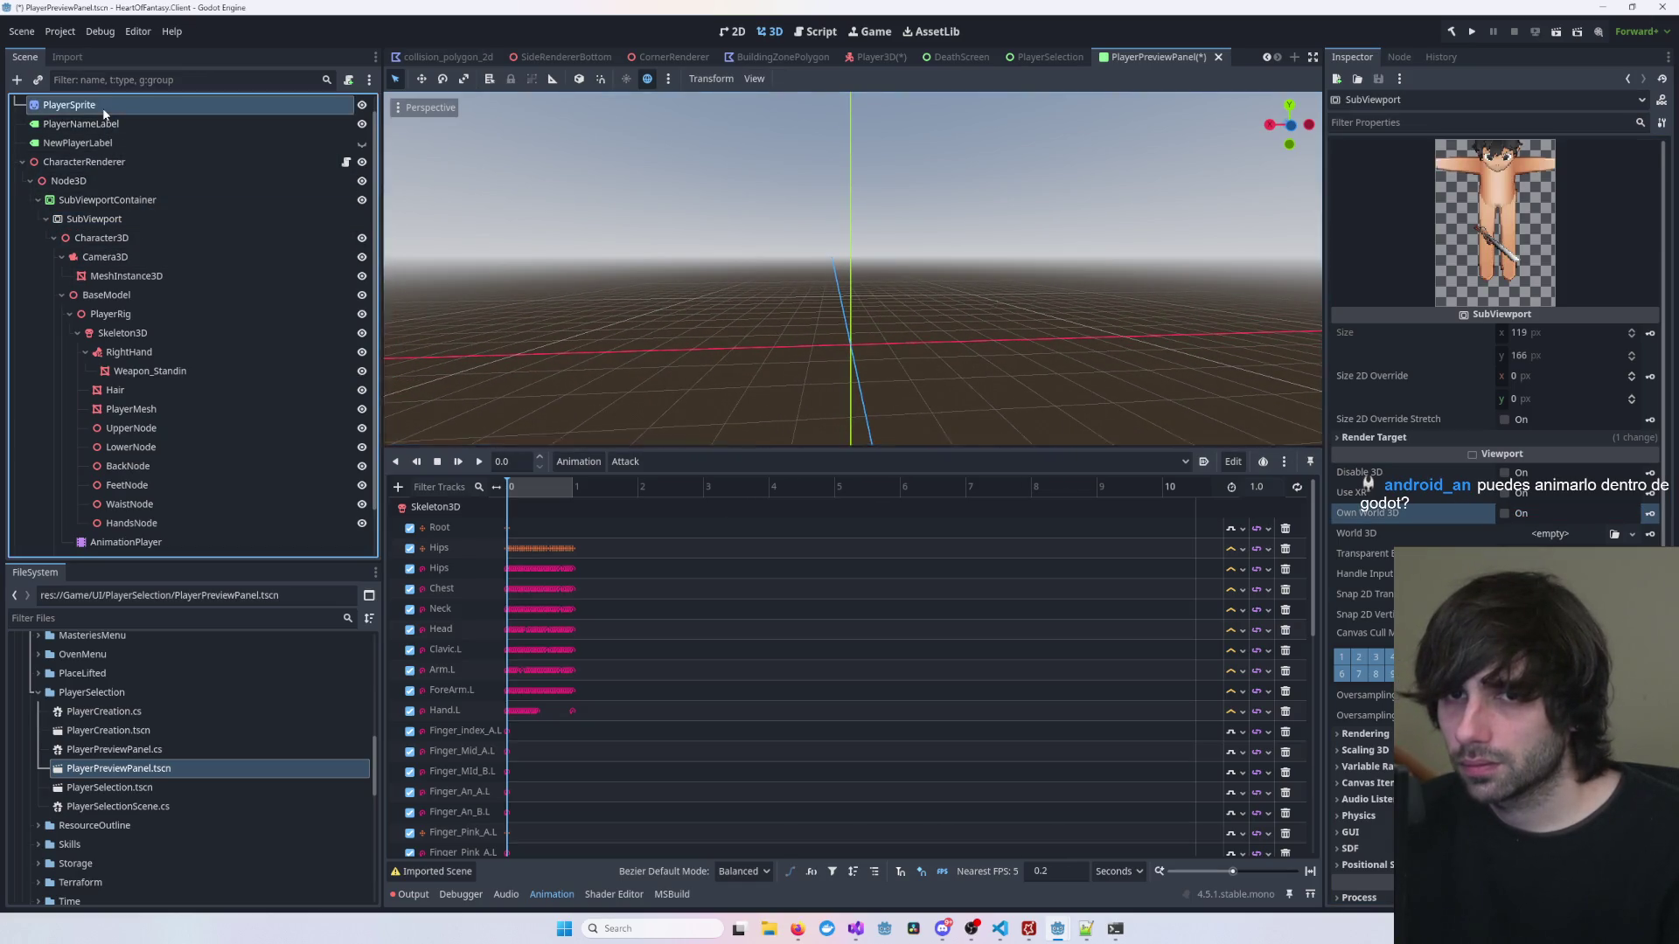
key("Escape")
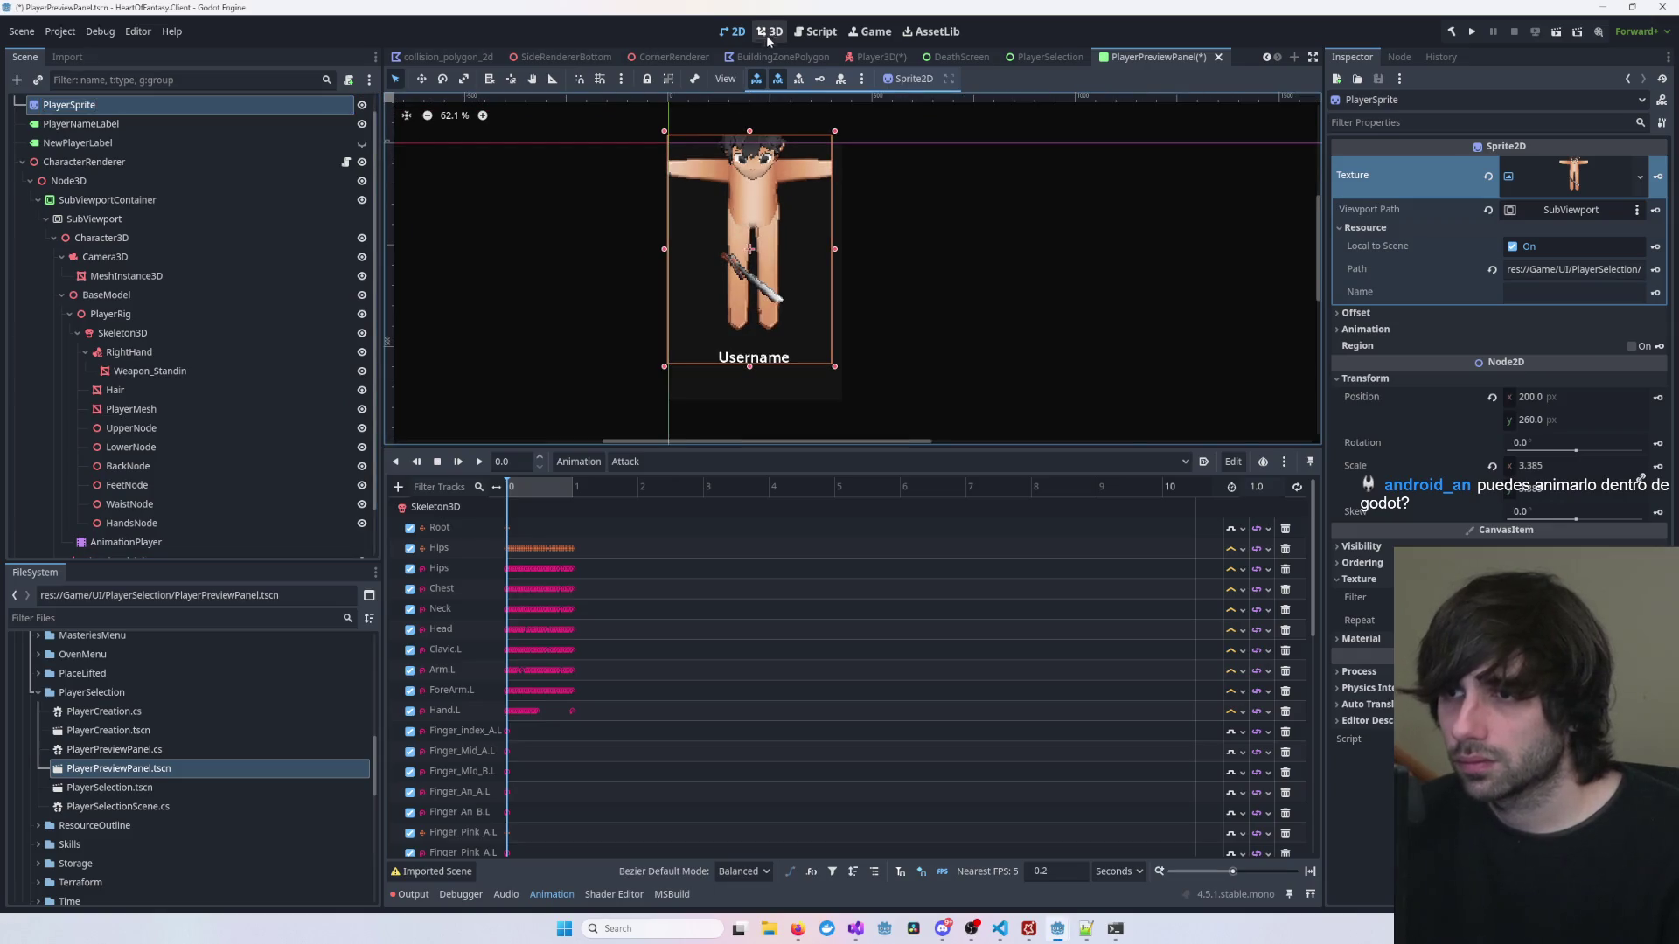
Step: Return to the 3D workspace, centre the T-posed character and select its PlayerMesh
left_click(769, 31)
scroll(860, 324, "down", 5)
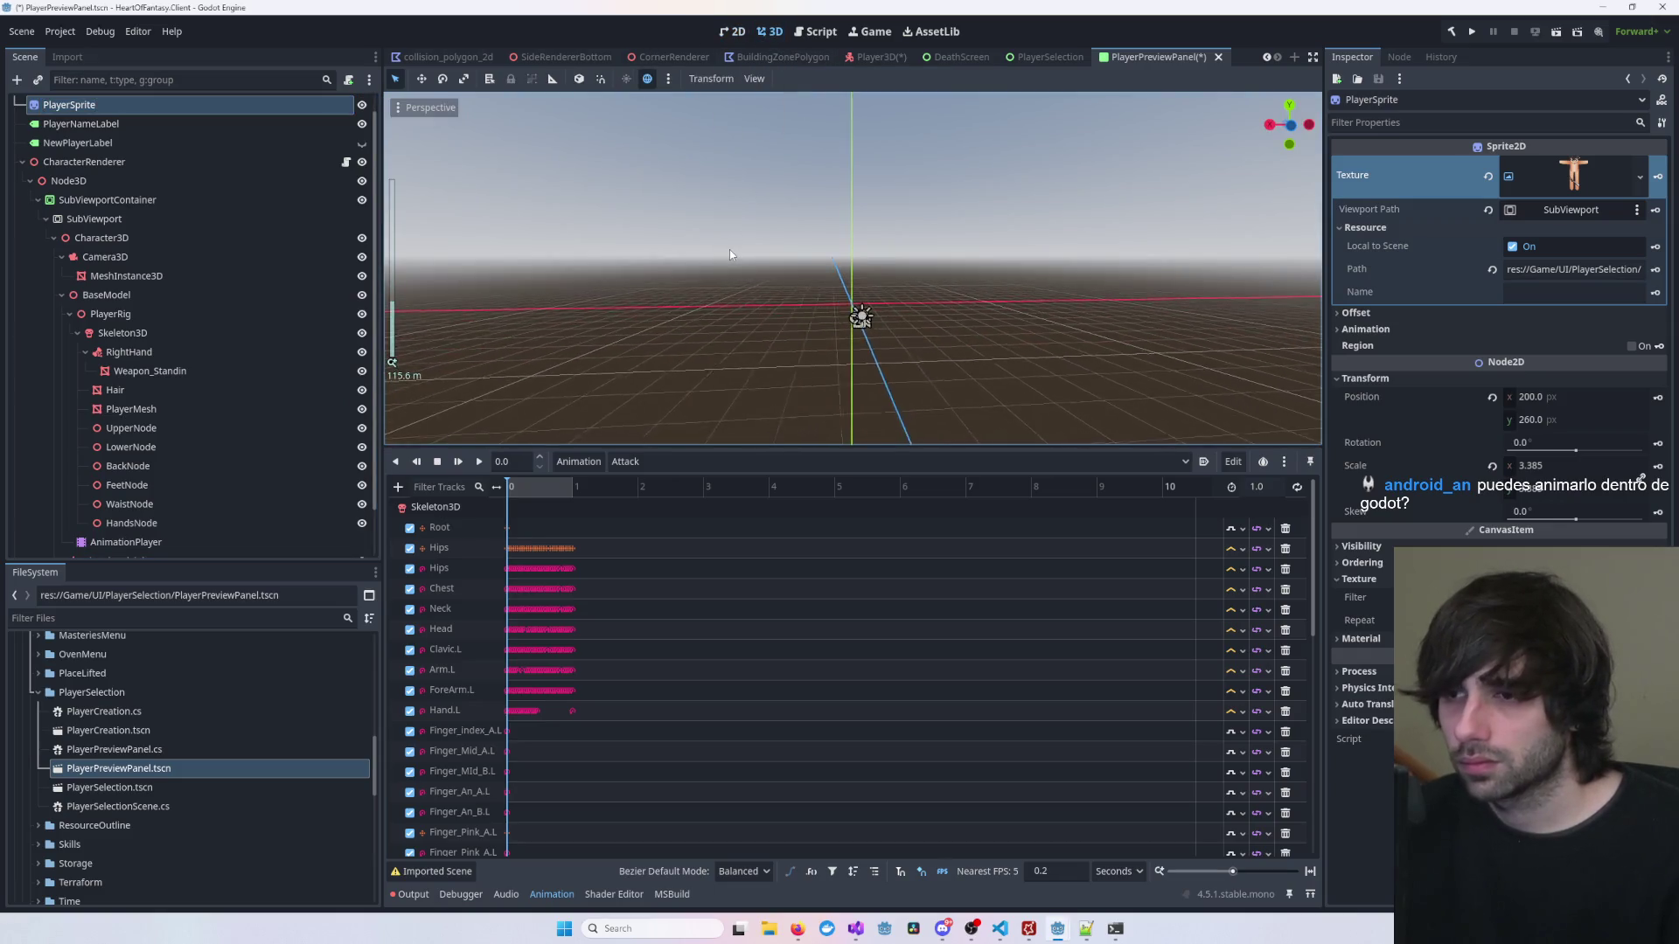
scroll(859, 330, "up", 10)
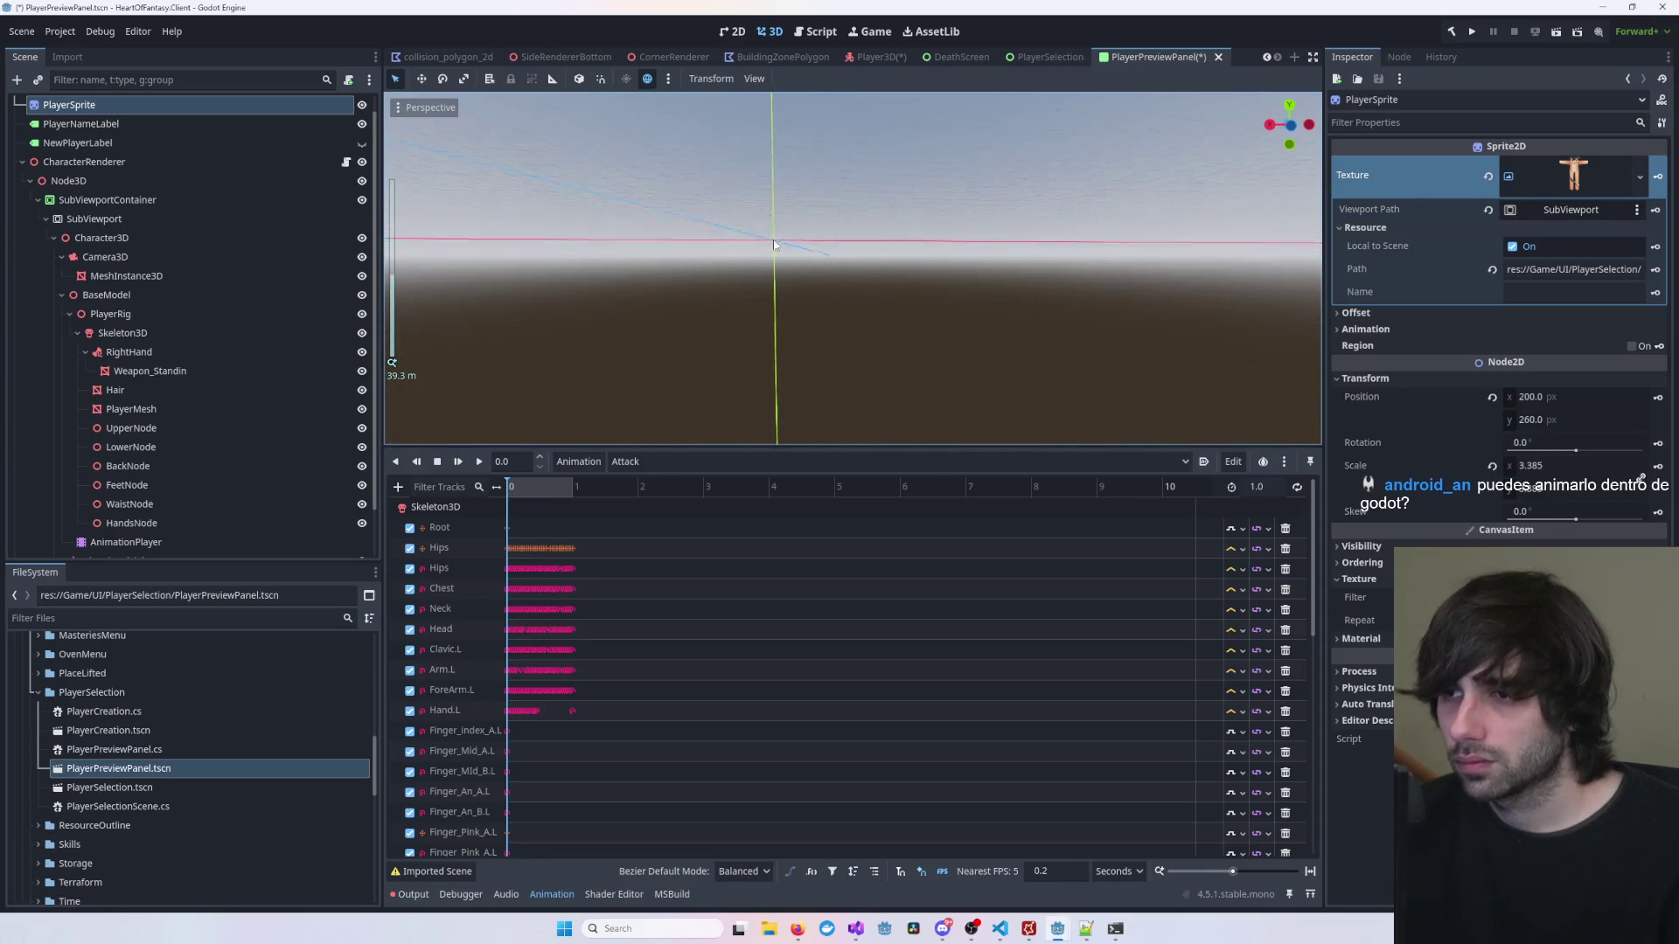
left_click_drag(872, 285, 744, 282)
left_click(734, 284)
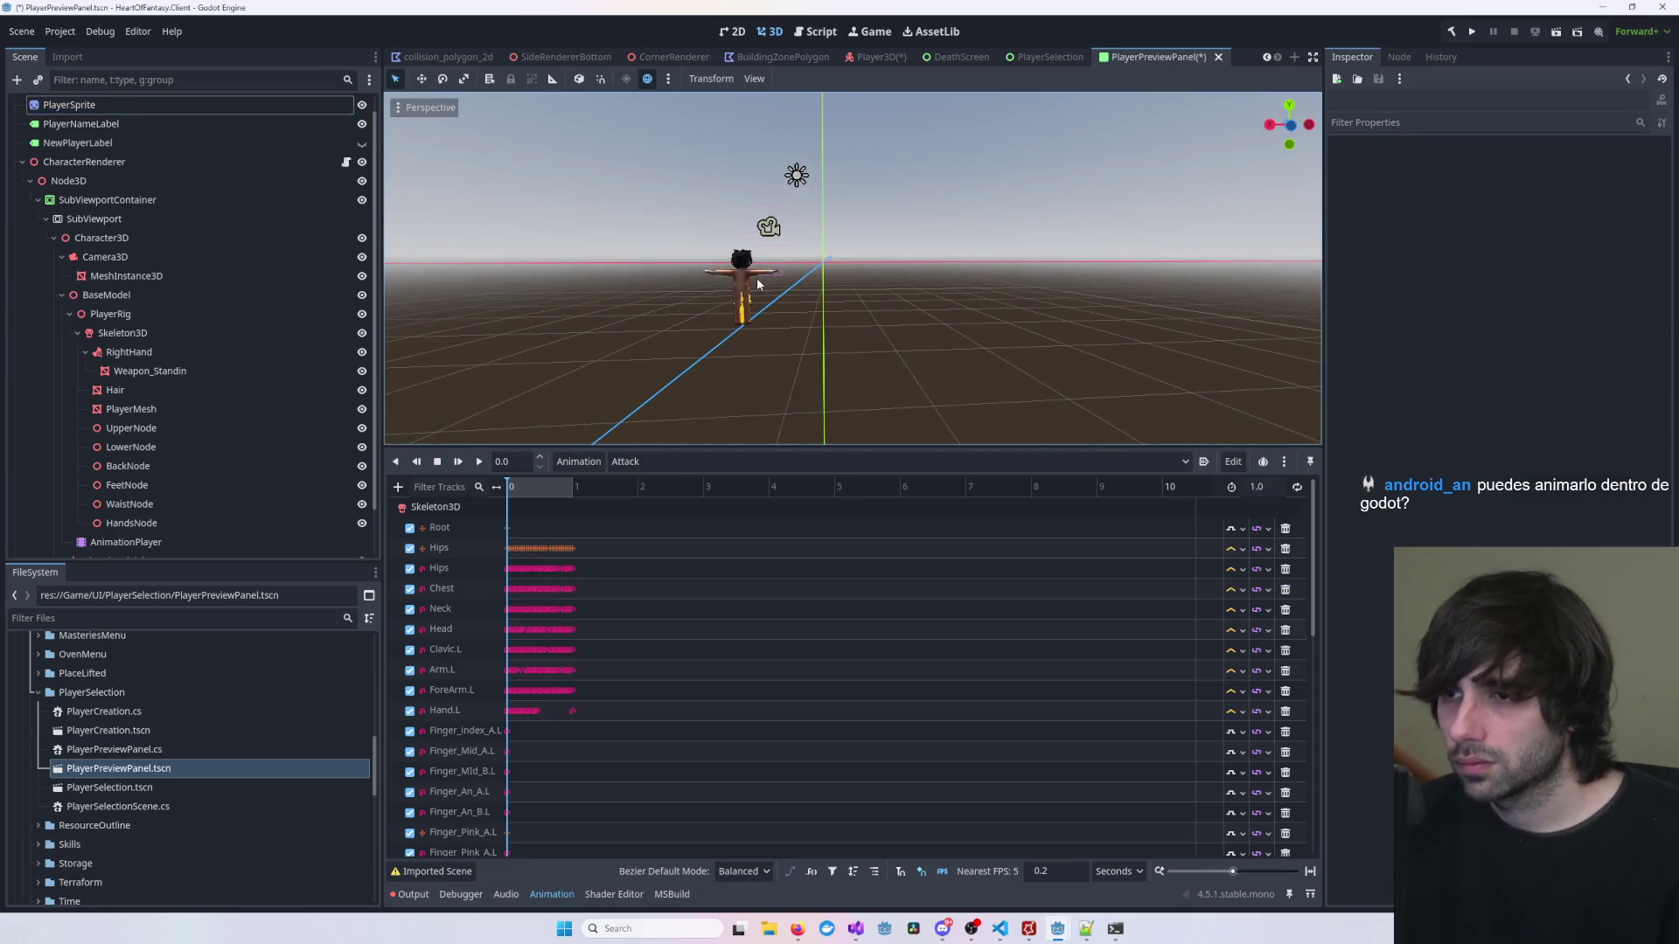
left_click(757, 285)
left_click(741, 304)
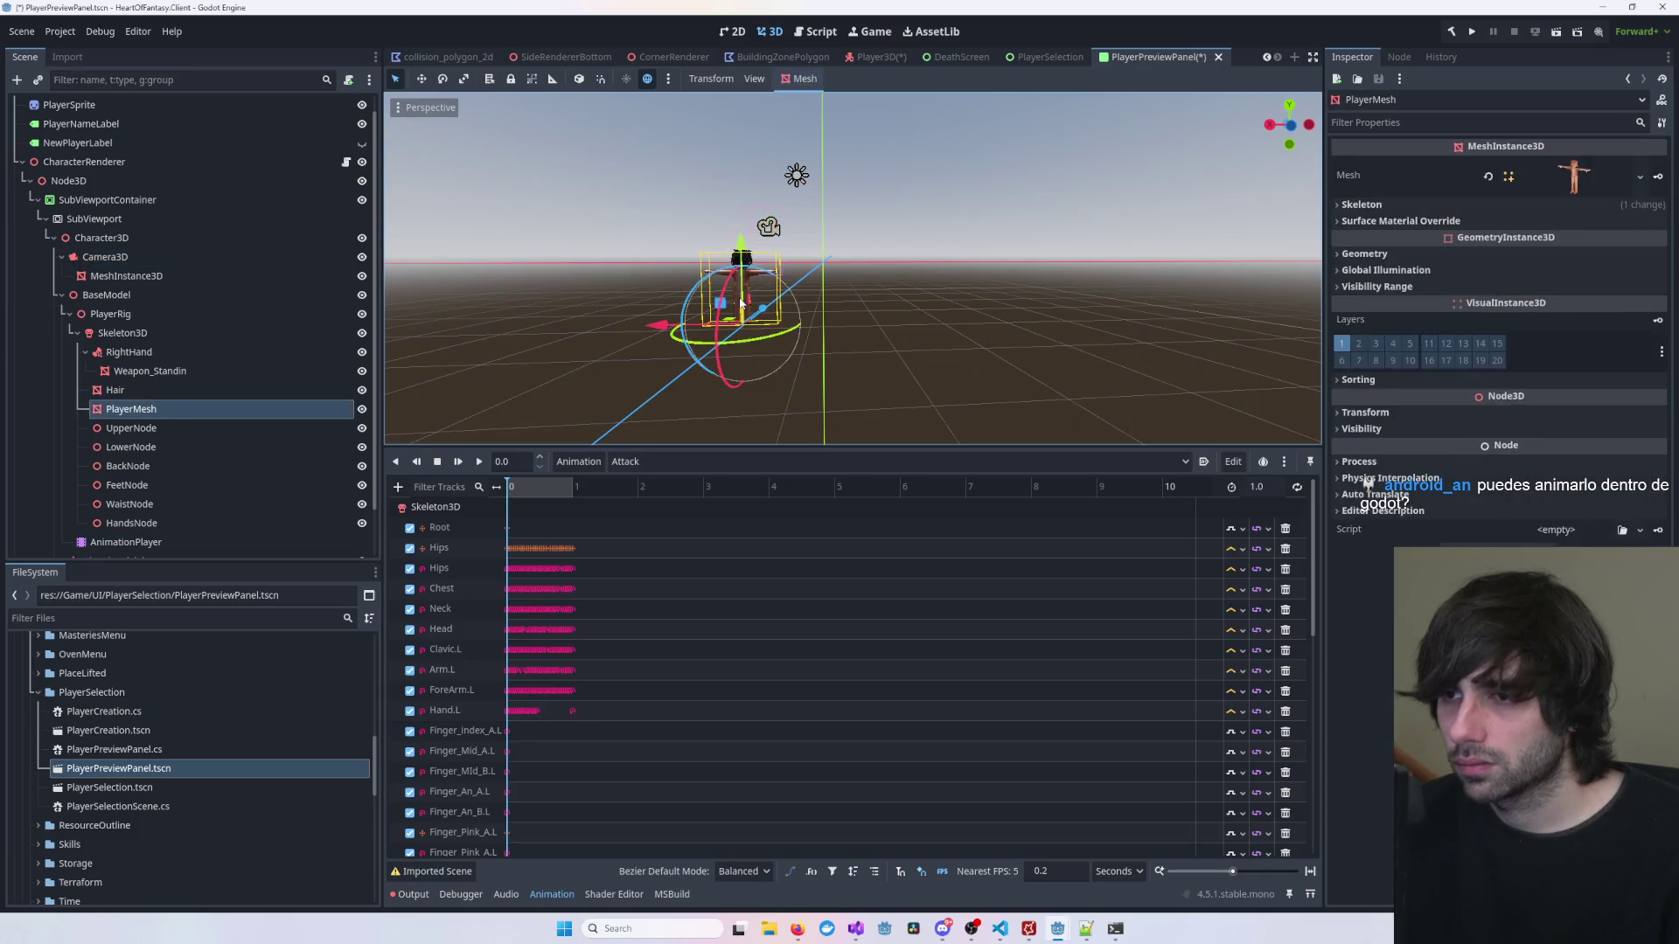
left_click_drag(700, 317, 780, 319)
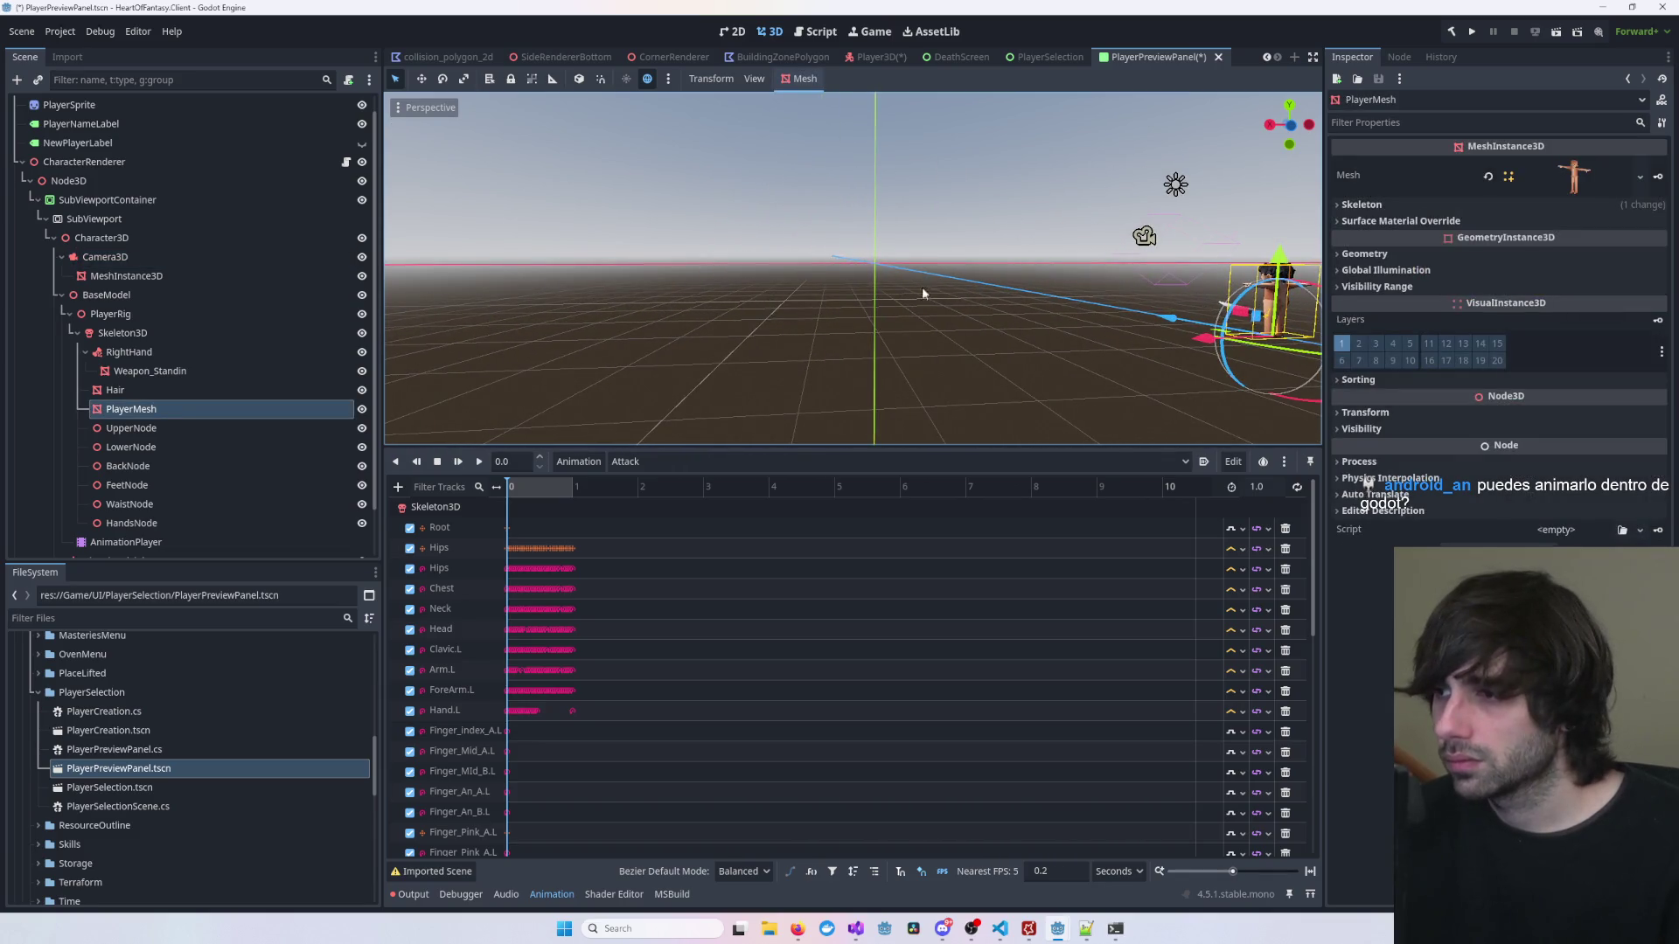
mouse_move(922, 293)
left_mouse_down()
mouse_move(528, 385)
mouse_move(953, 200)
mouse_move(909, 210)
mouse_move(933, 199)
mouse_move(945, 245)
left_mouse_up()
scroll(888, 281, "down", 5)
scroll(933, 200, "up", 3)
scroll(948, 326, "up", 5)
scroll(948, 326, "down", 5)
scroll(961, 550, "down", 3)
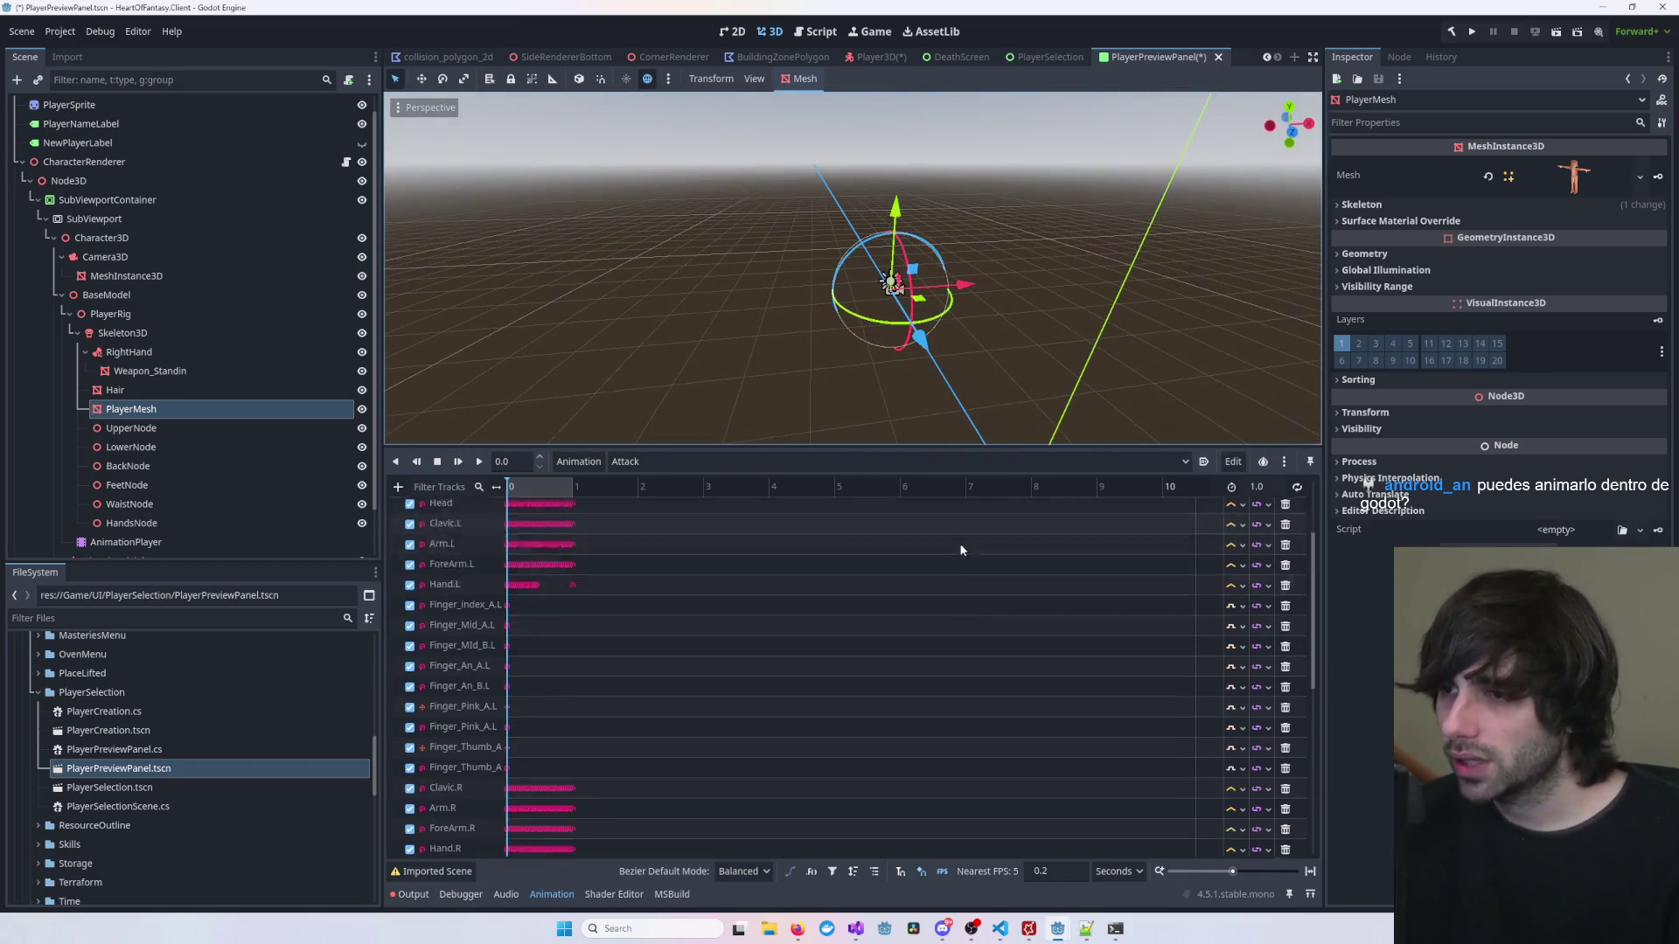
scroll(960, 549, "down", 2)
mouse_move(958, 367)
left_mouse_down()
mouse_move(945, 319)
mouse_move(981, 259)
mouse_move(927, 397)
mouse_move(898, 380)
mouse_move(973, 316)
mouse_move(925, 300)
mouse_move(981, 202)
left_mouse_up()
scroll(927, 397, "down", 3)
scroll(930, 404, "up", 3)
scroll(973, 316, "up", 4)
scroll(925, 300, "up", 4)
scroll(868, 286, "down", 10)
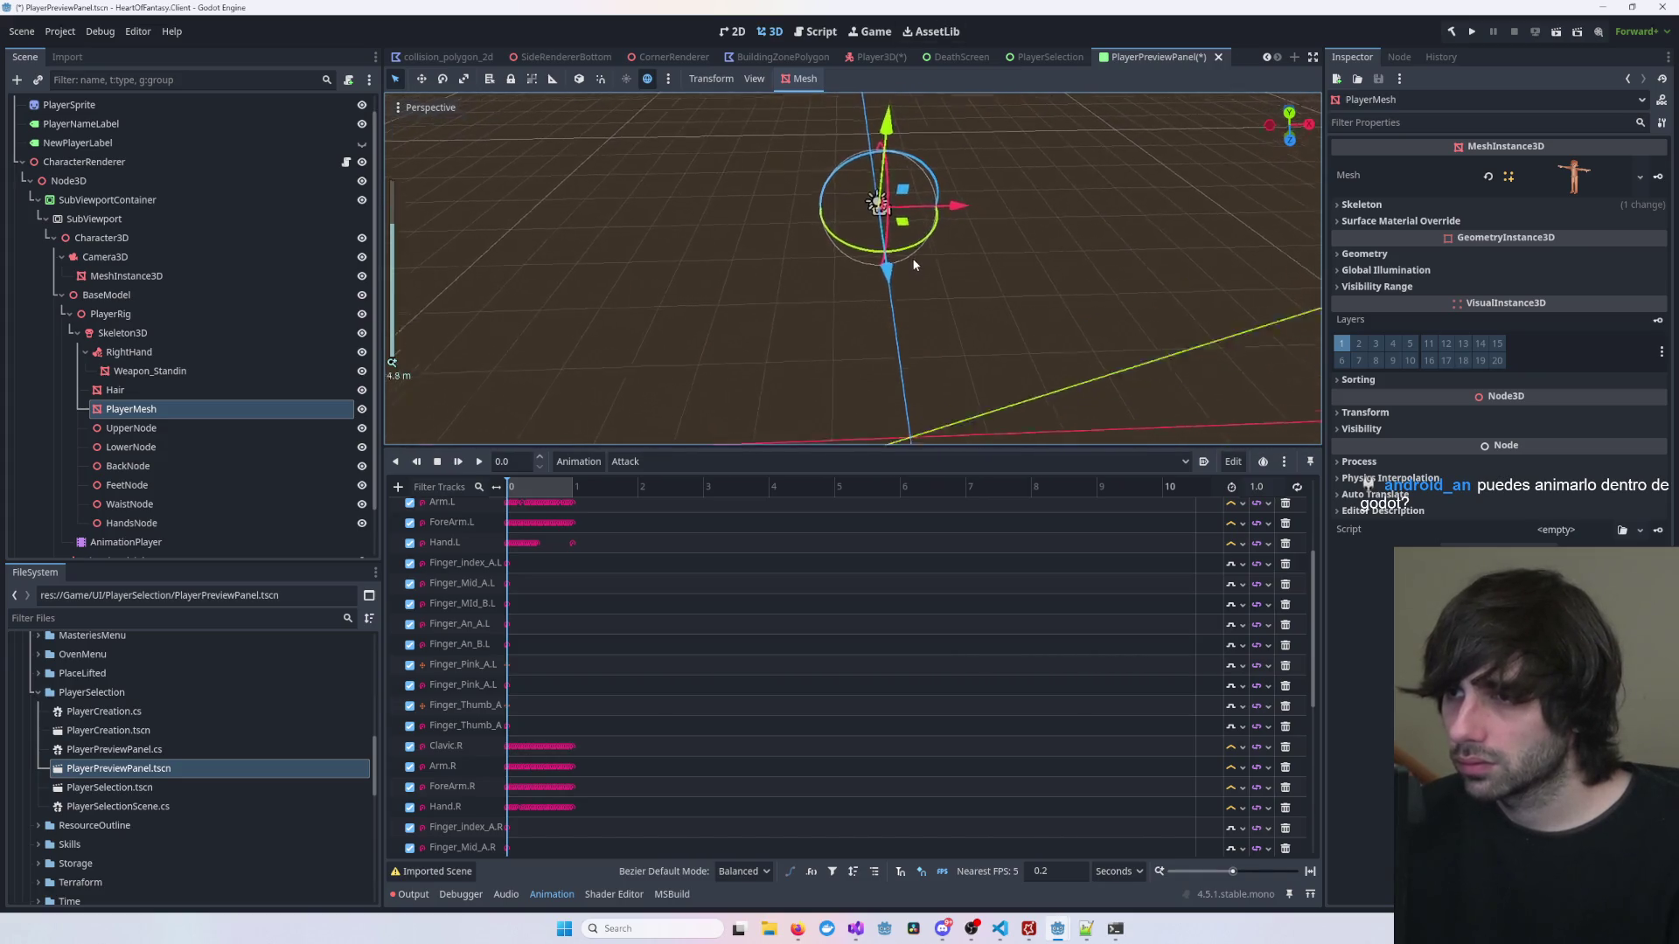
left_click_drag(868, 286, 916, 210)
scroll(915, 209, "up", 5)
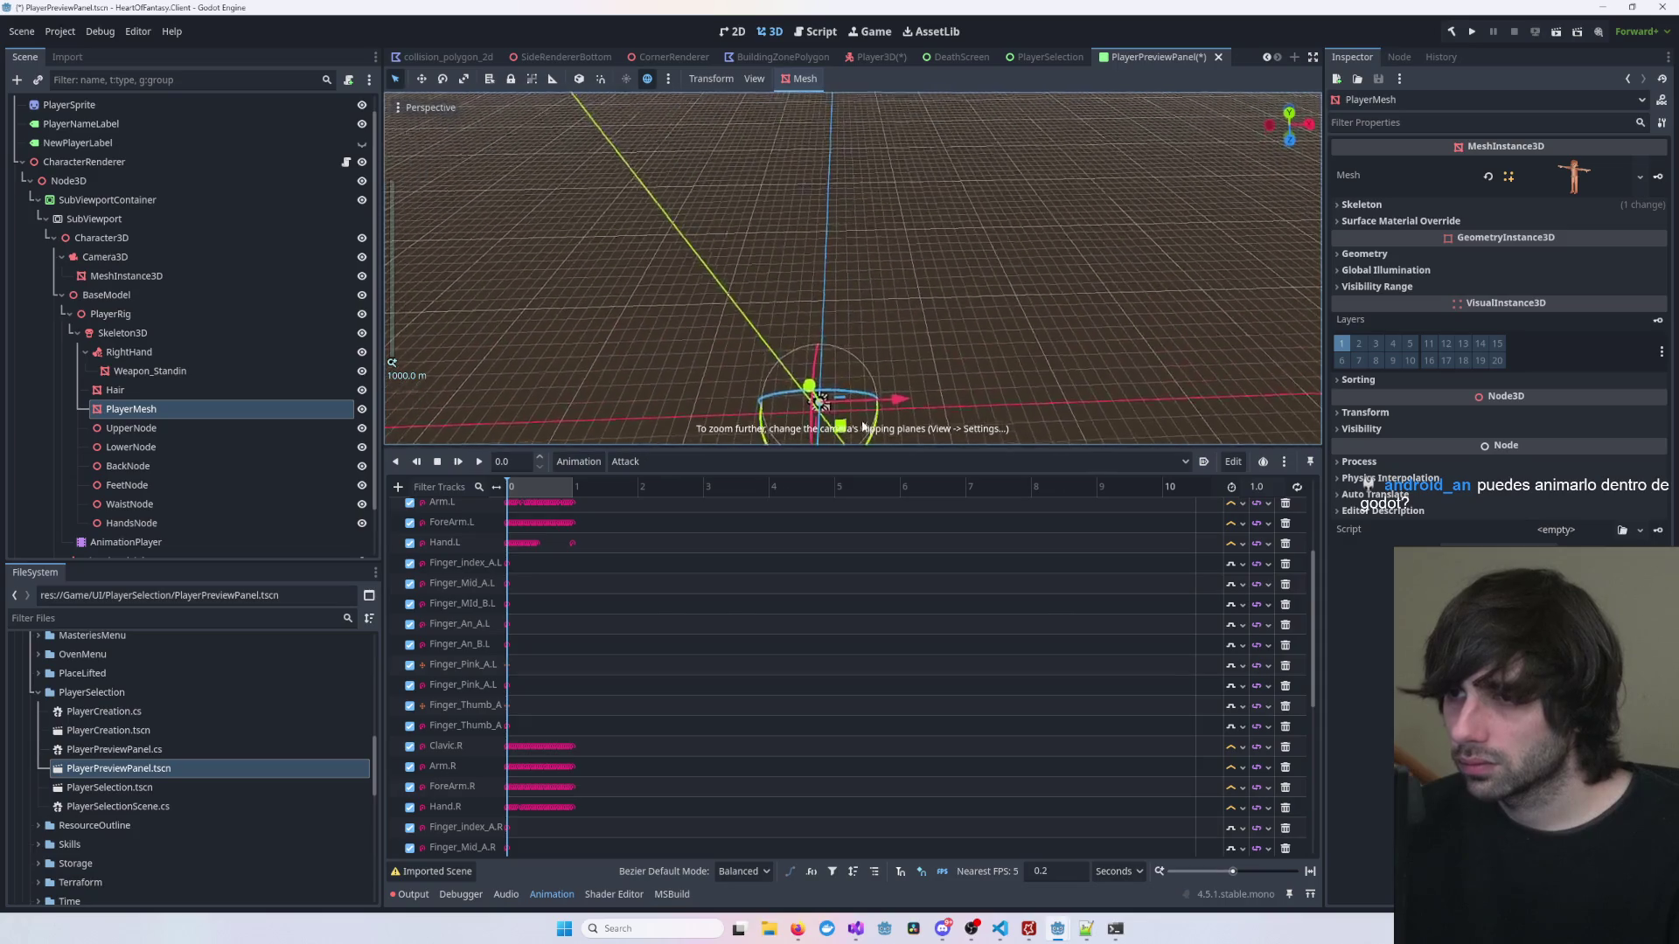
left_click(643, 380)
left_click(160, 542)
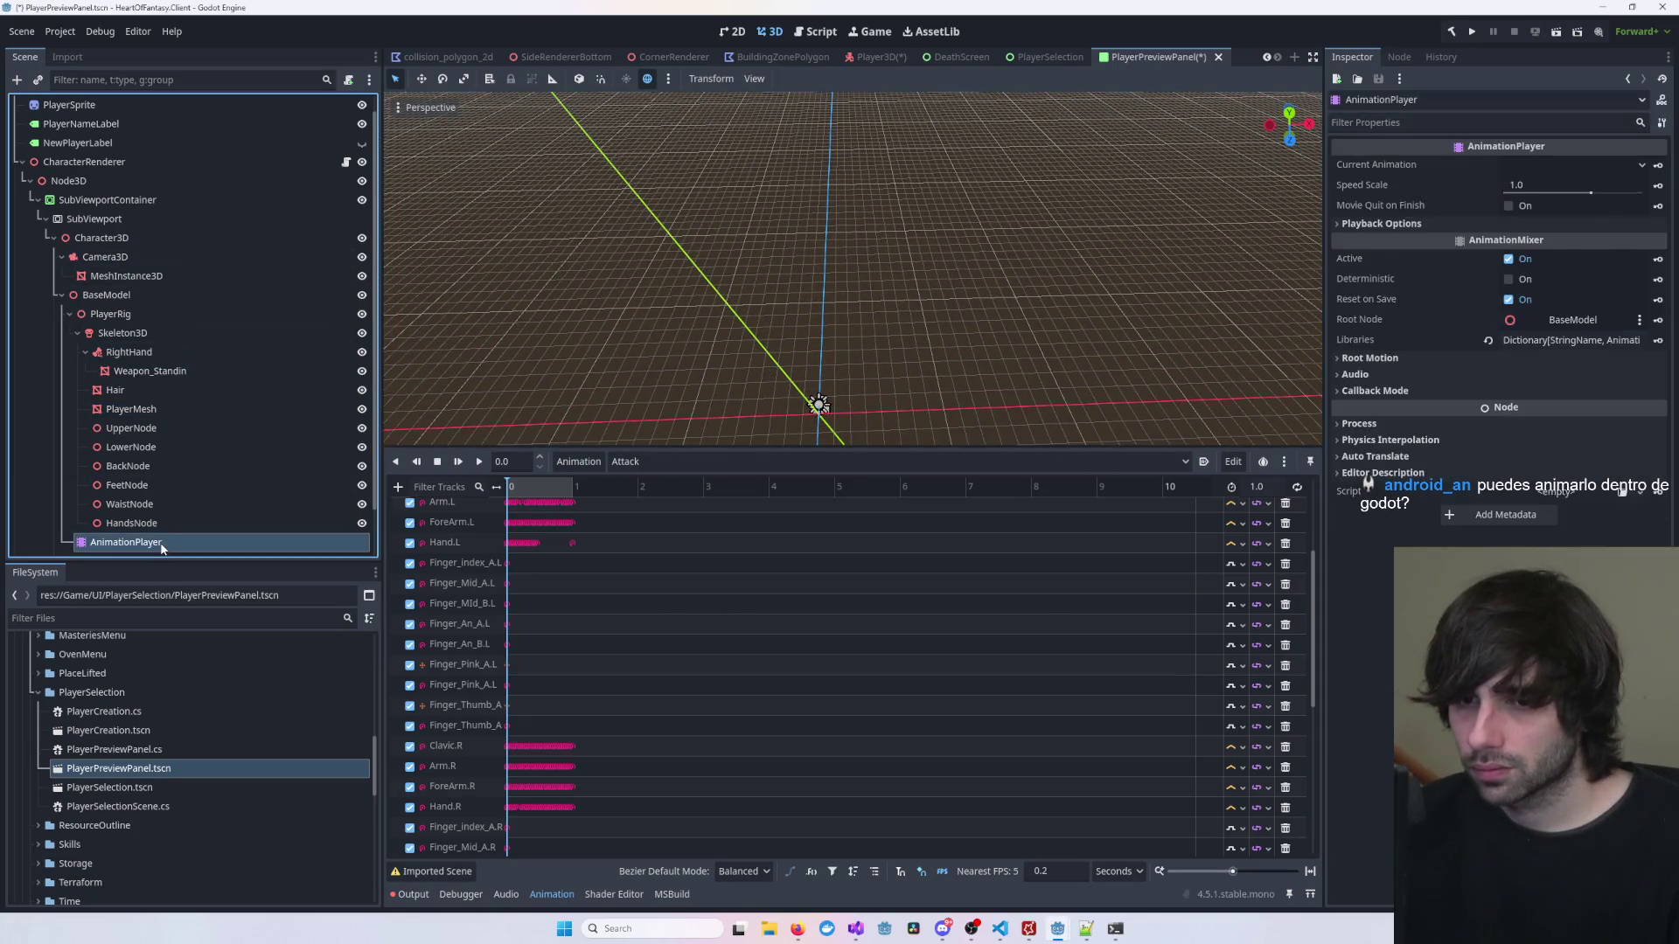
Step: Focus on BaseModel in Front Orthogonal view, zoomed in on the character
left_click(110, 294)
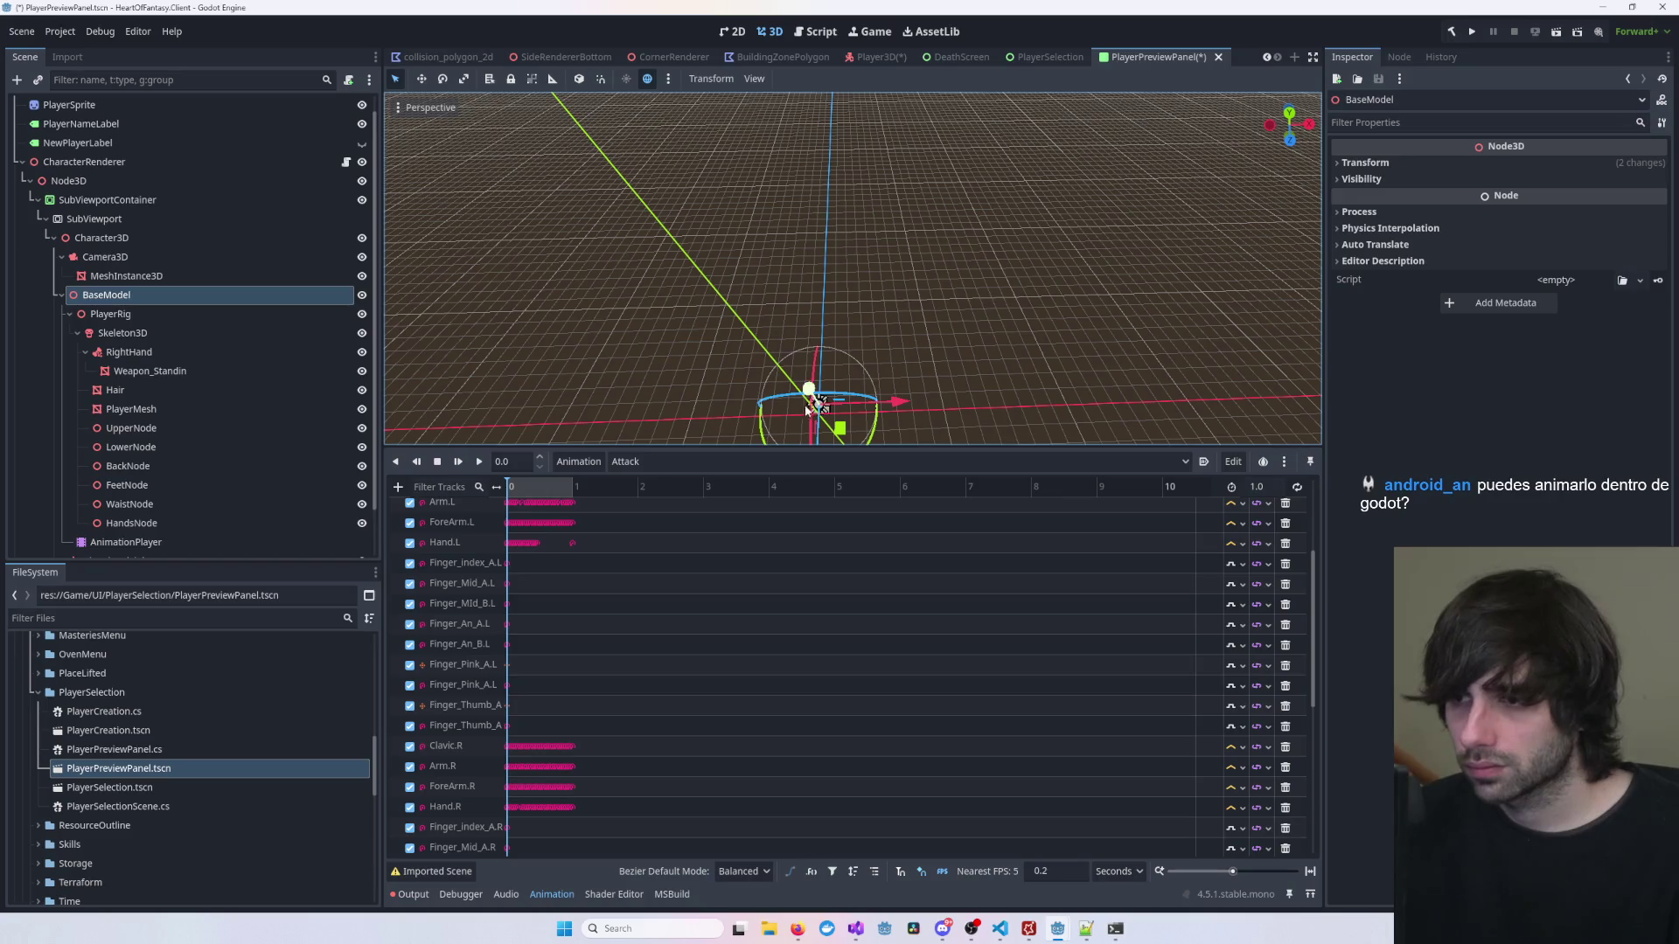
scroll(807, 411, "up", 3)
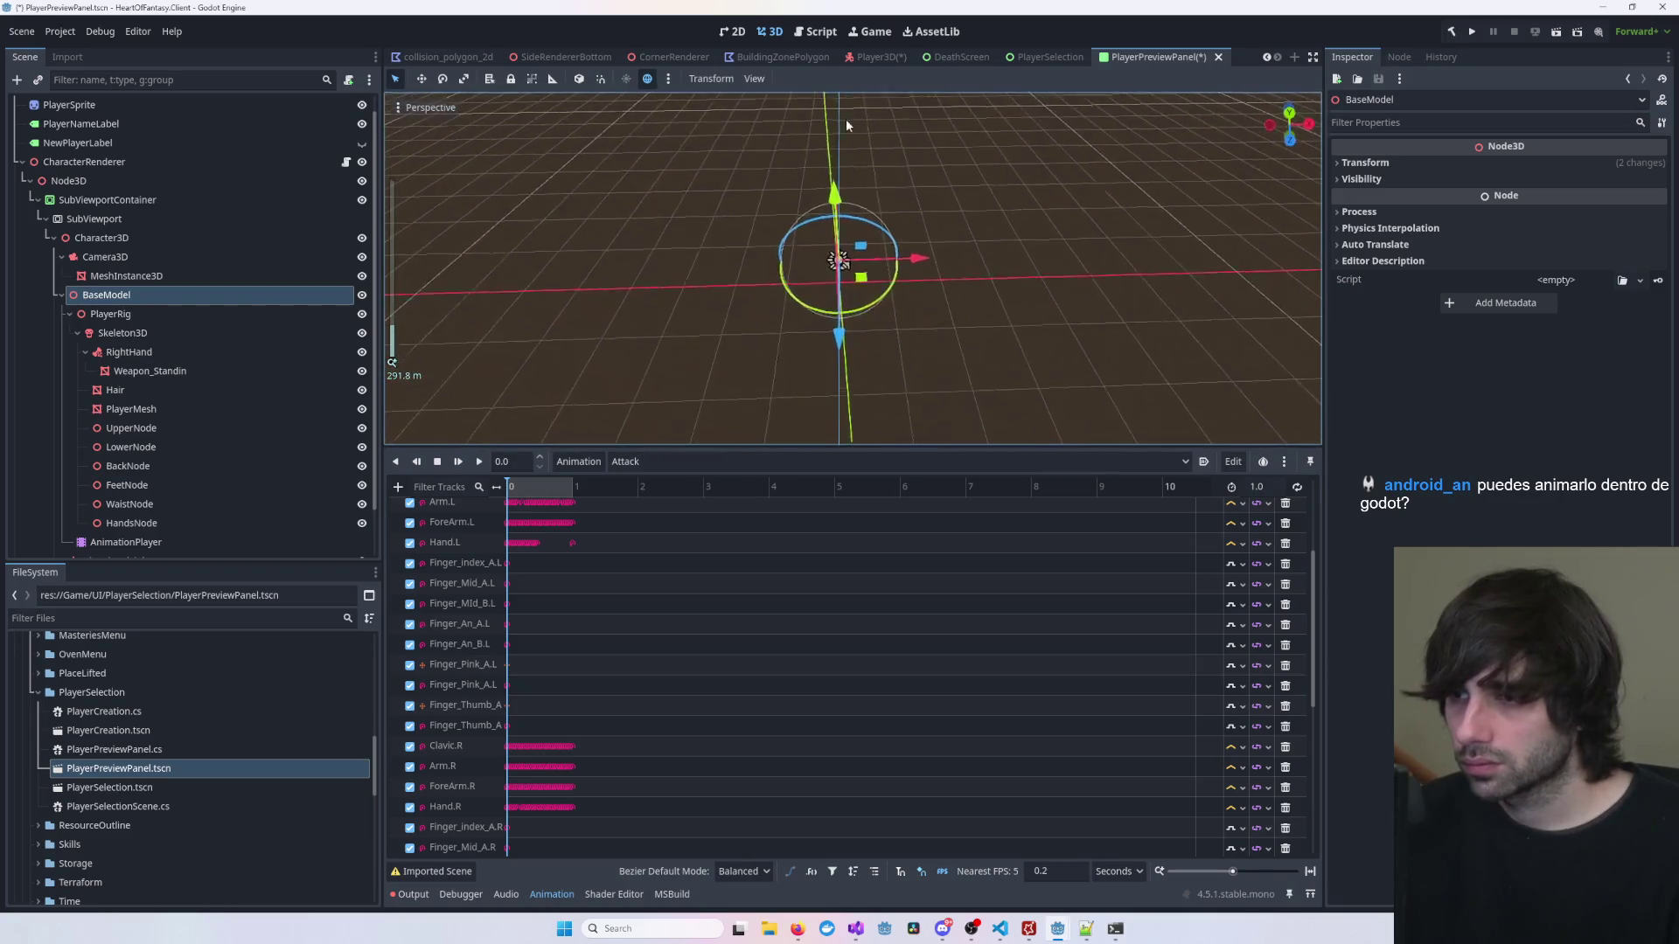
scroll(847, 315, "up", 8)
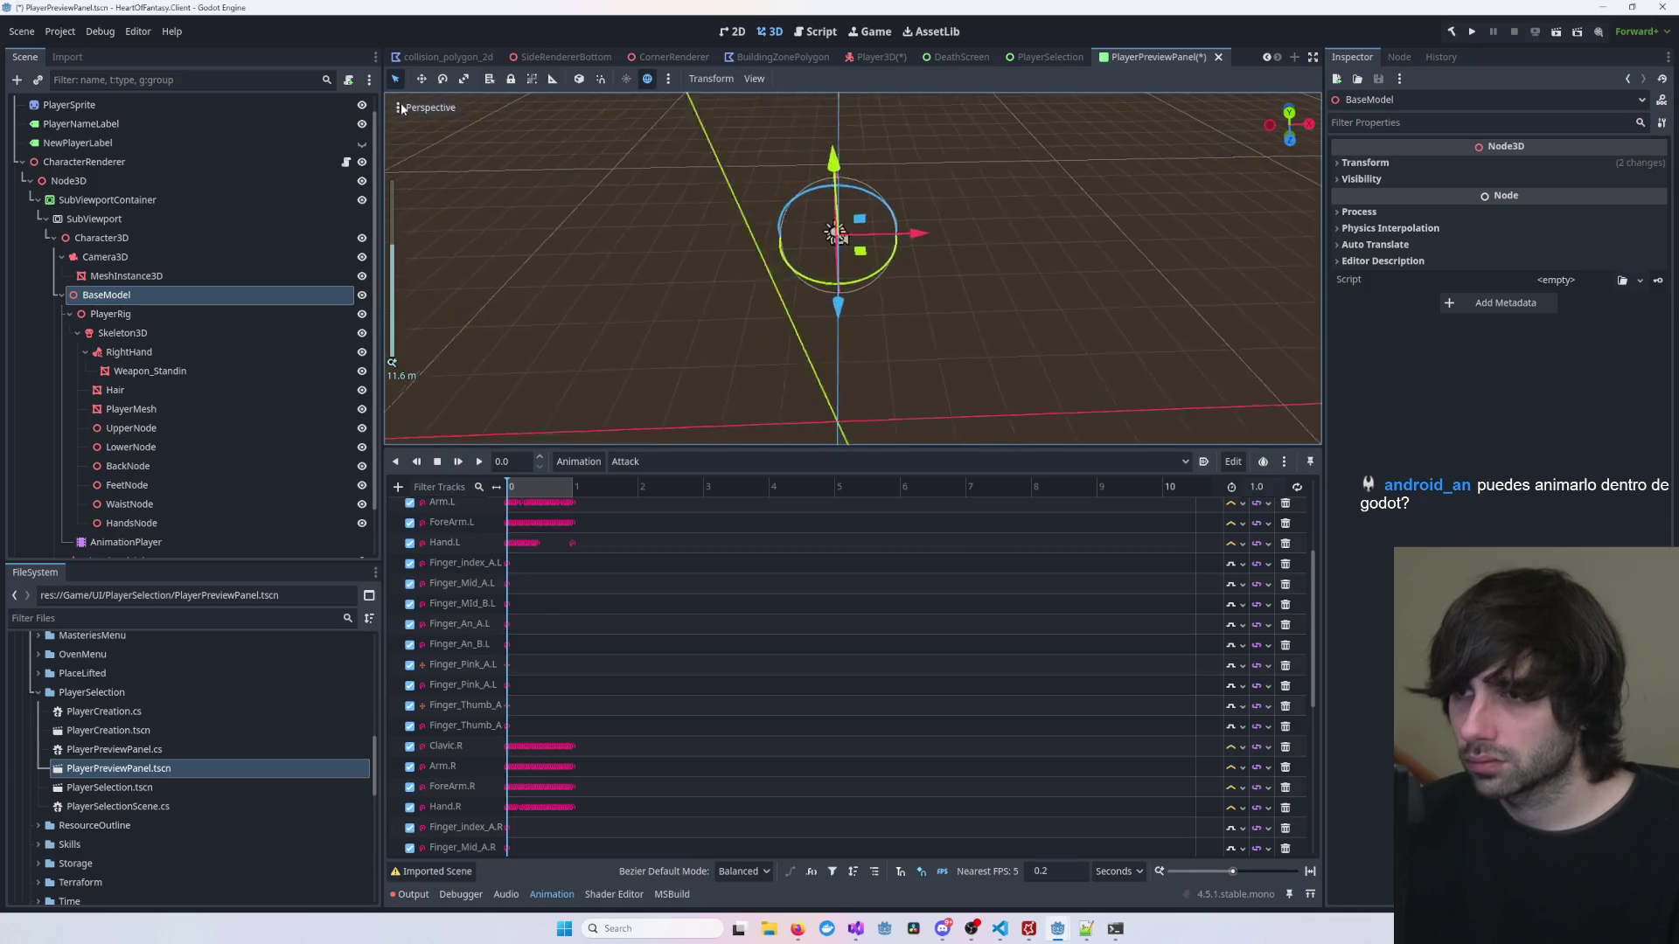
key("f")
key("KP_1")
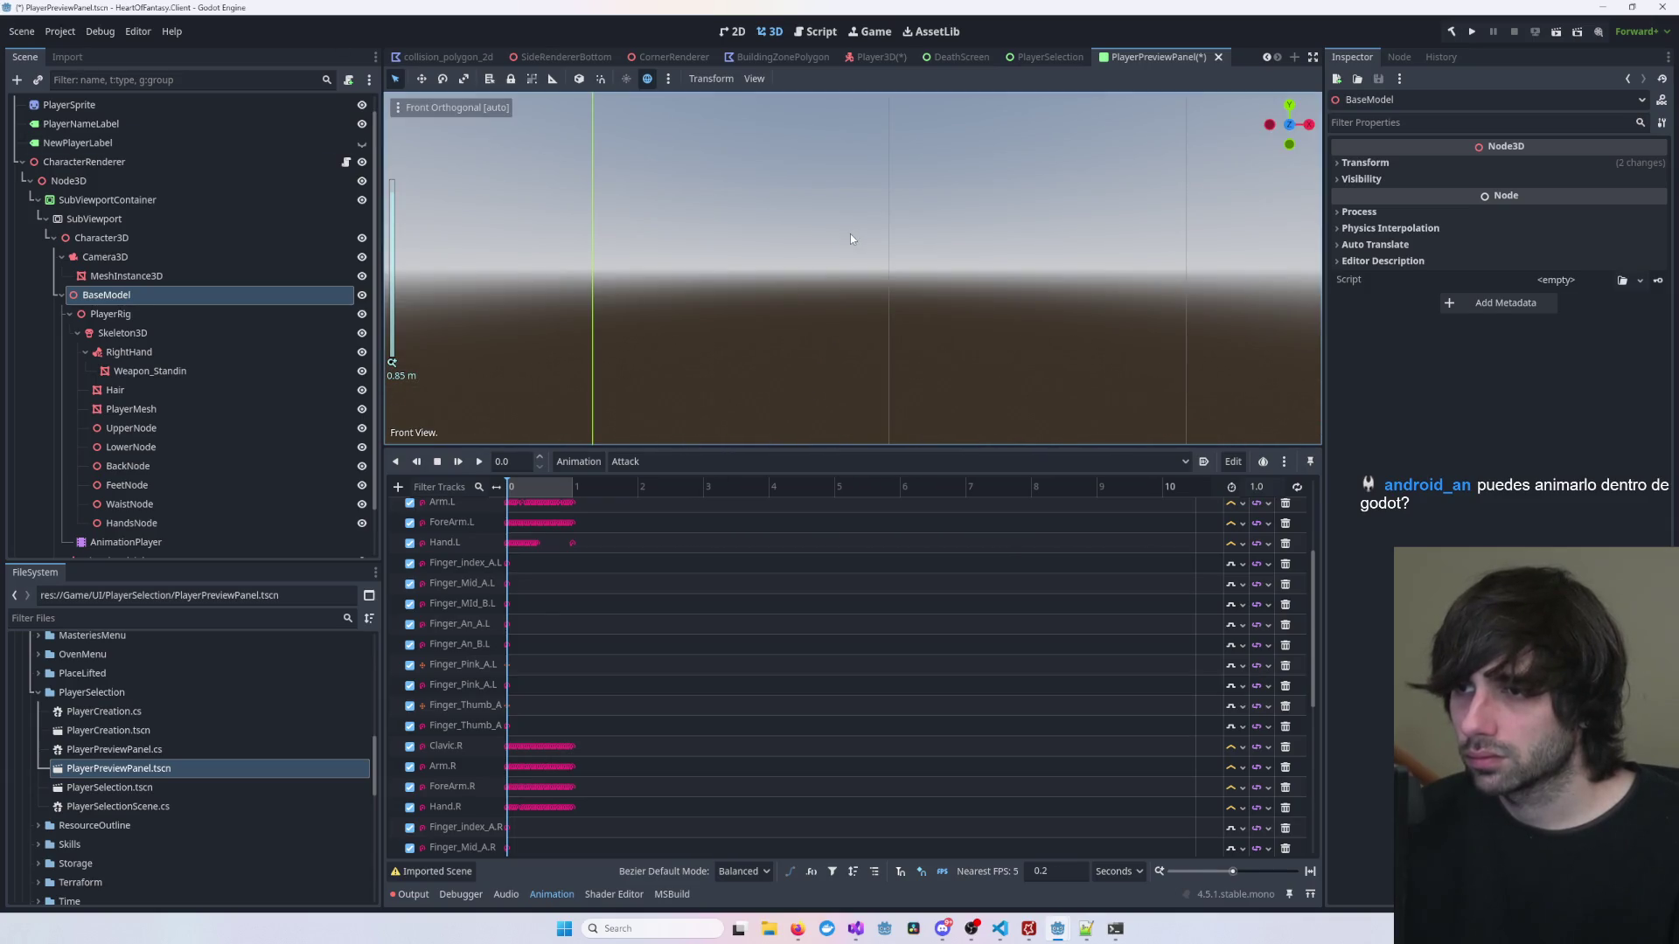
scroll(850, 234, "down", 10)
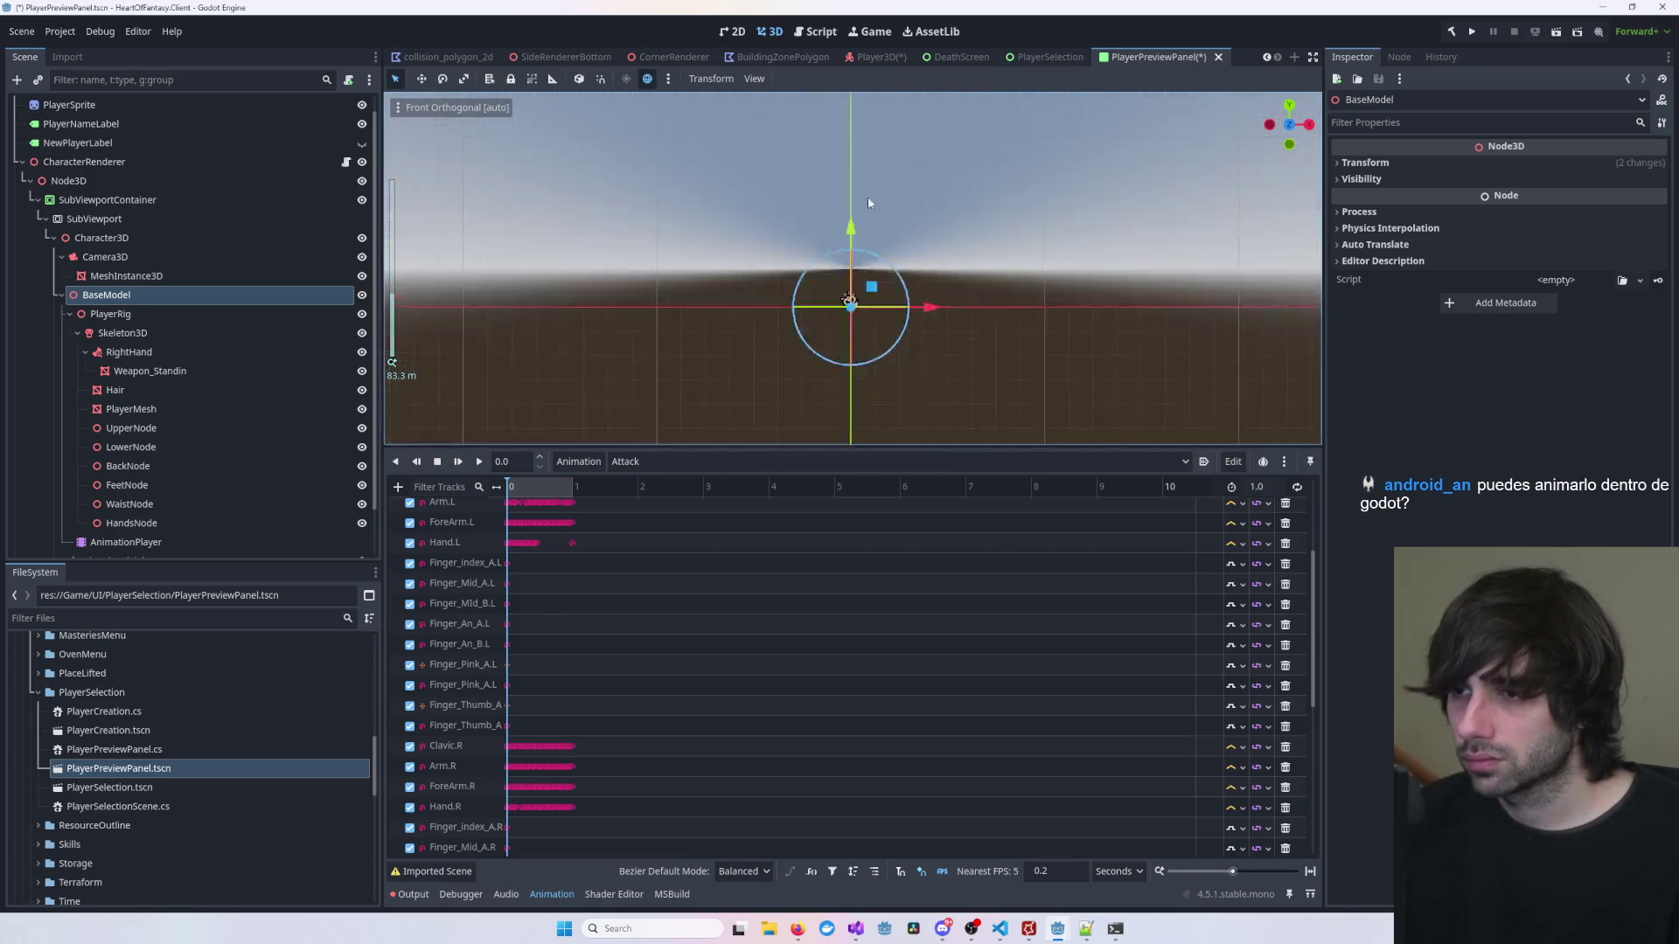
scroll(858, 428, "up", 5)
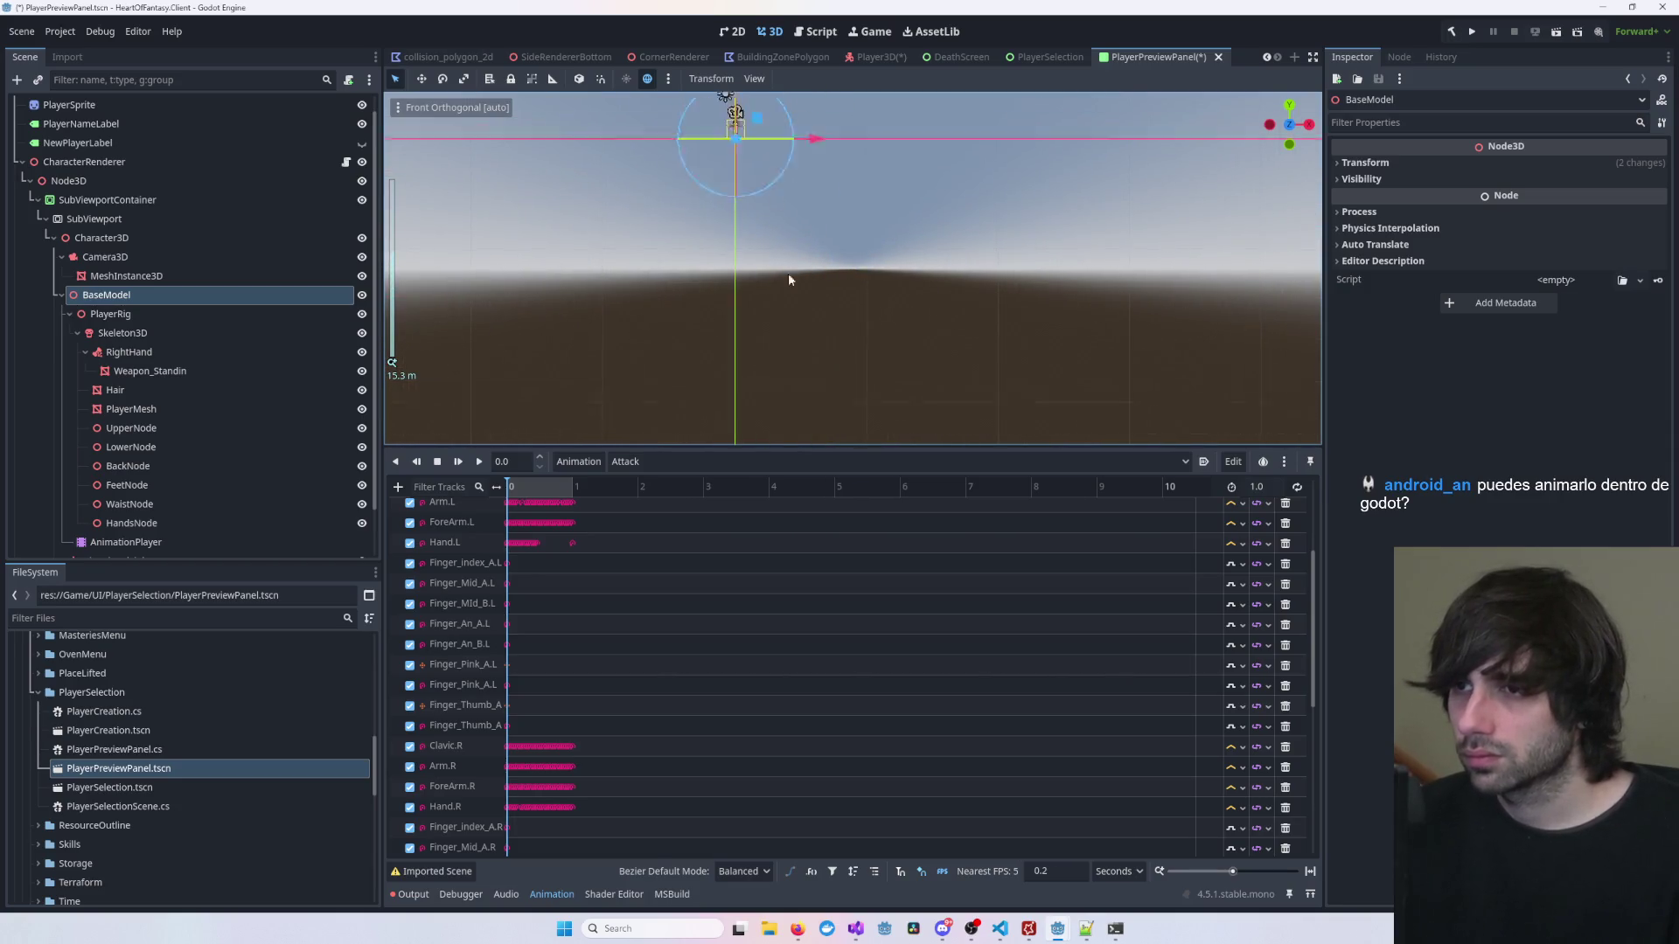
scroll(789, 280, "up", 7)
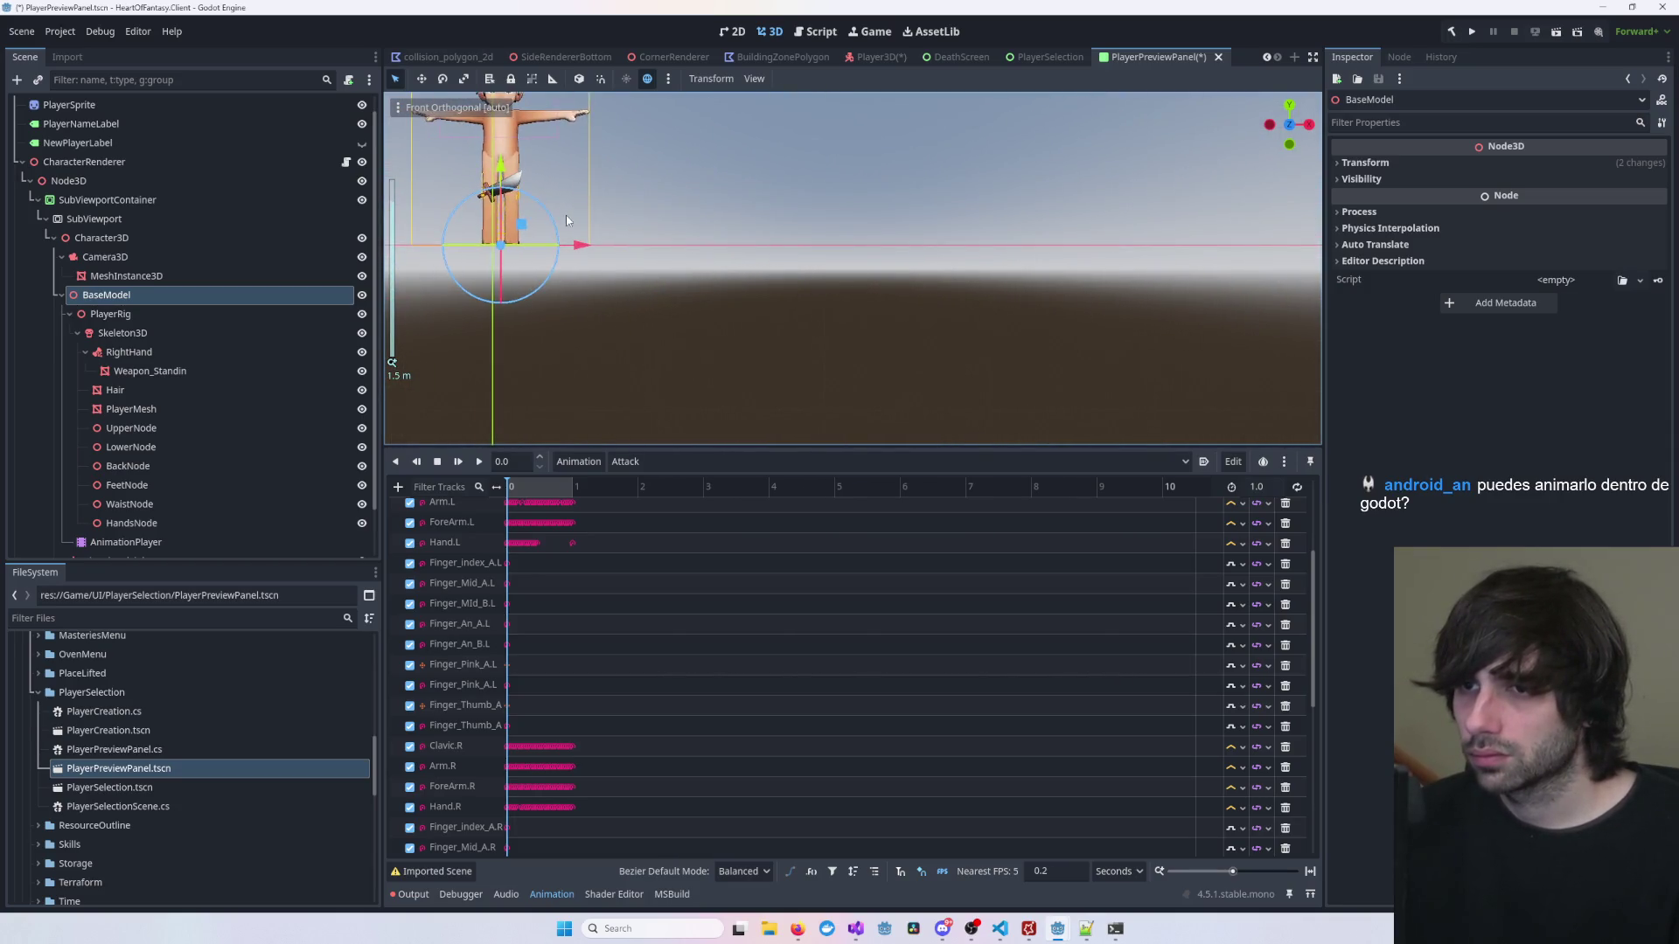
key("f")
scroll(890, 322, "up", 3)
scroll(984, 277, "down", 4)
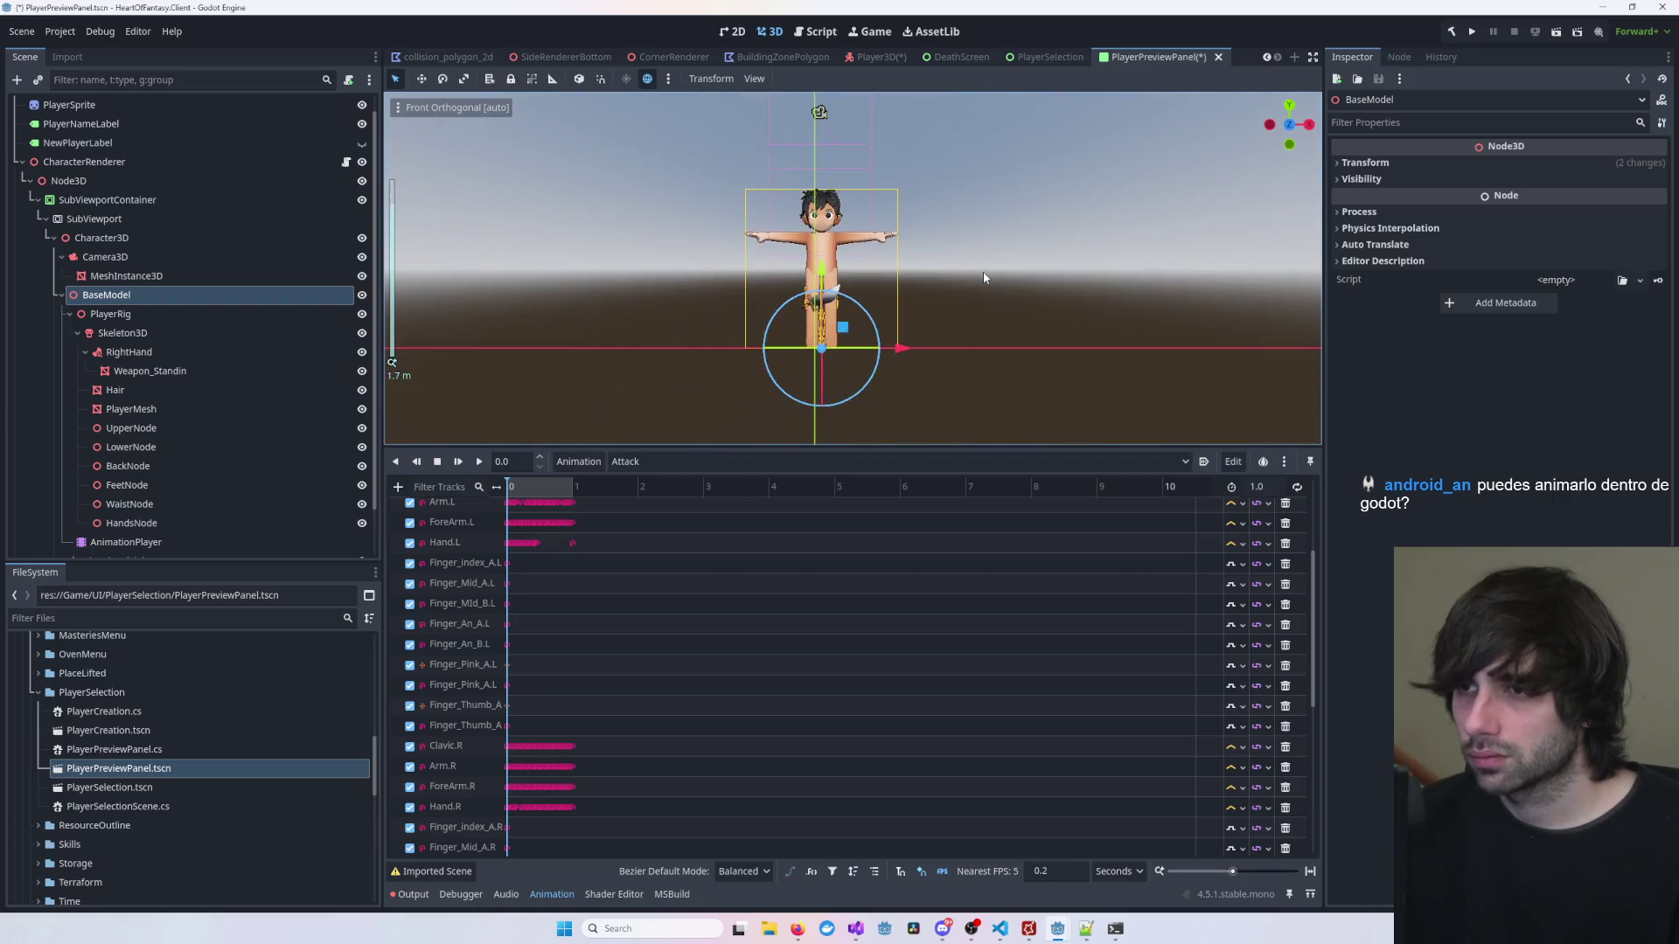
scroll(887, 382, "up", 5)
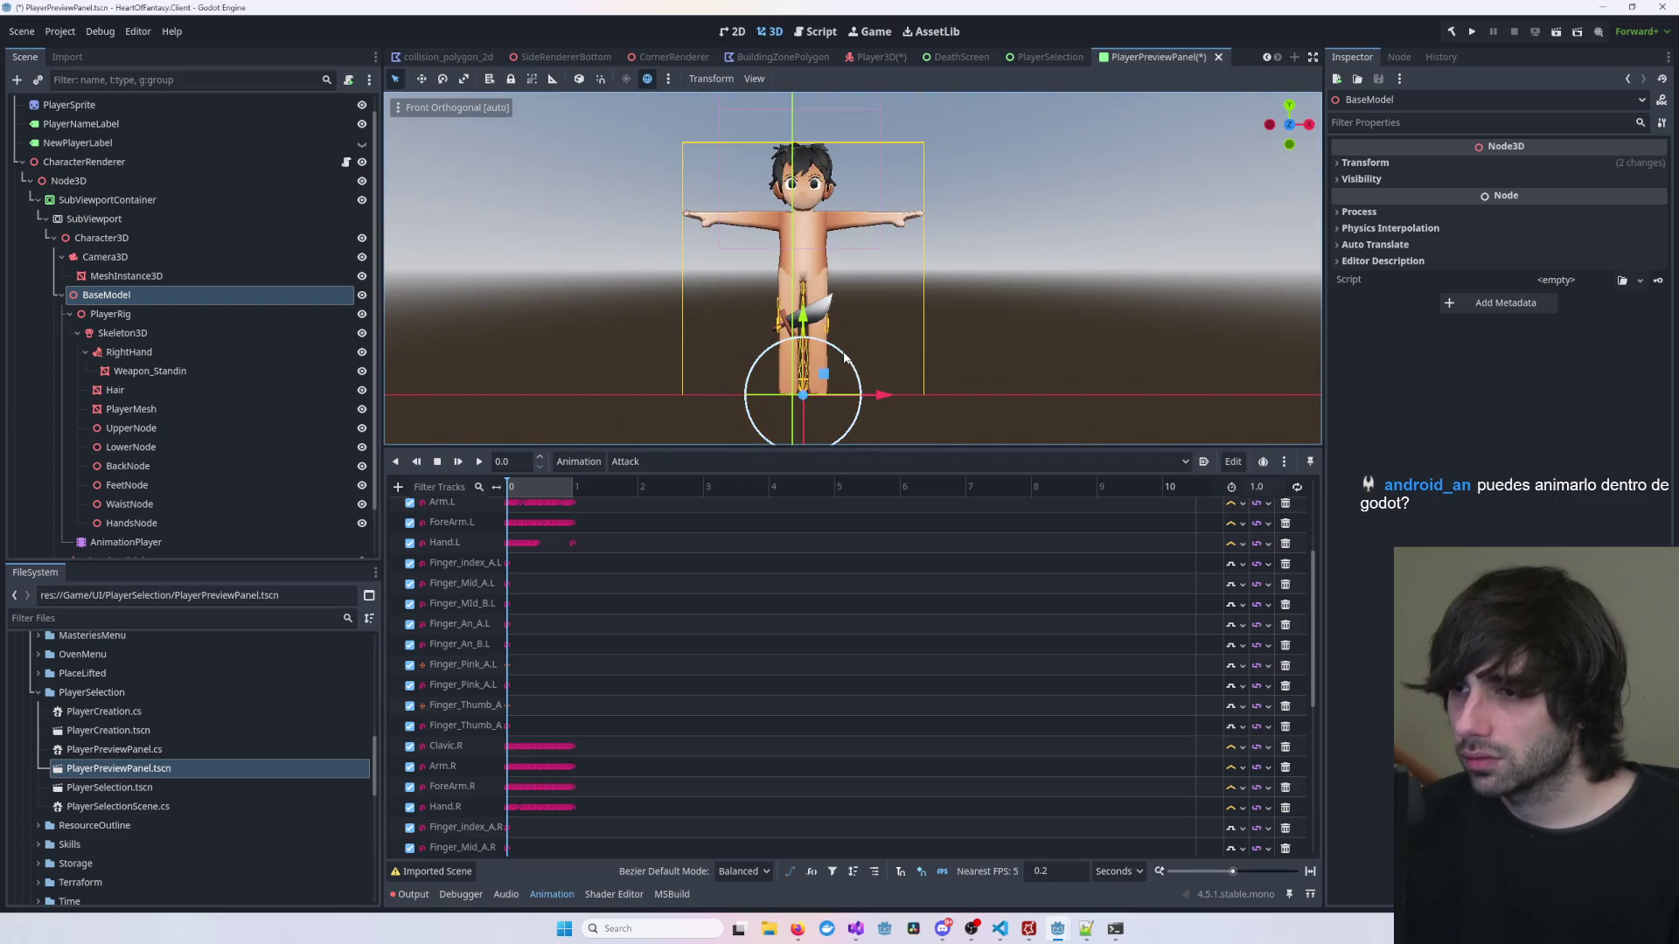
Step: Try tilting and rotating BaseModel about 46 degrees, then undo so it stands upright
mouse_move(838, 402)
left_mouse_down()
mouse_move(816, 403)
mouse_move(873, 359)
mouse_move(898, 442)
left_mouse_up()
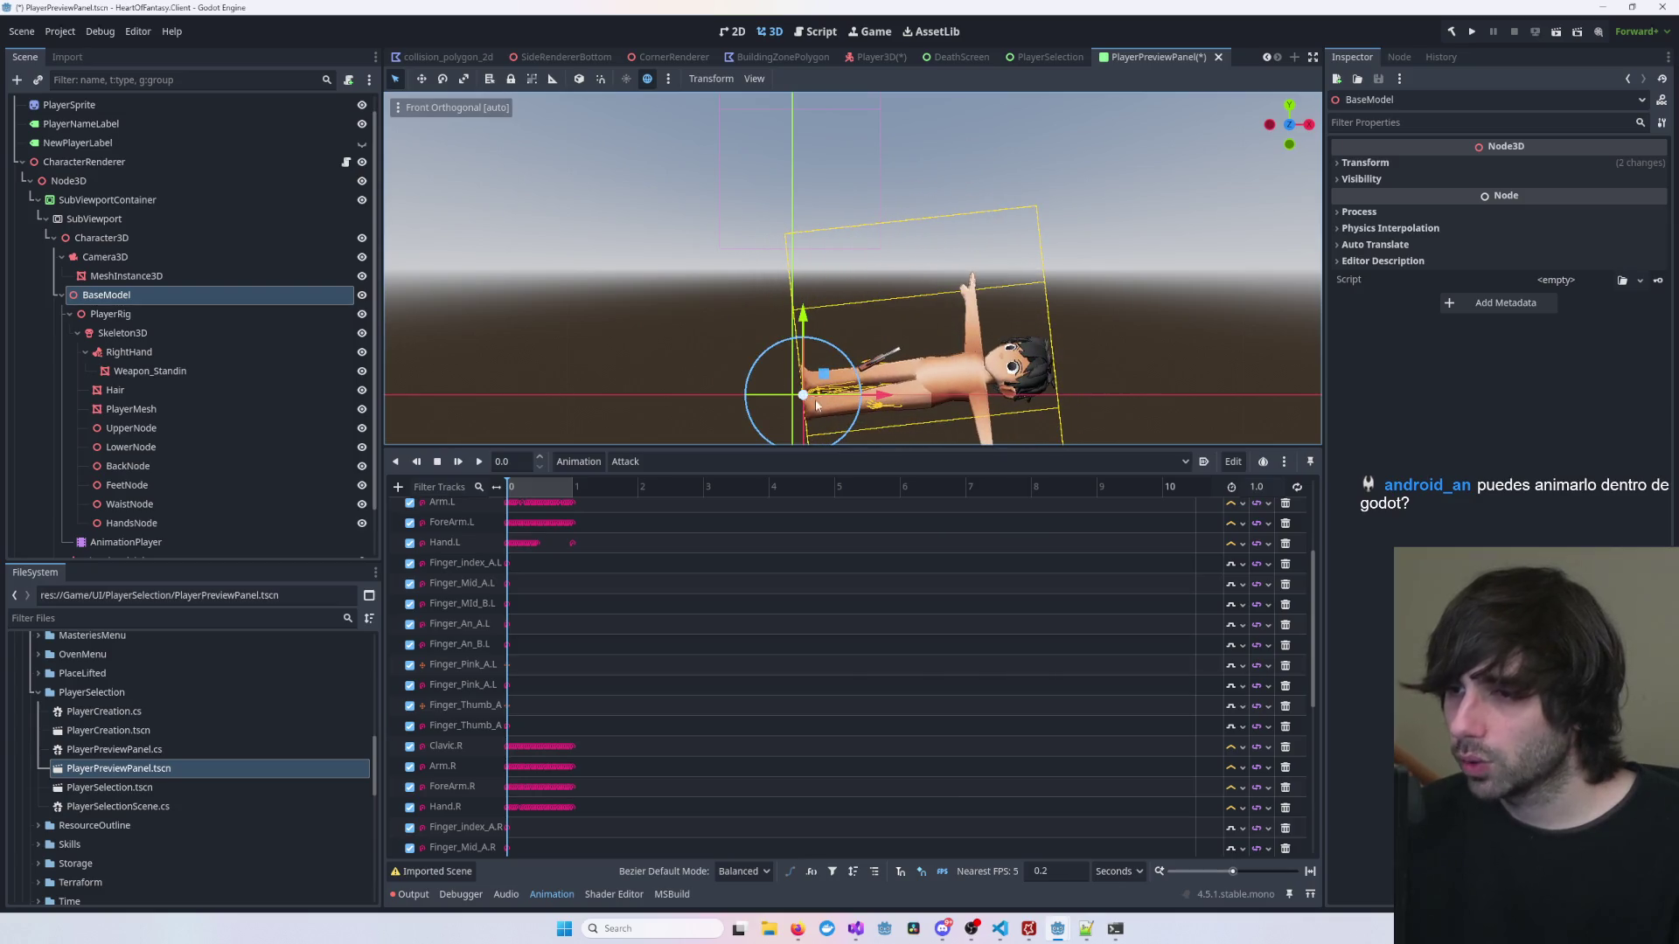
left_click_drag(849, 360, 808, 318)
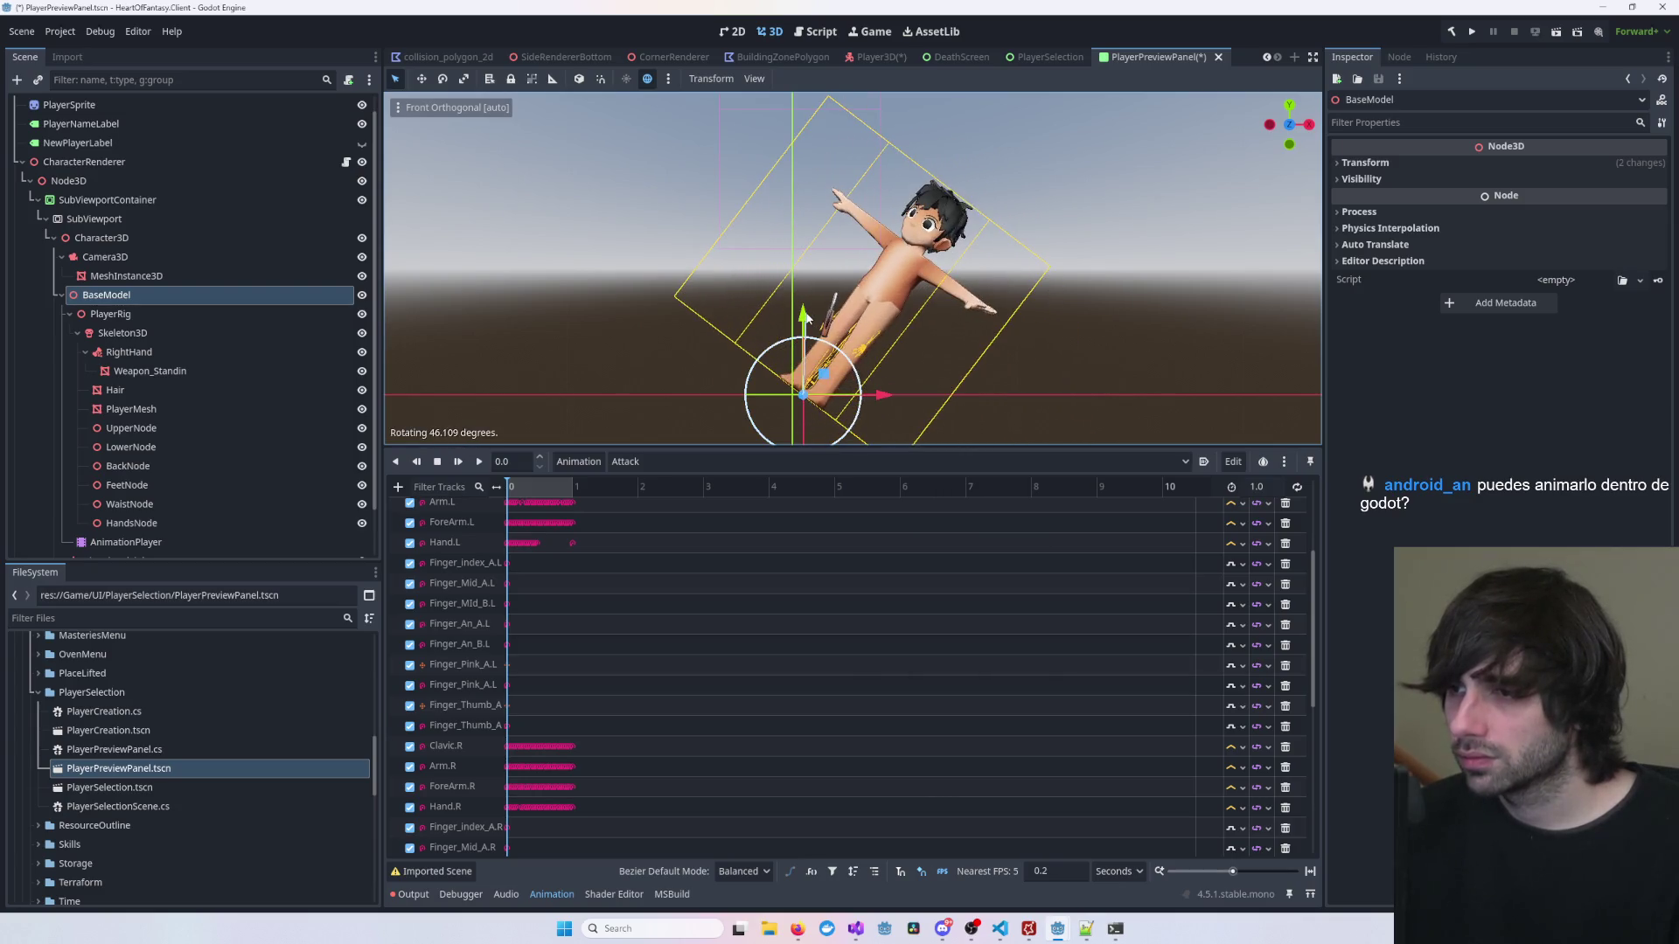
key("ctrl+z")
key("ctrl+z")
key("ctrl+z")
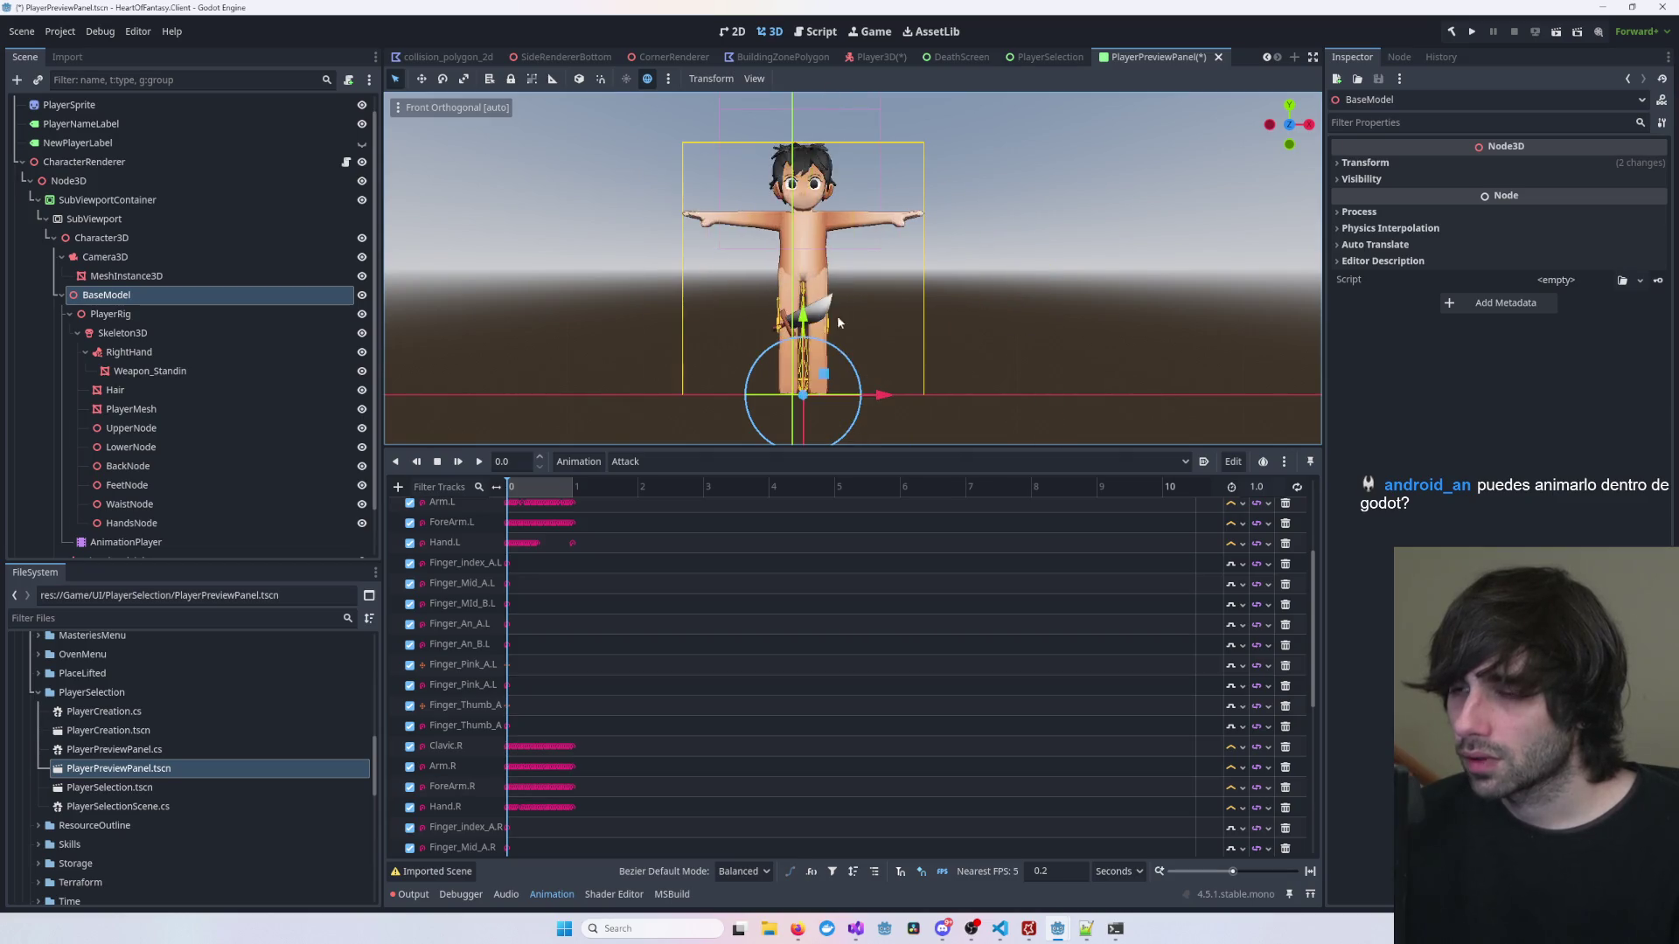
Step: View the upright BaseModel straight from the front and recentre on it
scroll(931, 295, "down", 5)
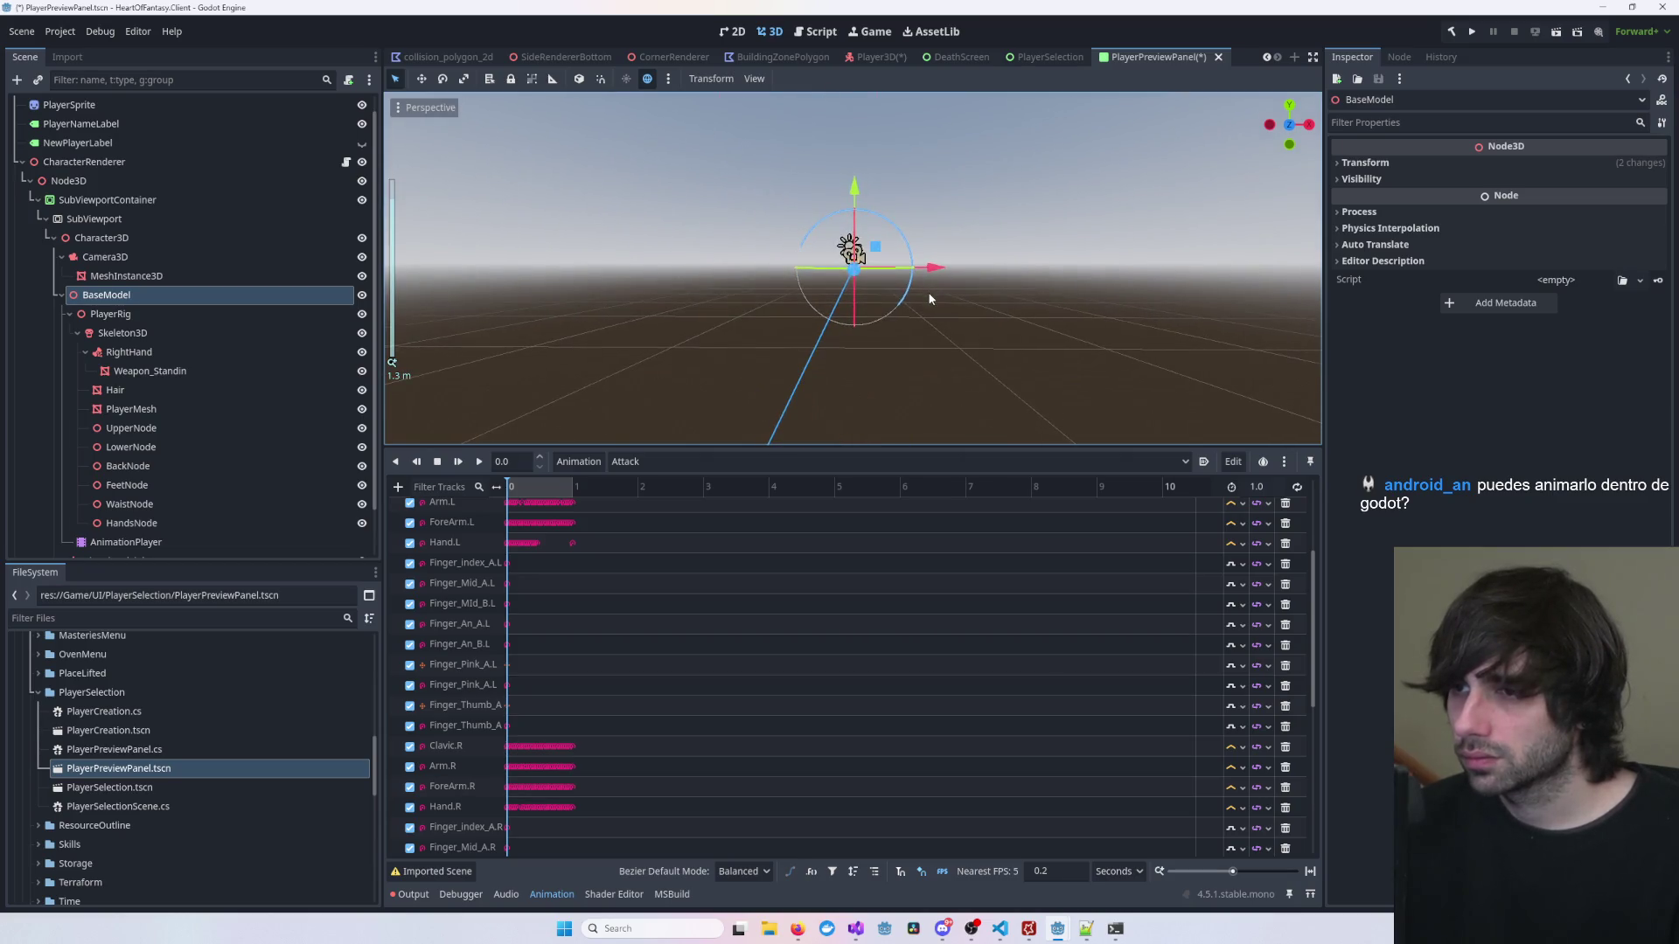
key("KP_1")
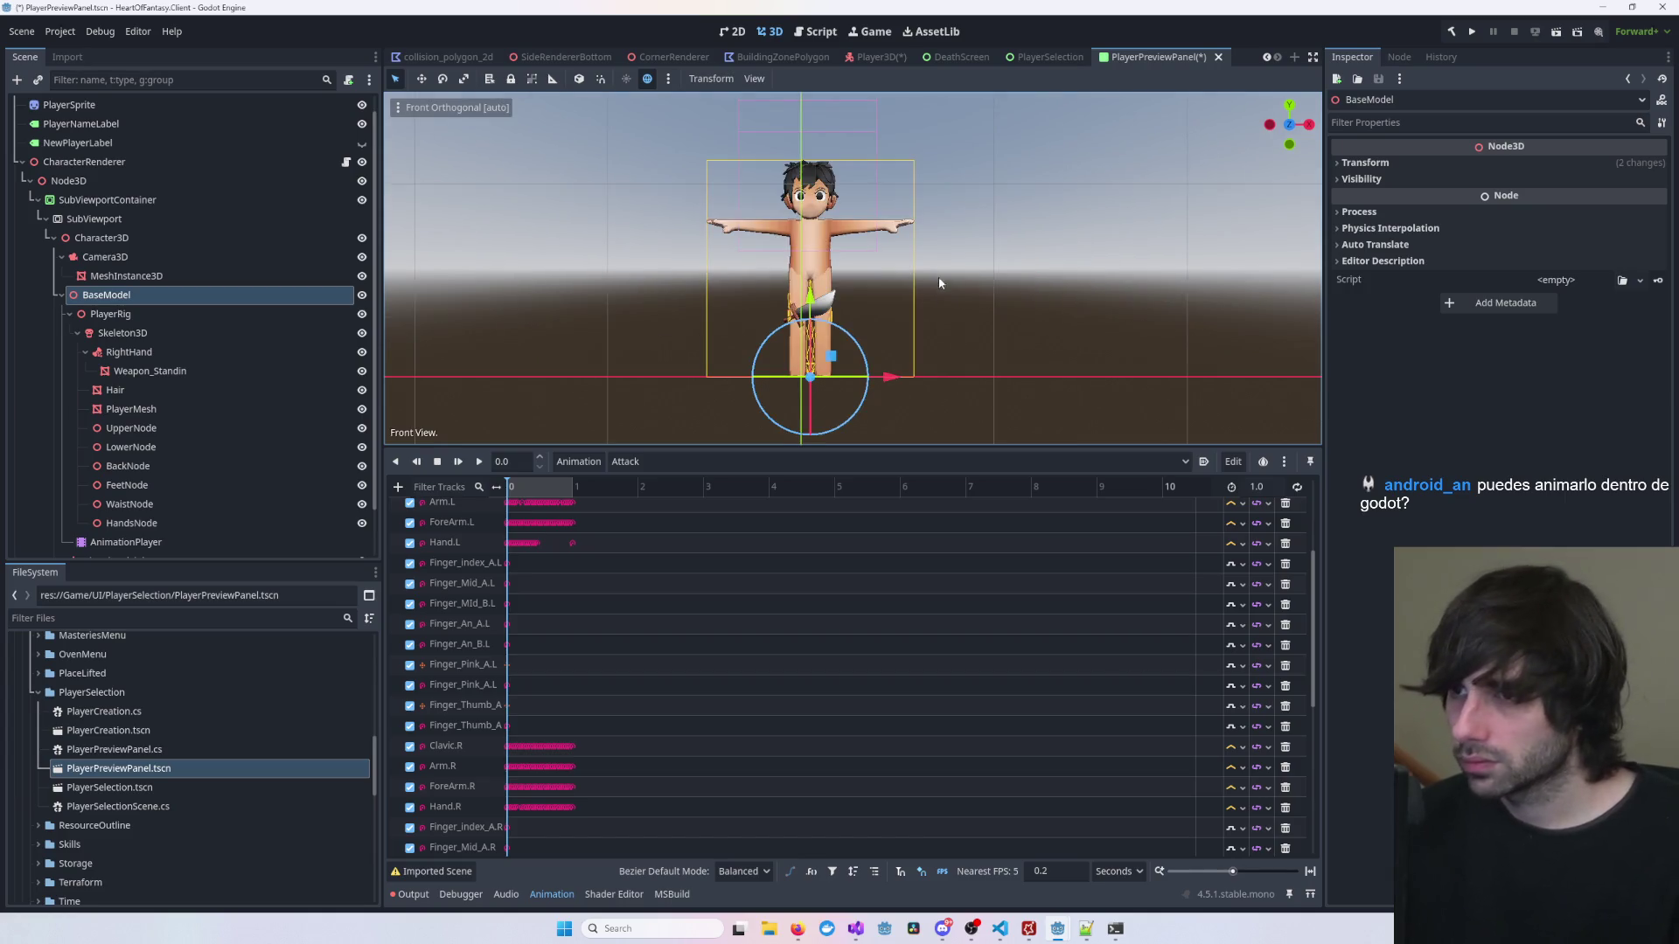
scroll(915, 320, "down", 2)
scroll(922, 276, "up", 5)
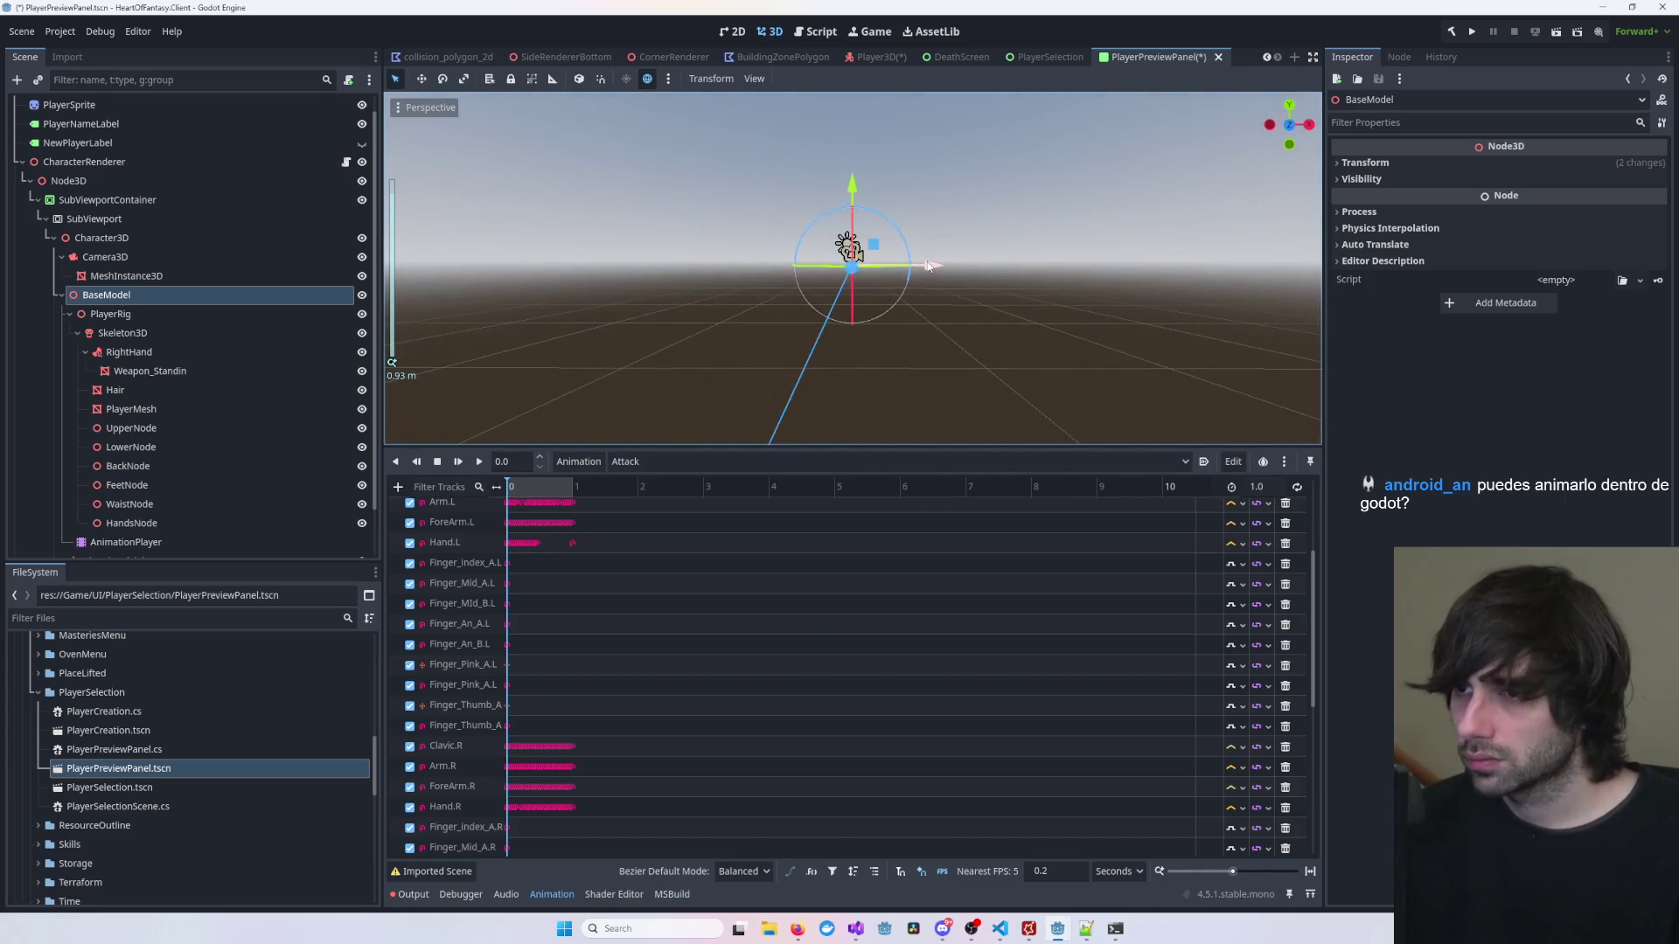
key("KP_1")
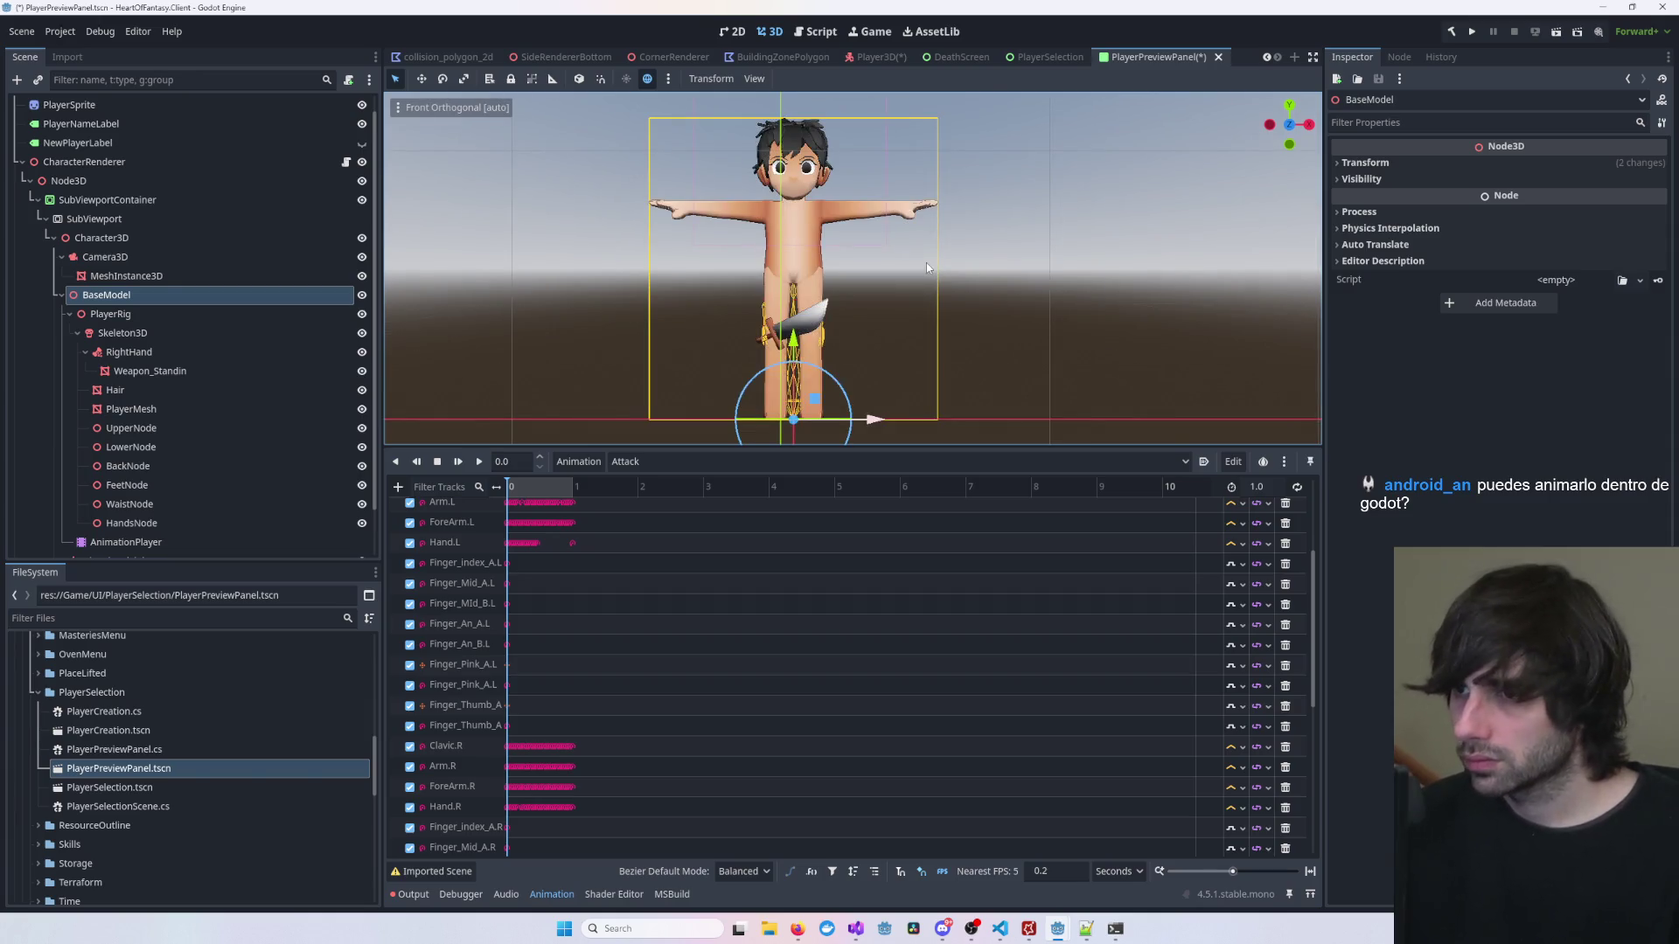
scroll(927, 266, "up", 2)
scroll(927, 265, "down", 1)
scroll(927, 262, "down", 2)
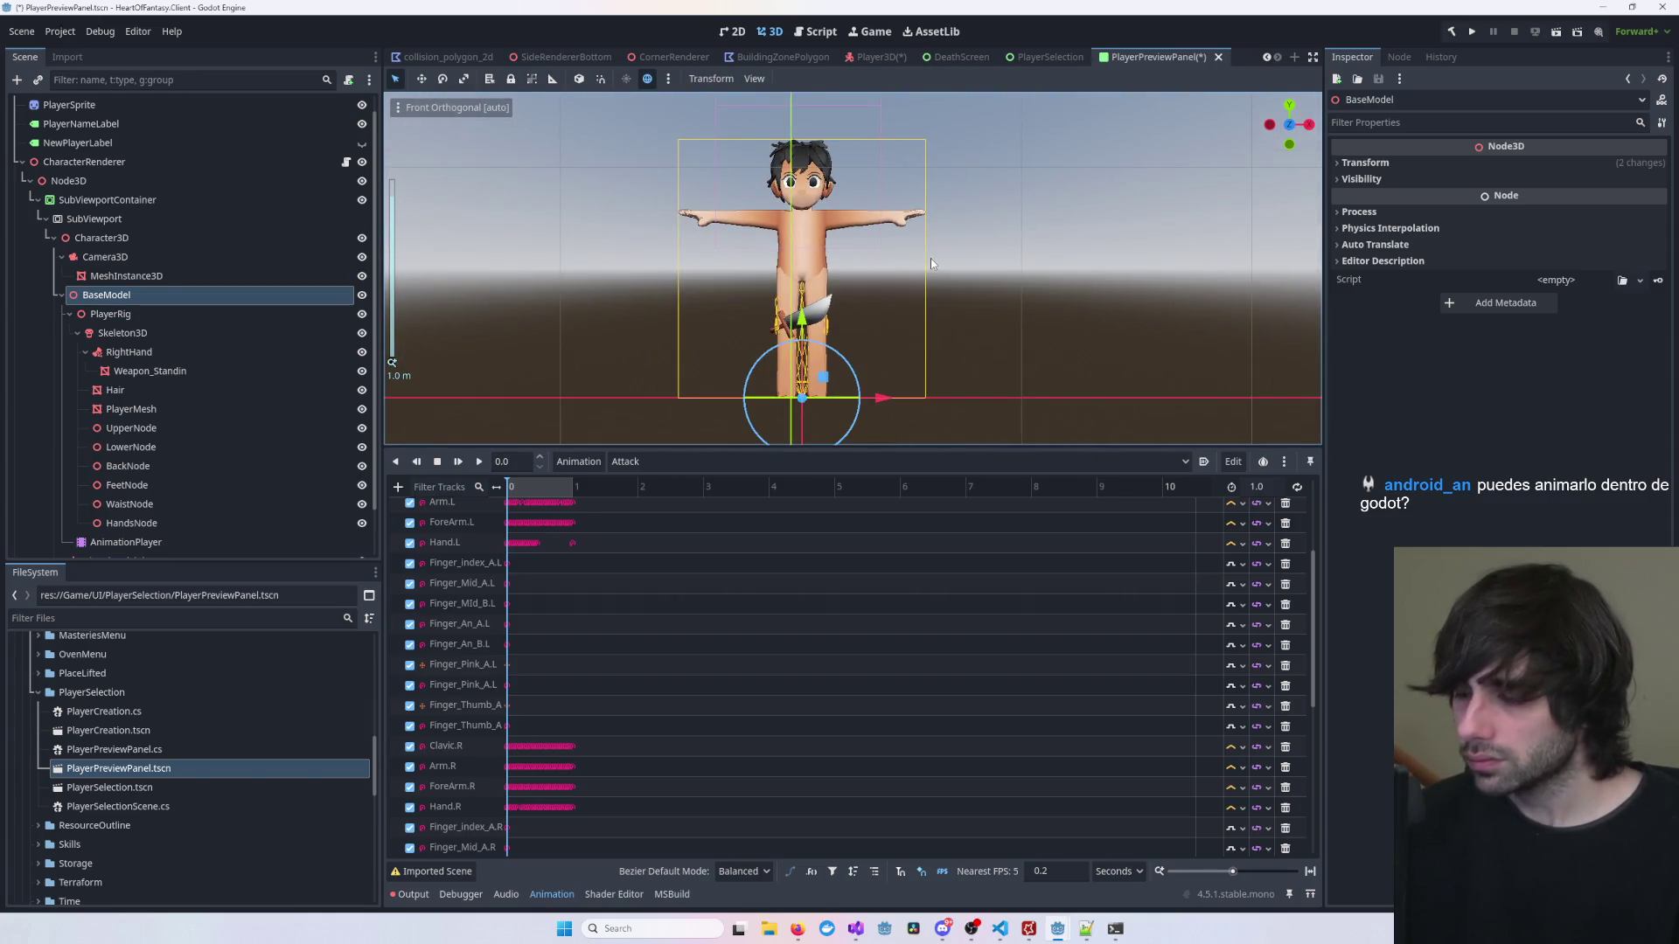
key("KP_8")
key("f")
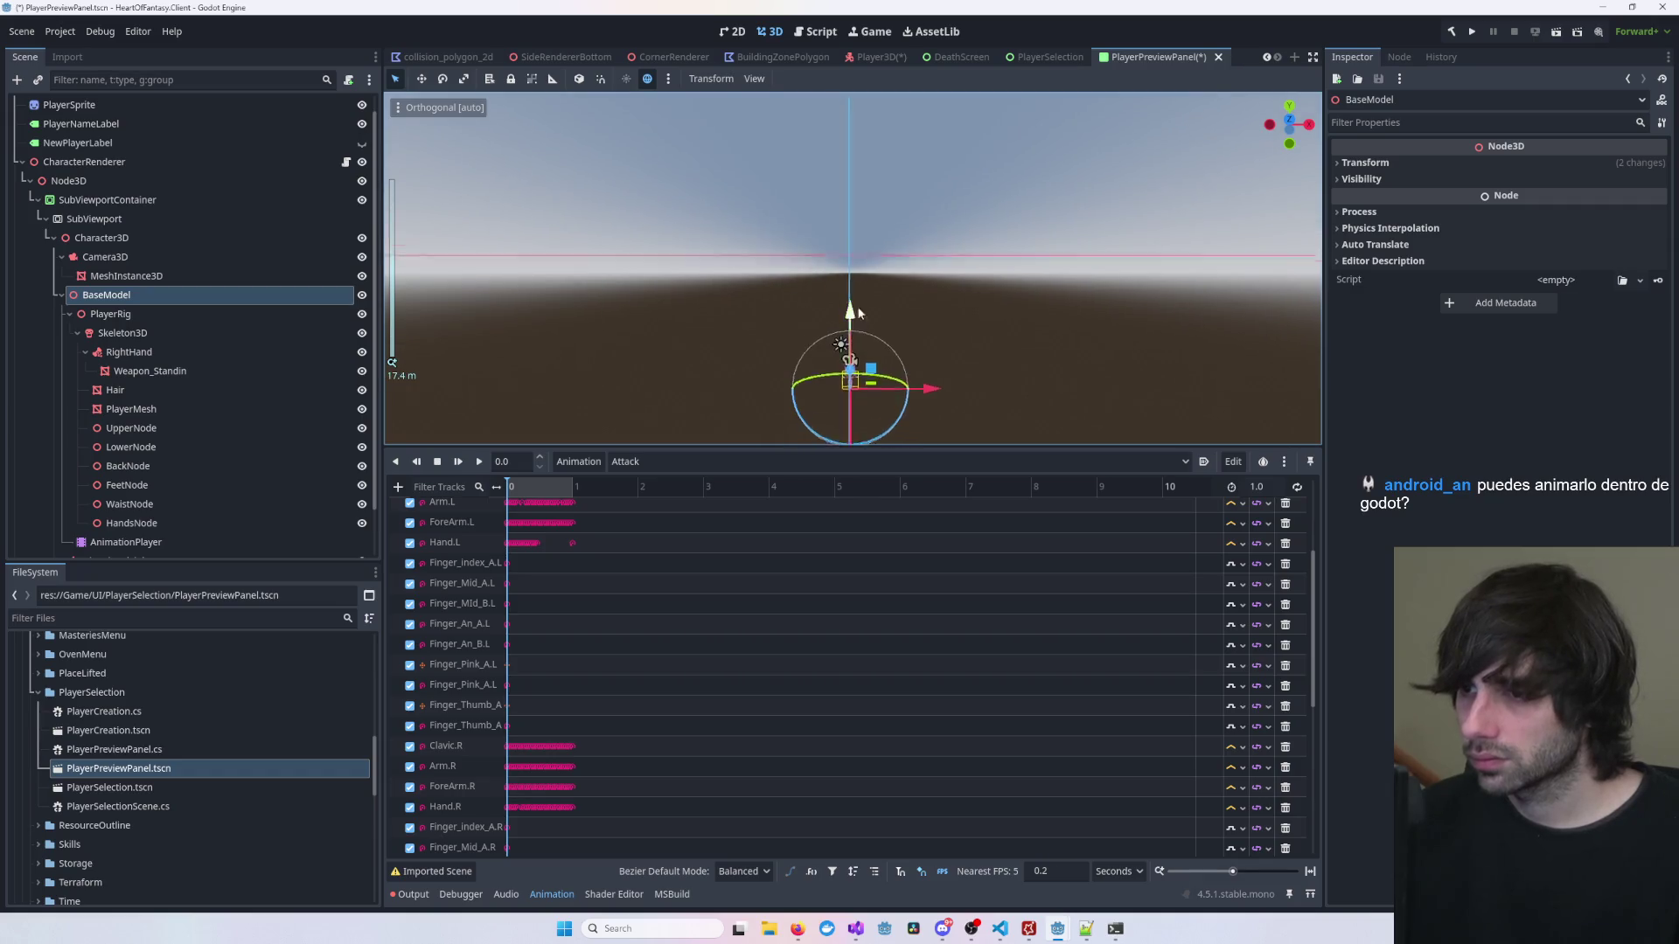
Step: Orbit the view and switch the viewport to orthogonal projection
scroll(926, 253, "up", 4)
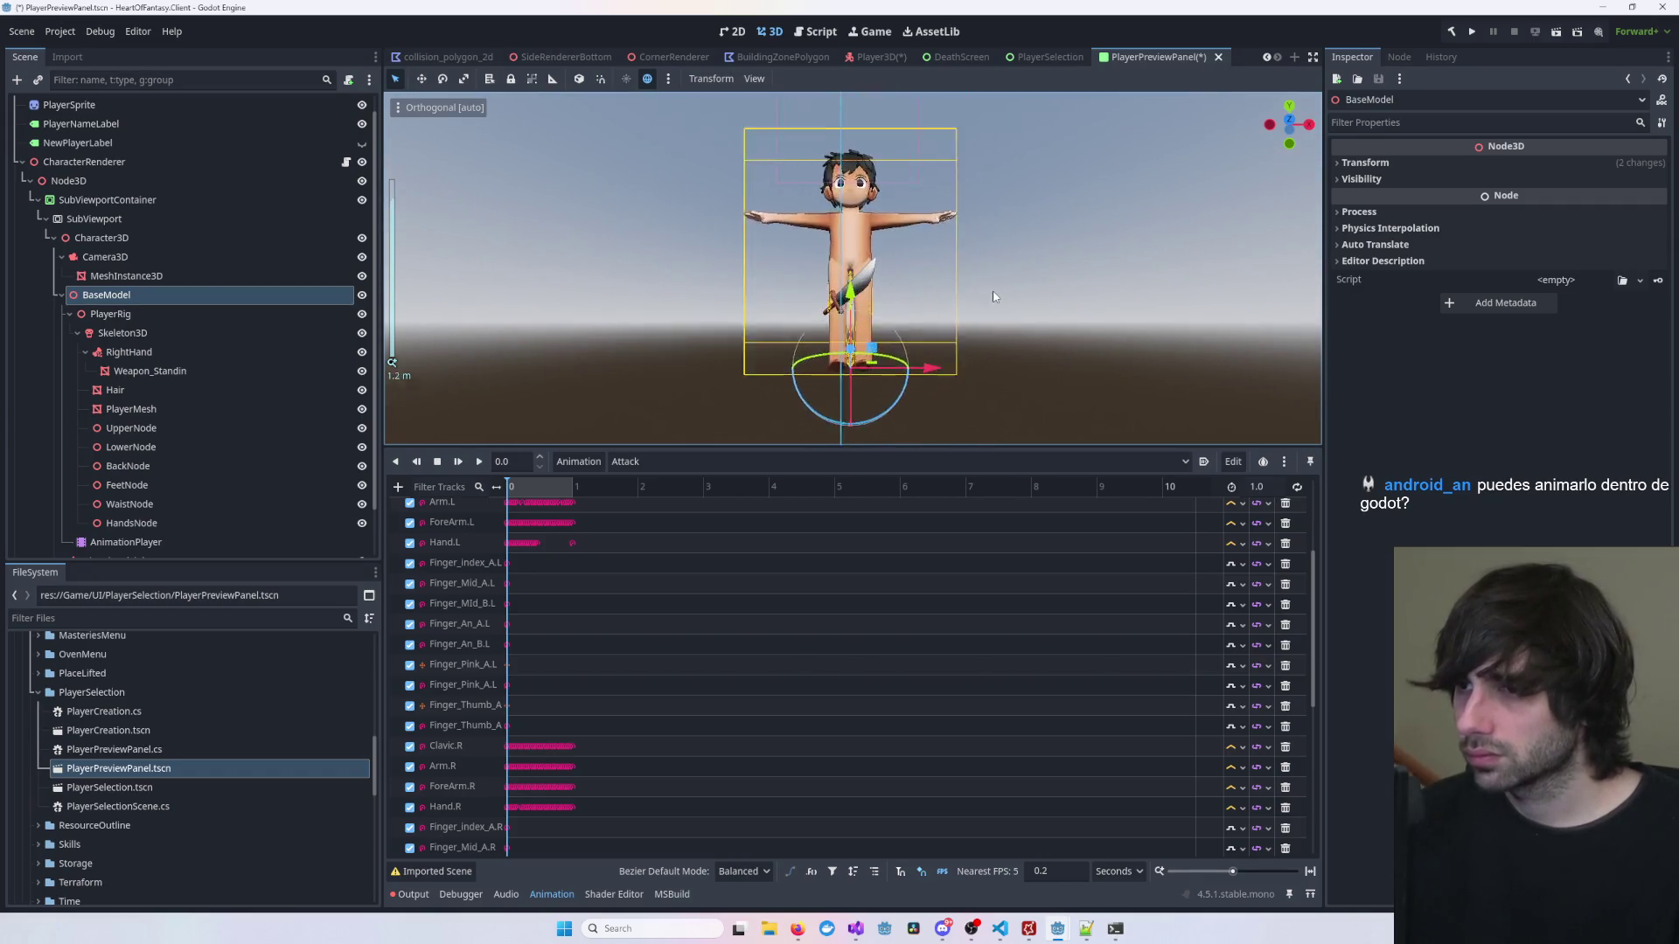
scroll(1032, 271, "down", 5)
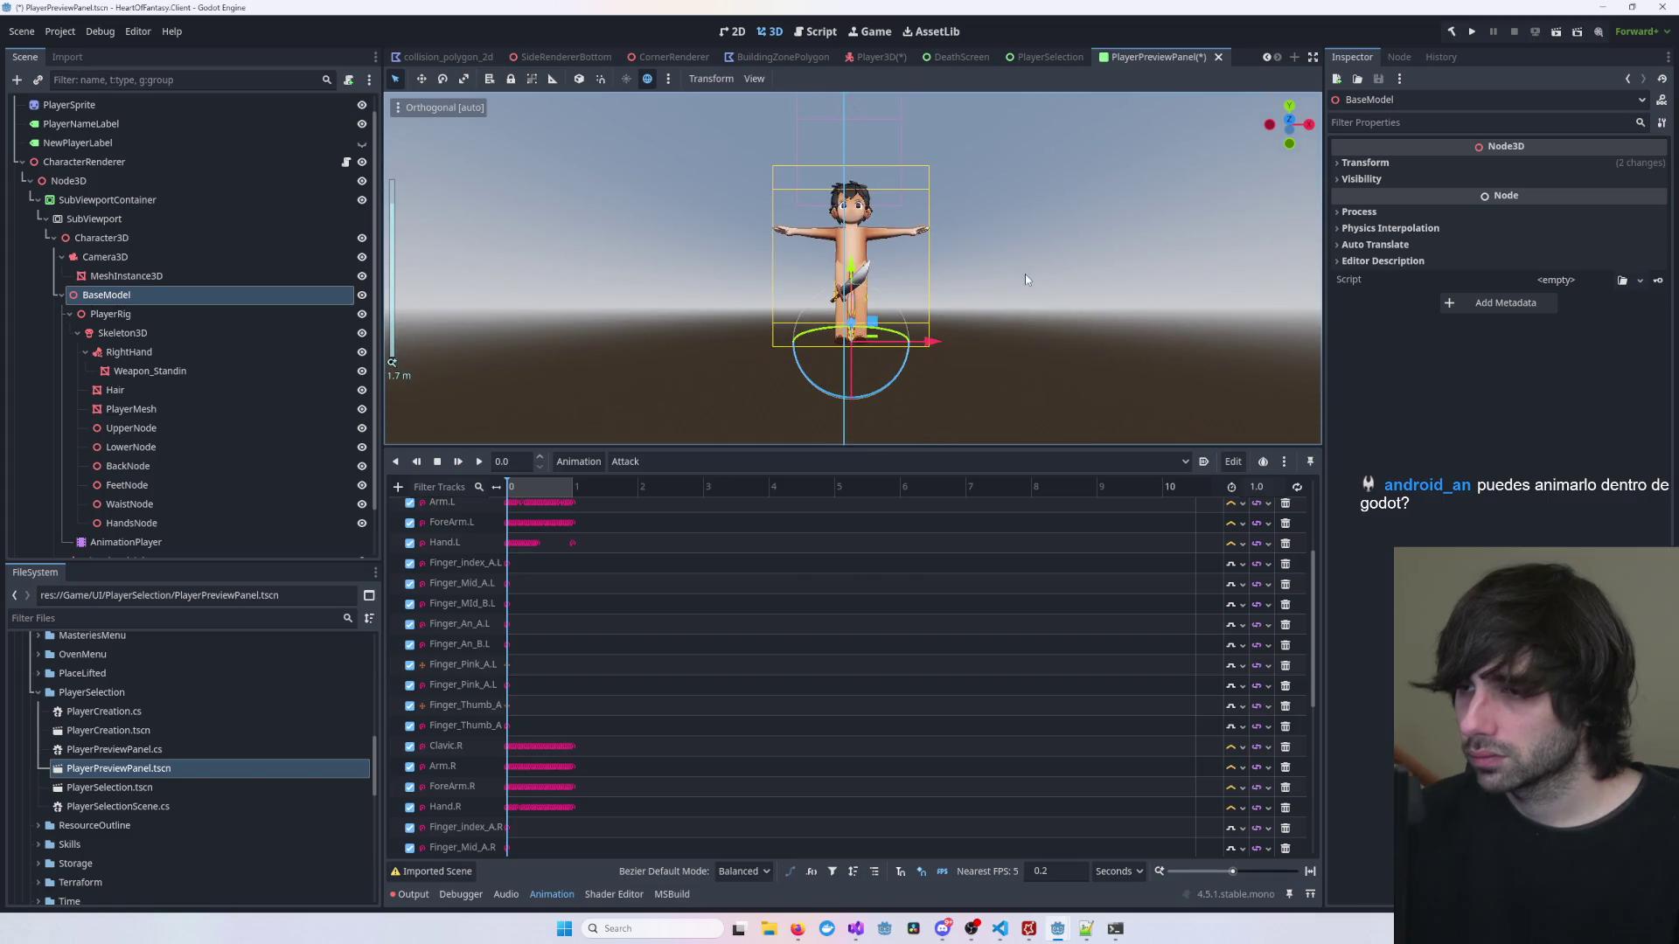
key("KP_5")
left_click_drag(1028, 282, 1017, 331)
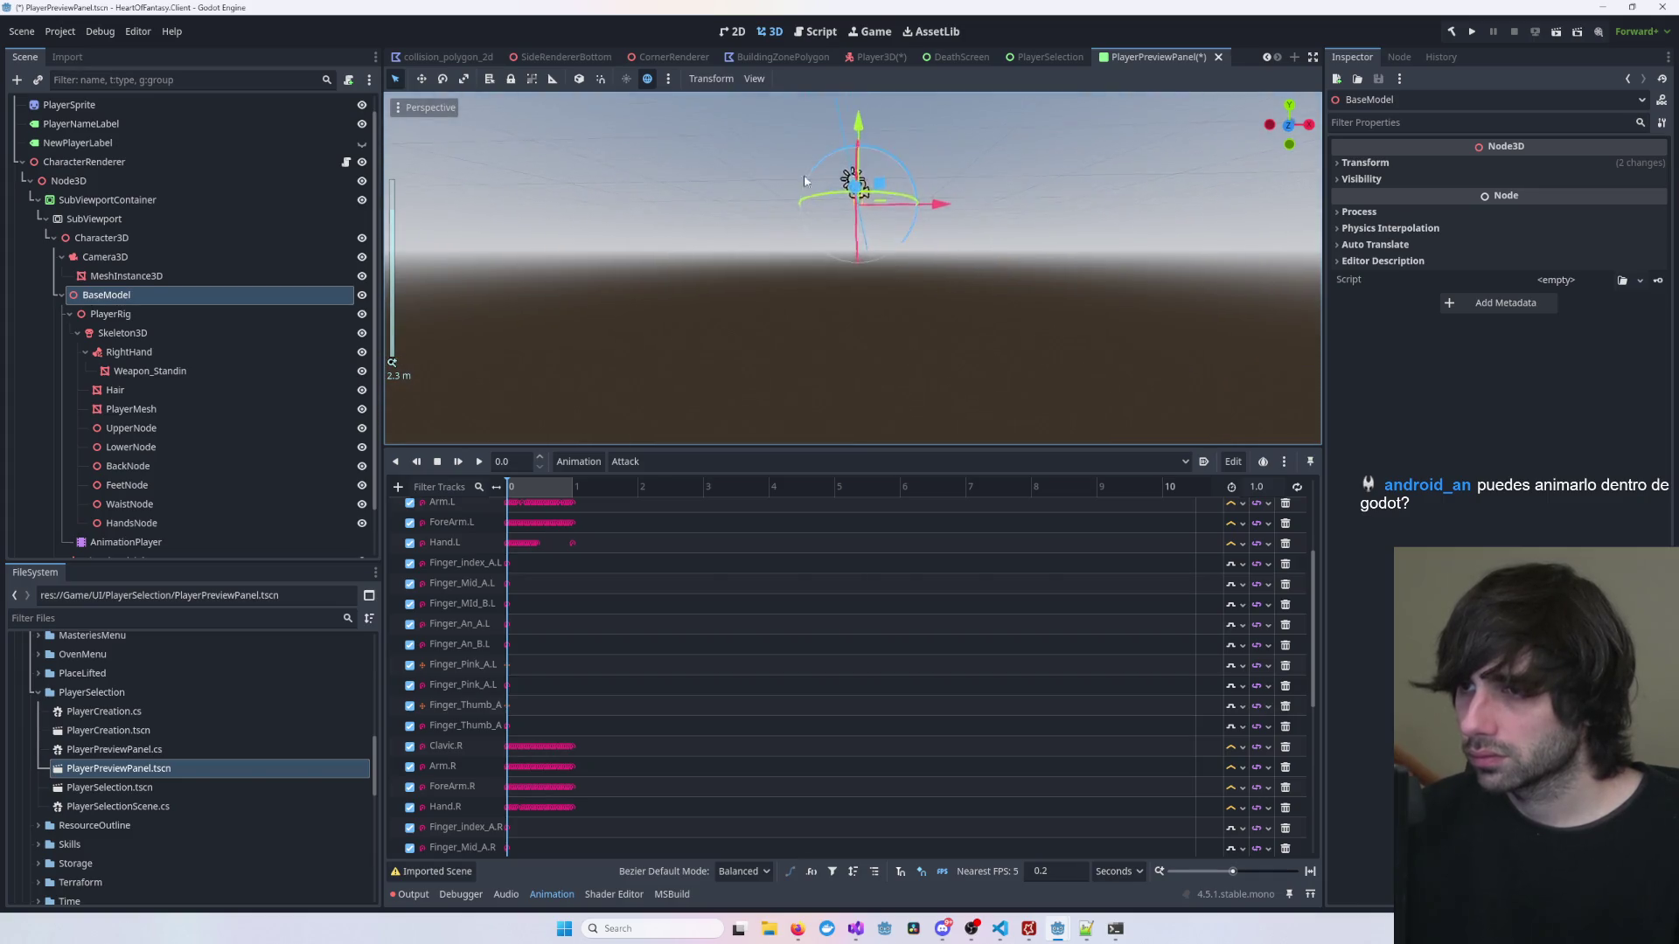
left_click_drag(890, 279, 856, 5)
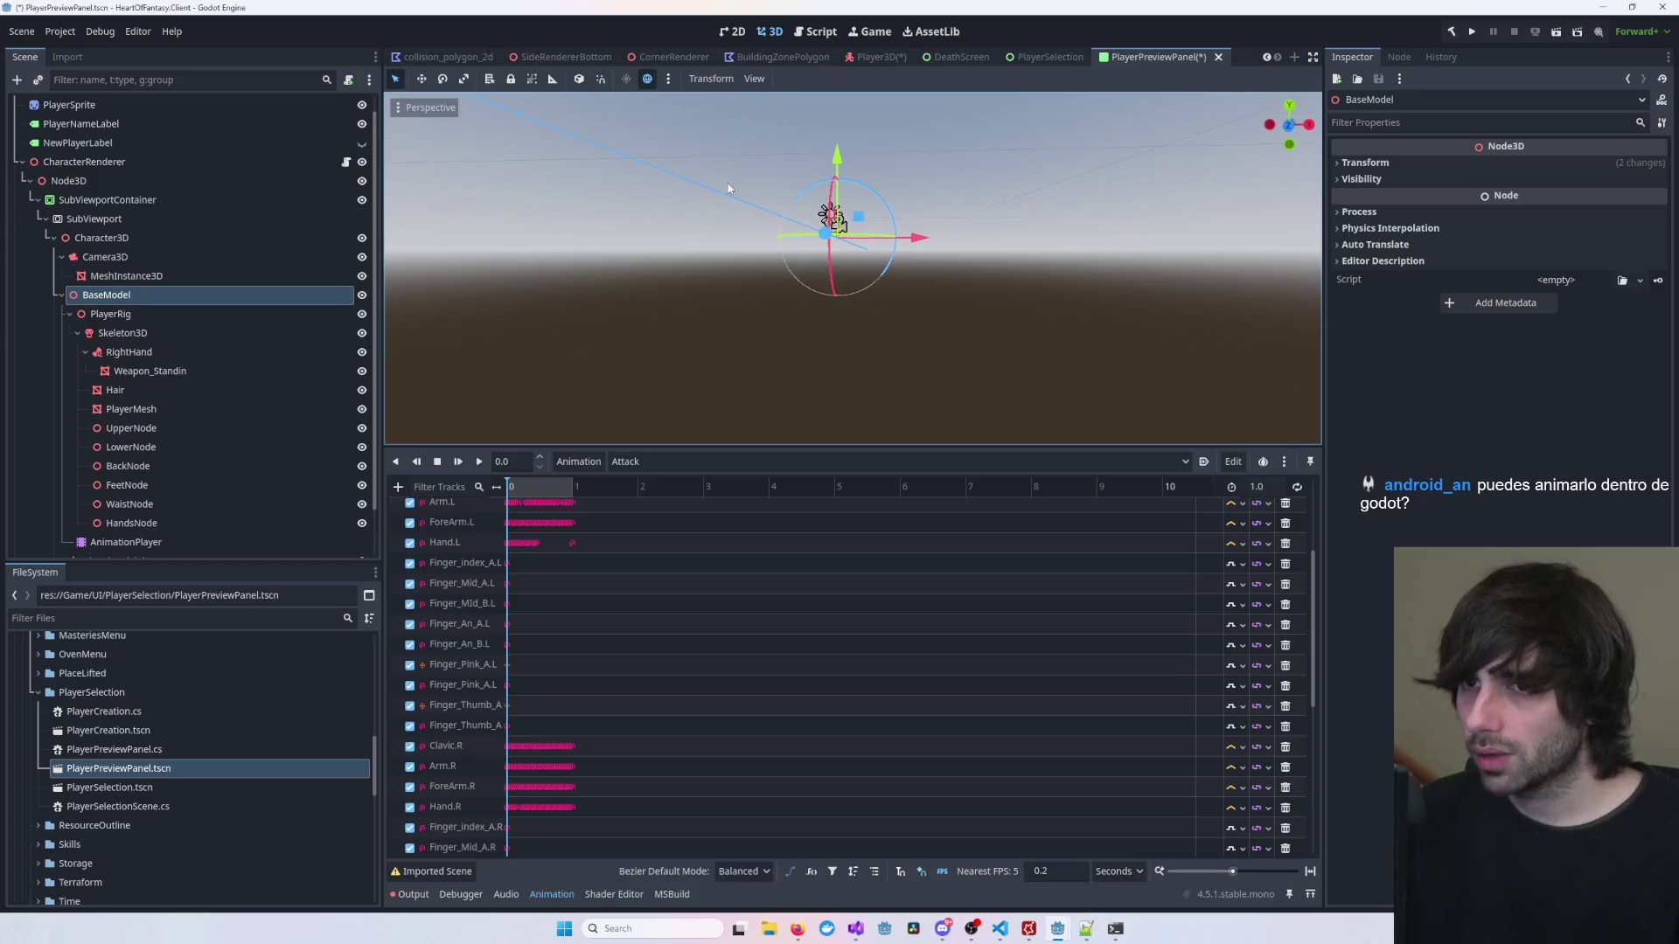
left_click(433, 108)
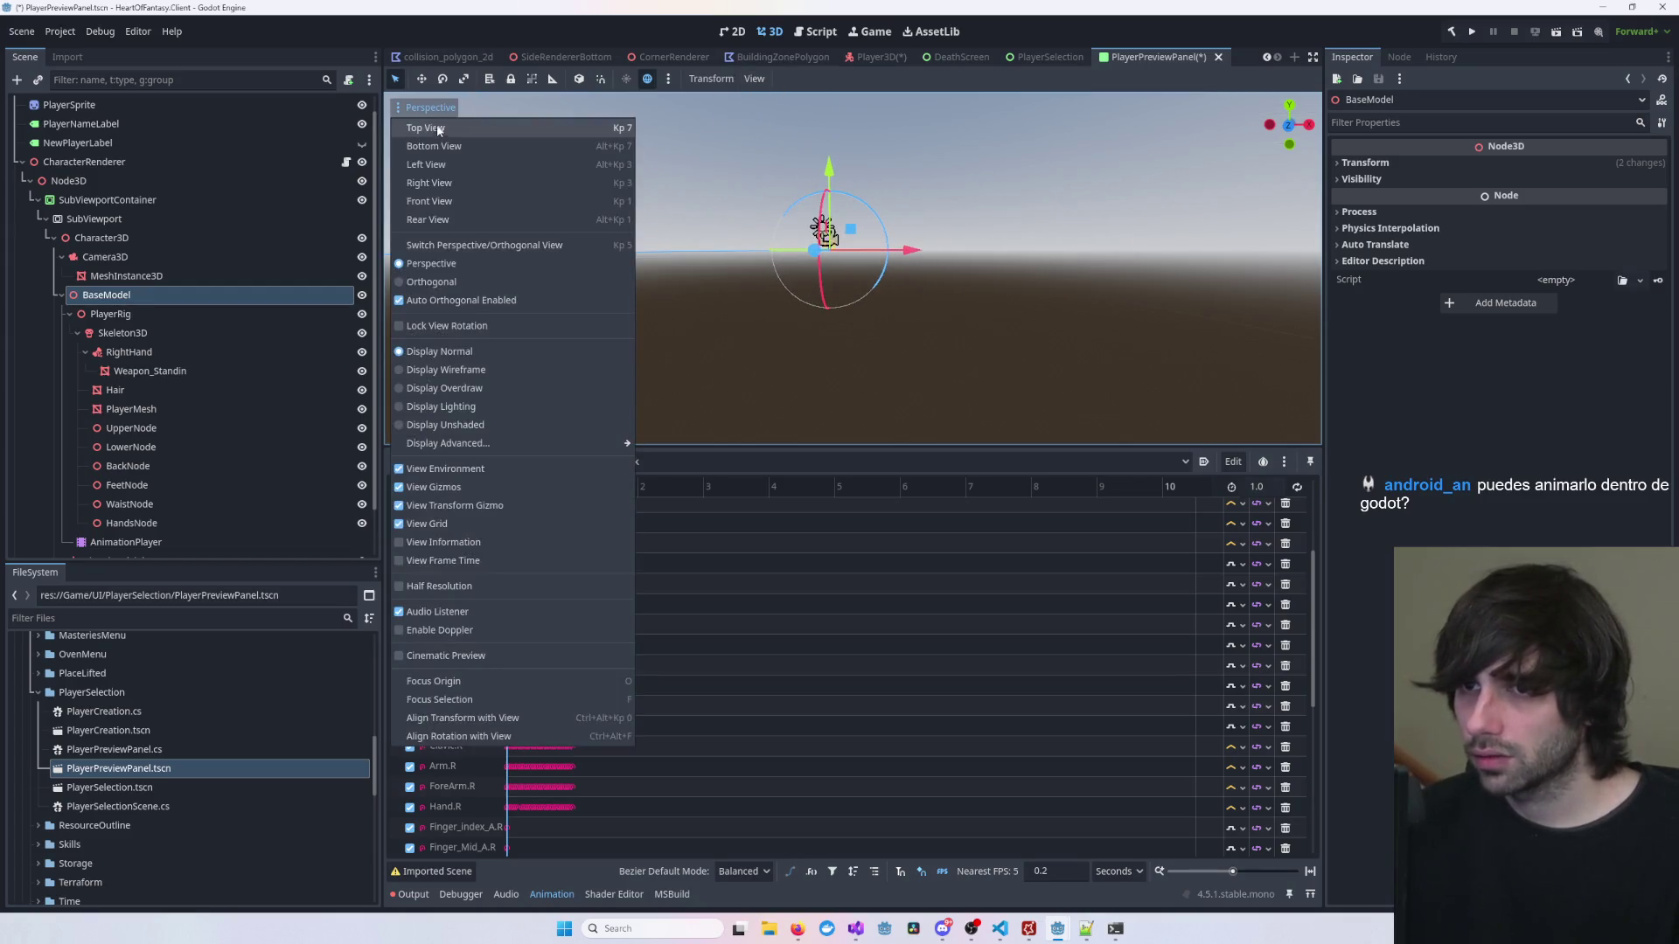
left_click(473, 281)
left_click(859, 275)
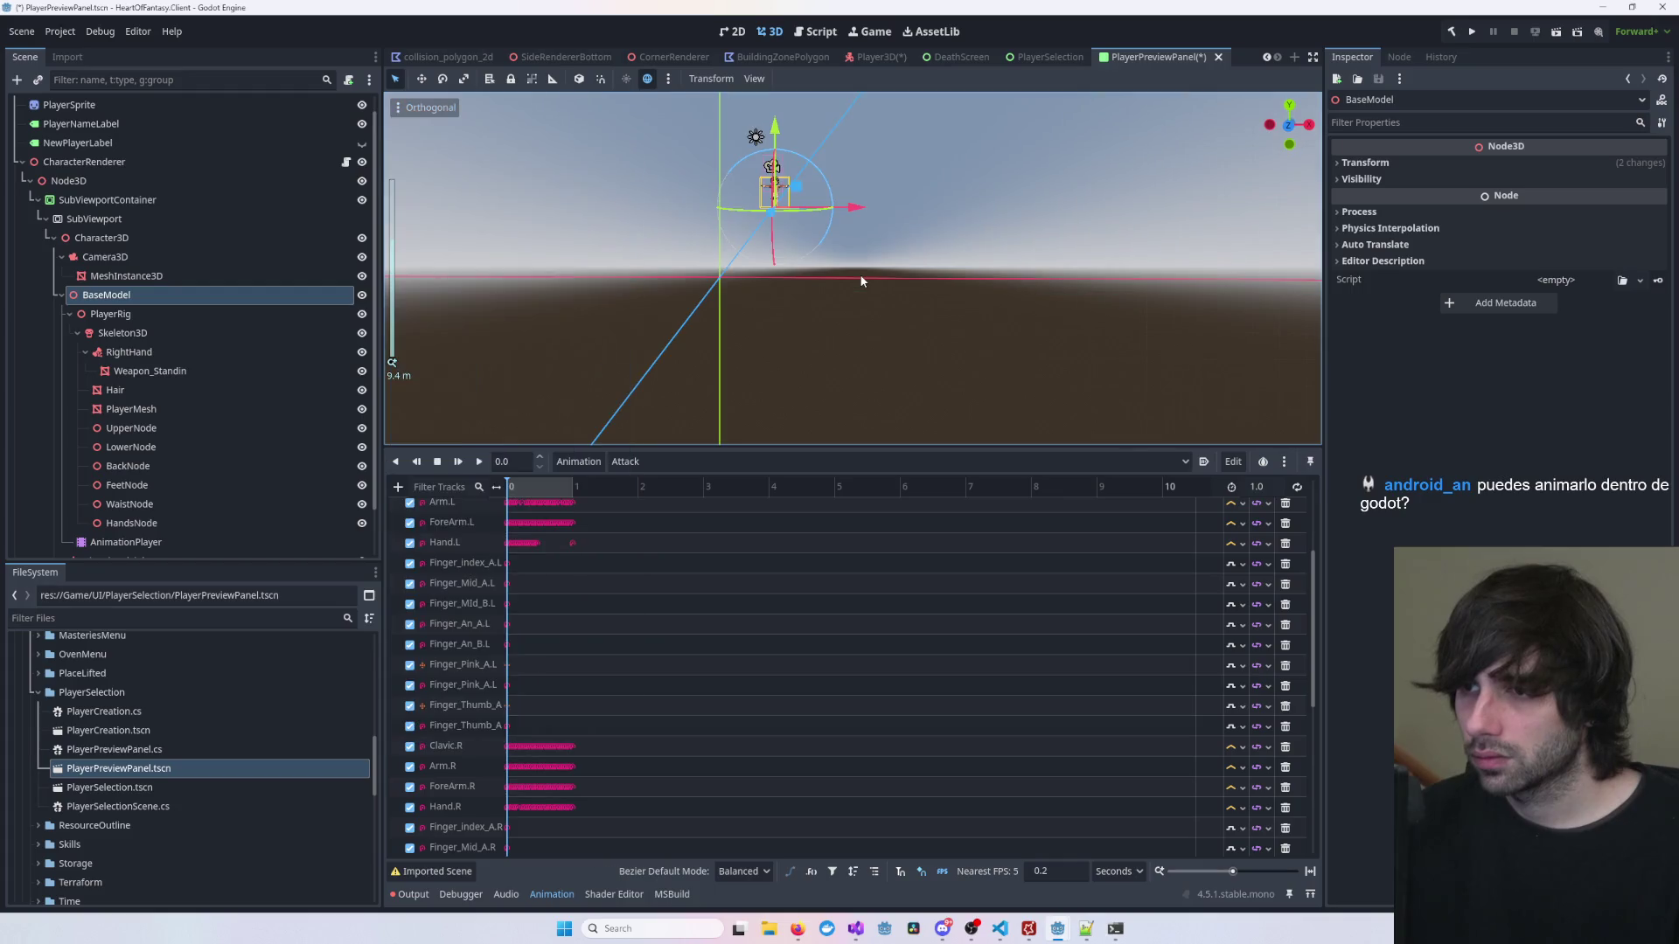
Step: Rotate BaseModel about 68 degrees with the rotation gizmo, tipping it sideways
scroll(969, 307, "up", 3)
mouse_move(969, 307)
left_mouse_down()
mouse_move(882, 308)
mouse_move(992, 269)
mouse_move(895, 315)
mouse_move(886, 289)
left_mouse_up()
scroll(895, 315, "down", 3)
scroll(886, 289, "up", 5)
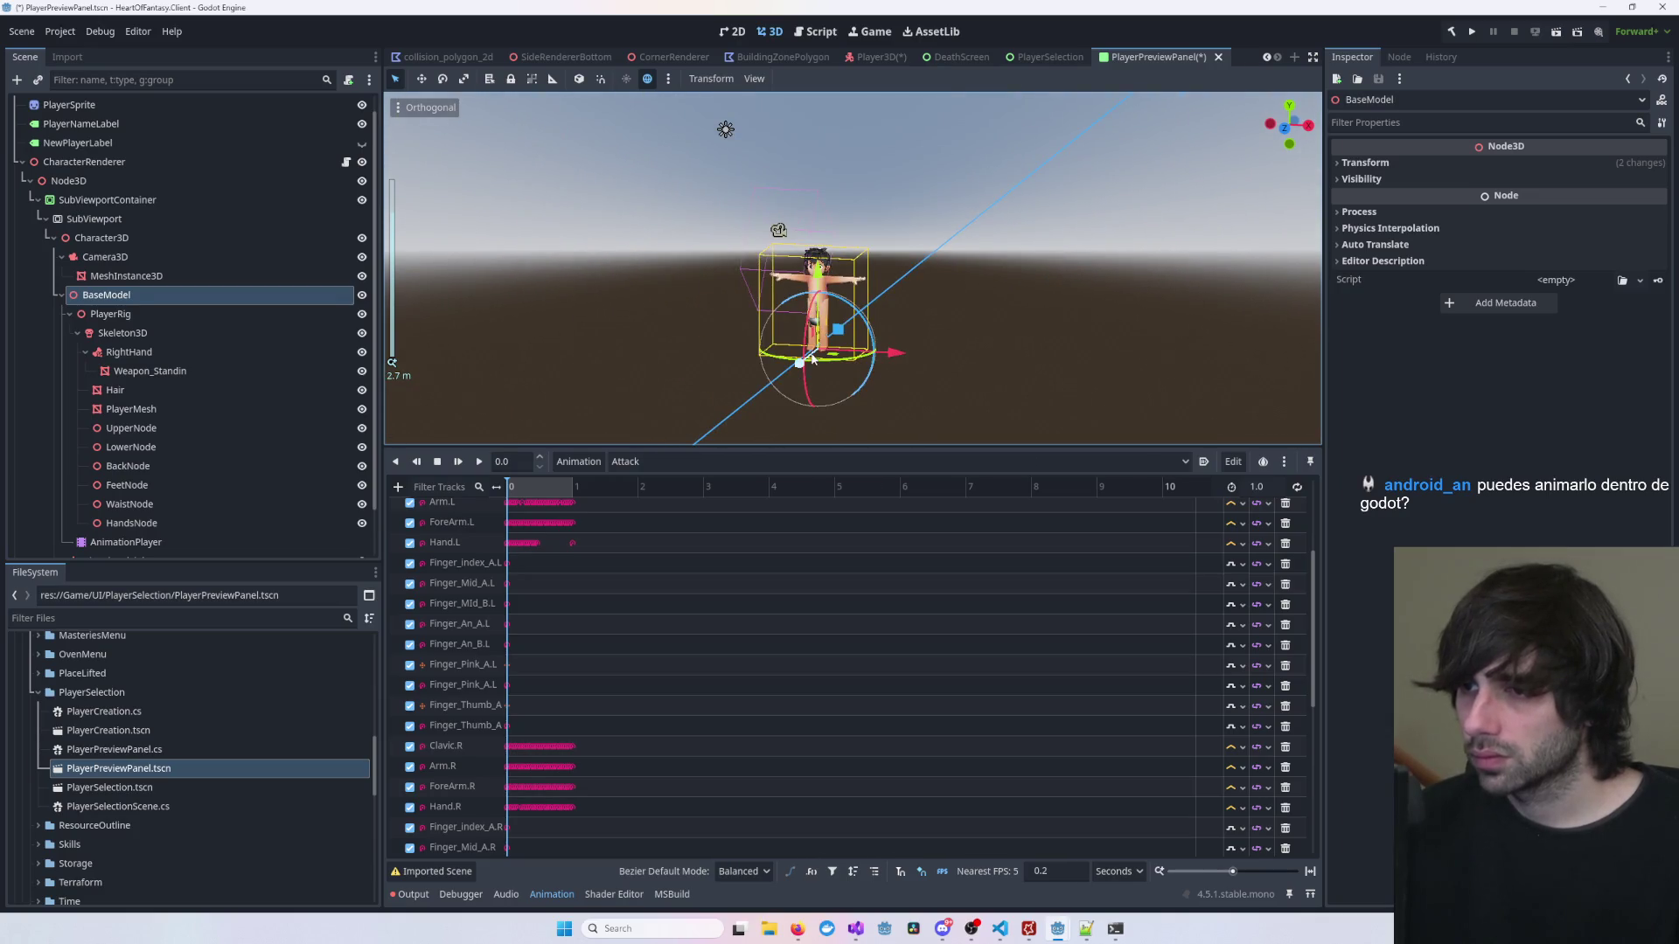
scroll(812, 357, "up", 3)
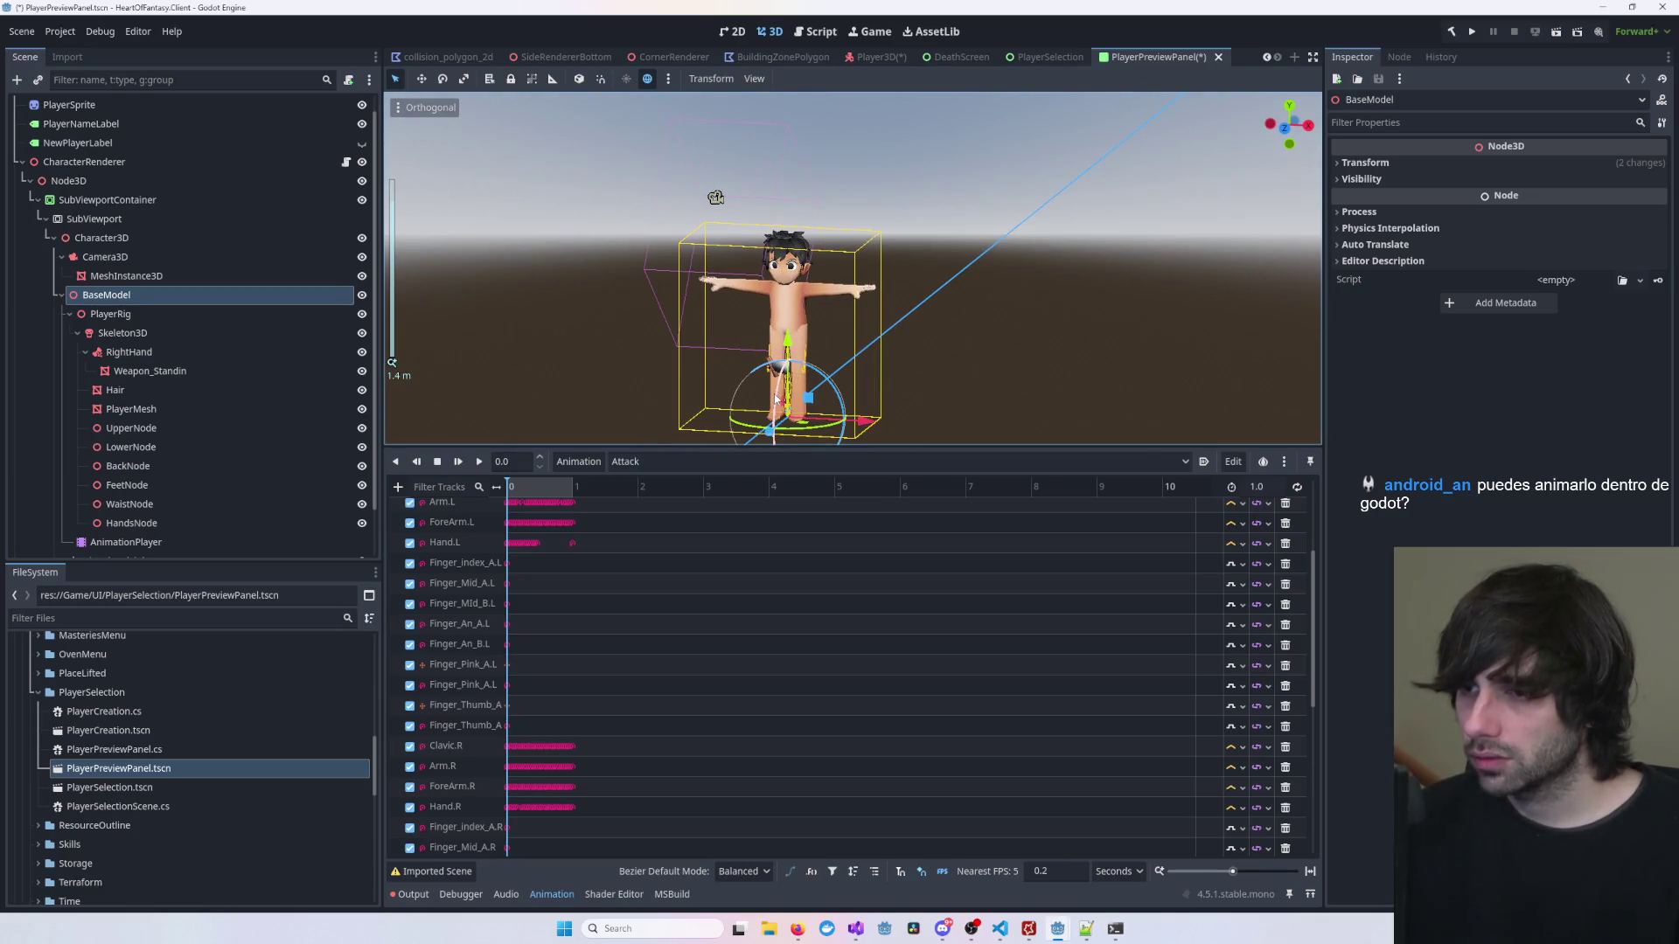
mouse_move(775, 398)
left_mouse_down()
mouse_move(848, 271)
mouse_move(997, 155)
mouse_move(1094, 33)
mouse_move(1031, 251)
mouse_move(1025, 182)
mouse_move(1032, 196)
left_mouse_up()
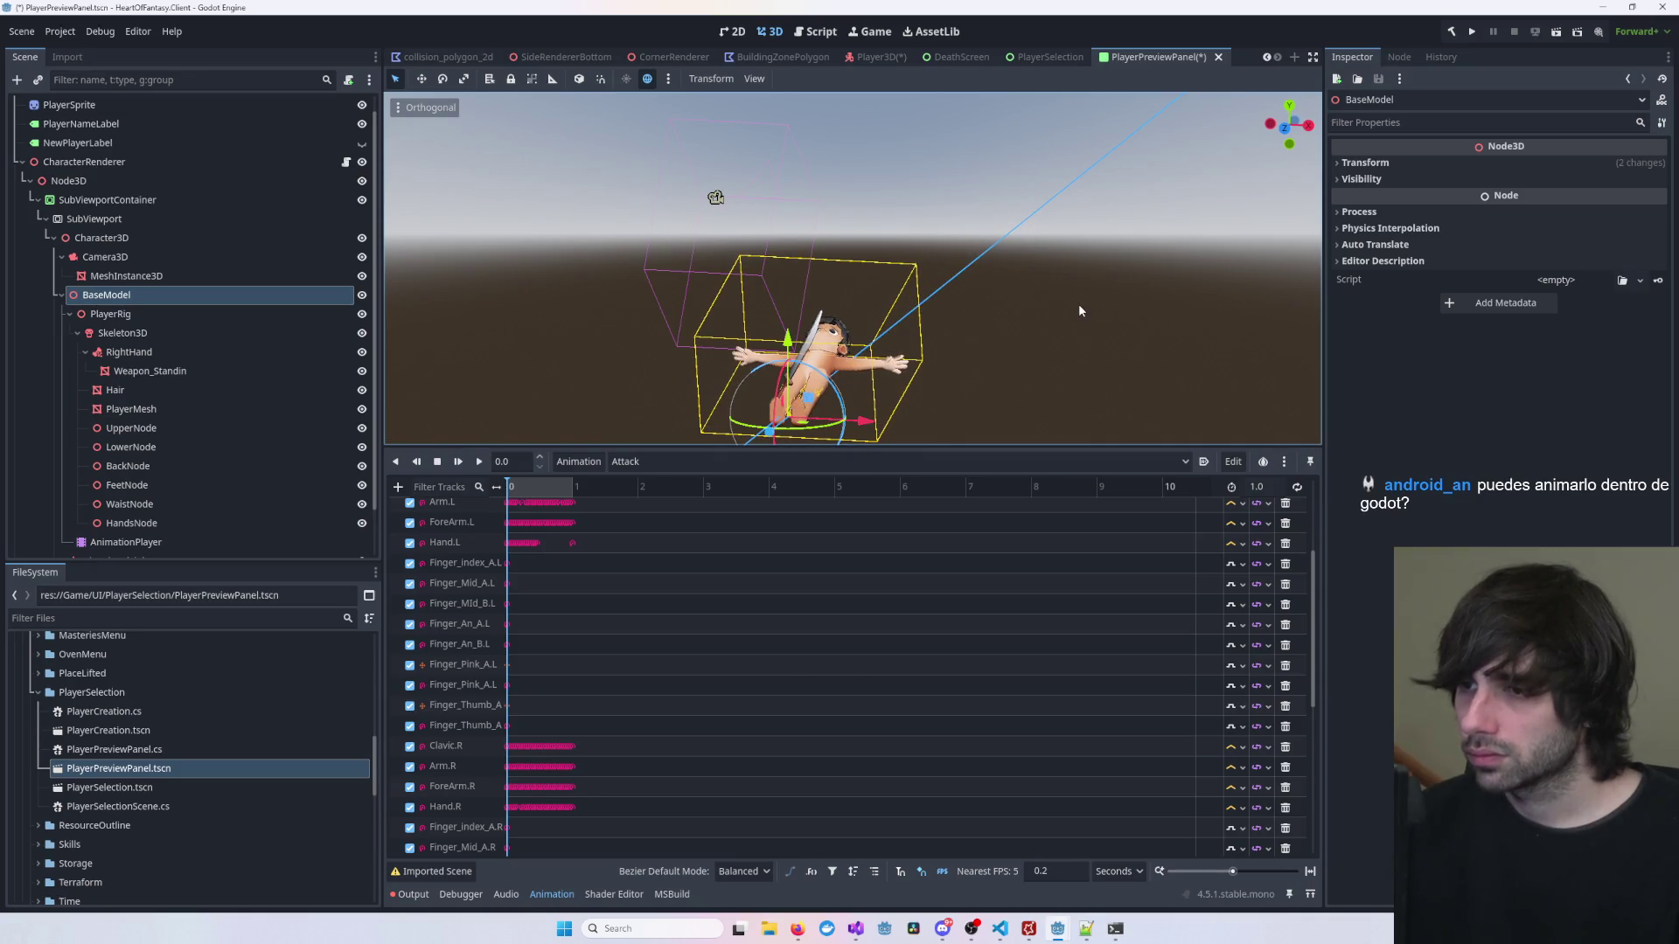
Step: Return the viewport to perspective projection and select the CharacterRenderer node
left_click(1079, 326)
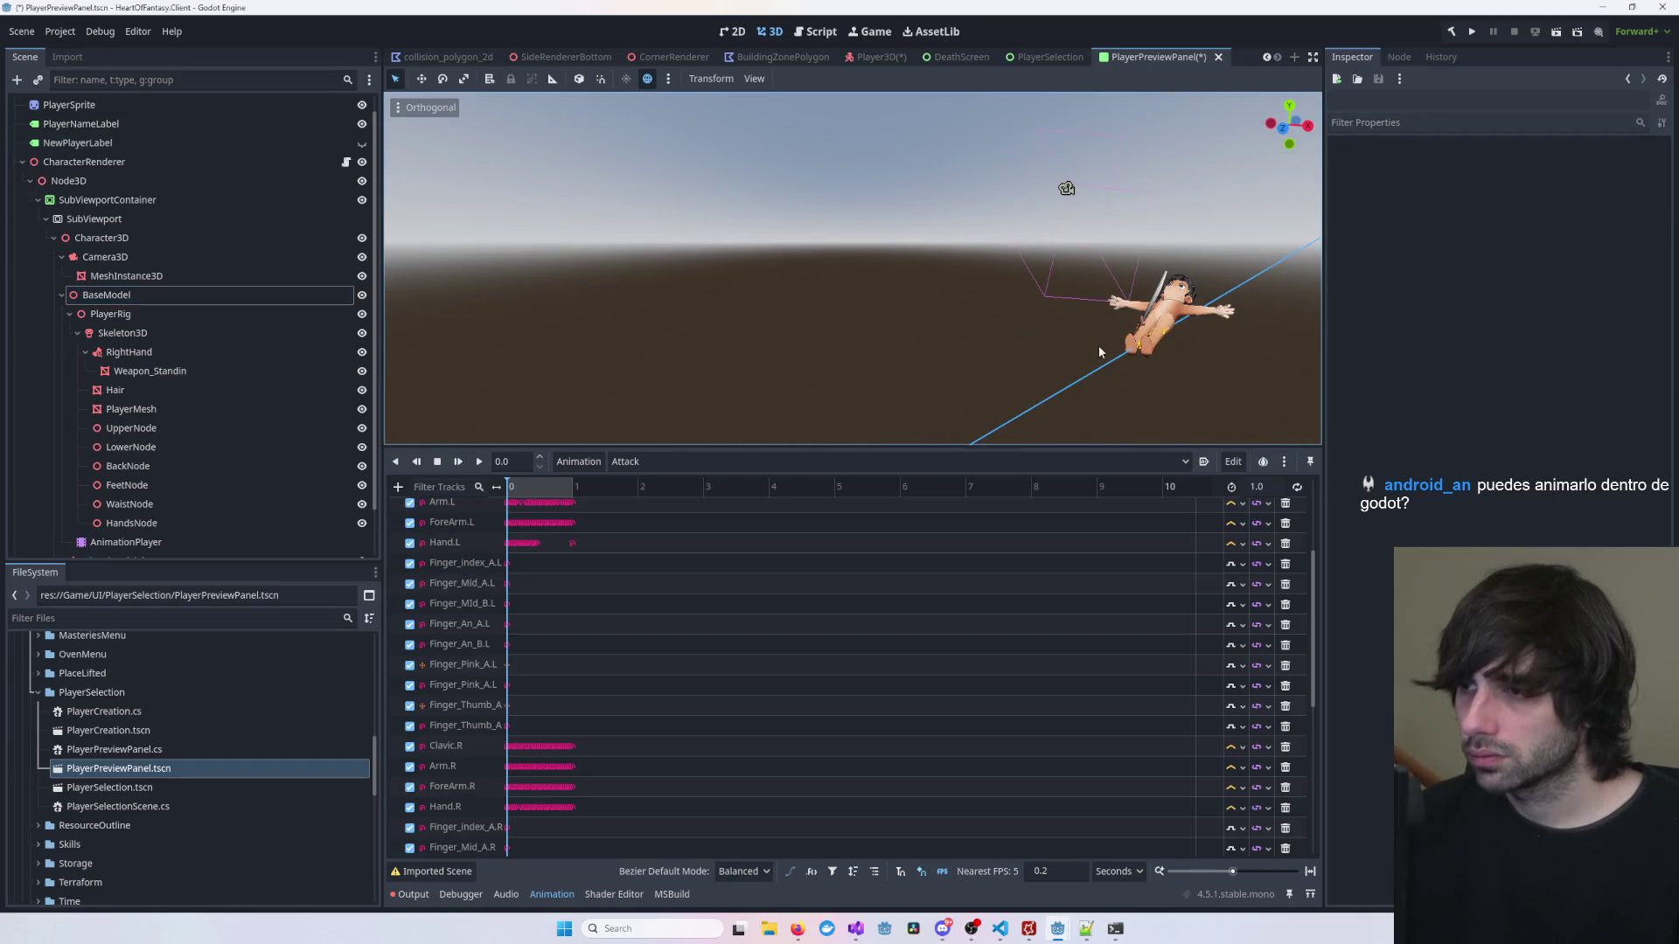
scroll(932, 312, "down", 5)
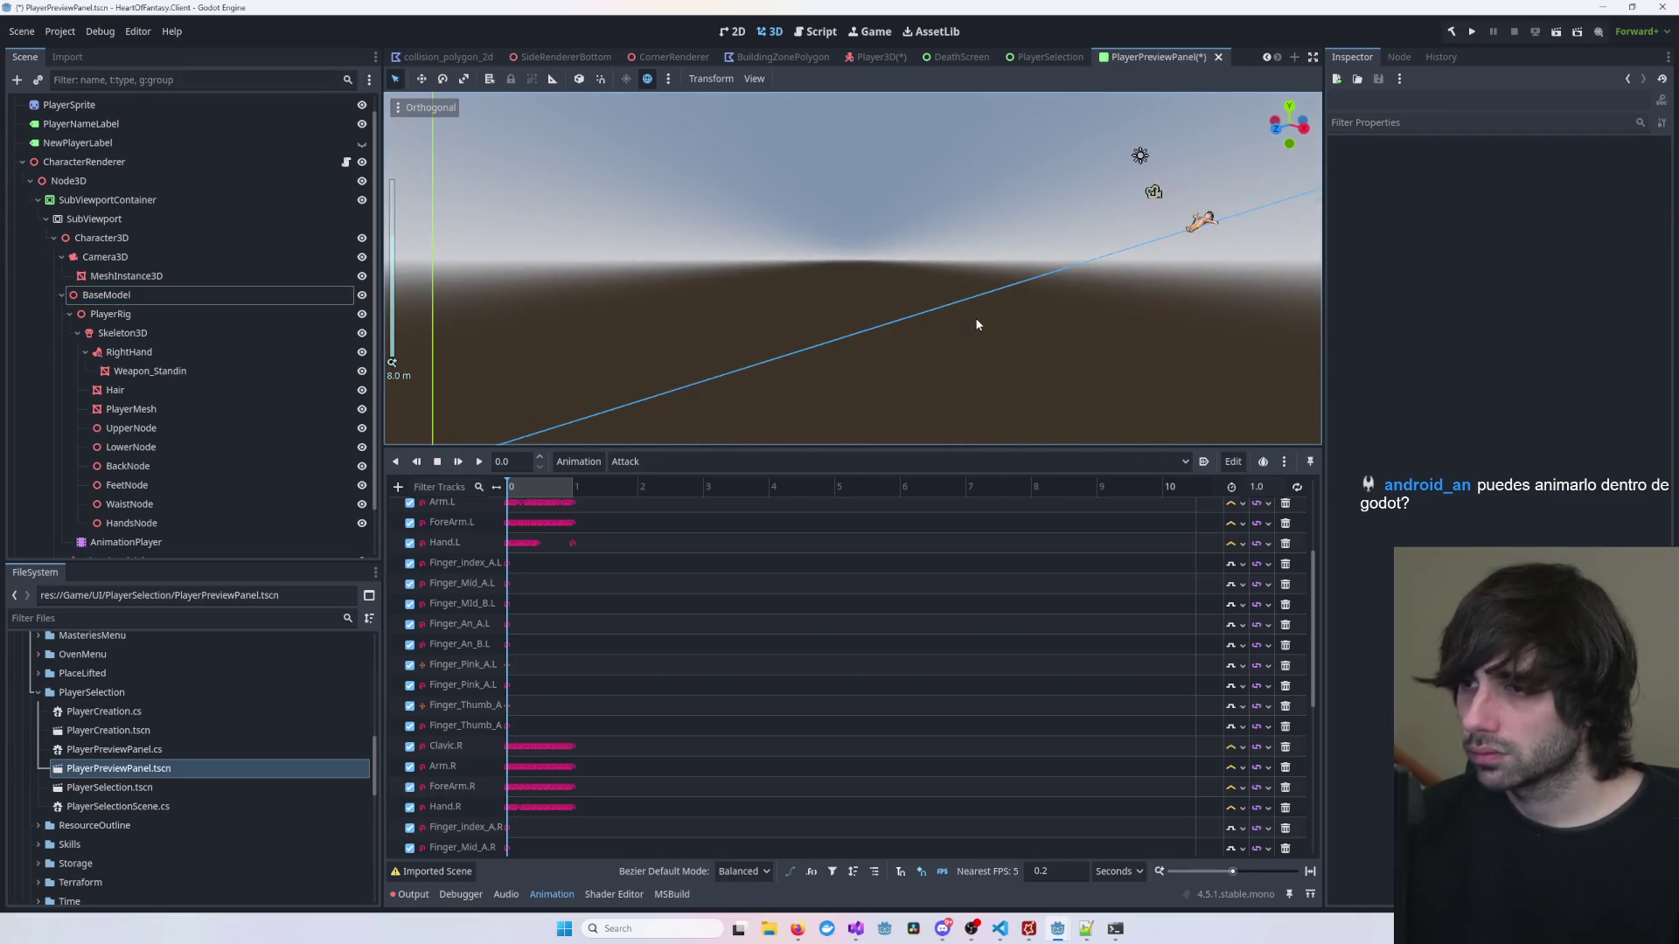
left_click(428, 107)
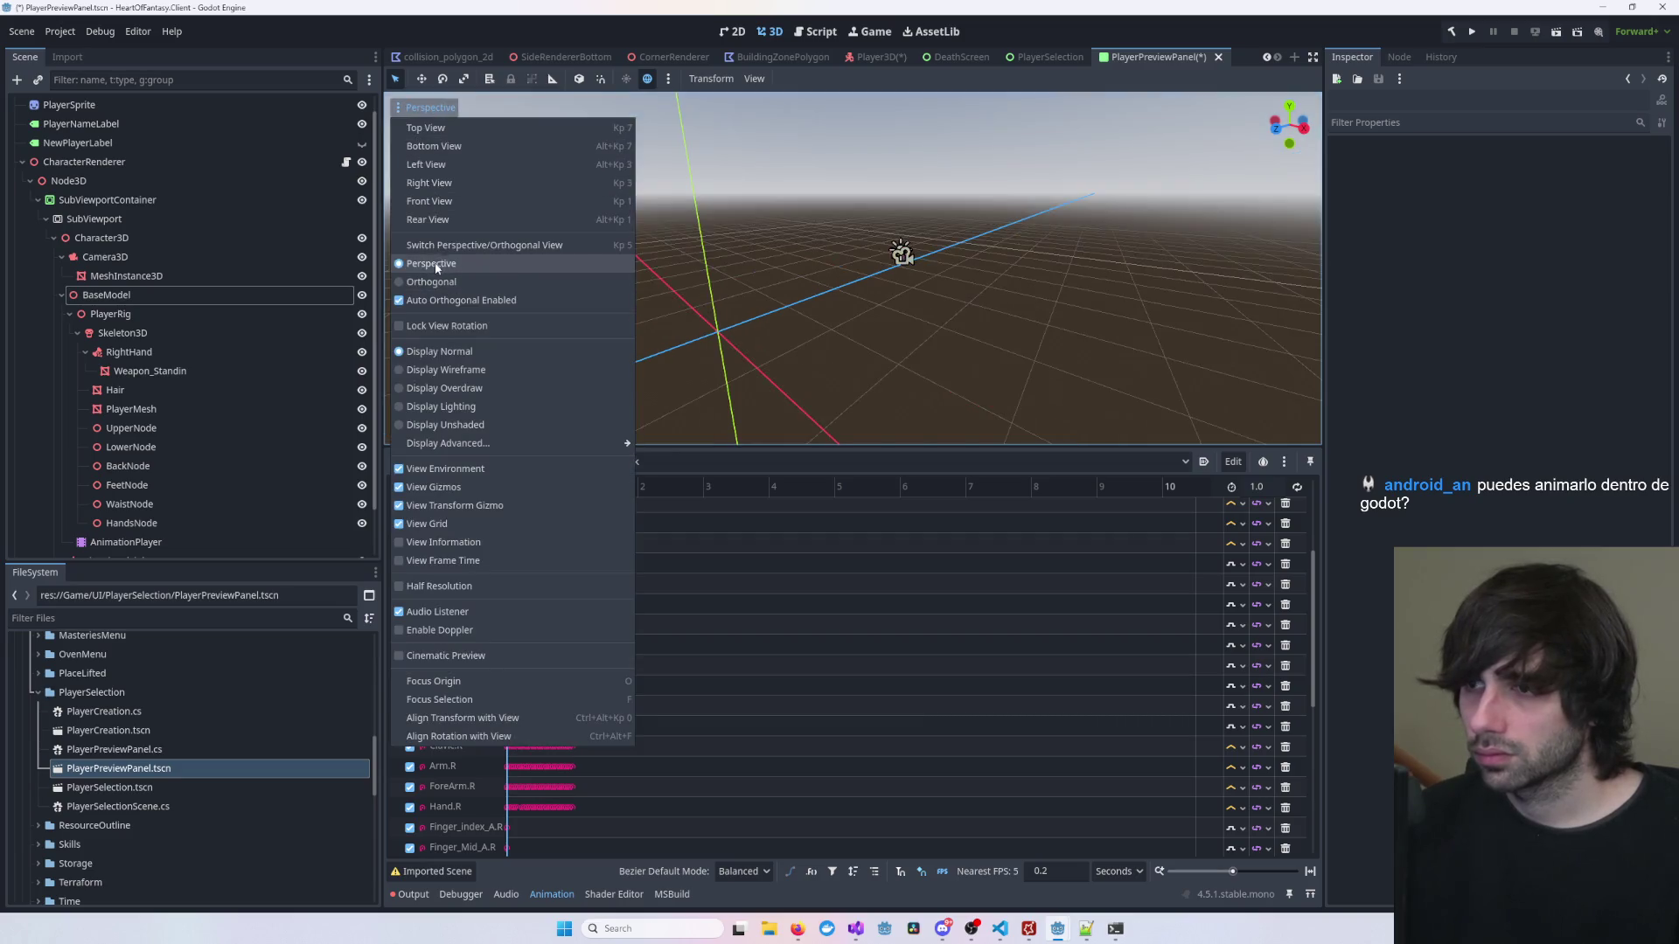
left_click(981, 223)
scroll(975, 248, "up", 5)
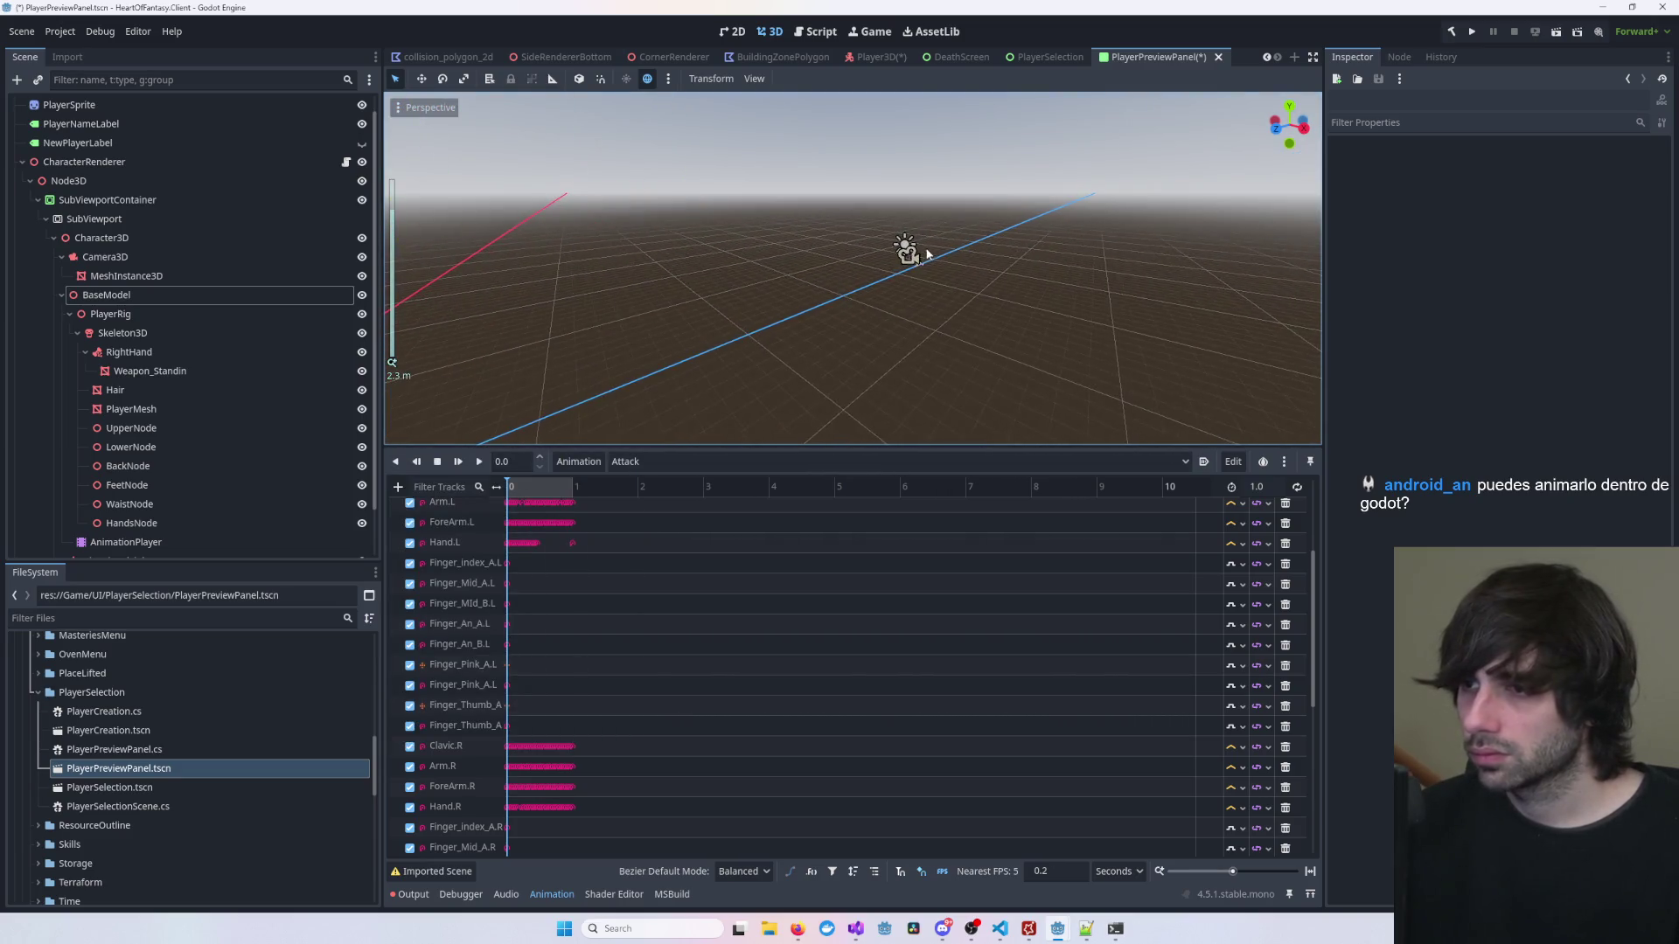
left_click(916, 272)
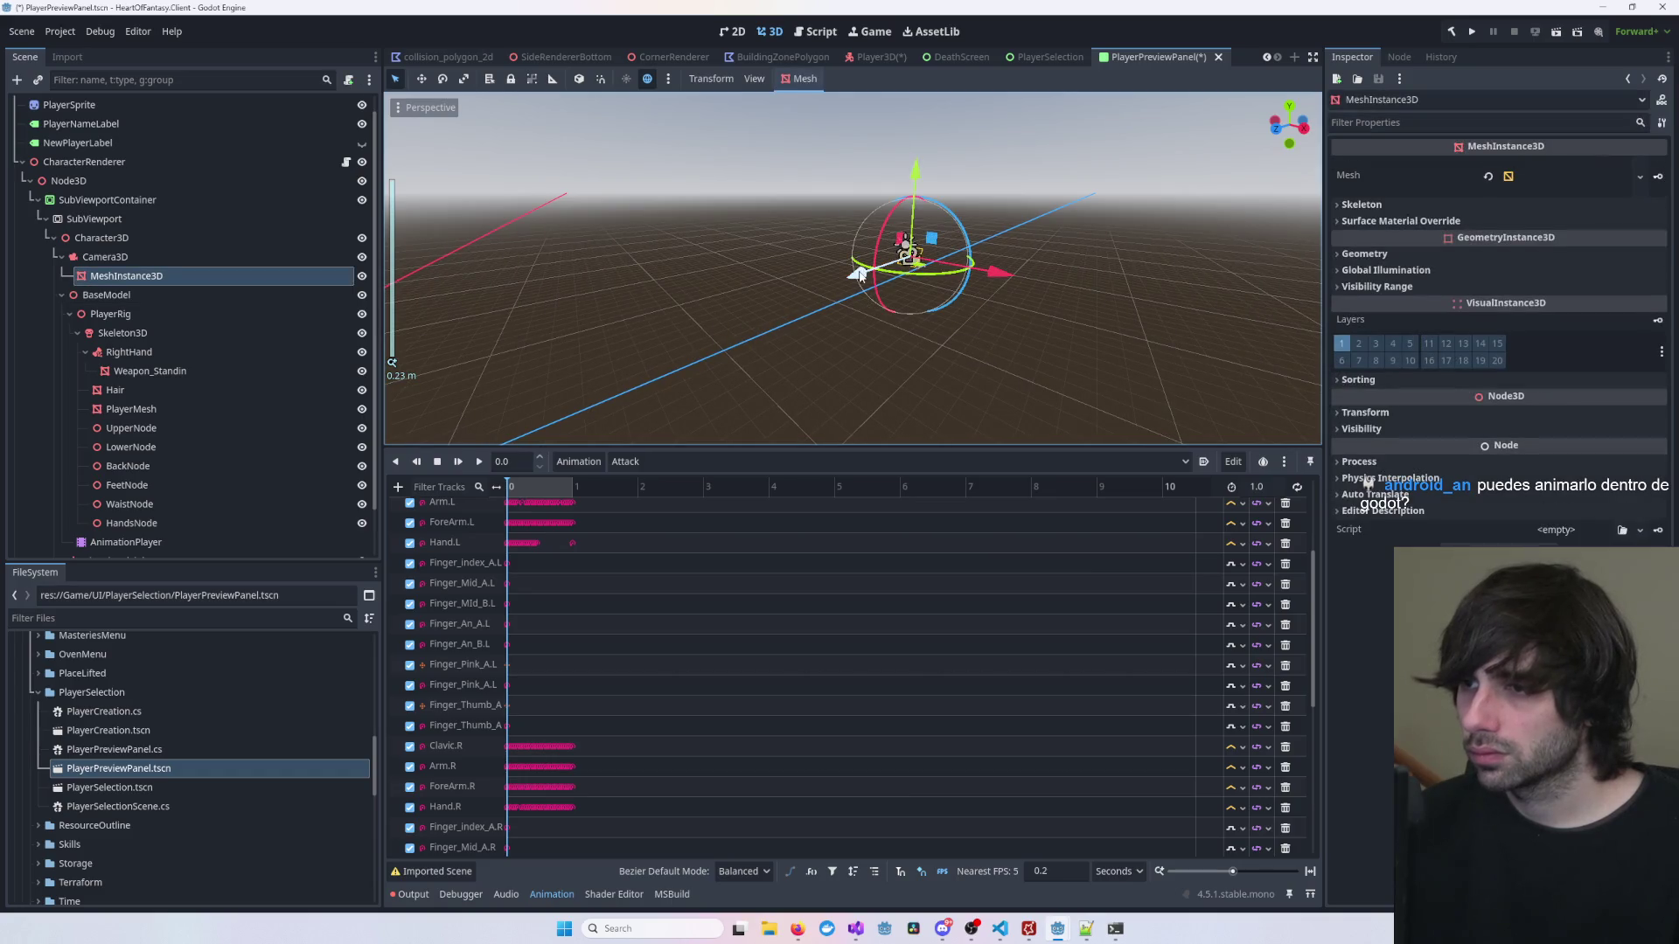
left_click(130, 166)
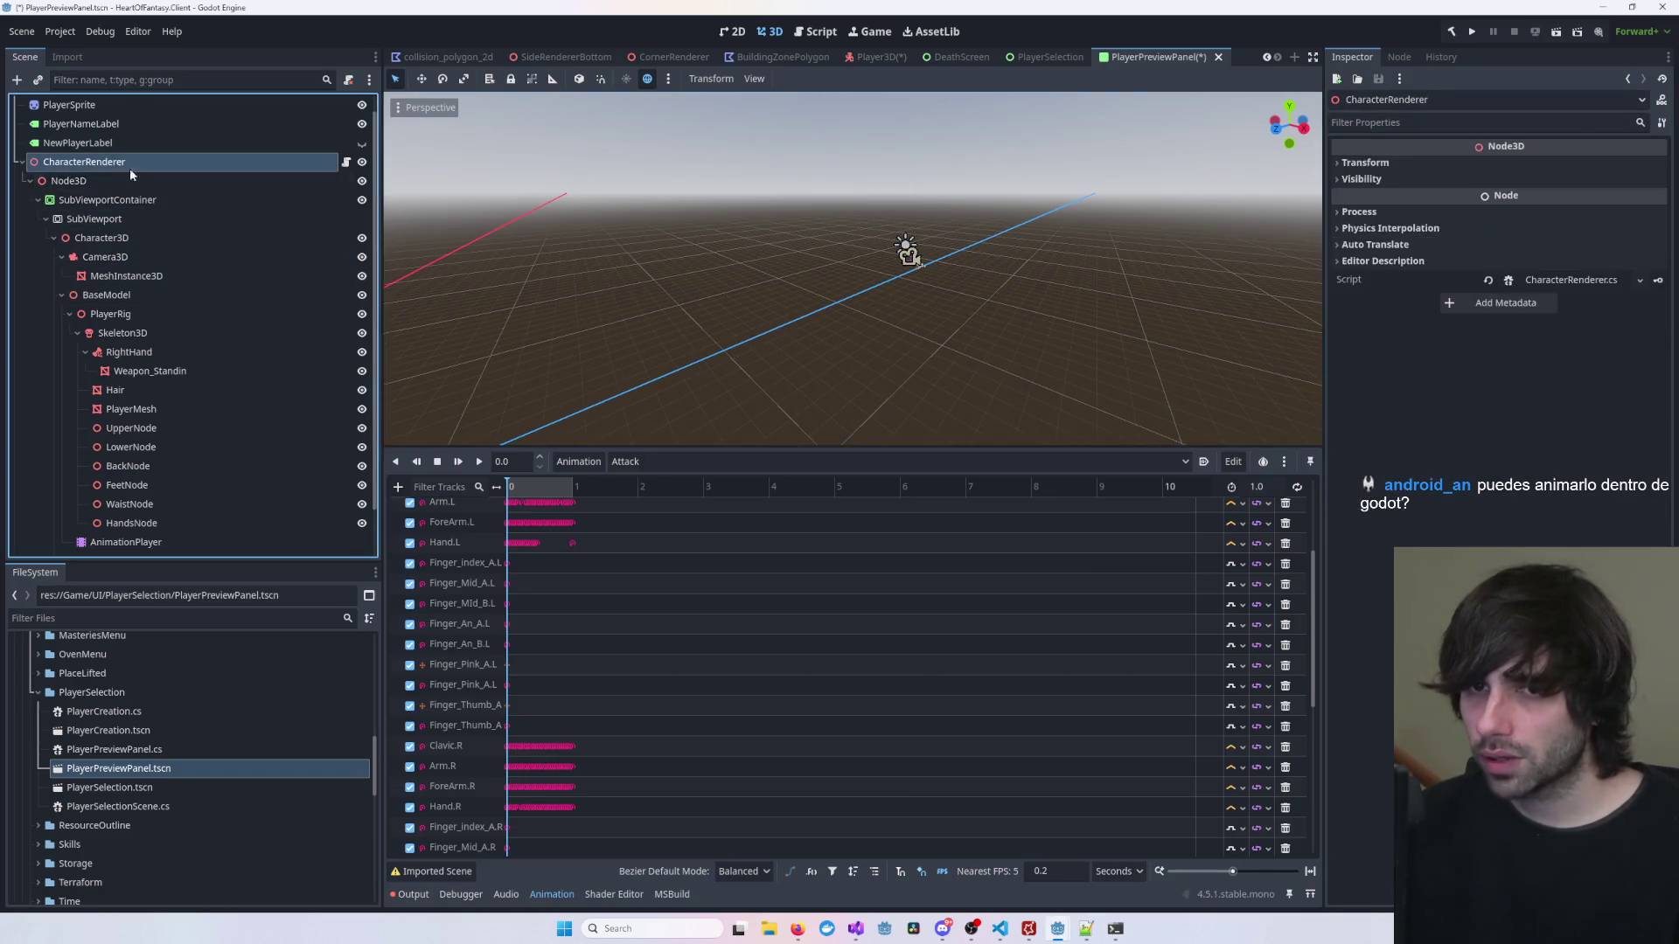
Step: Move CharacterRenderer about 10.6 units along its Z axis
left_click(921, 266)
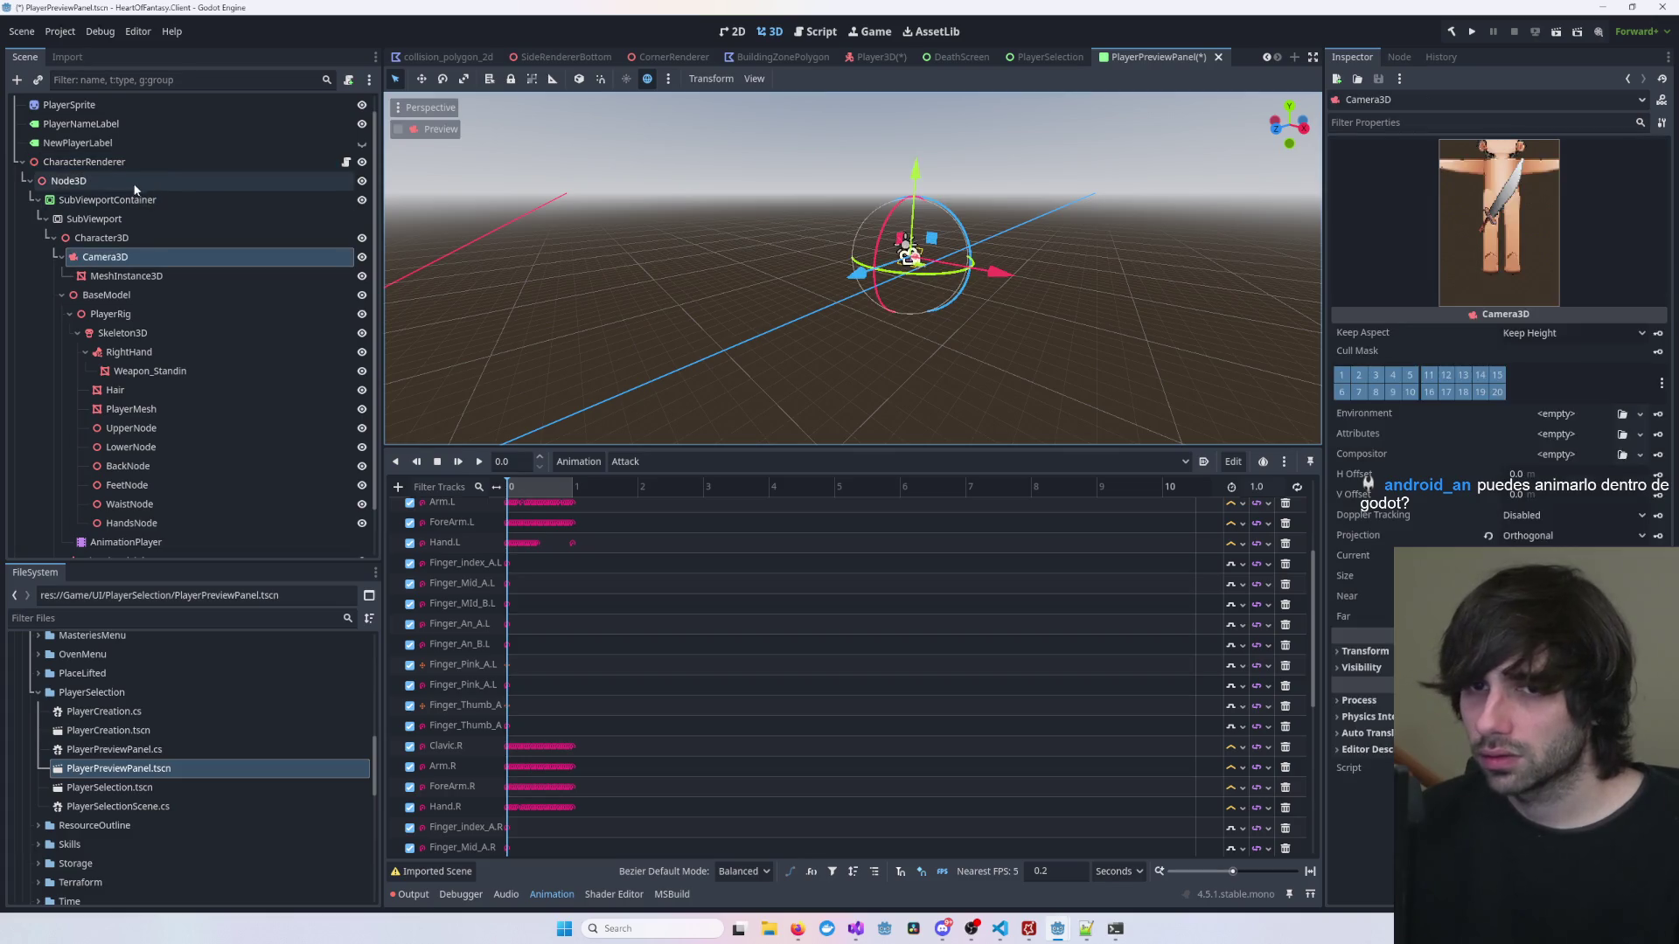
left_click(899, 251)
scroll(836, 310, "down", 1)
scroll(836, 309, "down", 10)
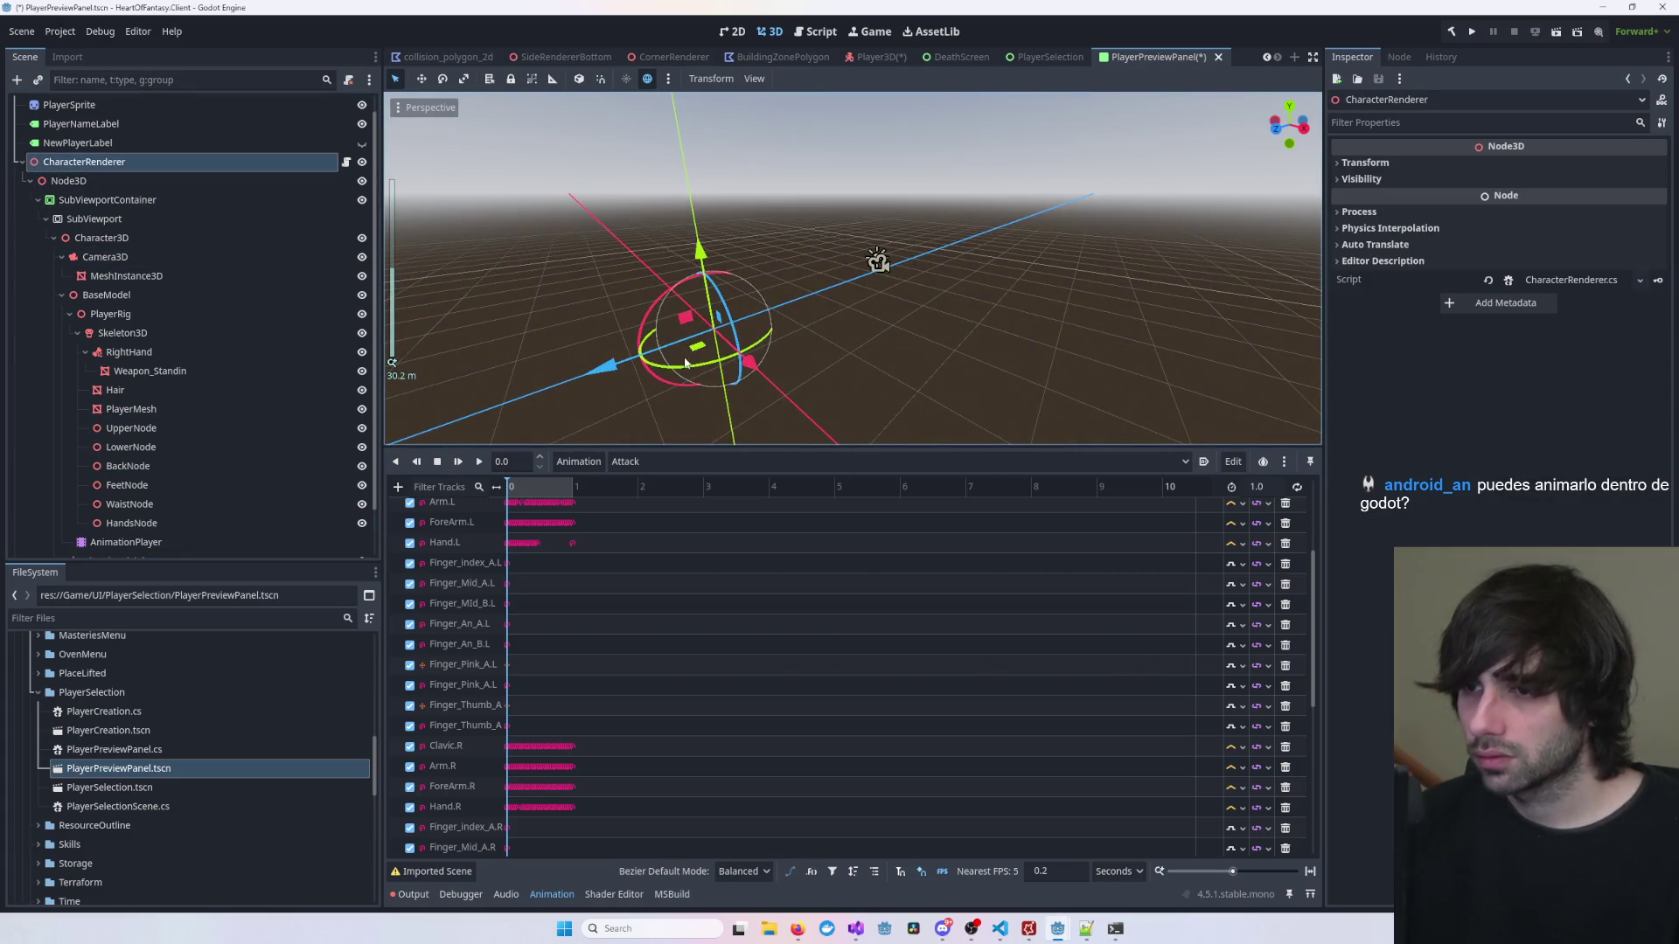
left_click_drag(603, 367, 386, 428)
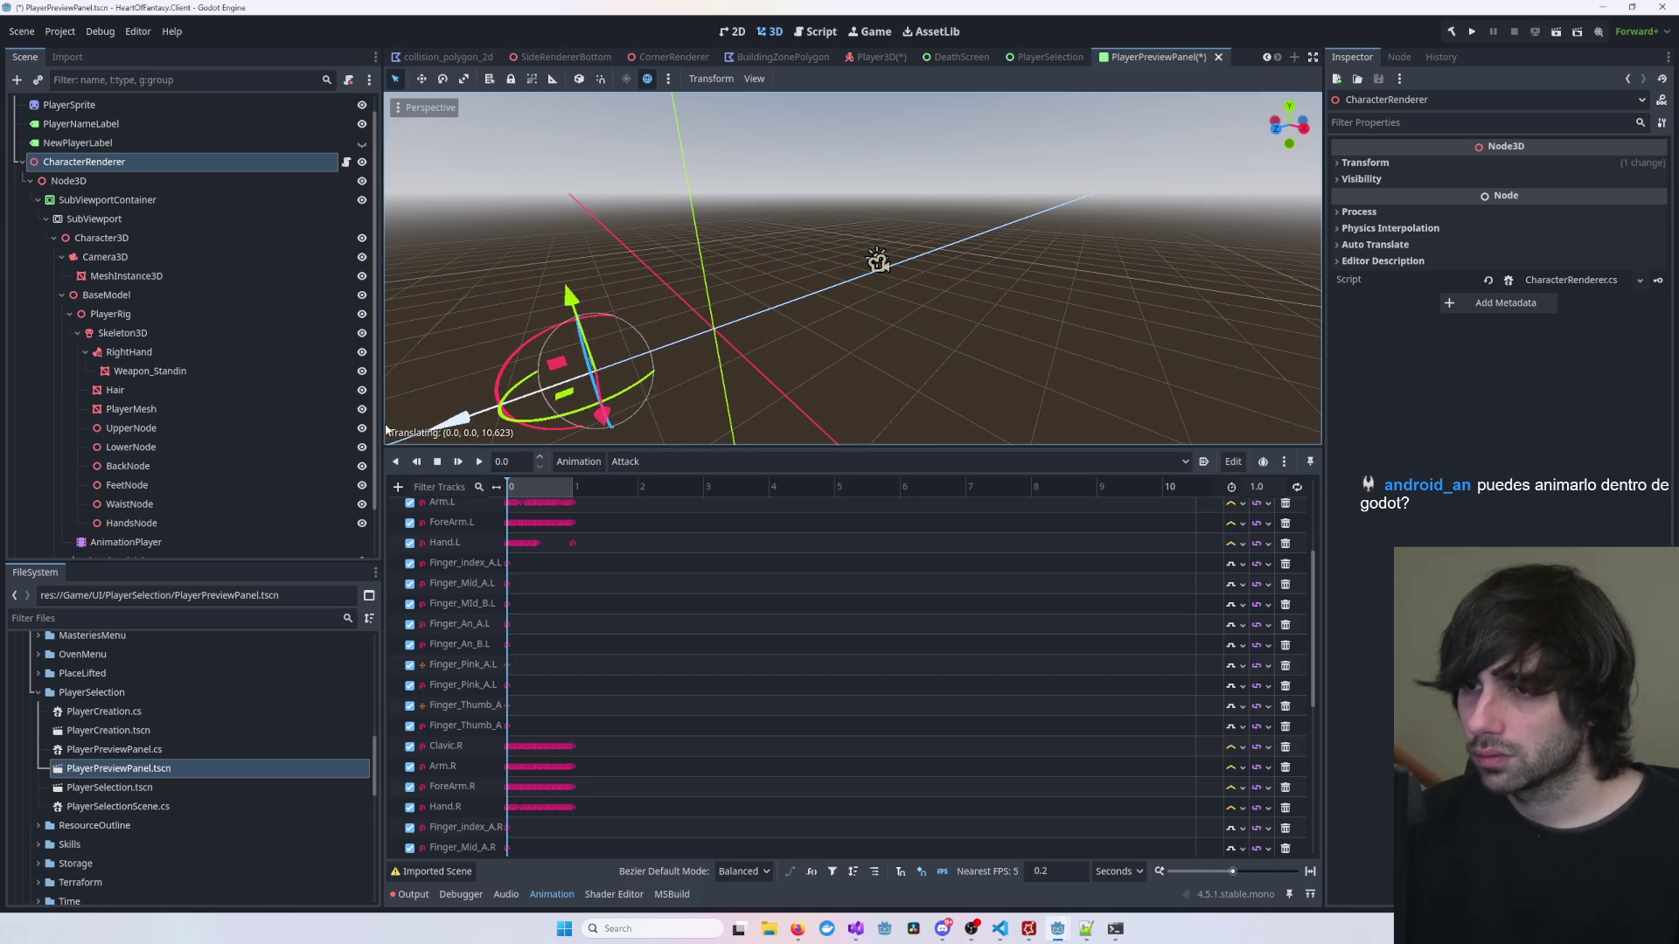
Step: Move Character3D along its Z axis, then focus and orbit to check placement
left_click(68, 181)
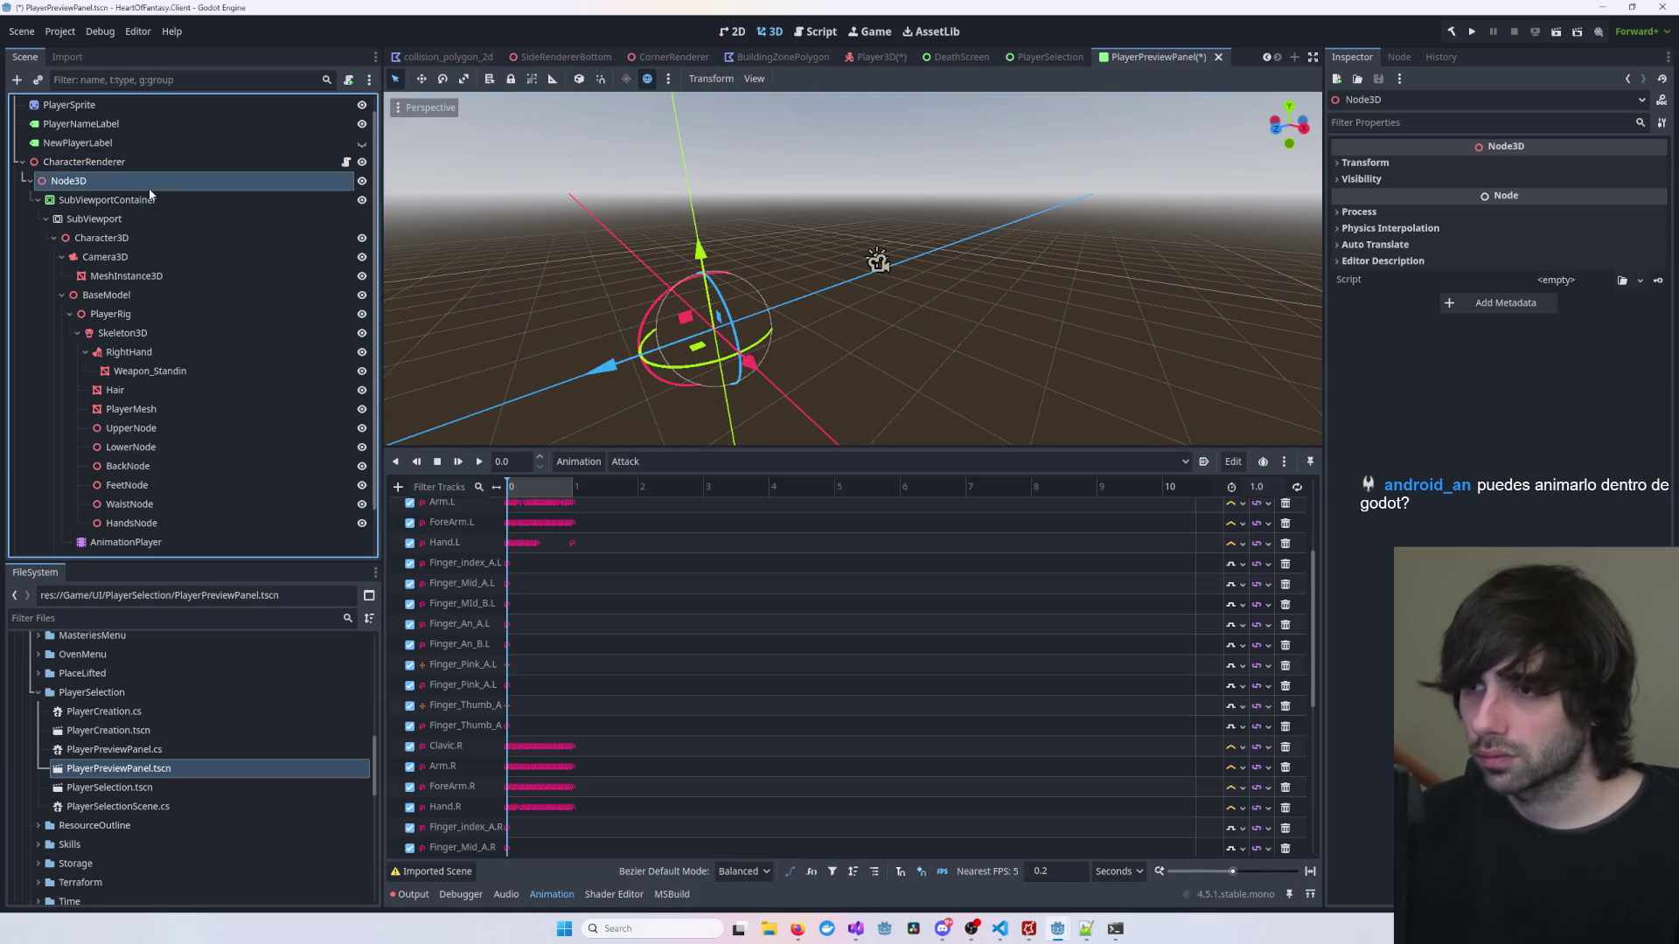
left_click(133, 243)
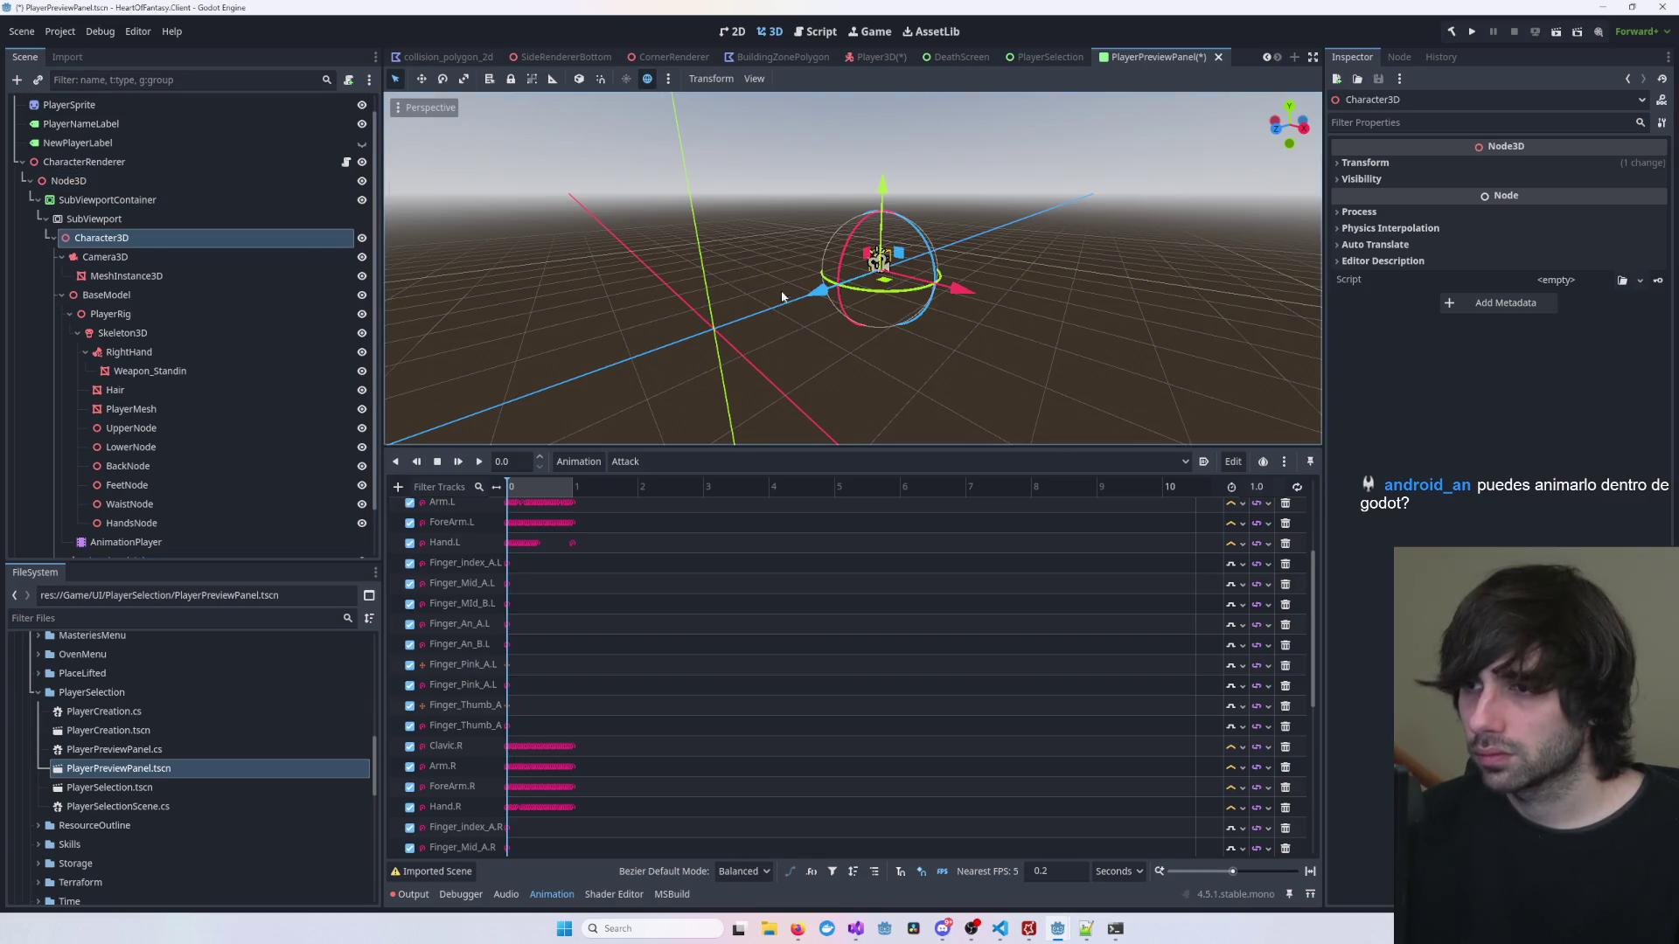
scroll(865, 280, "up", 5)
left_click_drag(853, 287, 538, 402)
key("f")
scroll(1032, 260, "up", 5)
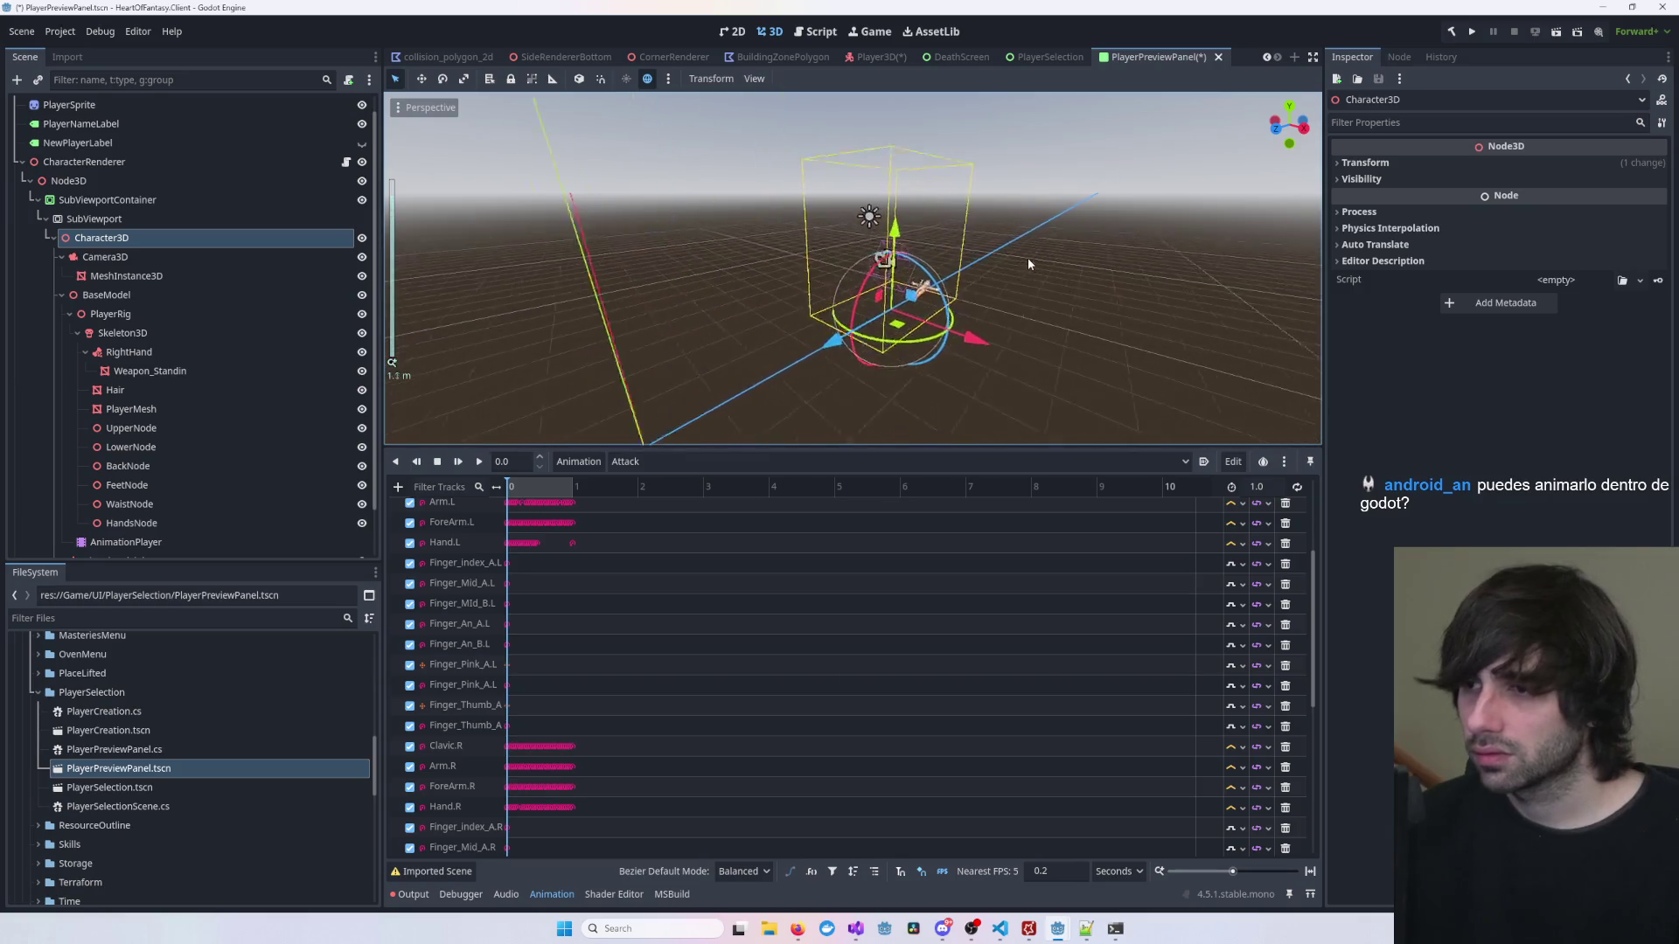
mouse_move(822, 269)
left_mouse_down()
mouse_move(910, 188)
mouse_move(1165, 195)
mouse_move(1143, 289)
mouse_move(1099, 360)
mouse_move(1077, 358)
left_mouse_up()
scroll(1153, 415, "down", 2)
Step: Select the MeshInstance3D and bring up the Player3D scene
left_click(1241, 310)
scroll(1241, 309, "down", 5)
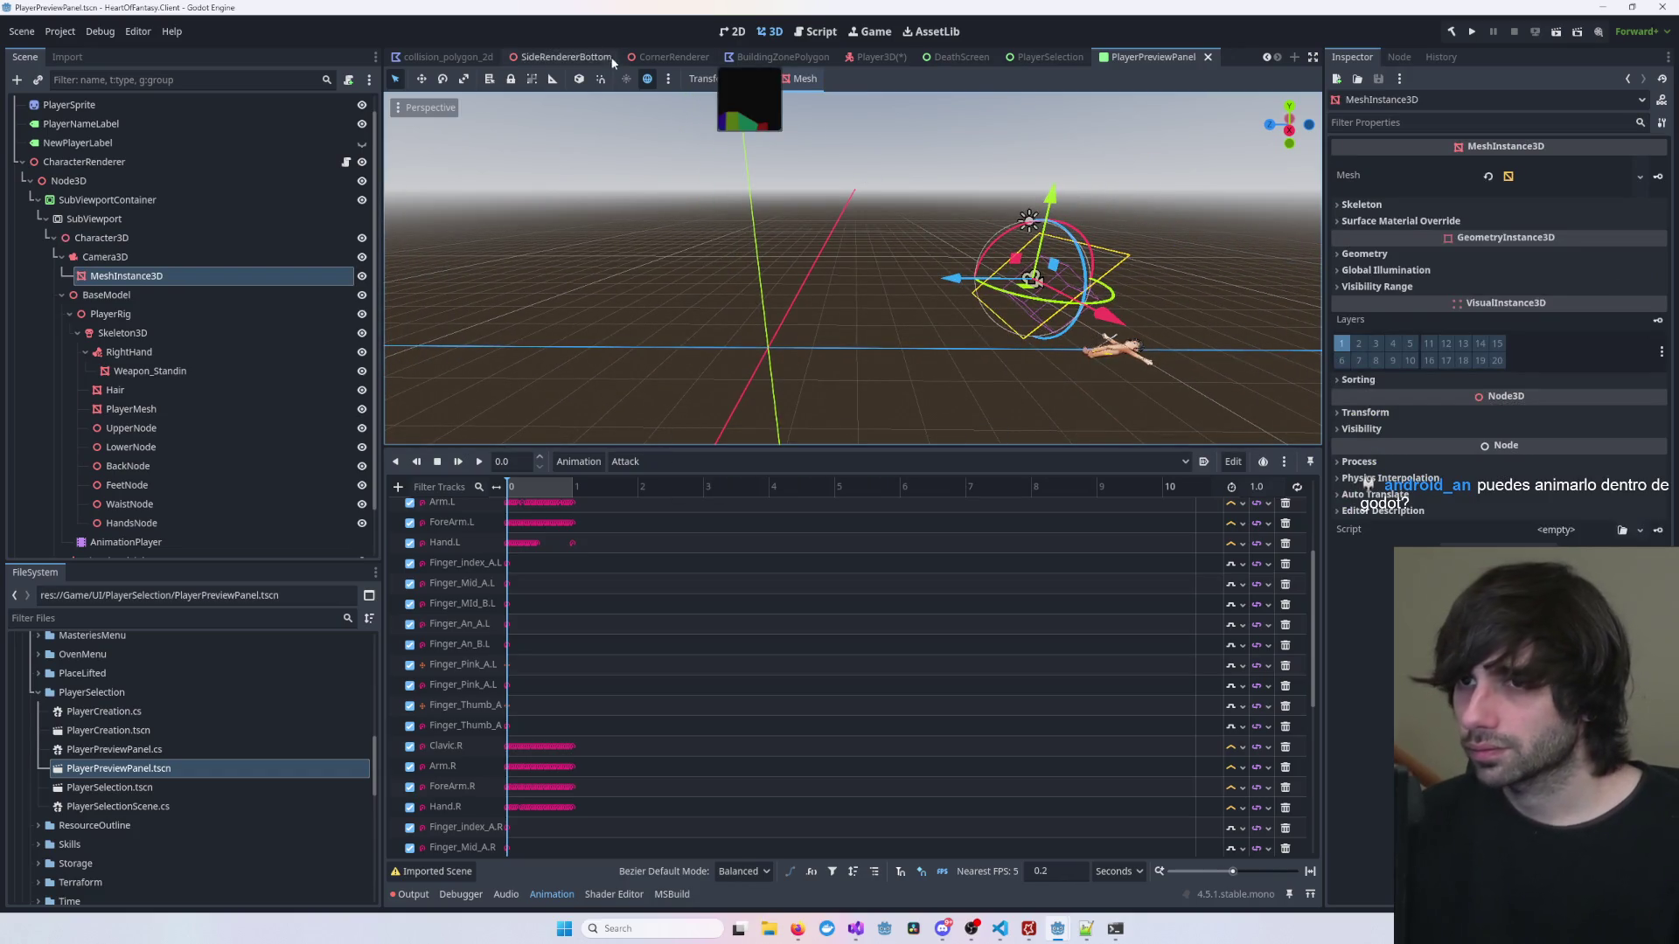
left_click(870, 59)
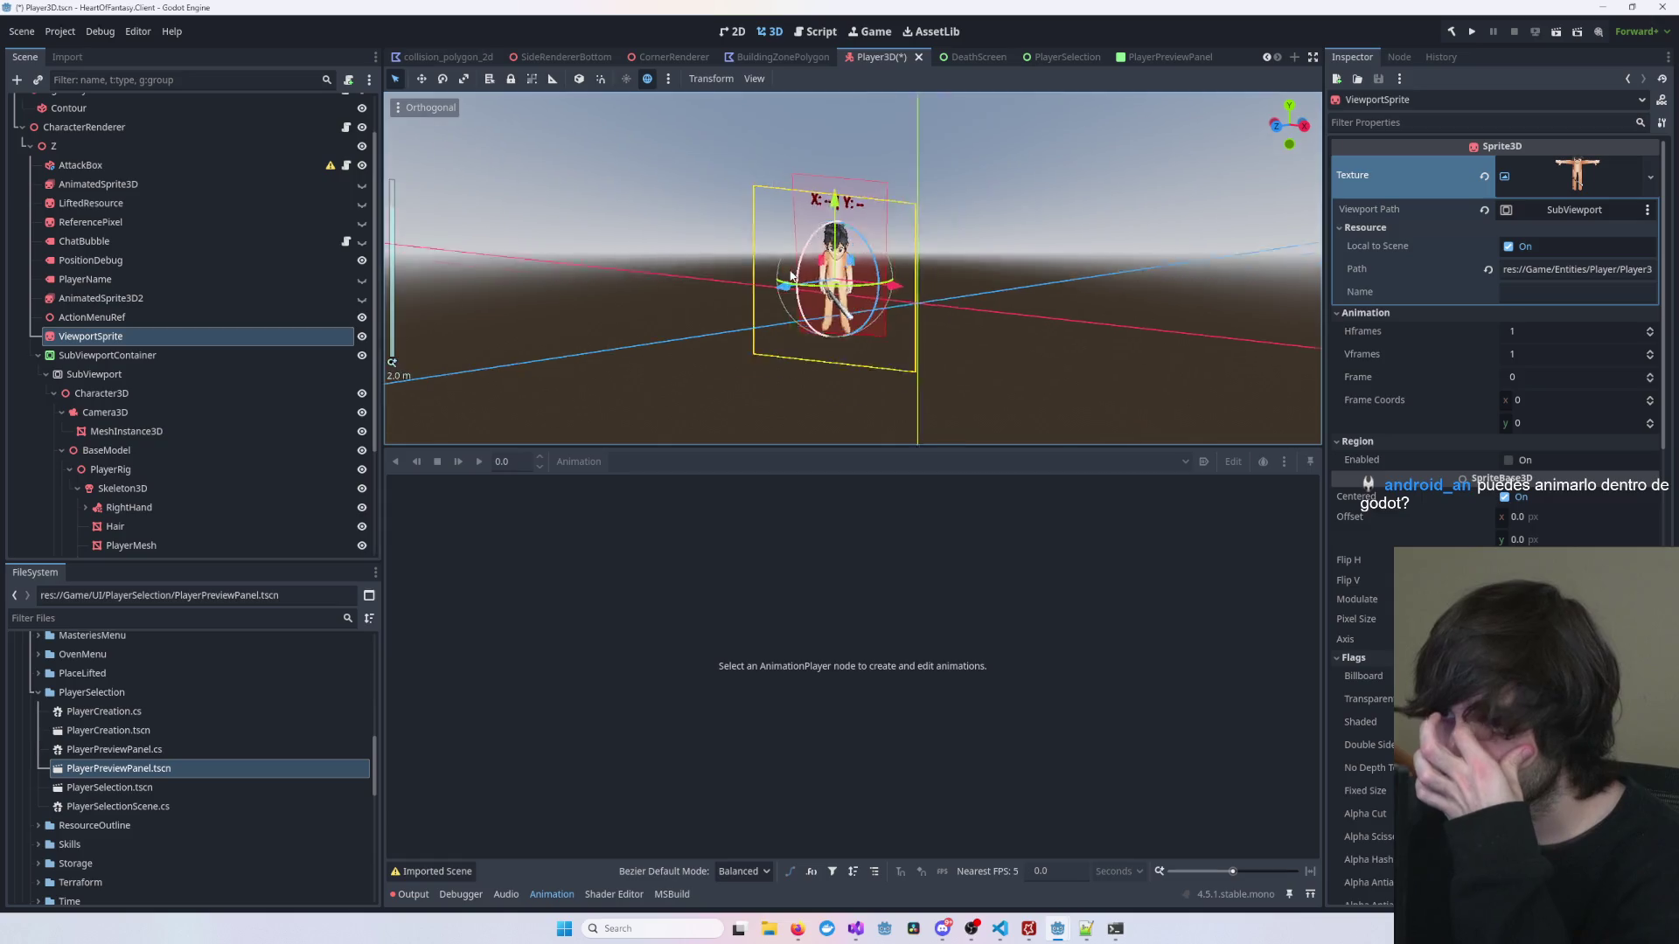
Step: Check the PlayerPreviewPanel layout in 2D, then undo a stray 109-degree mesh rotation in 3D
left_click(1140, 60)
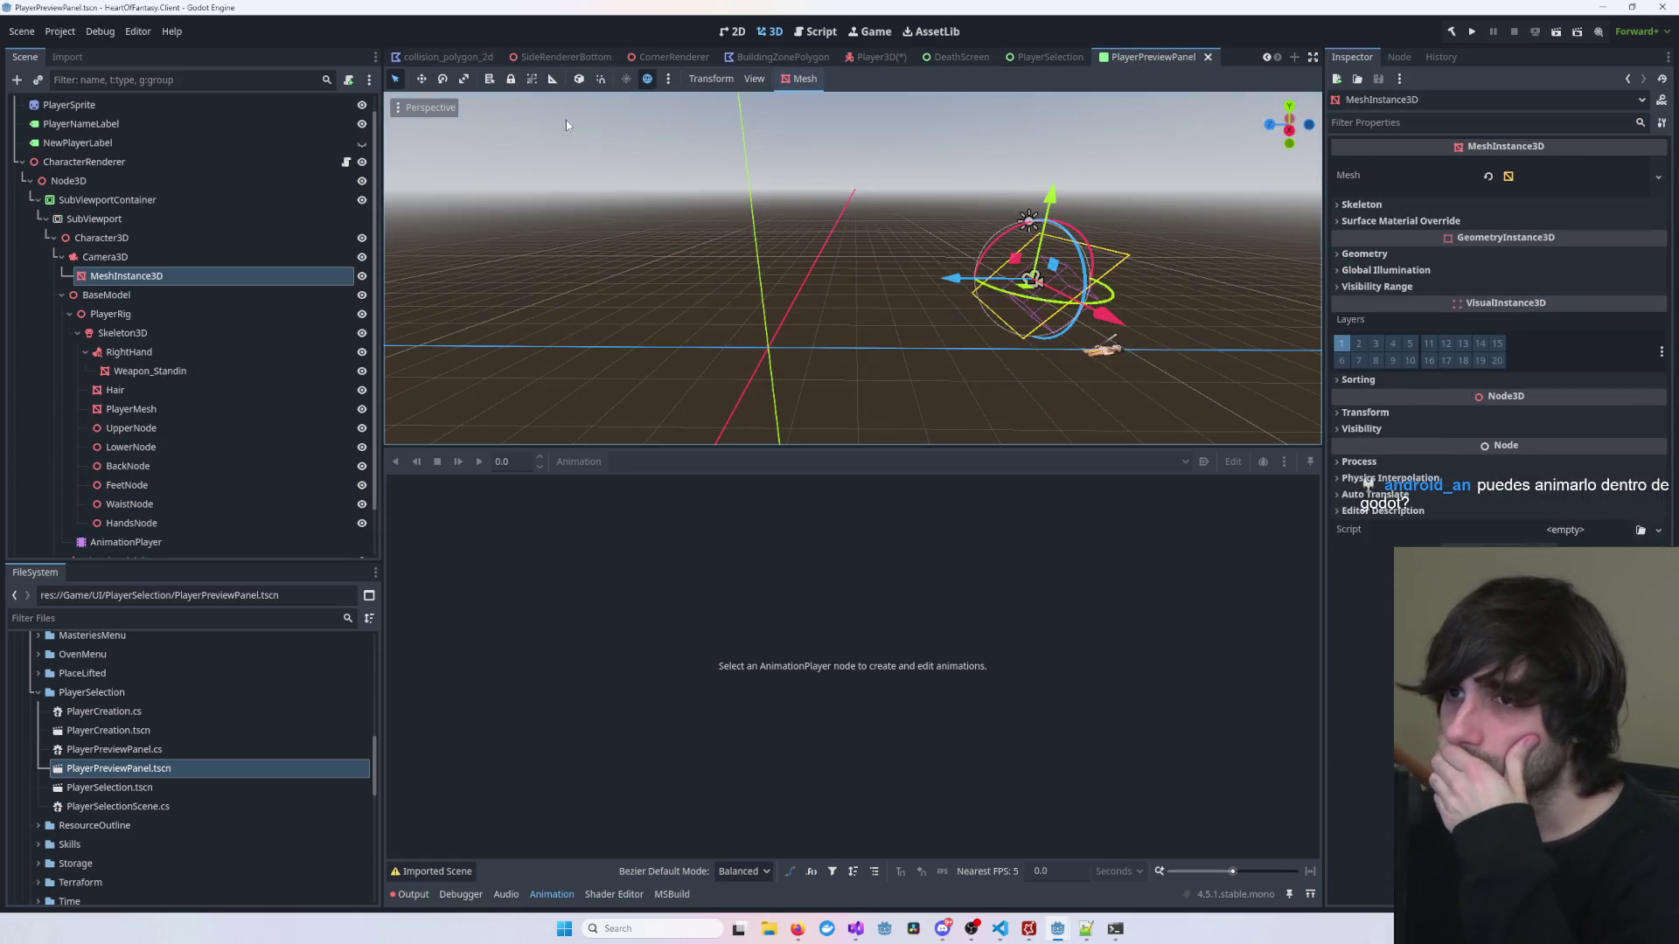
left_click(734, 33)
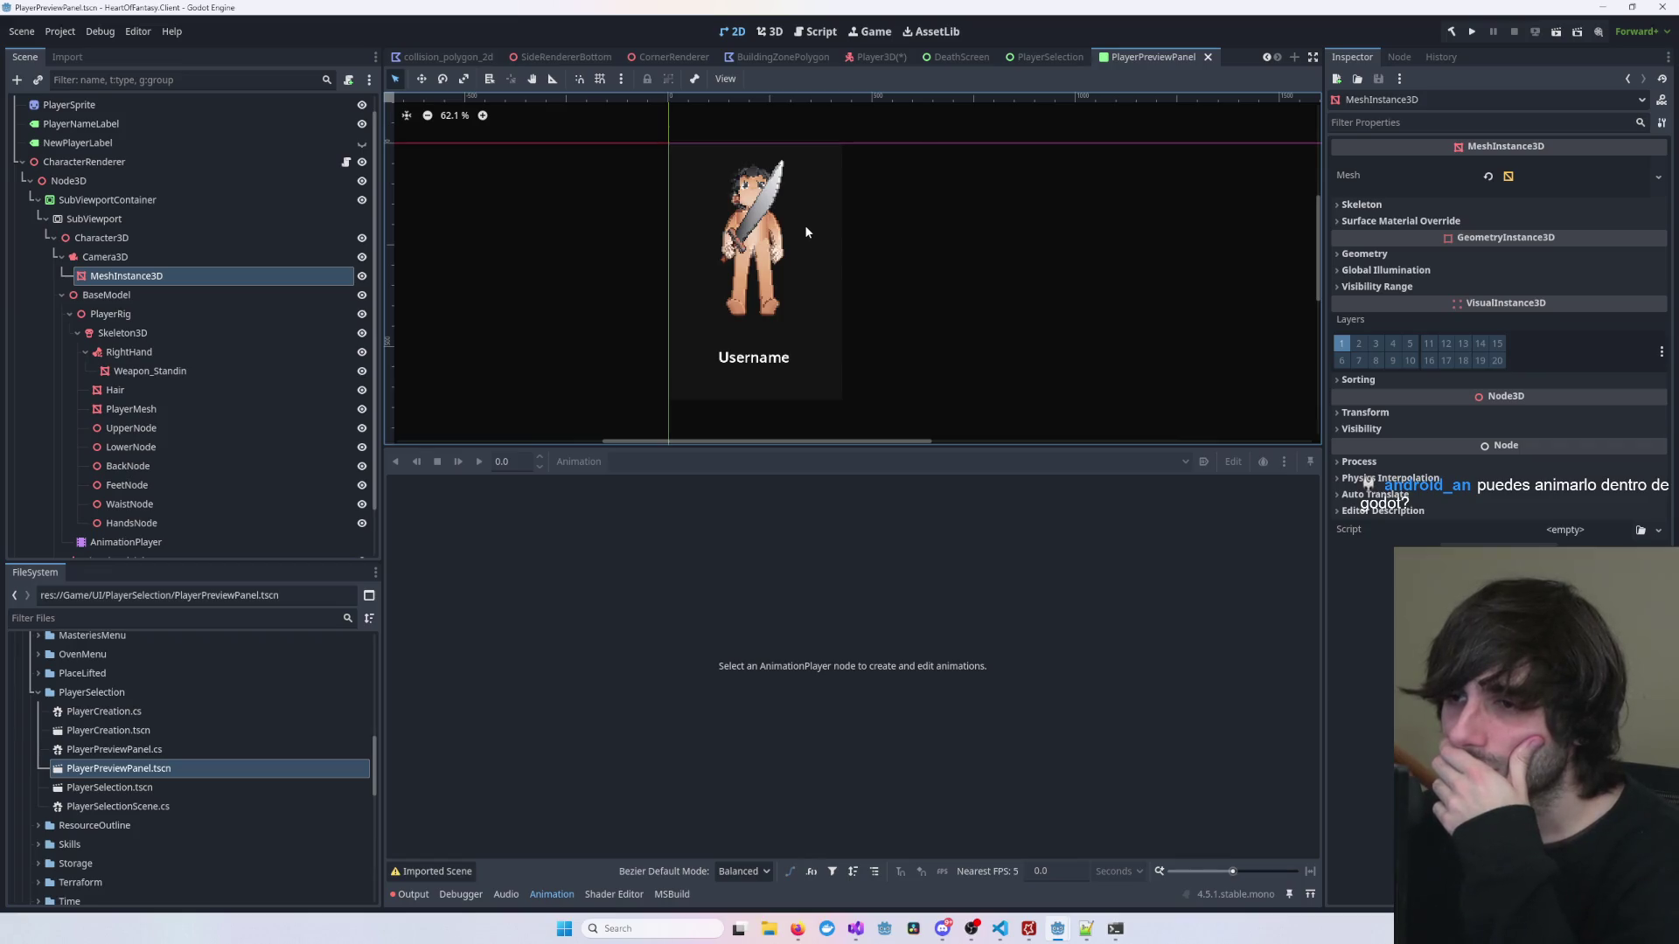
left_click(773, 32)
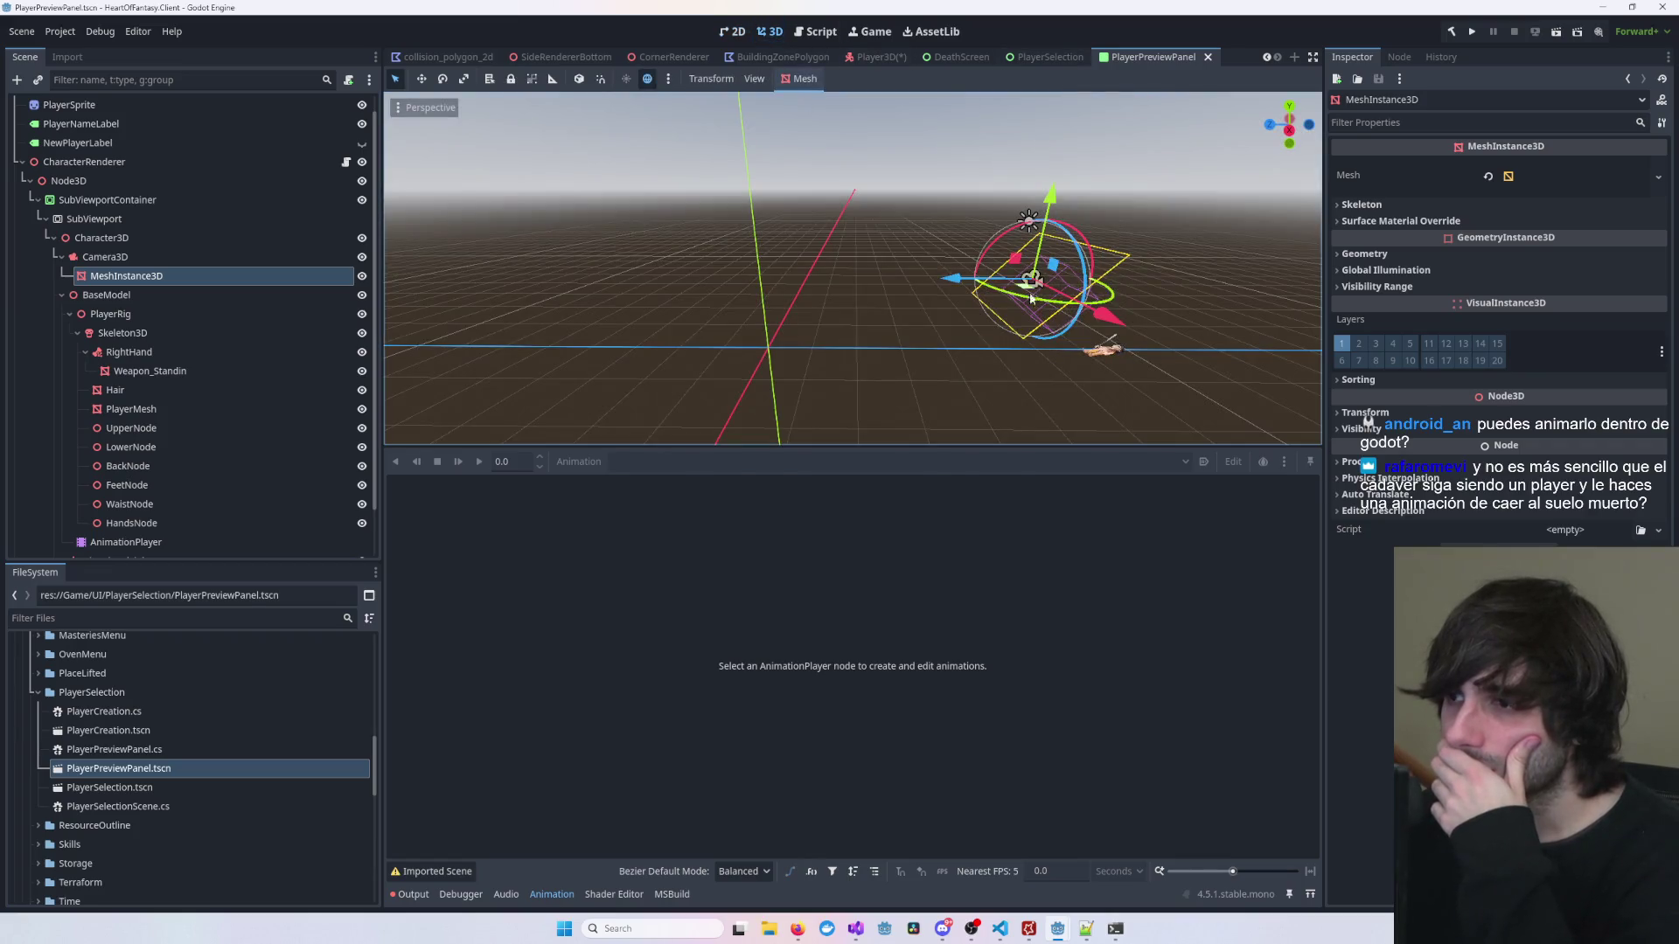
left_click_drag(1048, 307, 946, 285)
key("ctrl+z")
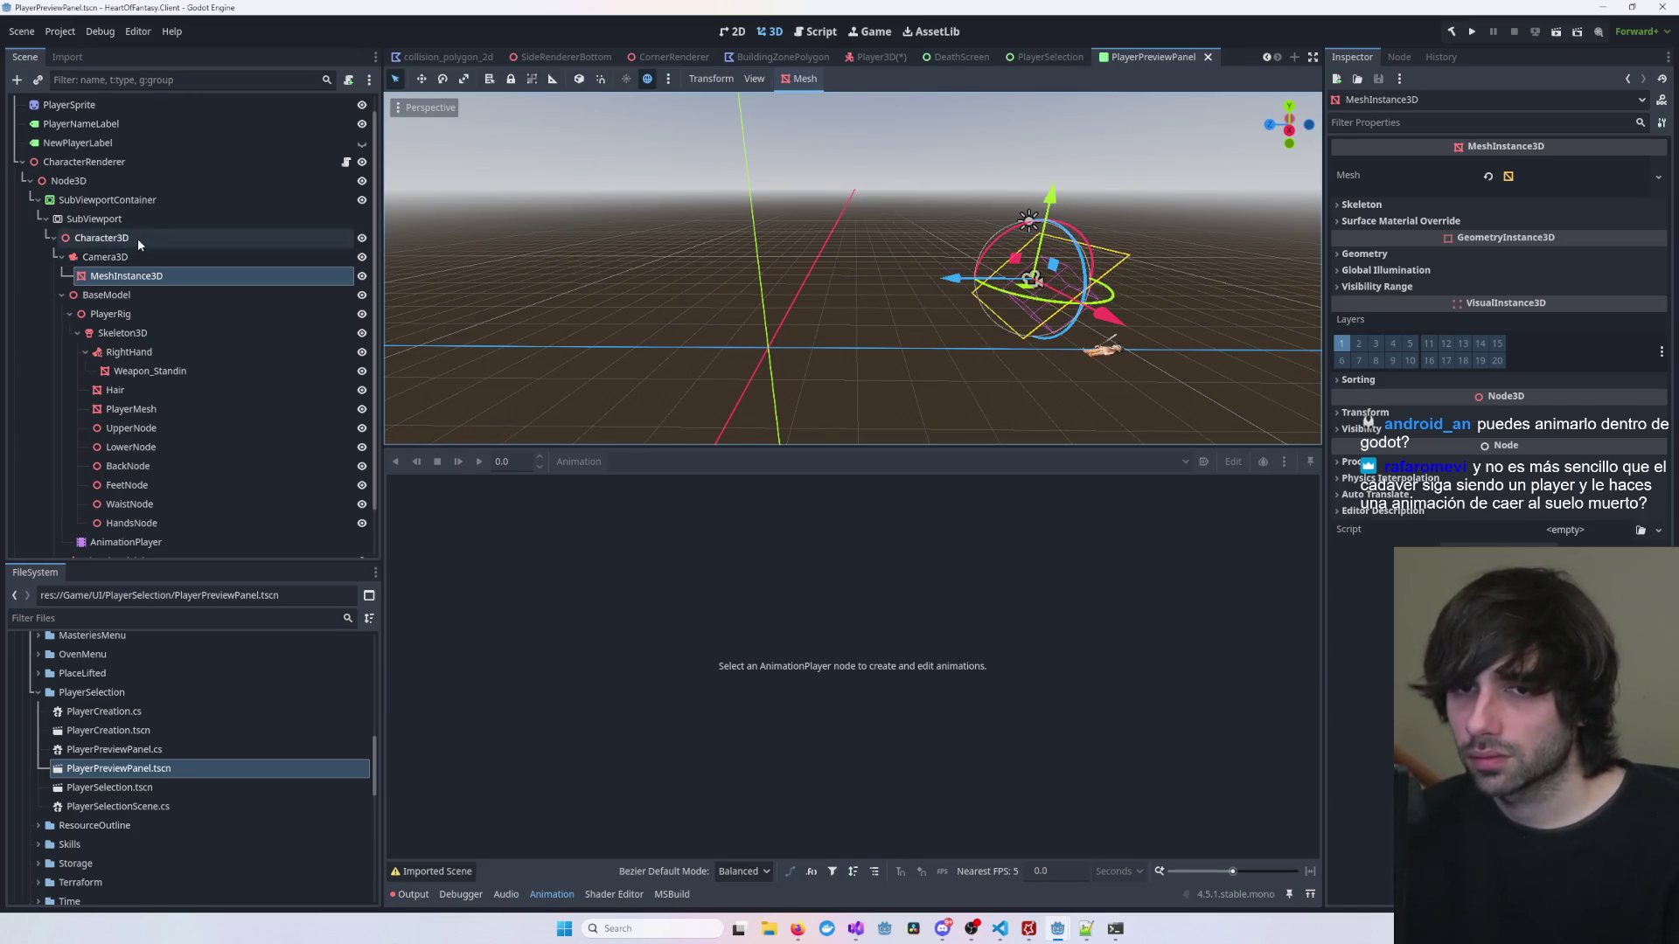
Step: Rotate BaseModel with the gizmo and view it above the Username label in 2D
left_click(140, 238)
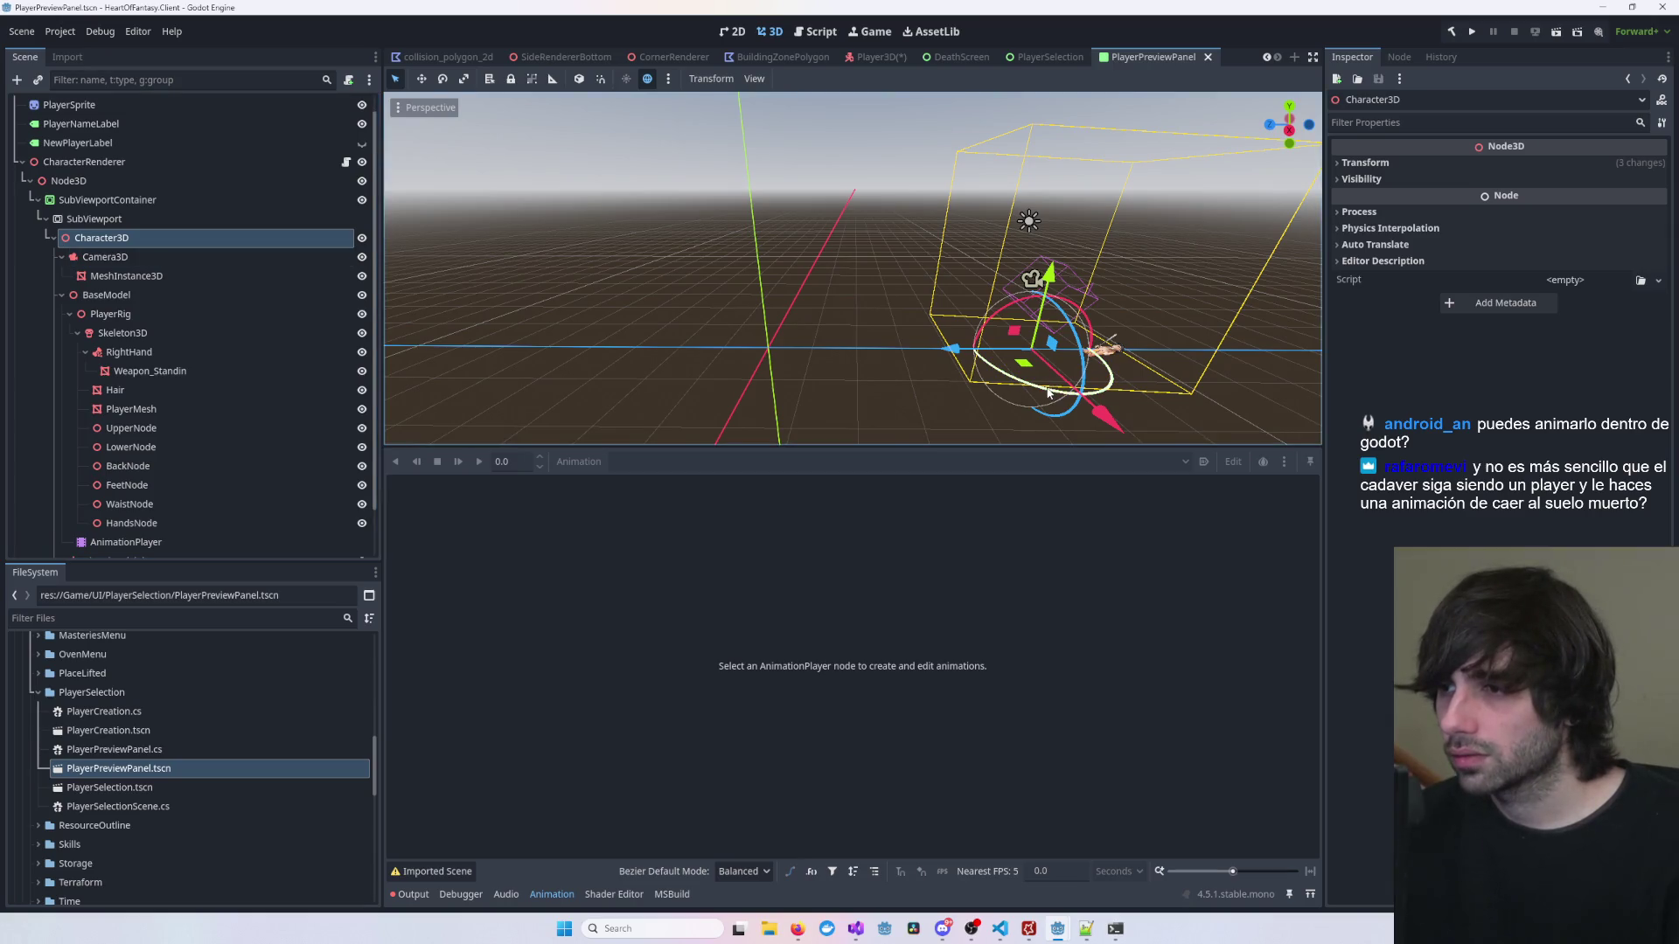
left_click(122, 295)
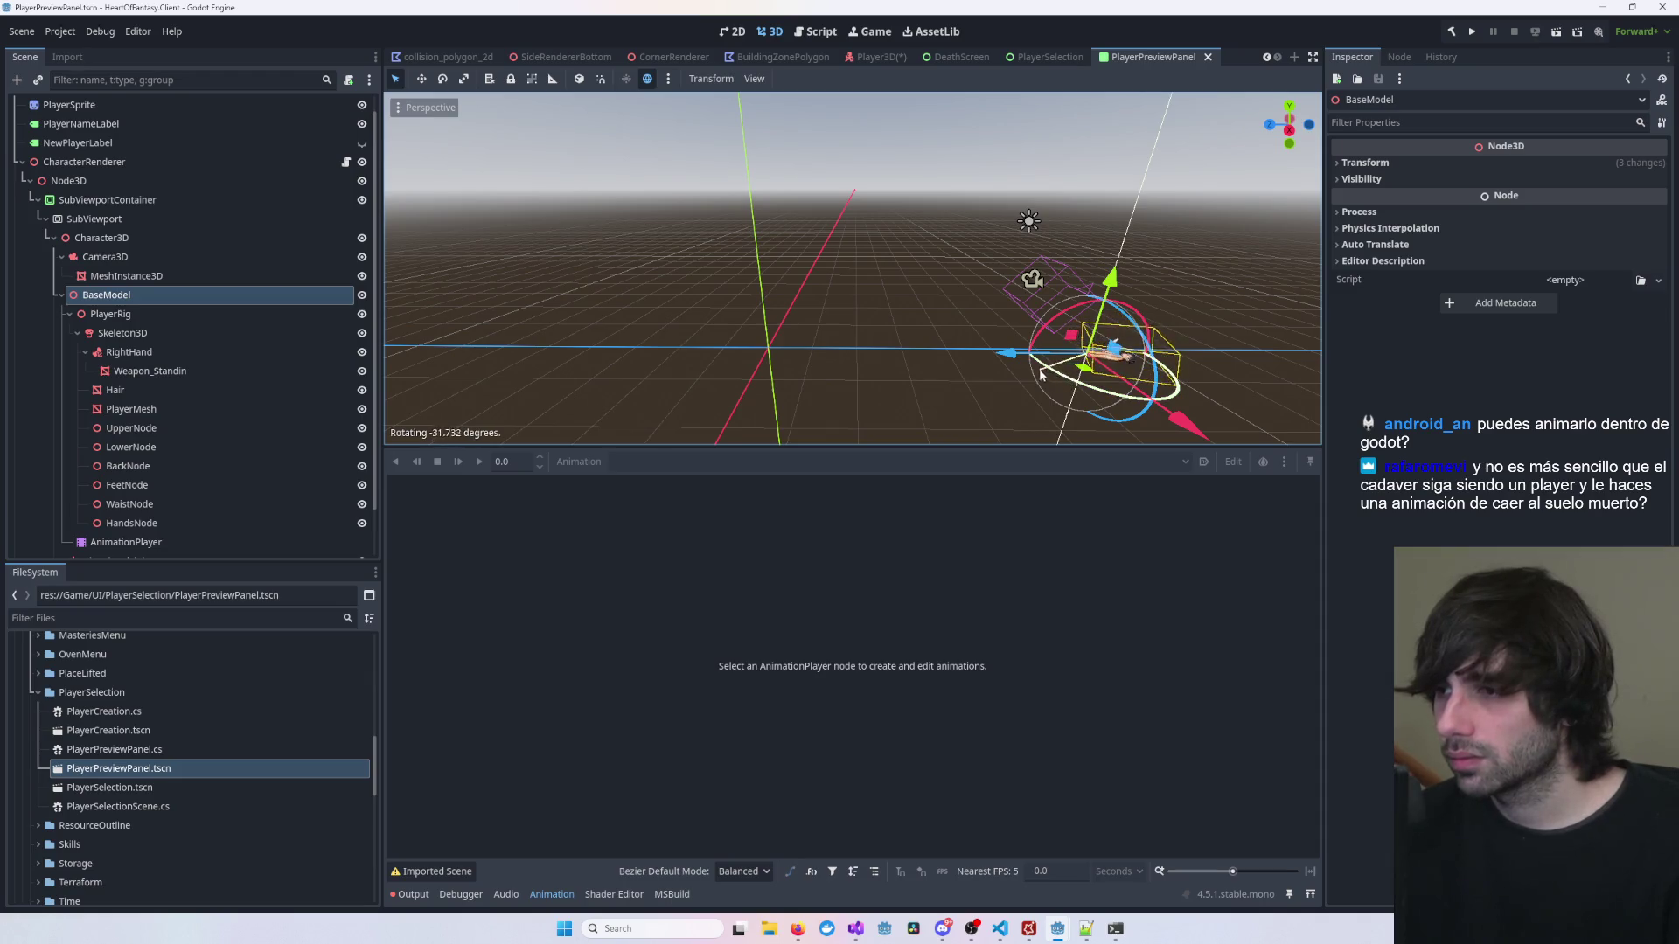
mouse_move(981, 362)
left_mouse_down()
mouse_move(1042, 243)
mouse_move(1005, 288)
left_mouse_up()
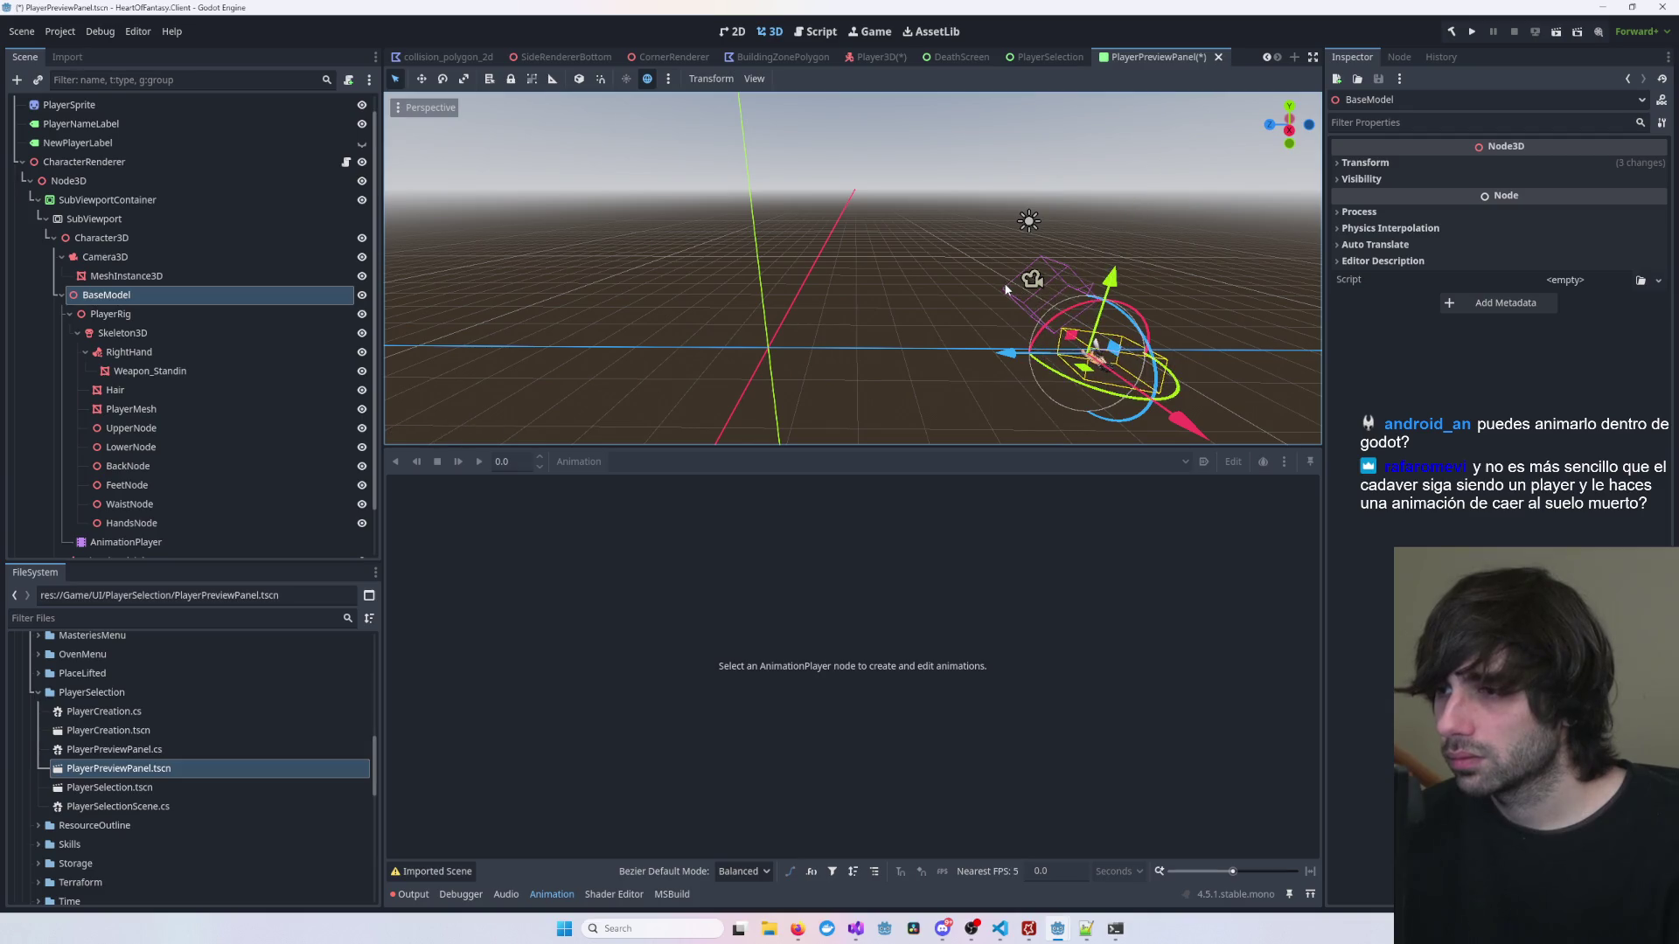
left_click(734, 31)
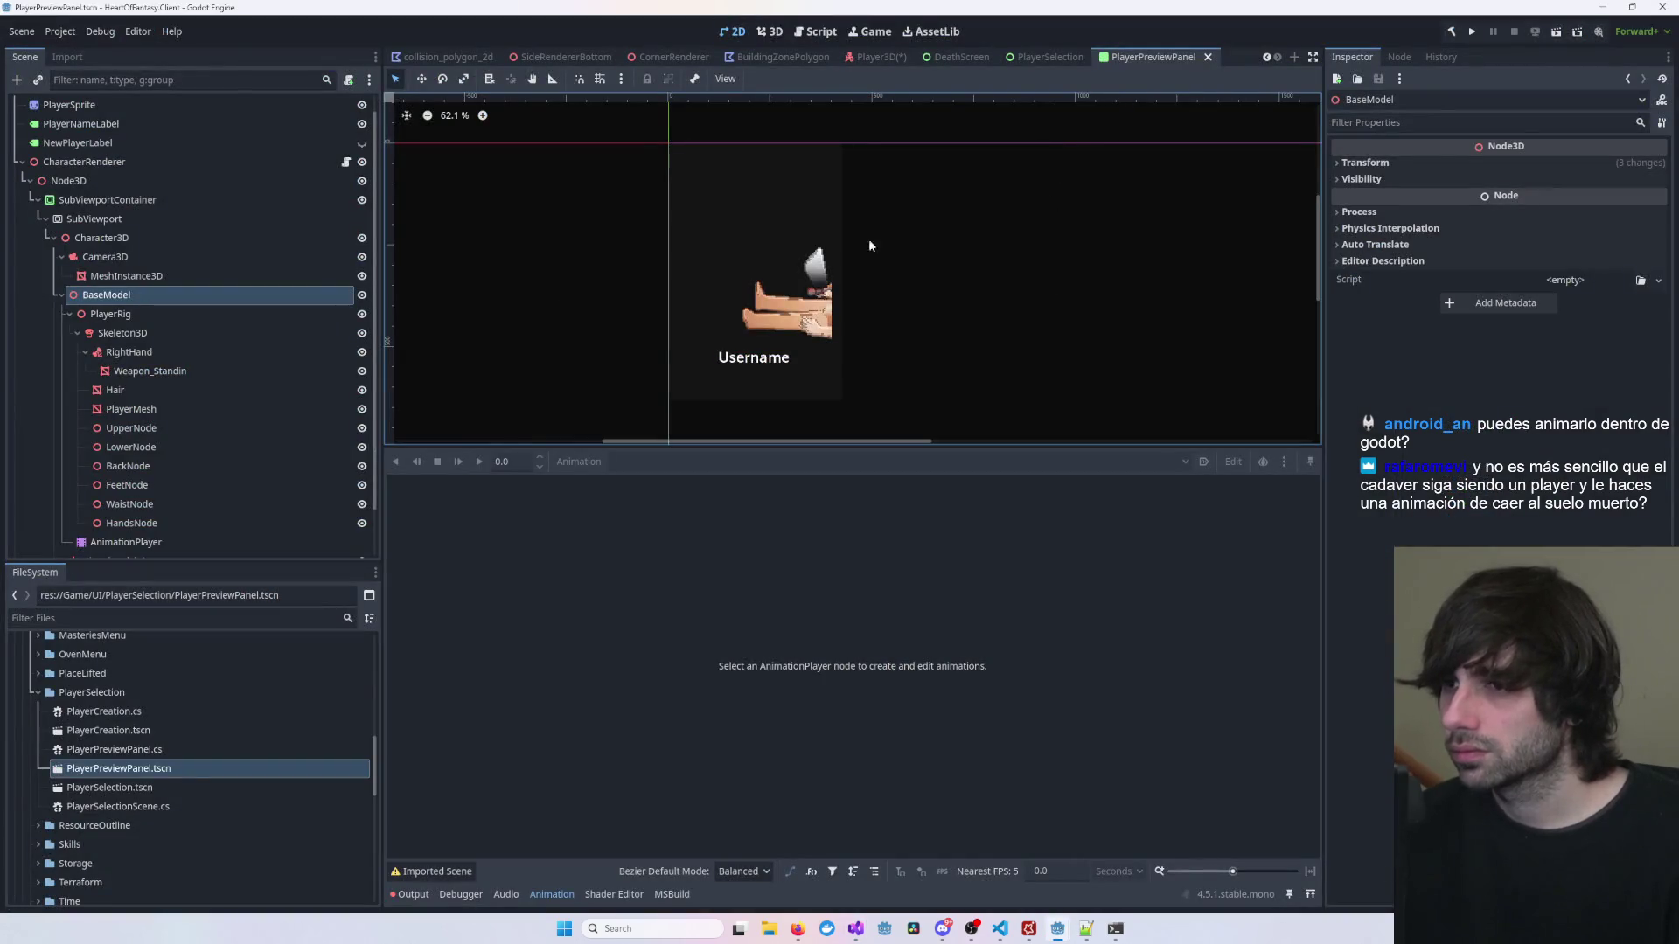
Step: Select SubViewportContainer, compare previews in PlayerSelection, then reopen PlayerPreviewPanel in 3D
left_click(773, 310)
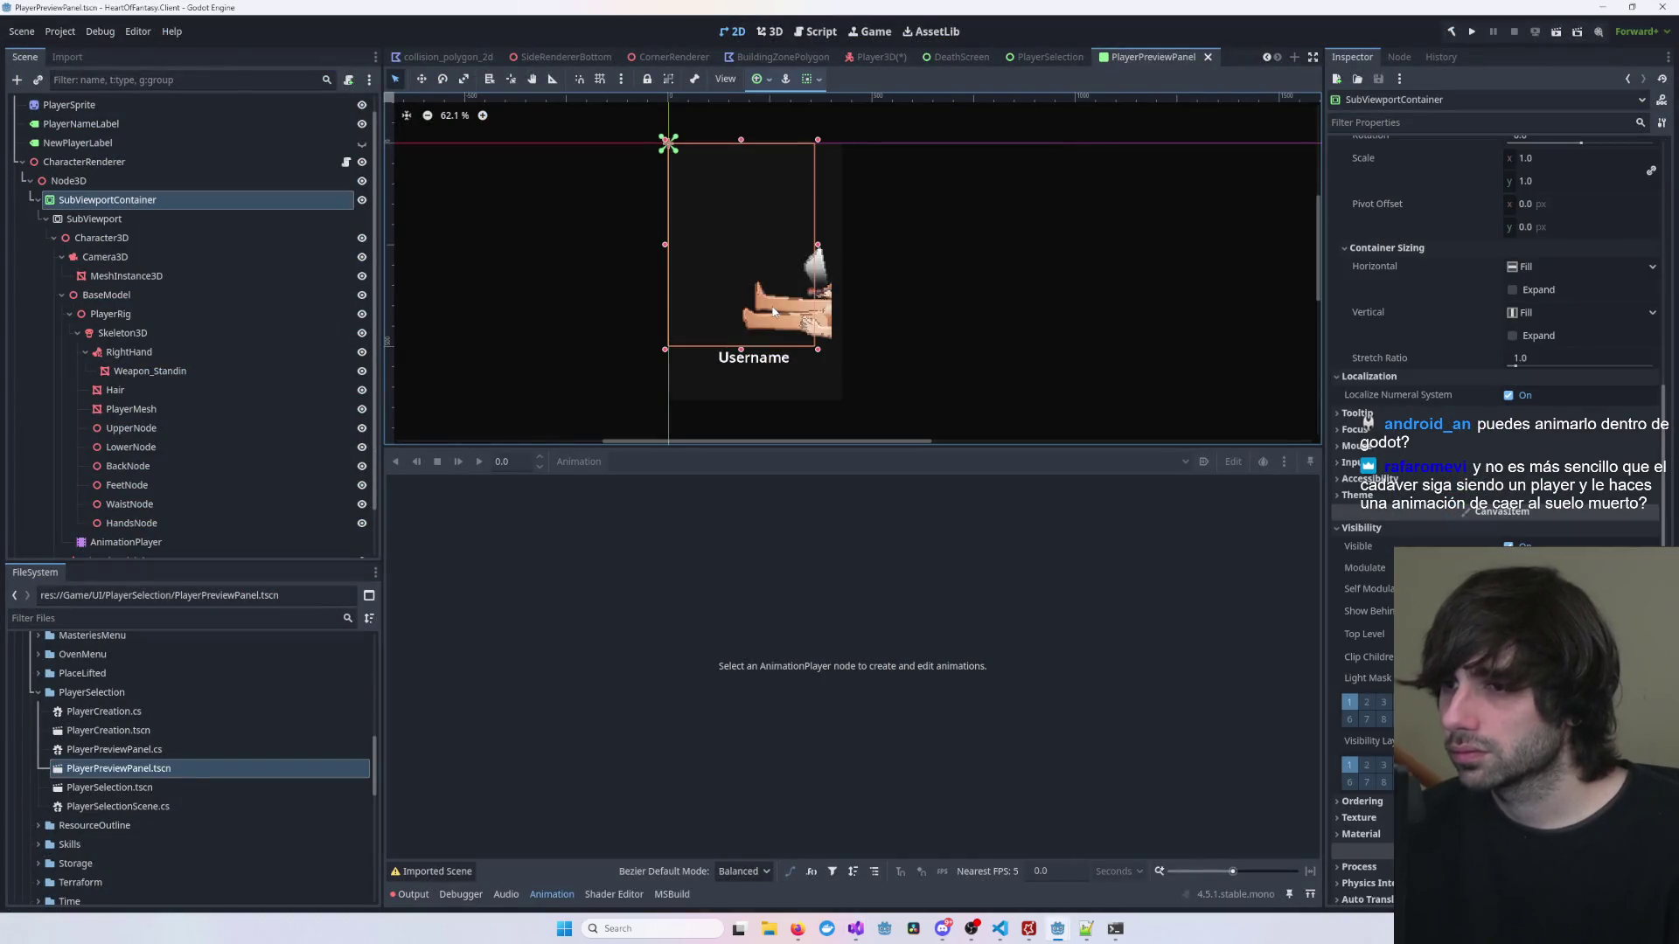
left_click(446, 58)
left_click(1063, 58)
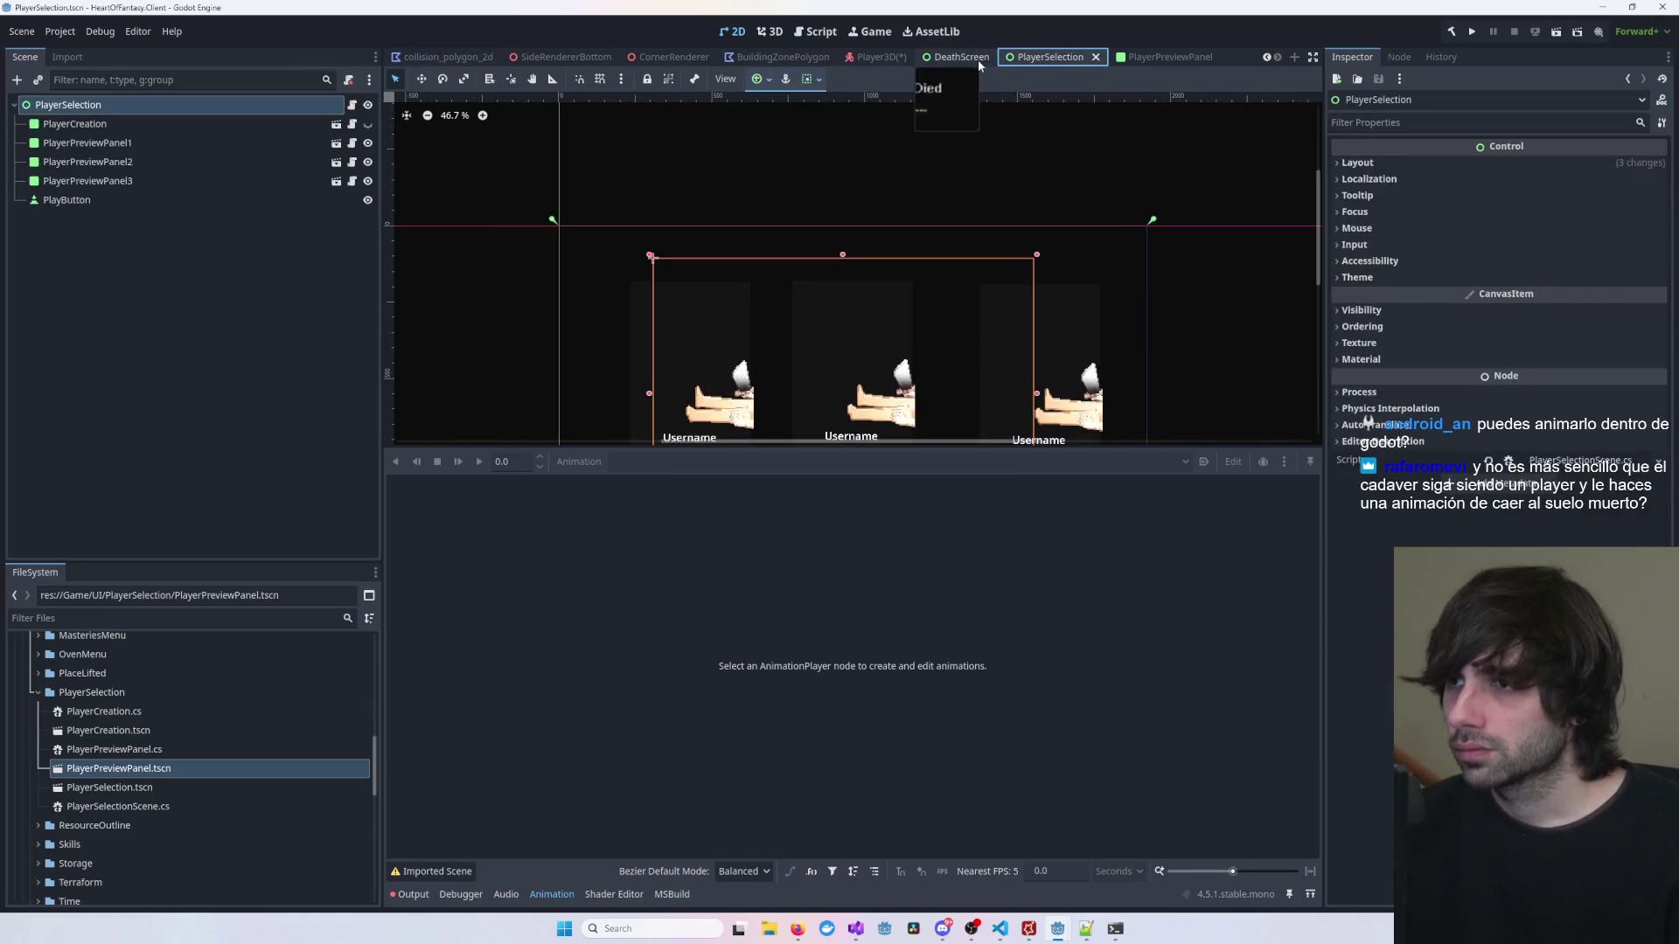
left_click(1172, 57)
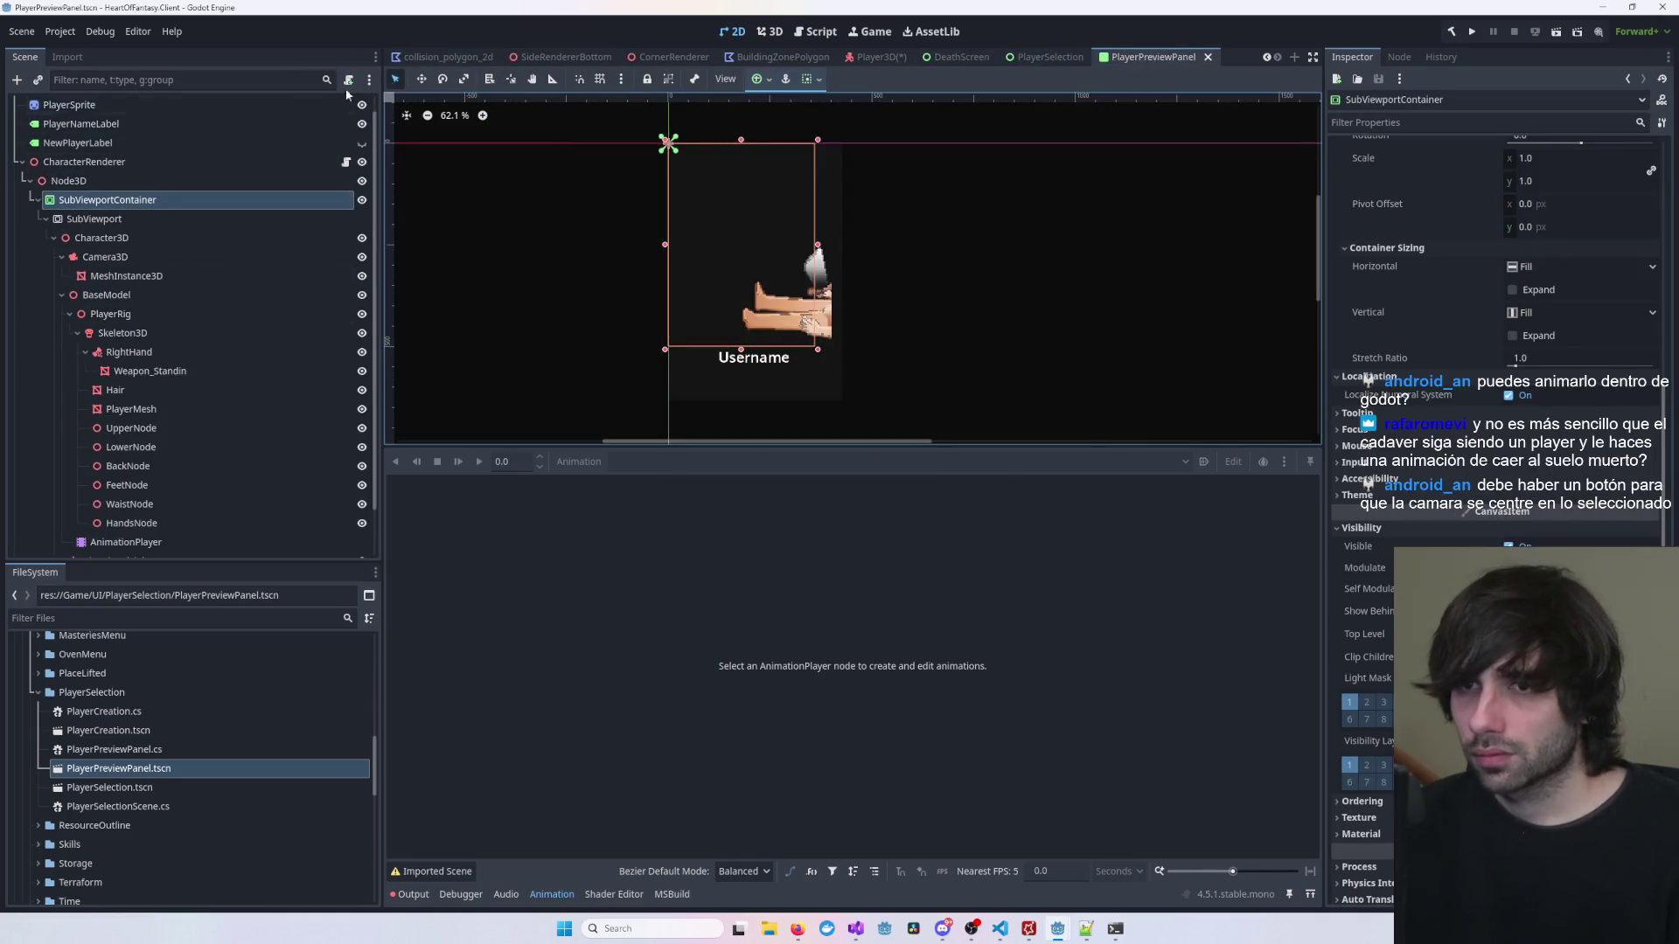
left_click(771, 32)
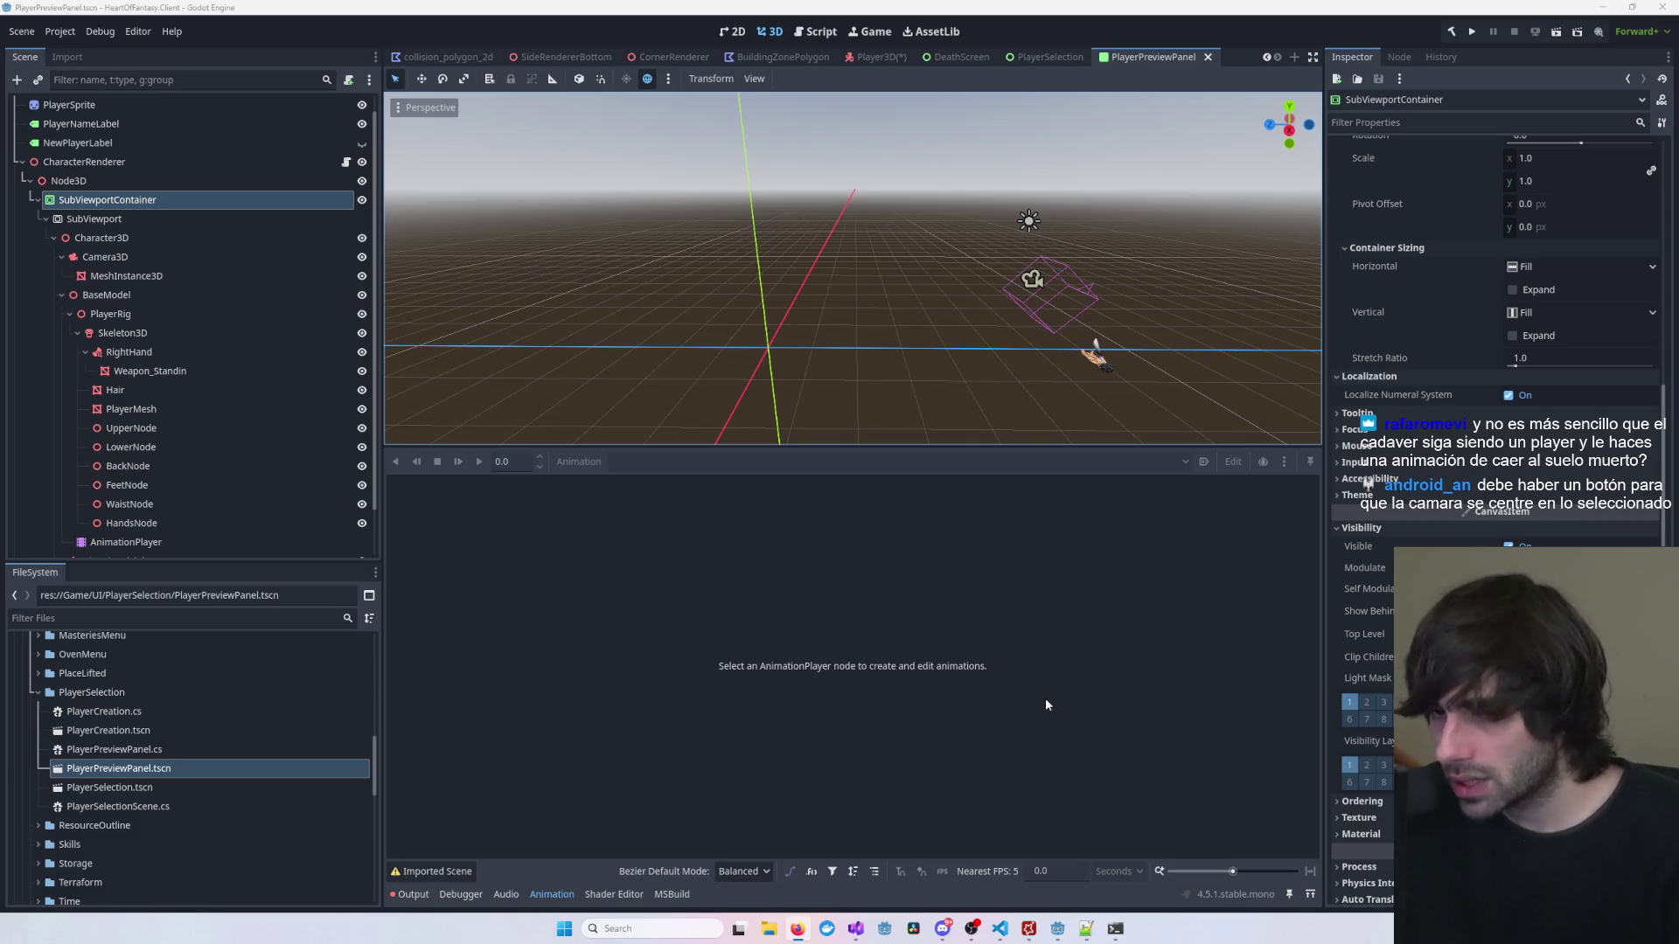
Step: Zoom and orbit for a higher view of the preview camera and sideways character, then deselect
scroll(1098, 384, "down", 5)
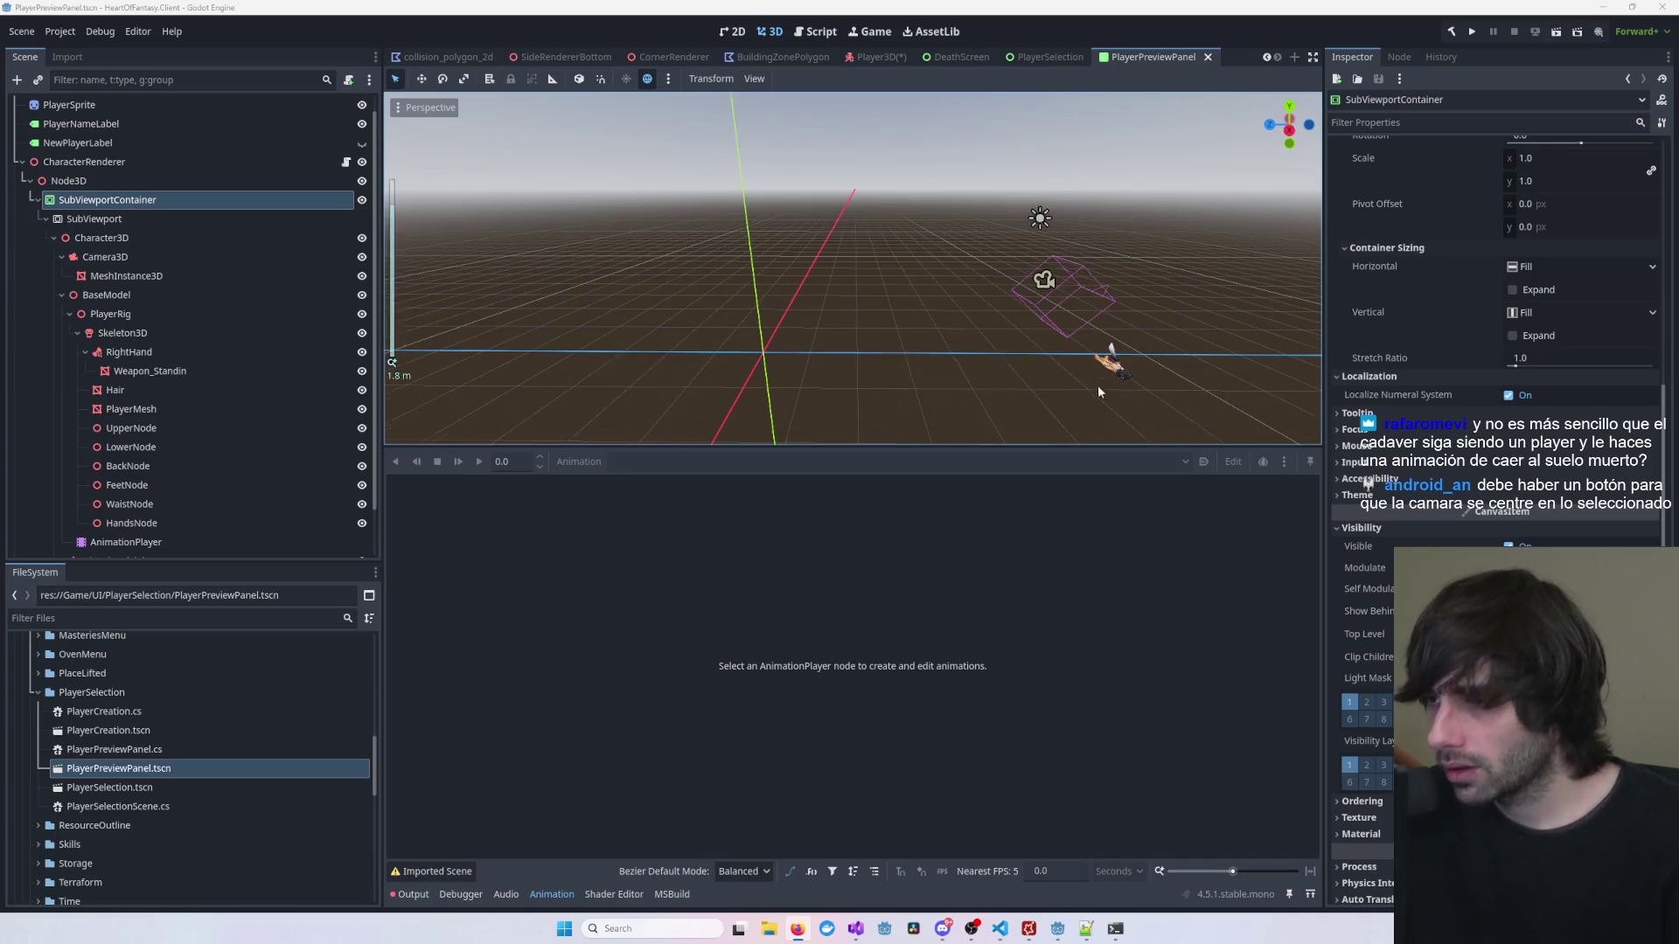
scroll(1100, 389, "up", 10)
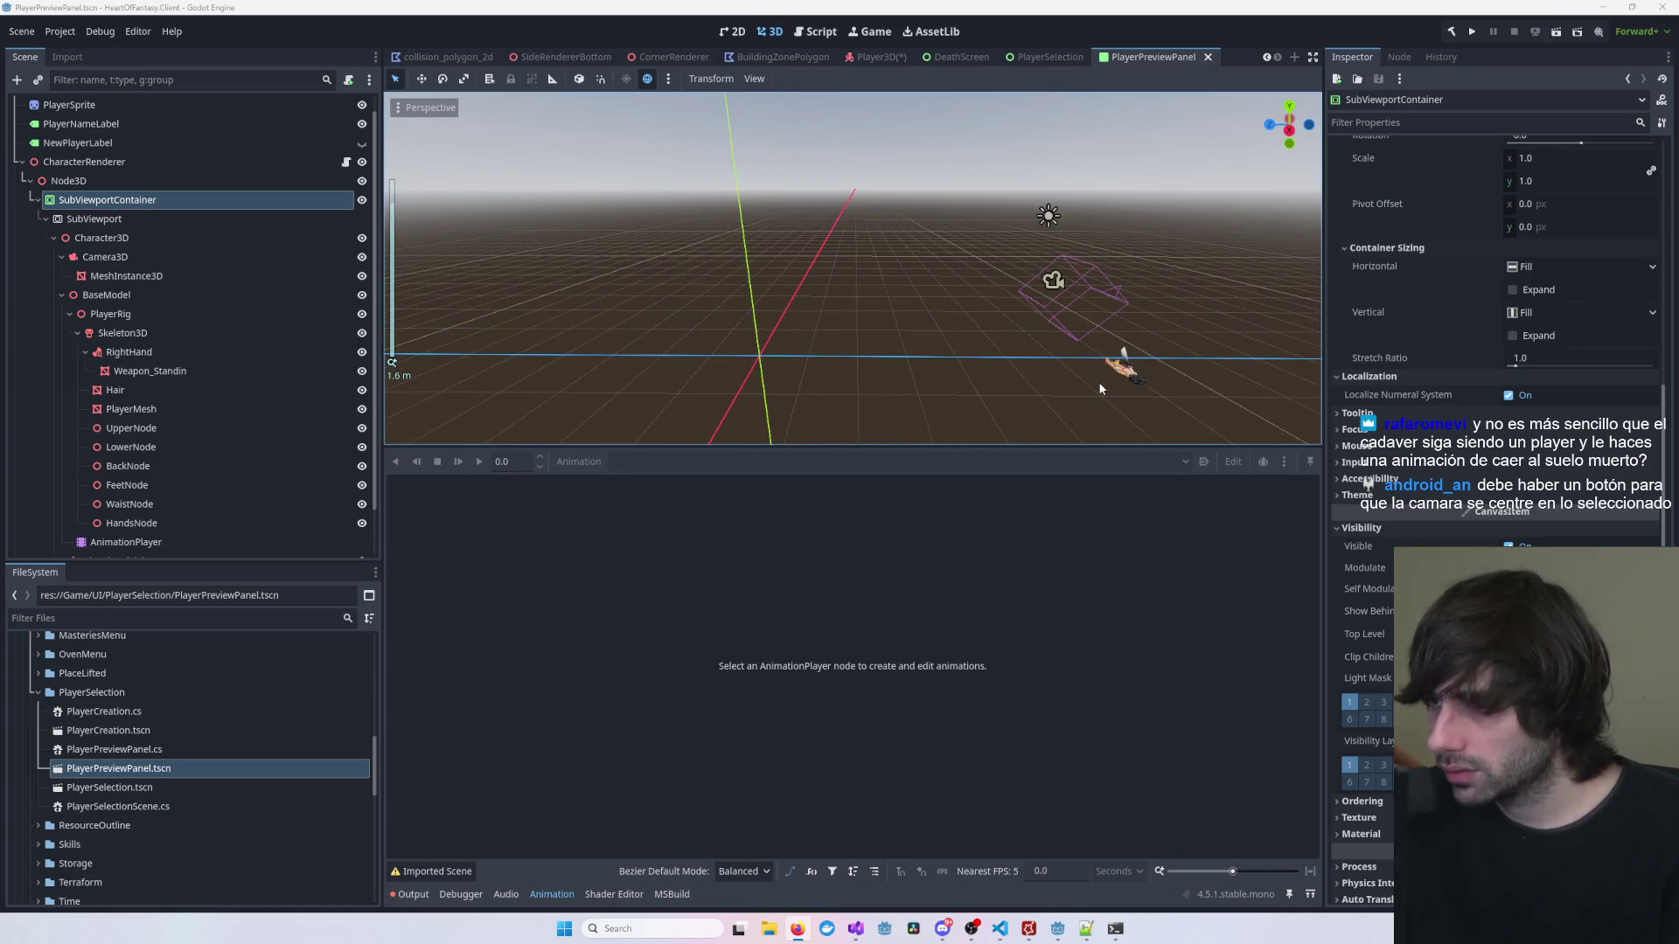
mouse_move(1084, 369)
left_mouse_down()
mouse_move(955, 326)
mouse_move(1156, 388)
mouse_move(813, 260)
left_mouse_up()
mouse_move(1063, 365)
left_mouse_down()
mouse_move(1047, 364)
mouse_move(1114, 370)
mouse_move(890, 339)
mouse_move(1030, 360)
mouse_move(848, 286)
left_mouse_up()
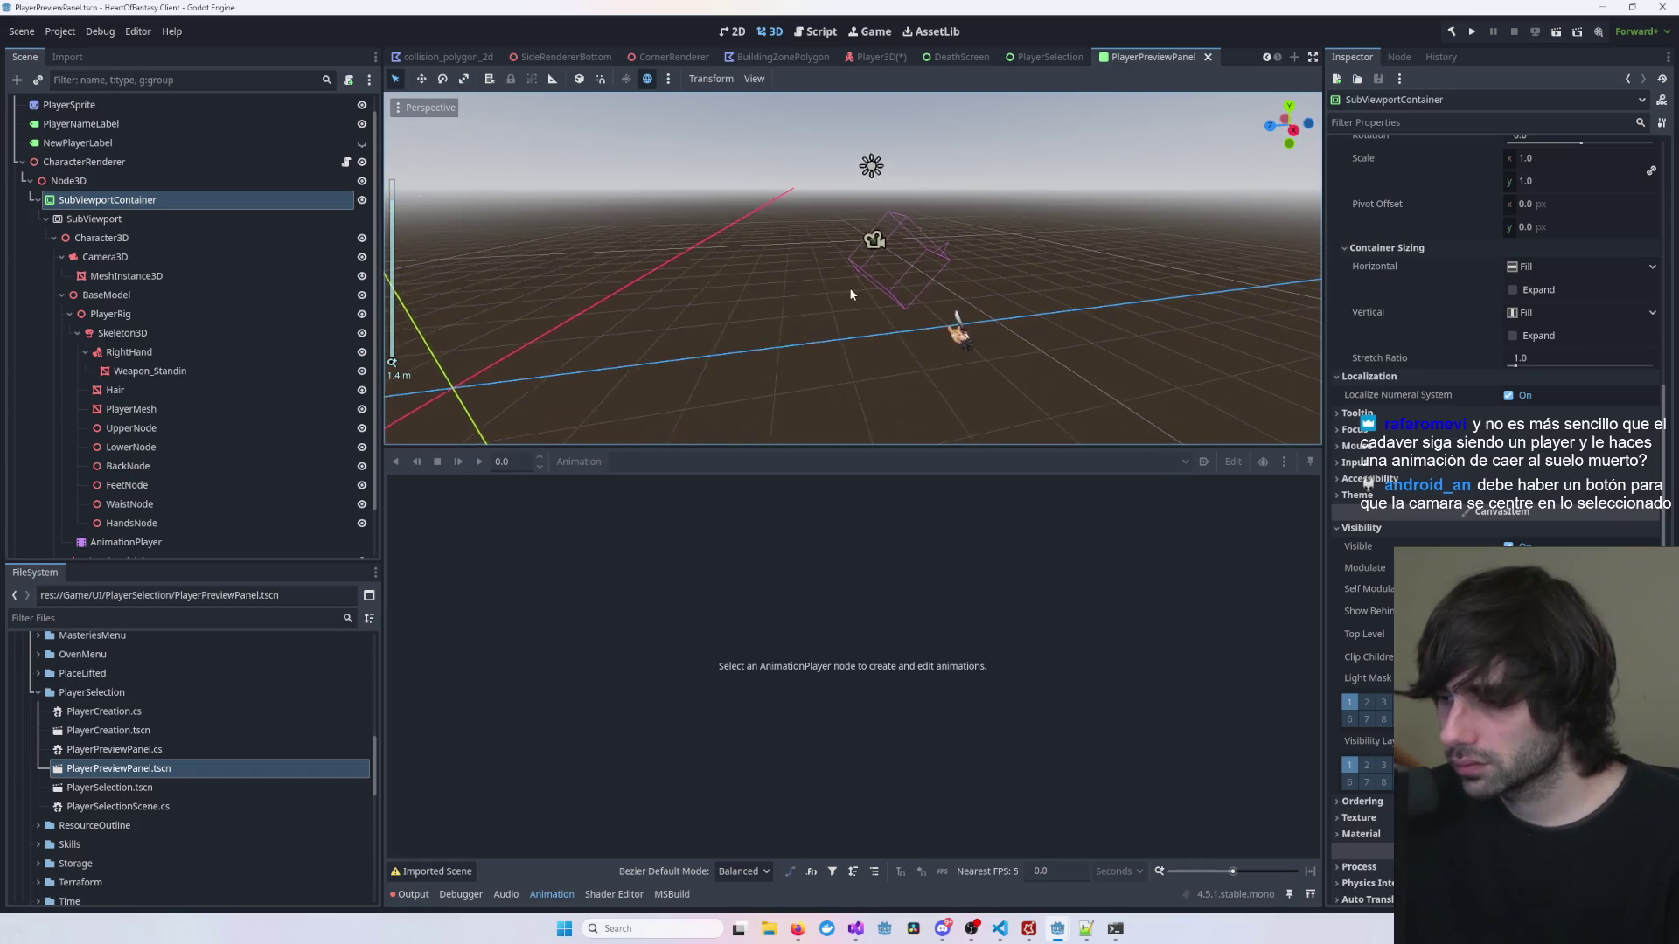
scroll(848, 287, "up", 1)
scroll(932, 355, "up", 3)
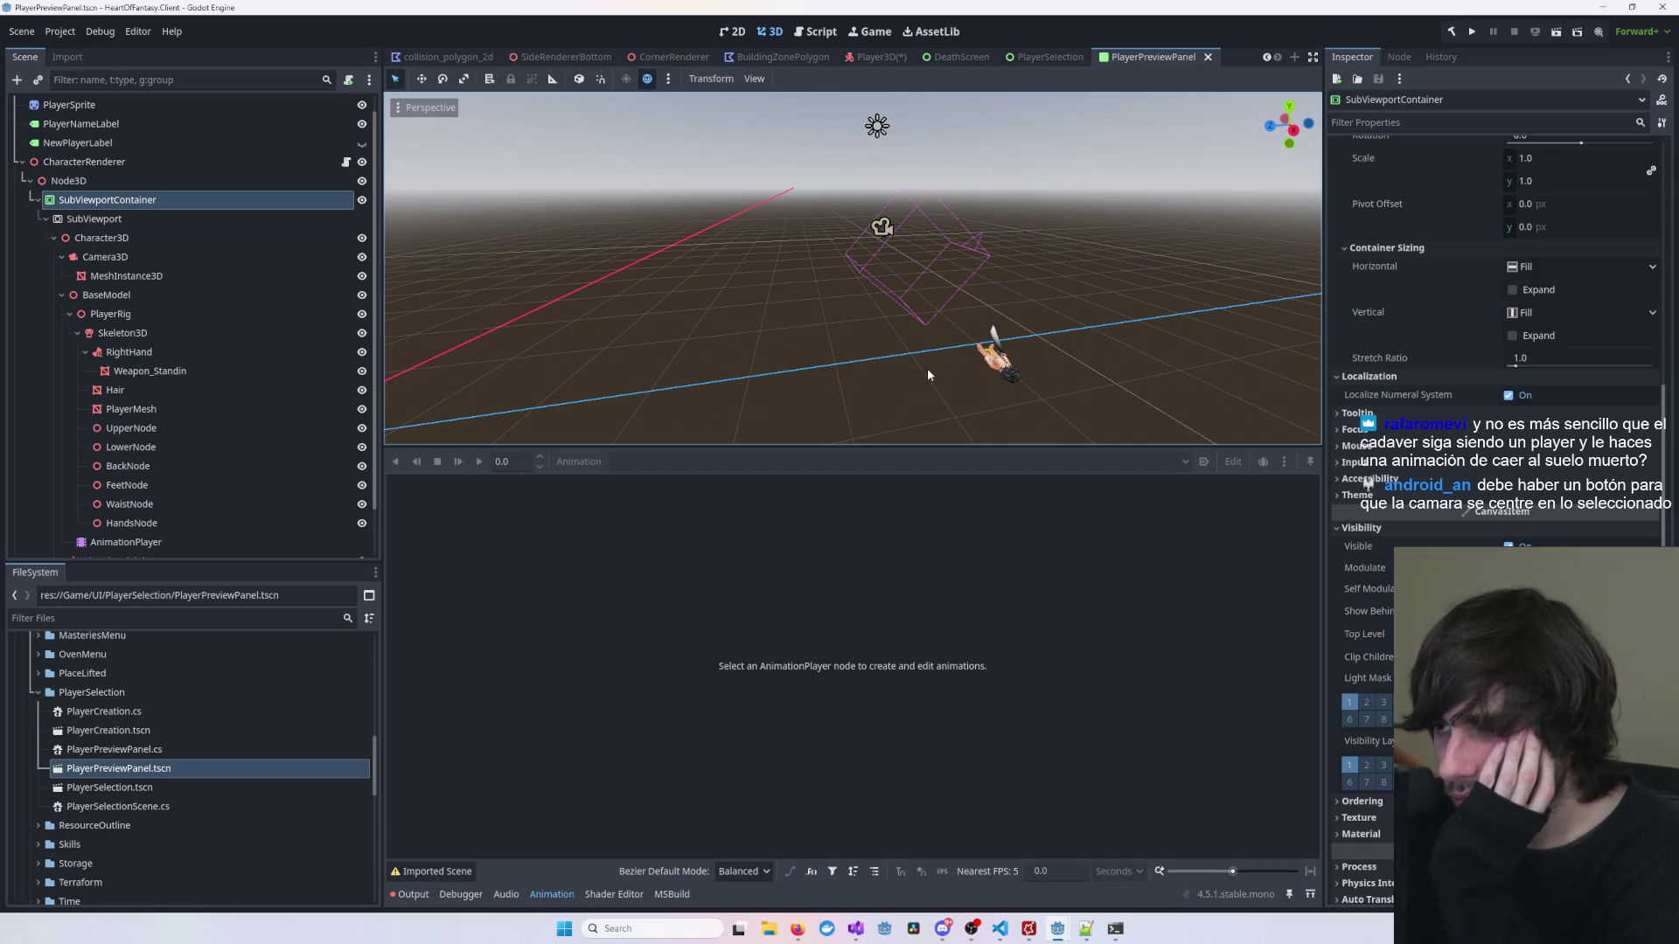
mouse_move(855, 929)
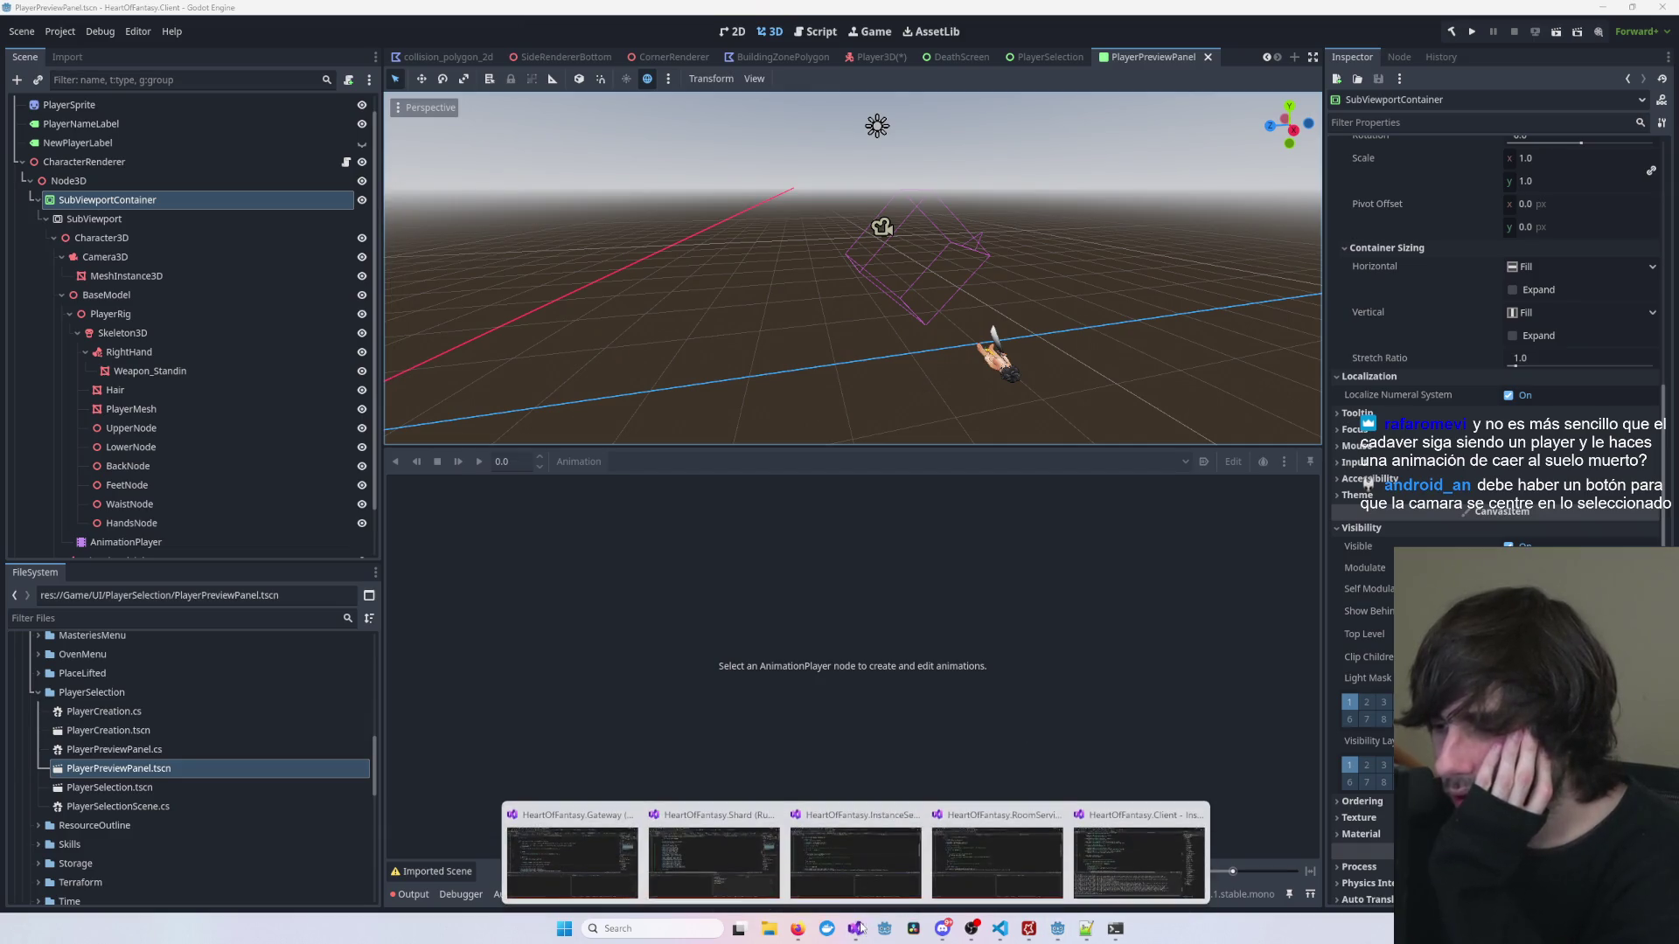
left_click(911, 385)
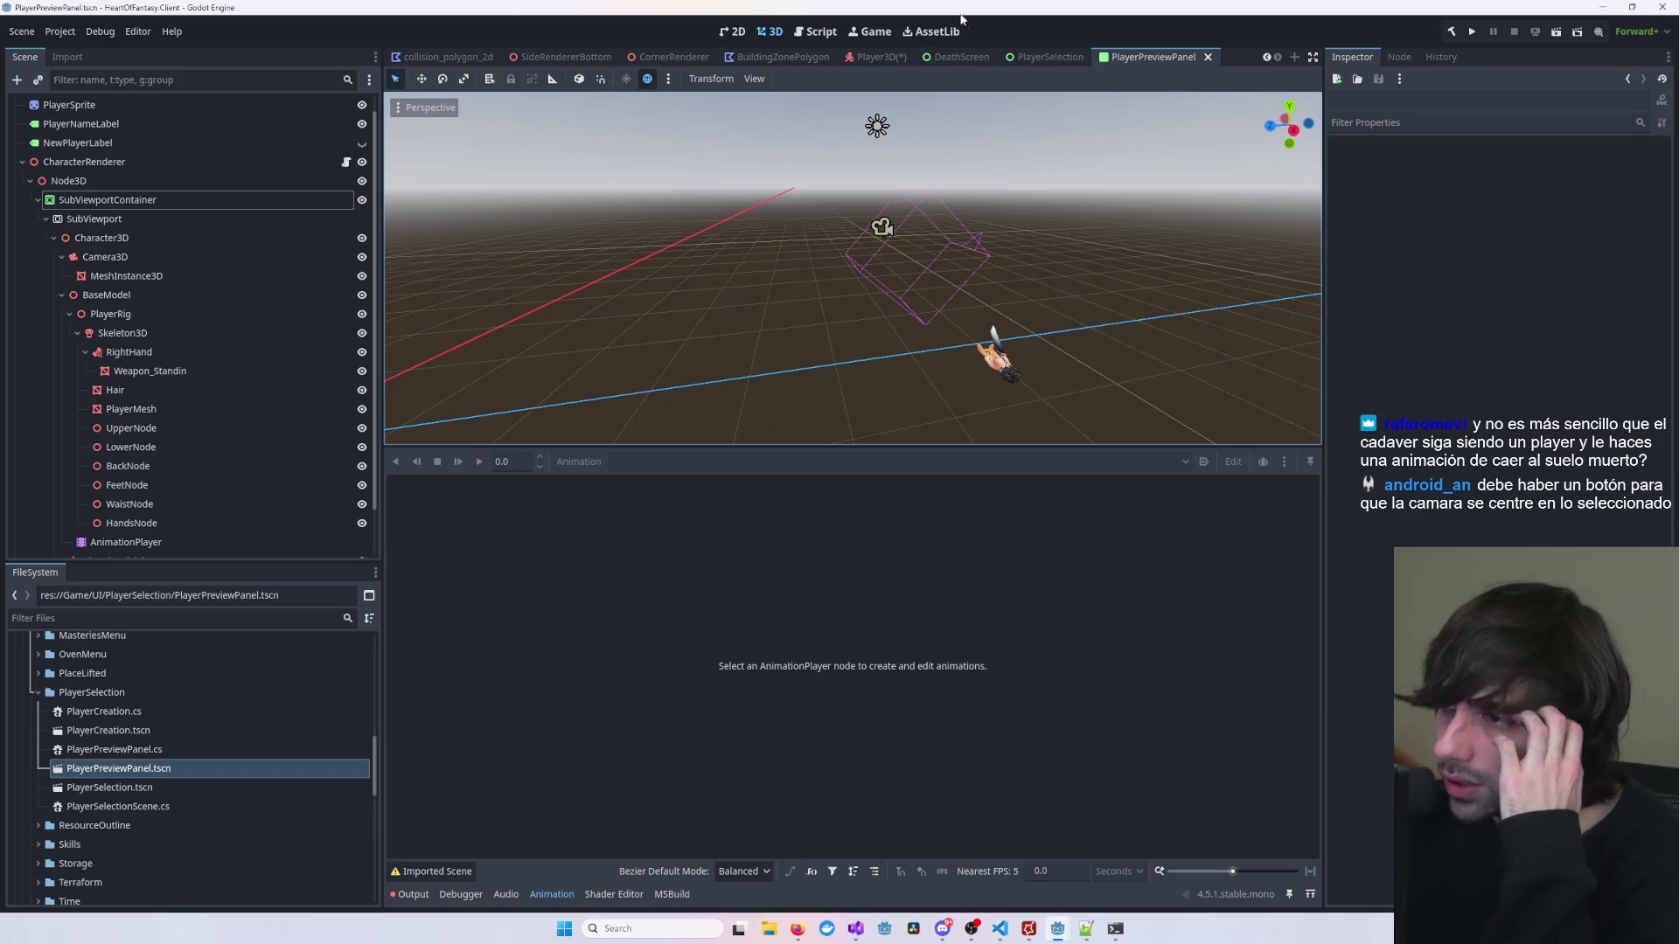
left_click(1045, 57)
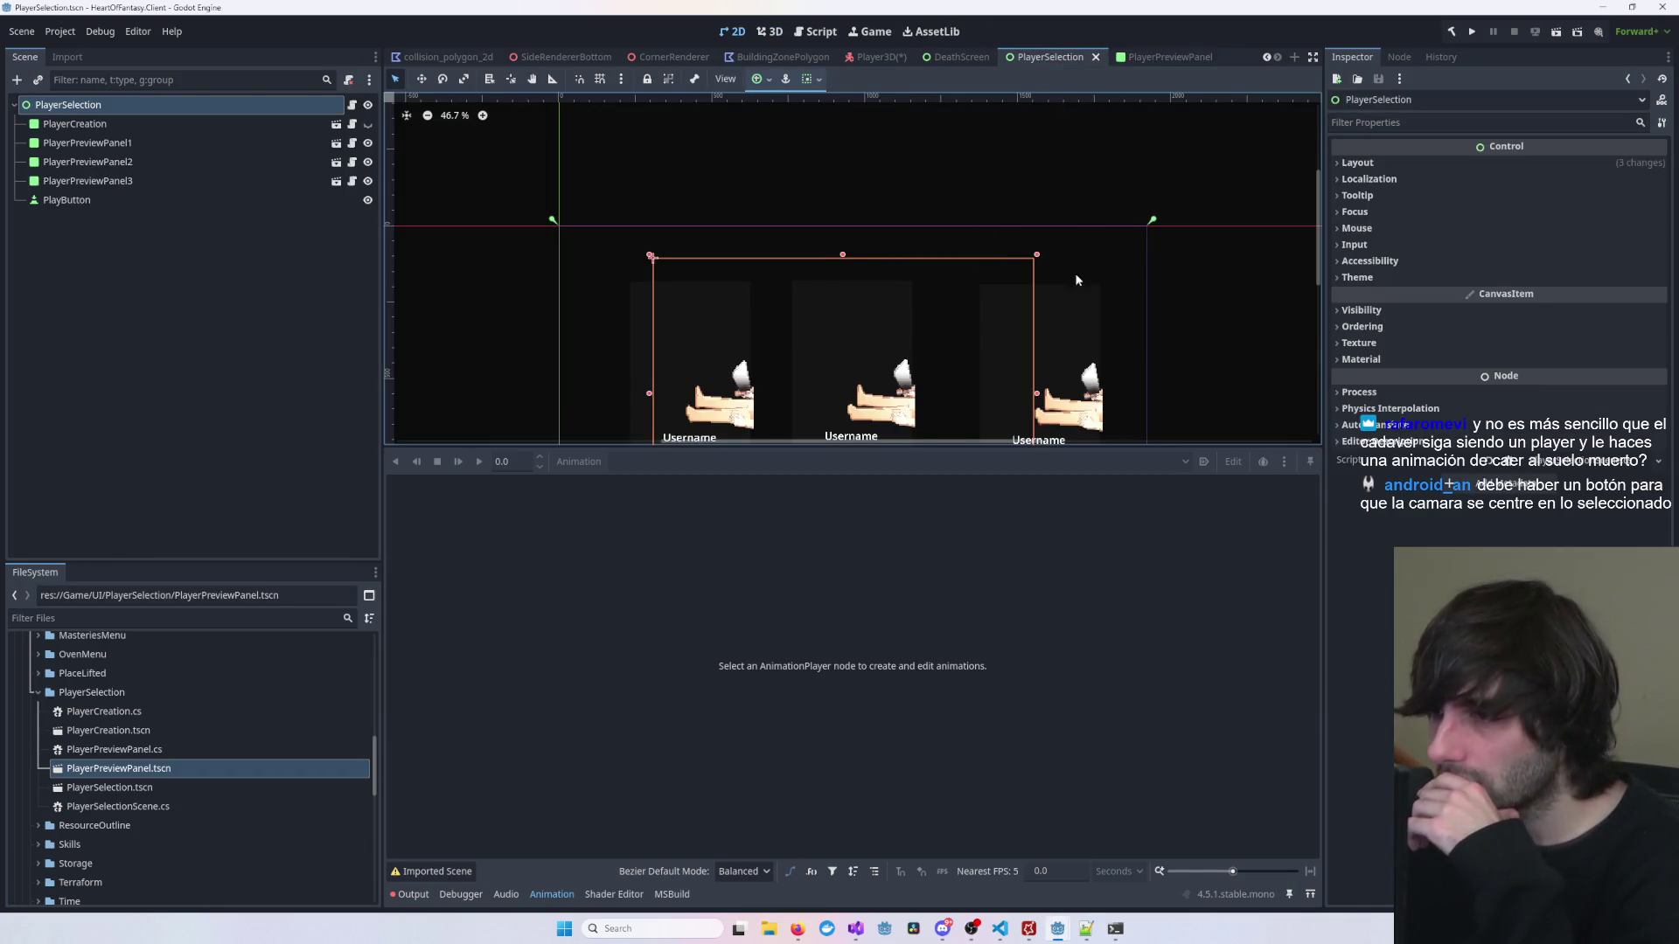
Step: Flip between PlayerPreviewPanel and PlayerSelection, then open the Player3D scene
left_click(1163, 57)
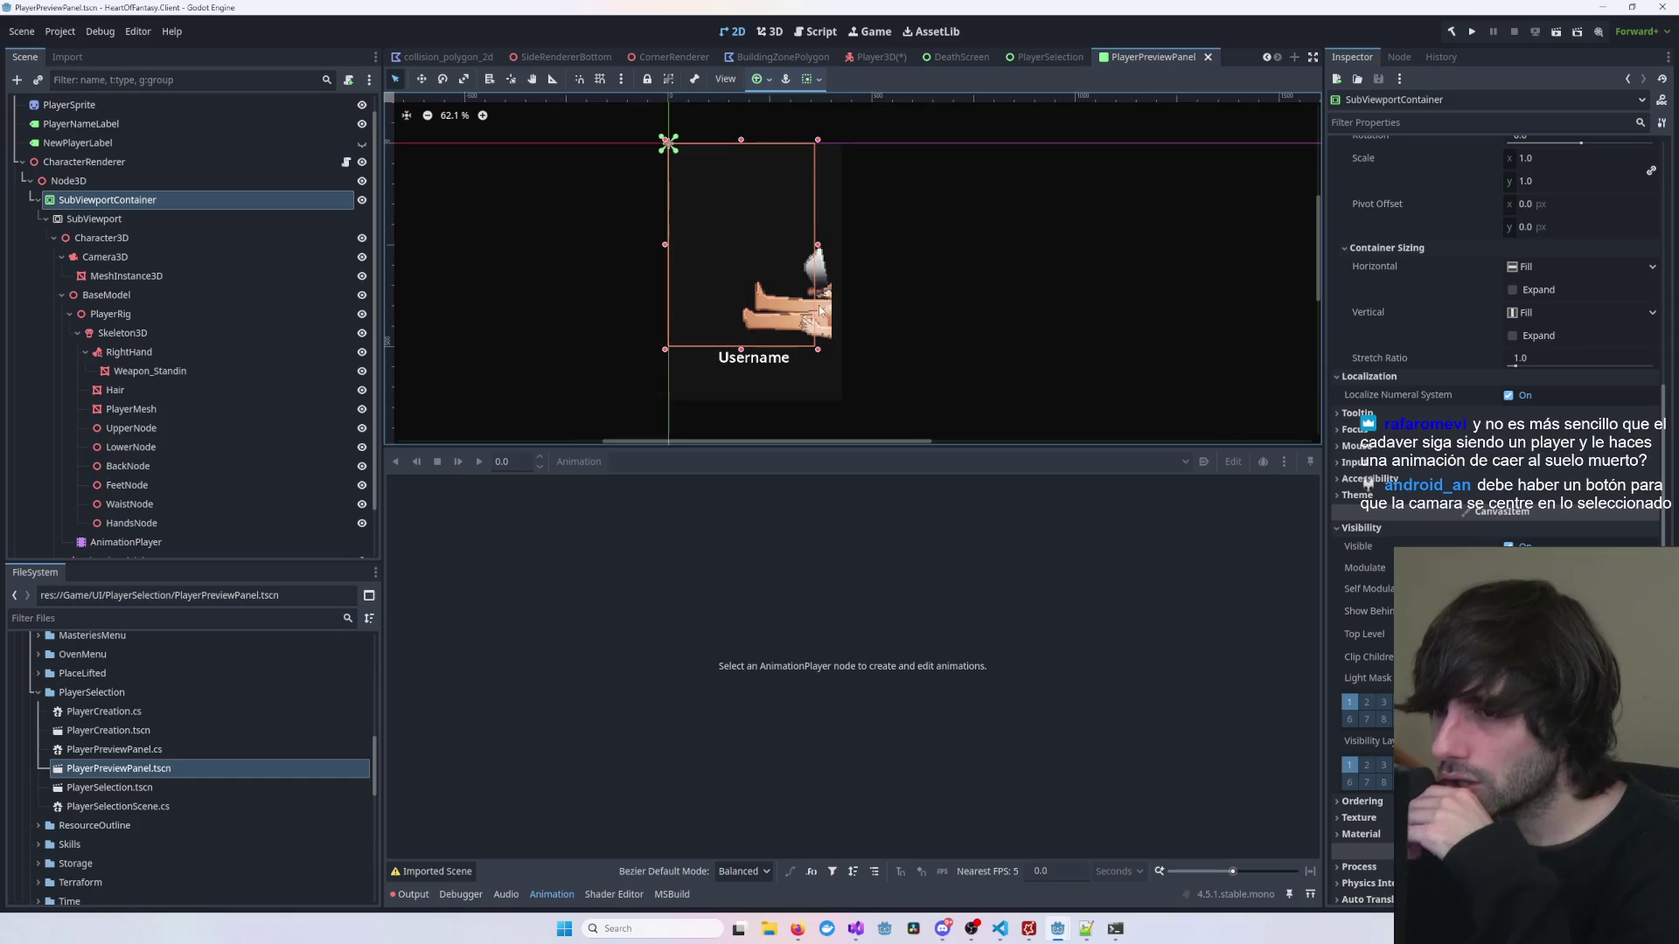
left_click(1045, 57)
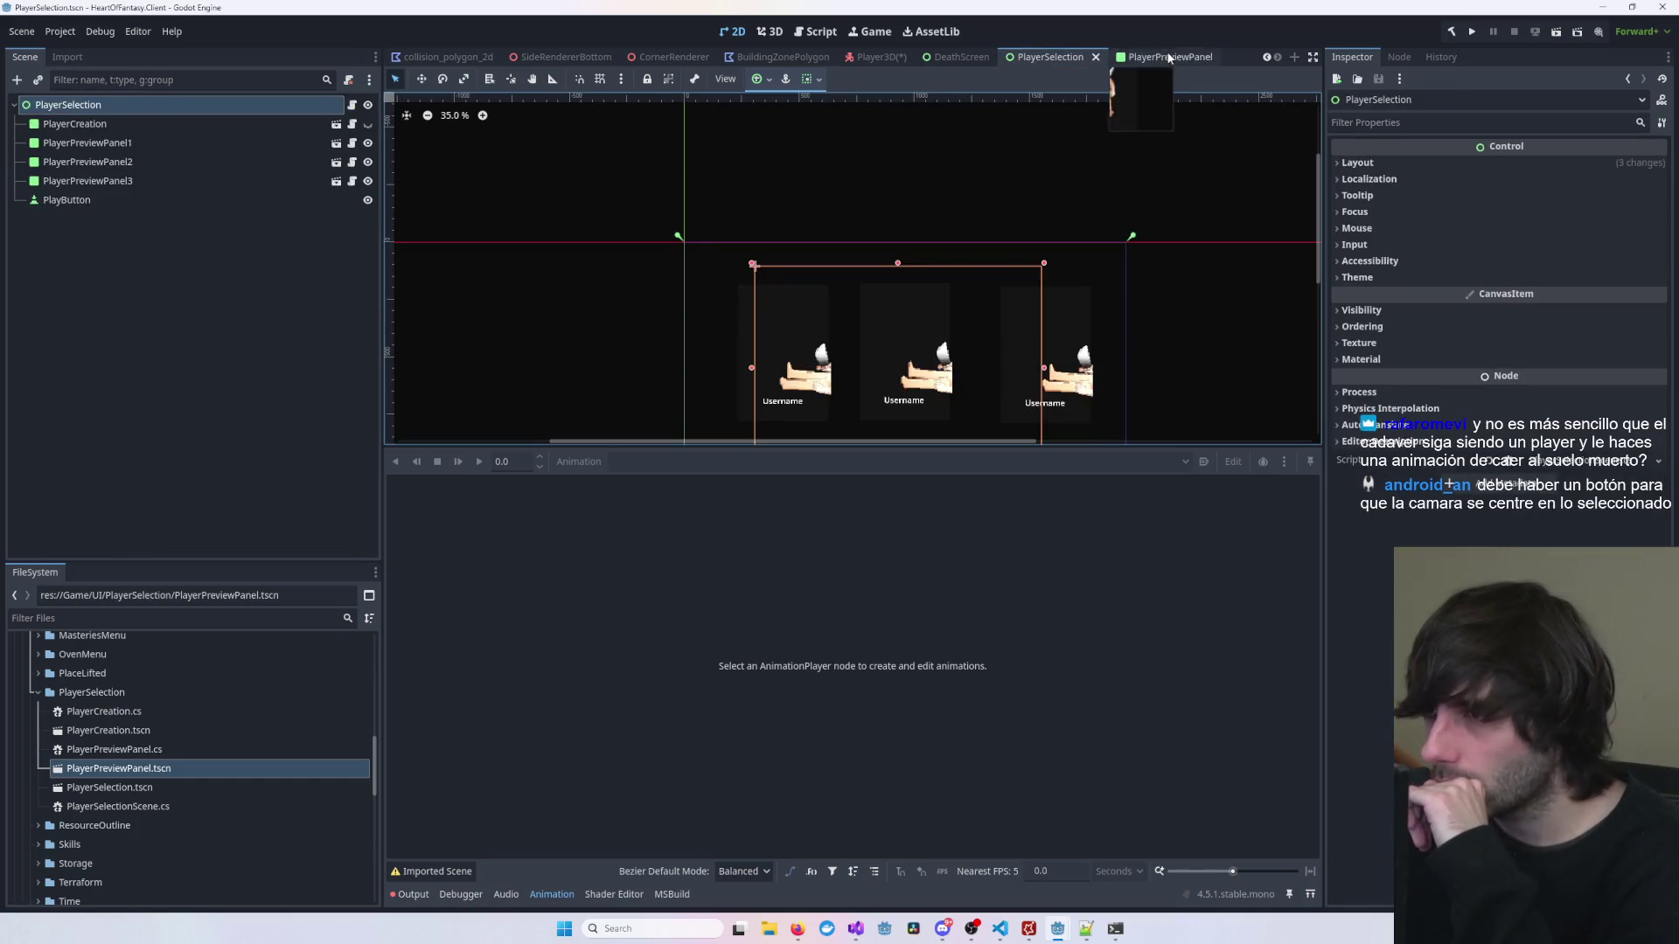
left_click(1168, 57)
mouse_move(1034, 61)
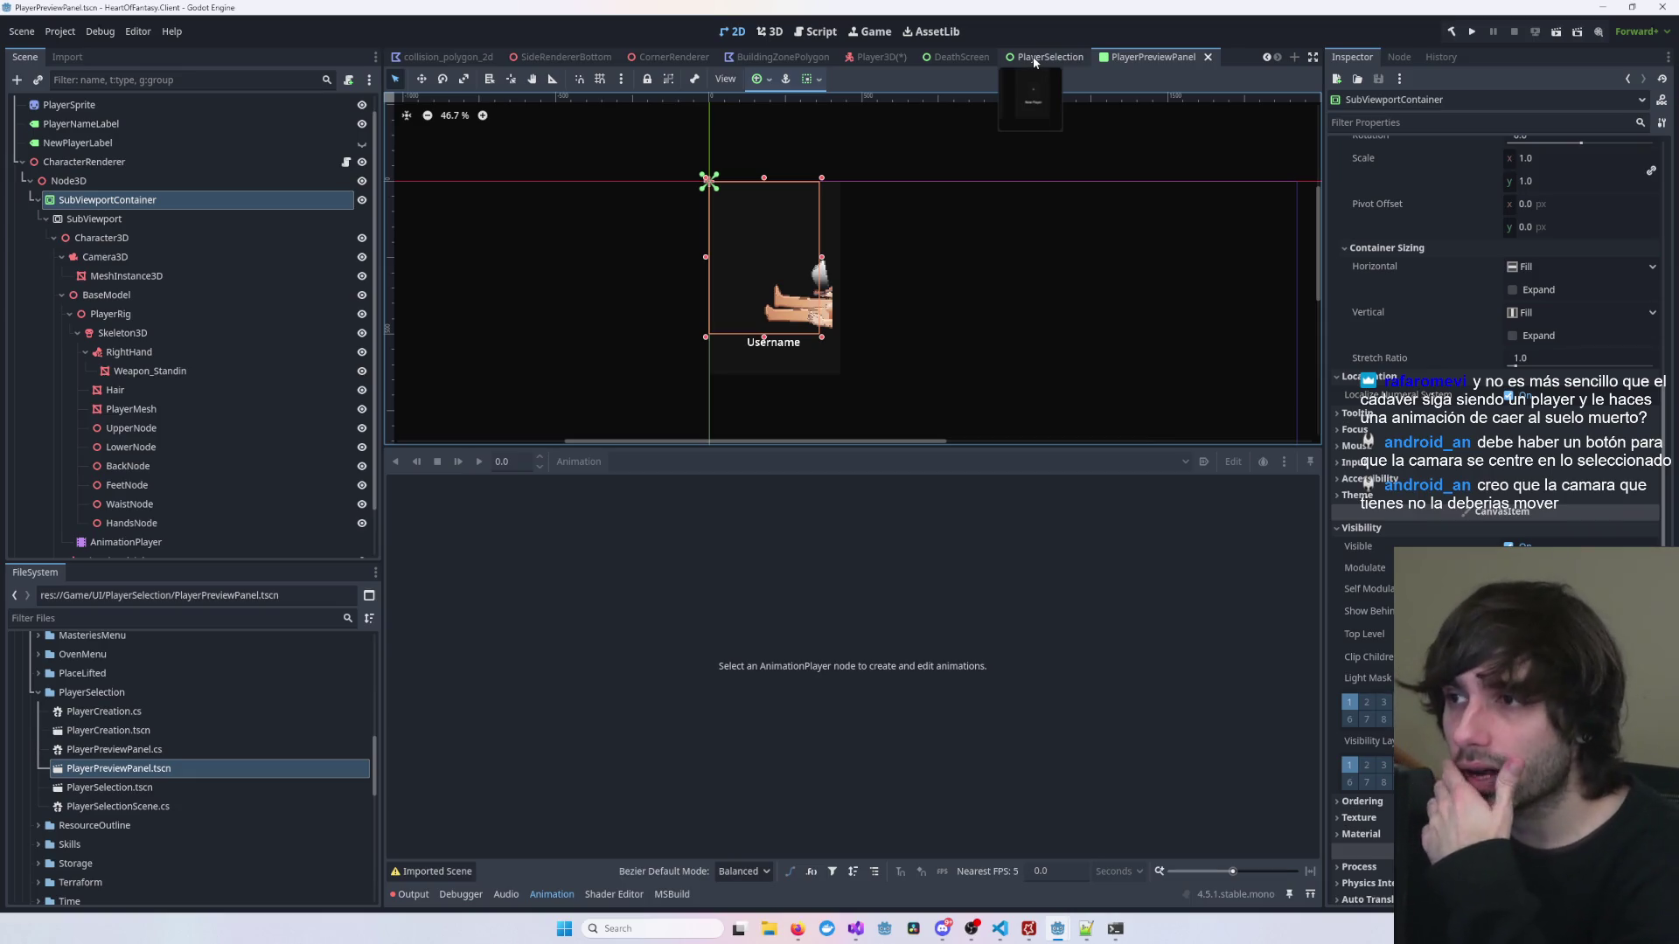
left_click(879, 56)
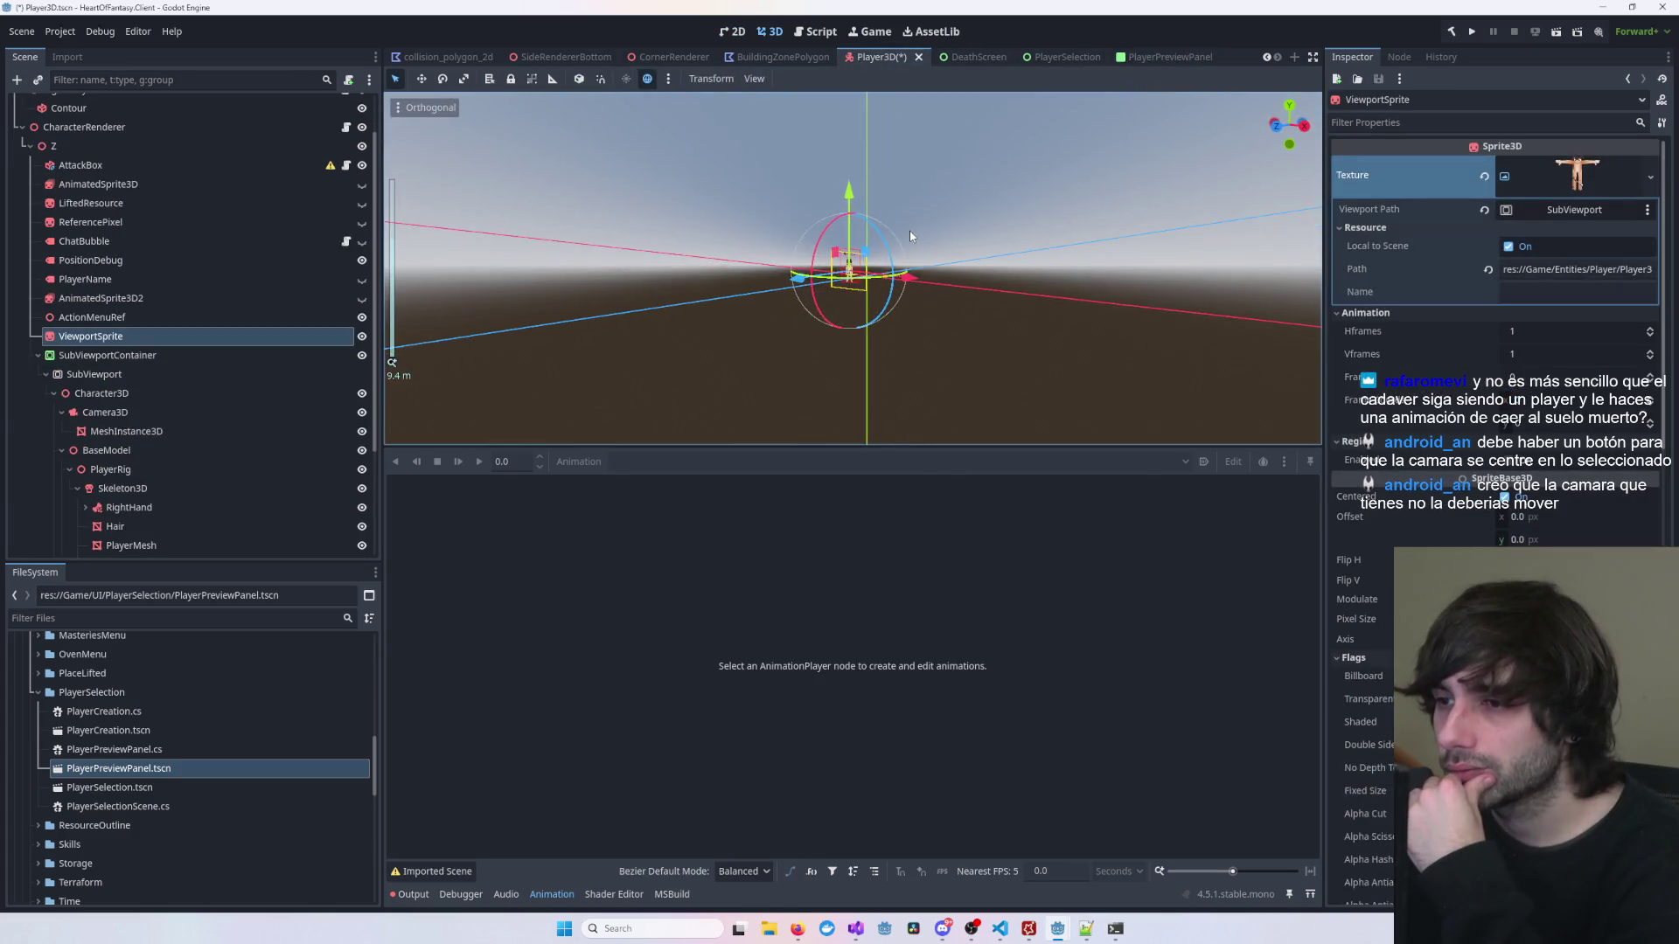
Step: Discard the Player3D scene's changes, close its tab, and switch back to PlayerPreviewPanel
scroll(982, 225, "down", 2)
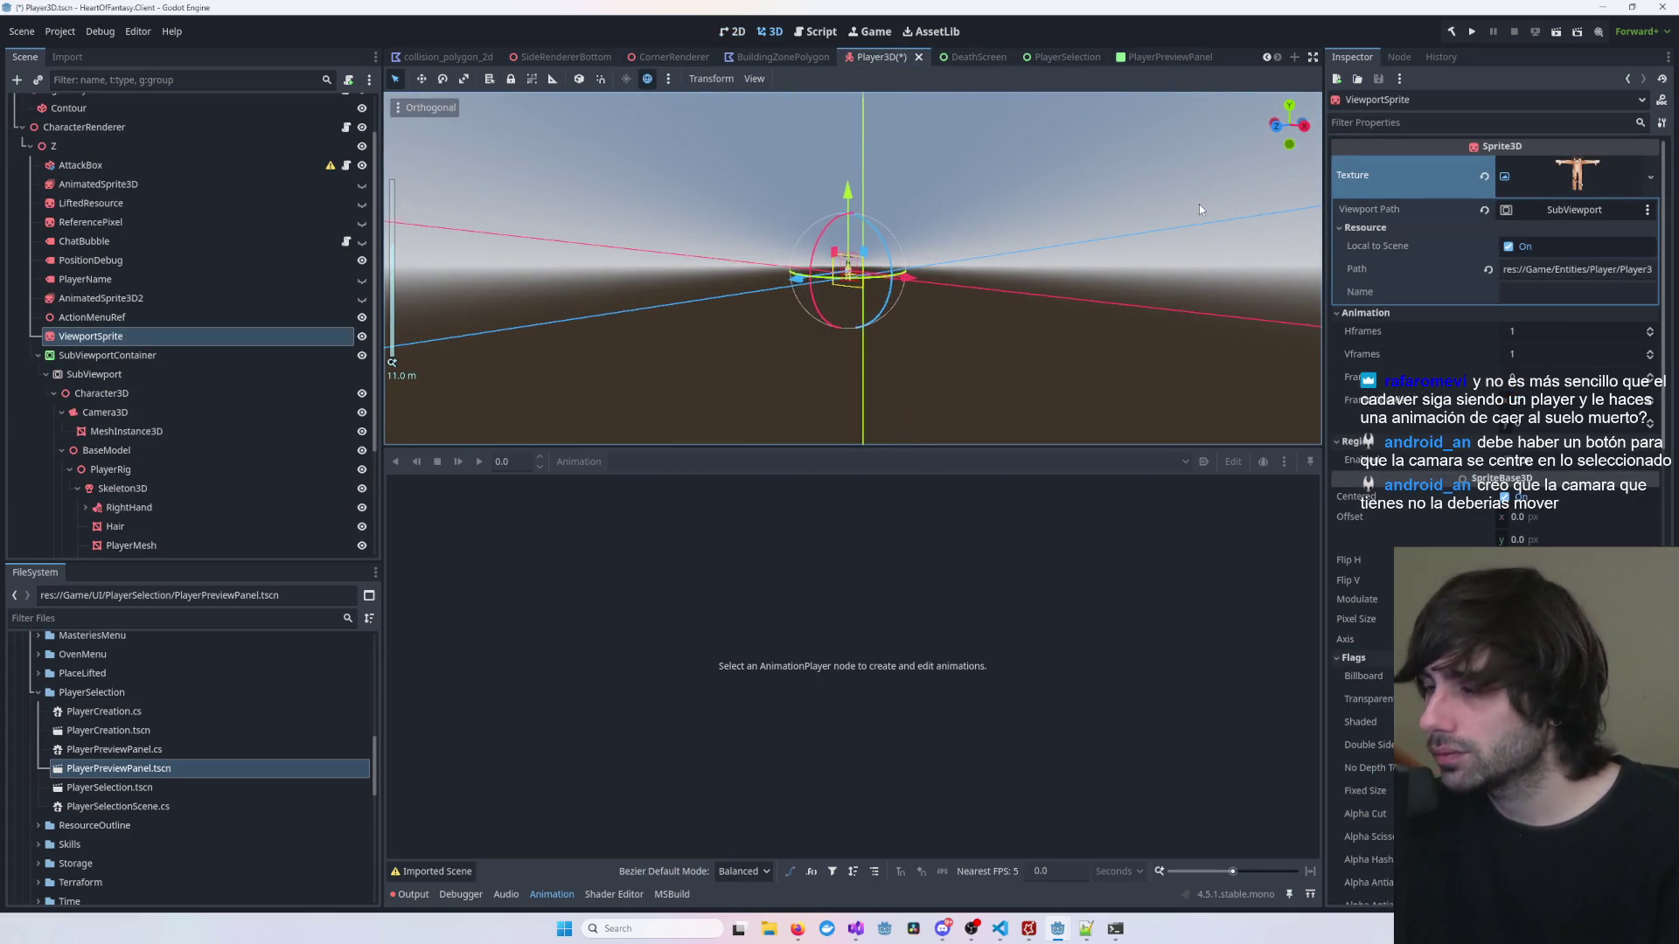
left_click_drag(1199, 210, 919, 92)
middle_click(861, 60)
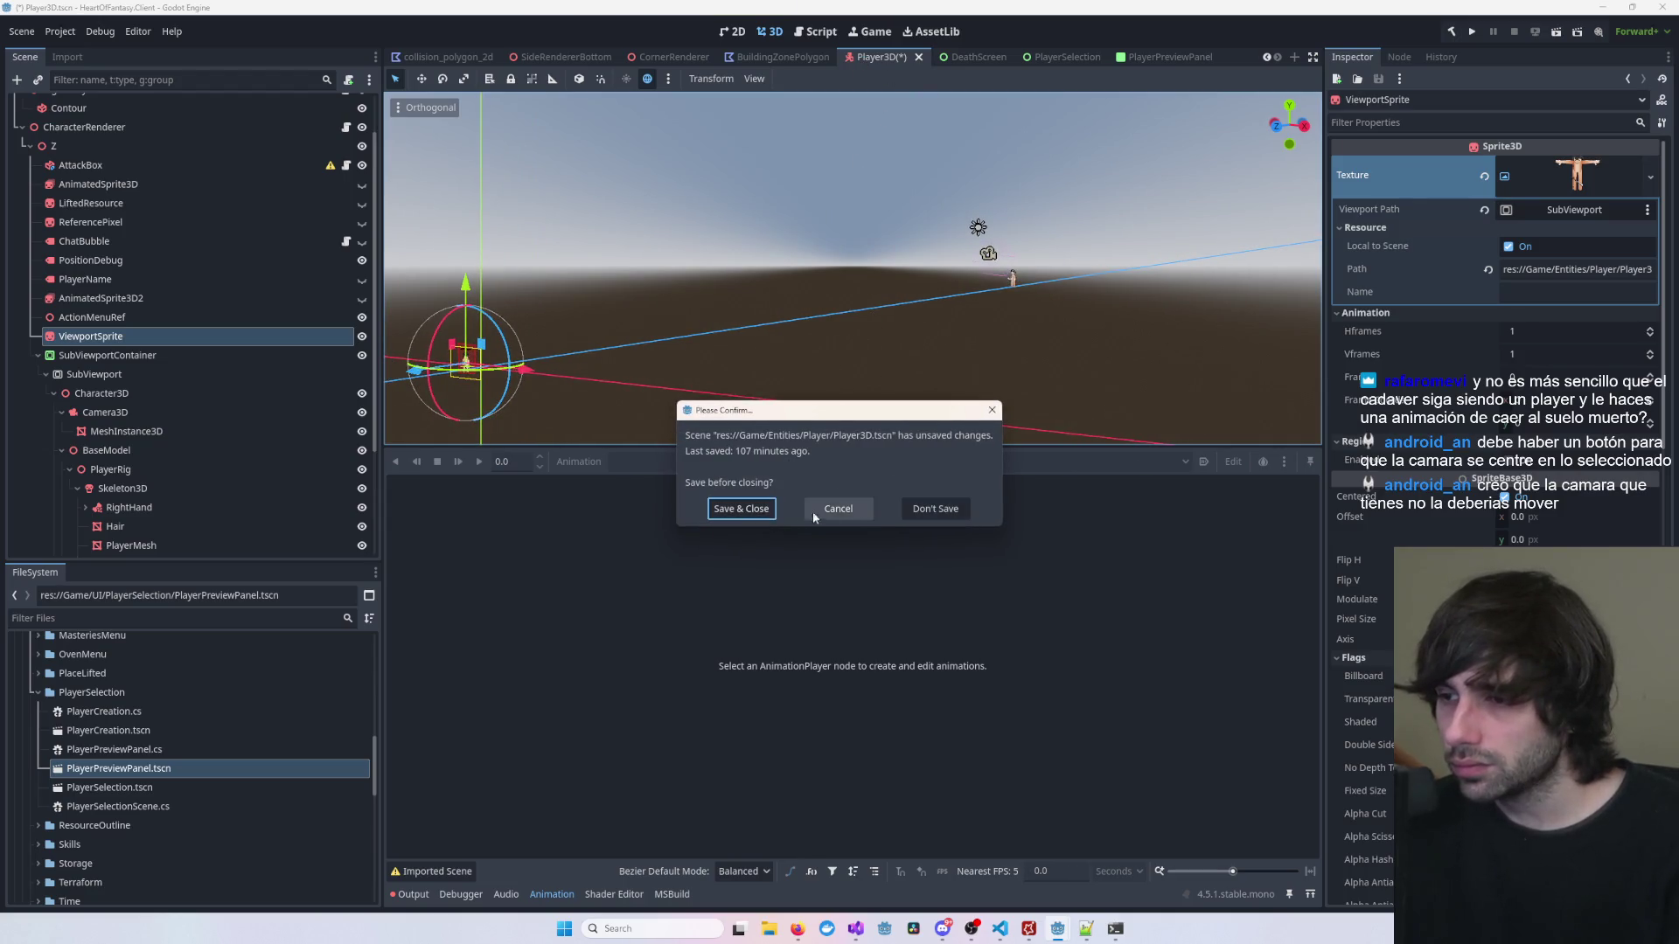
left_click(929, 509)
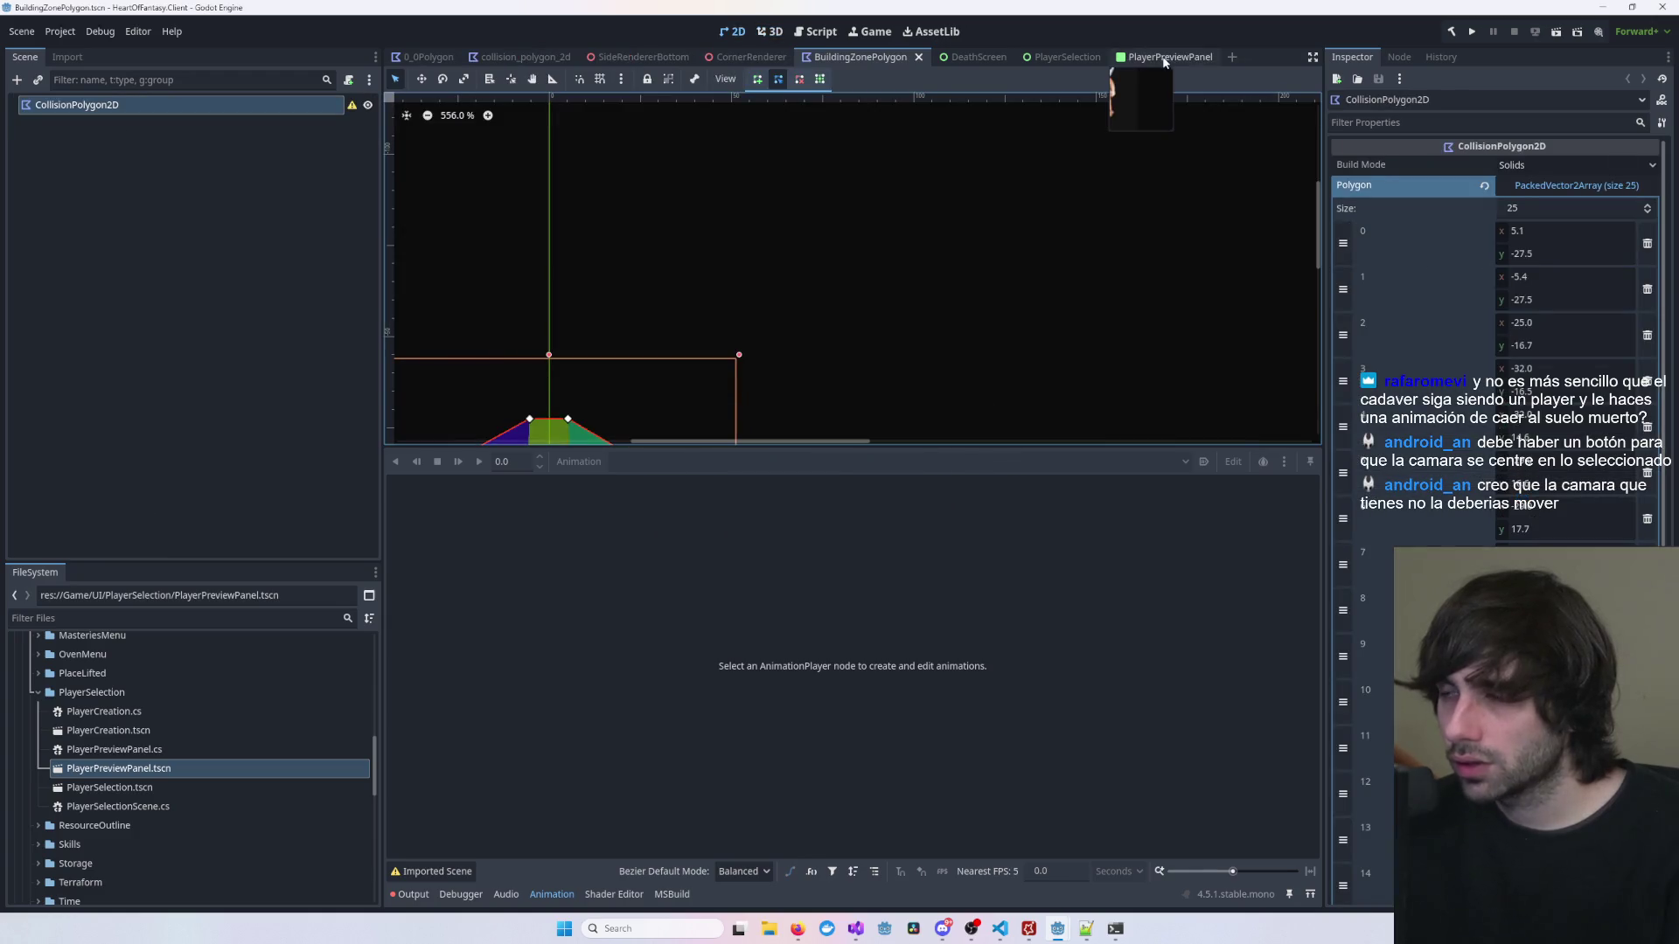
left_click(1167, 57)
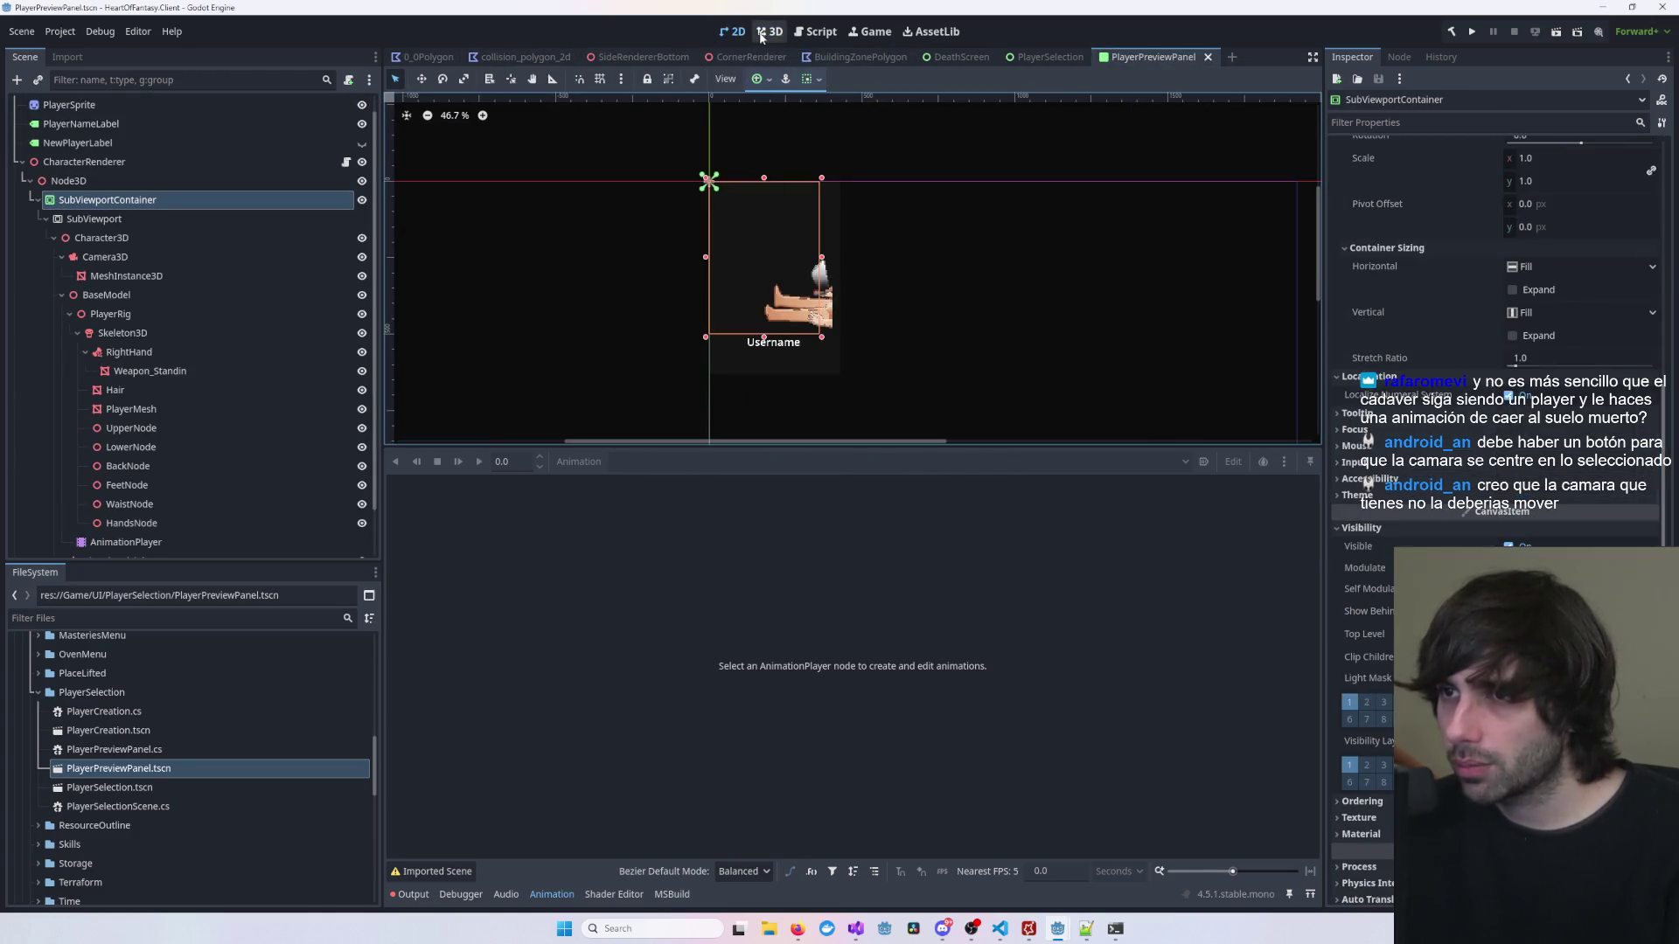
Step: In 3D, undo a PlayerMesh move and shift the BaseModel along X instead
left_click(766, 31)
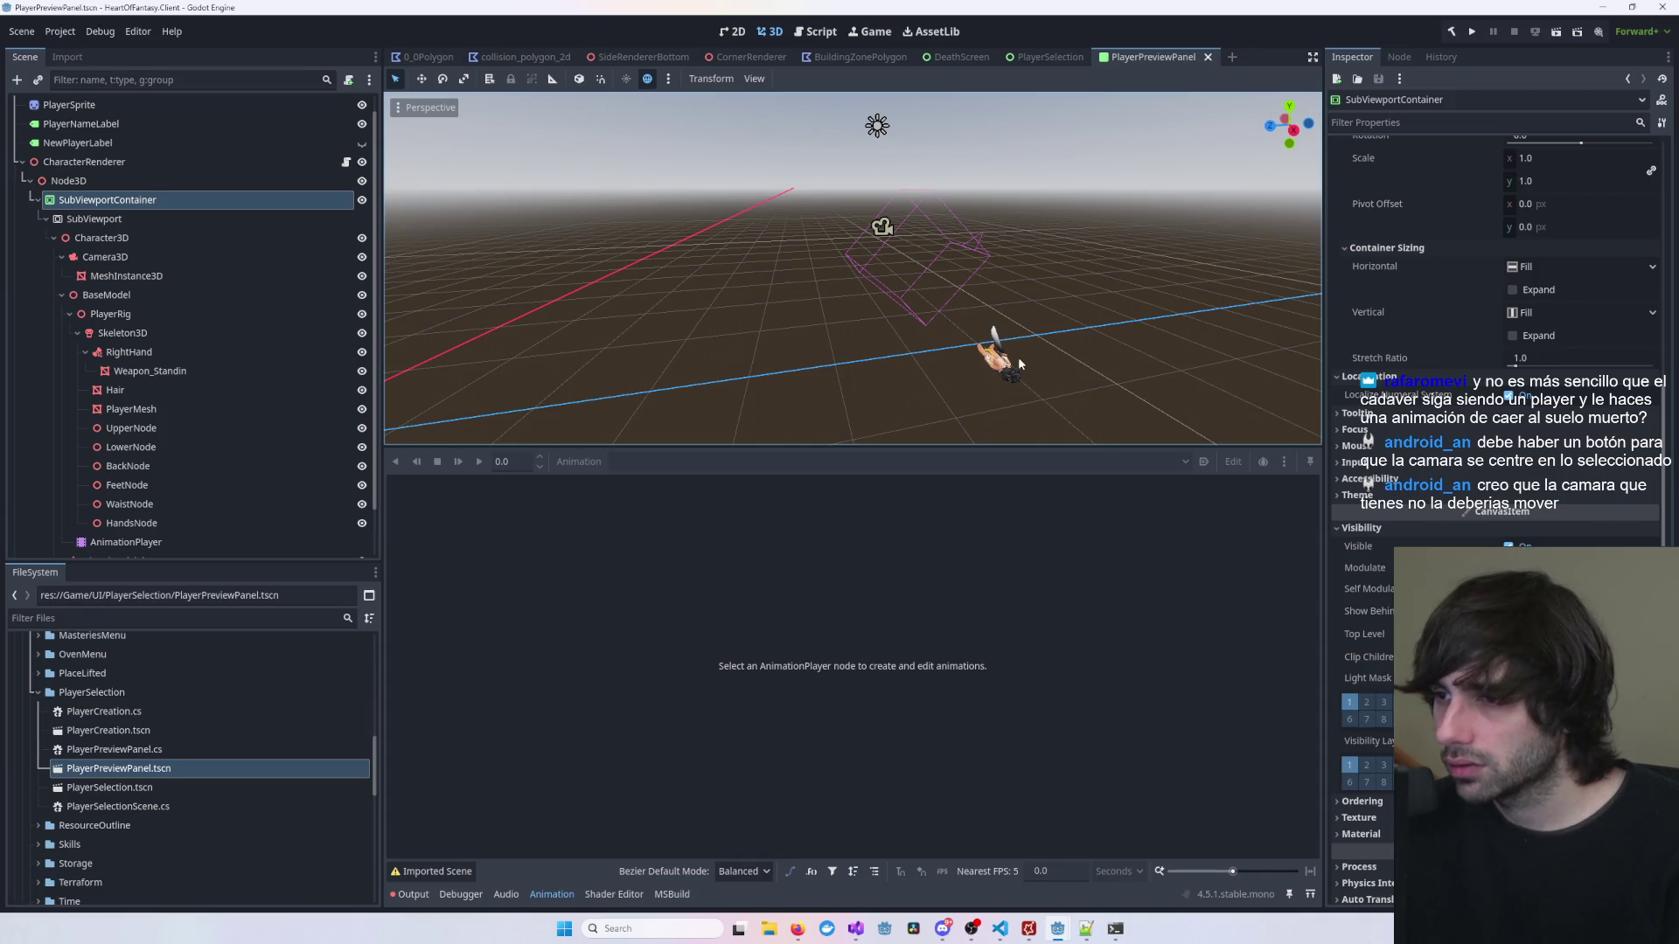
left_click(993, 376)
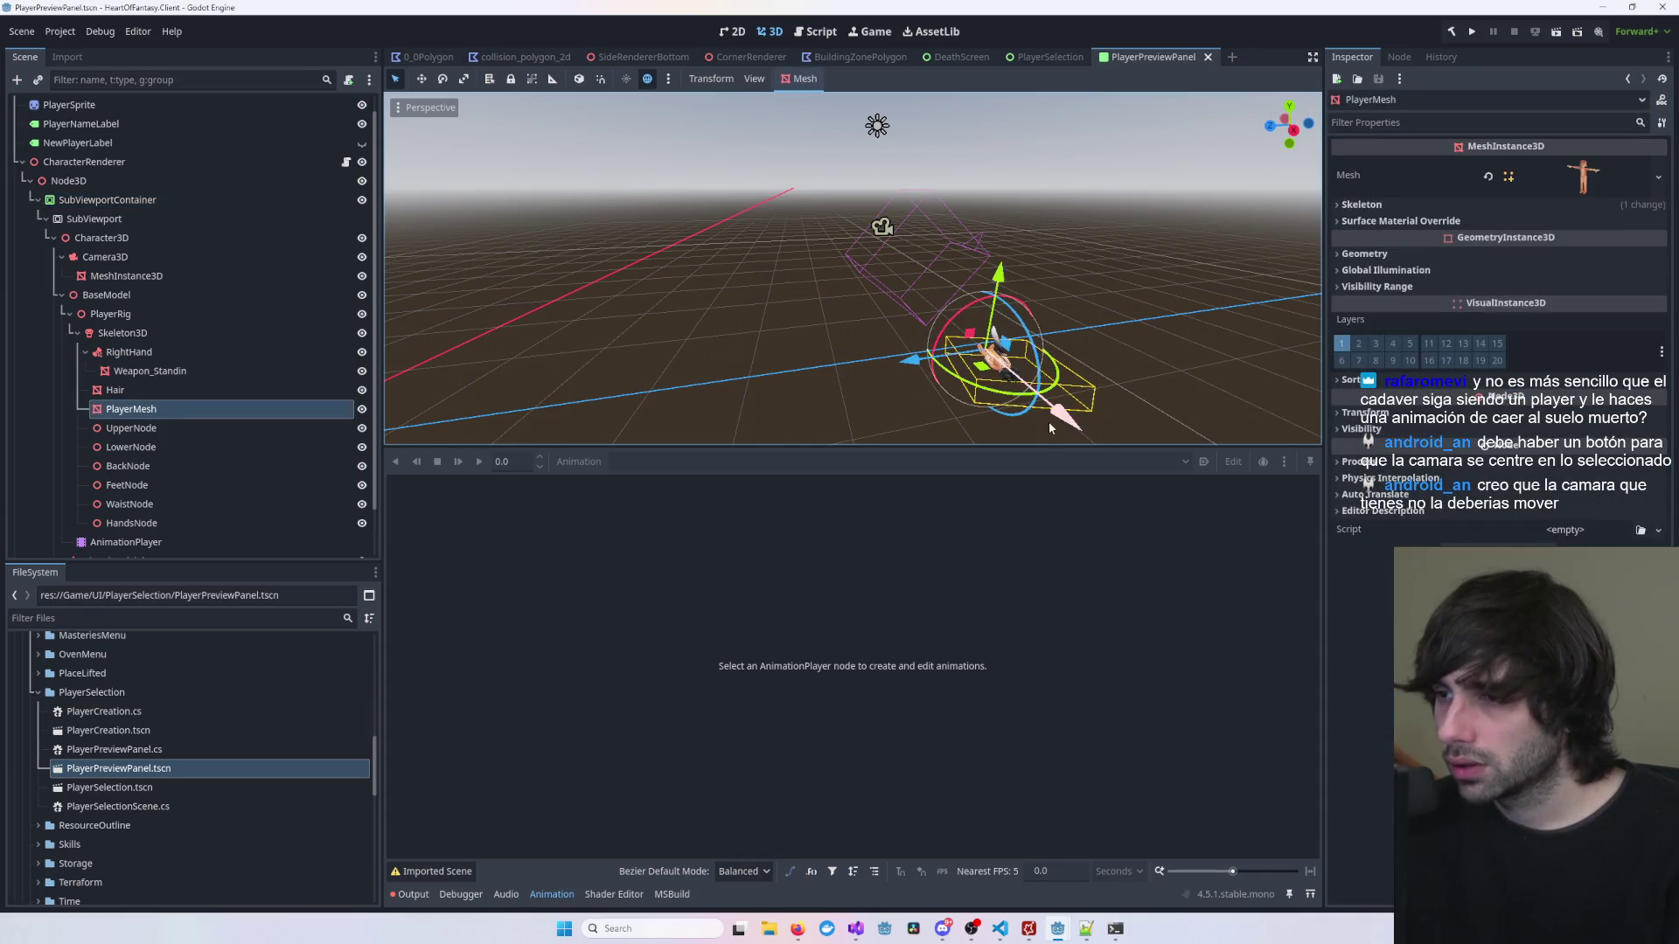
left_click_drag(1074, 427, 1045, 379)
key("ctrl+z")
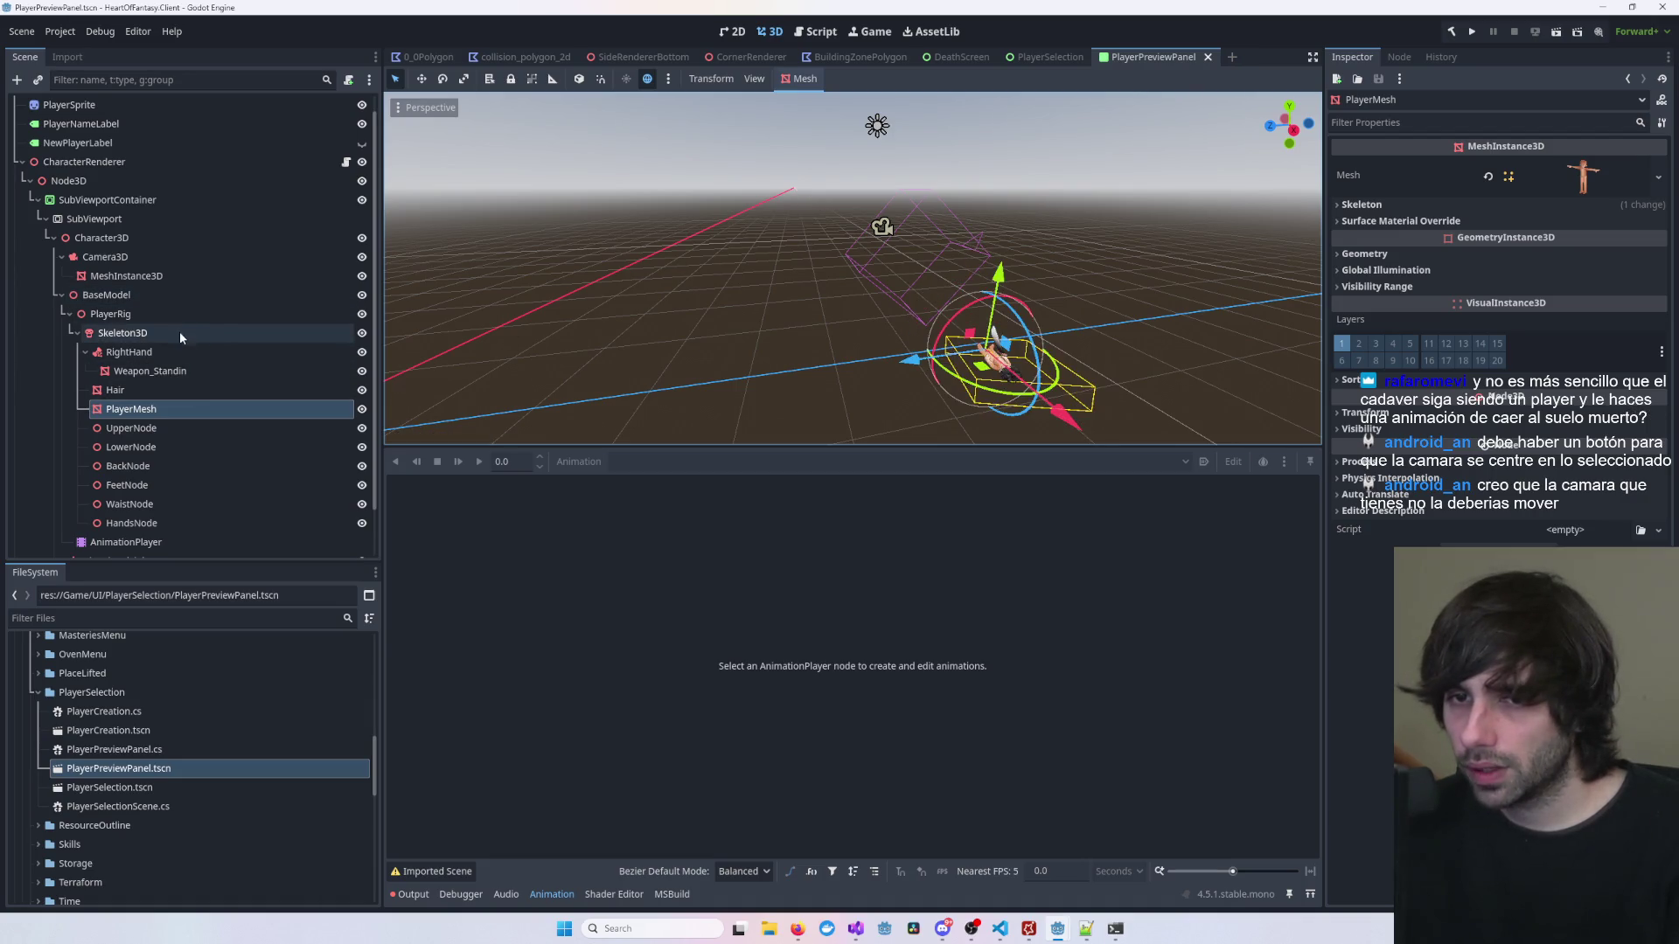
left_click(186, 293)
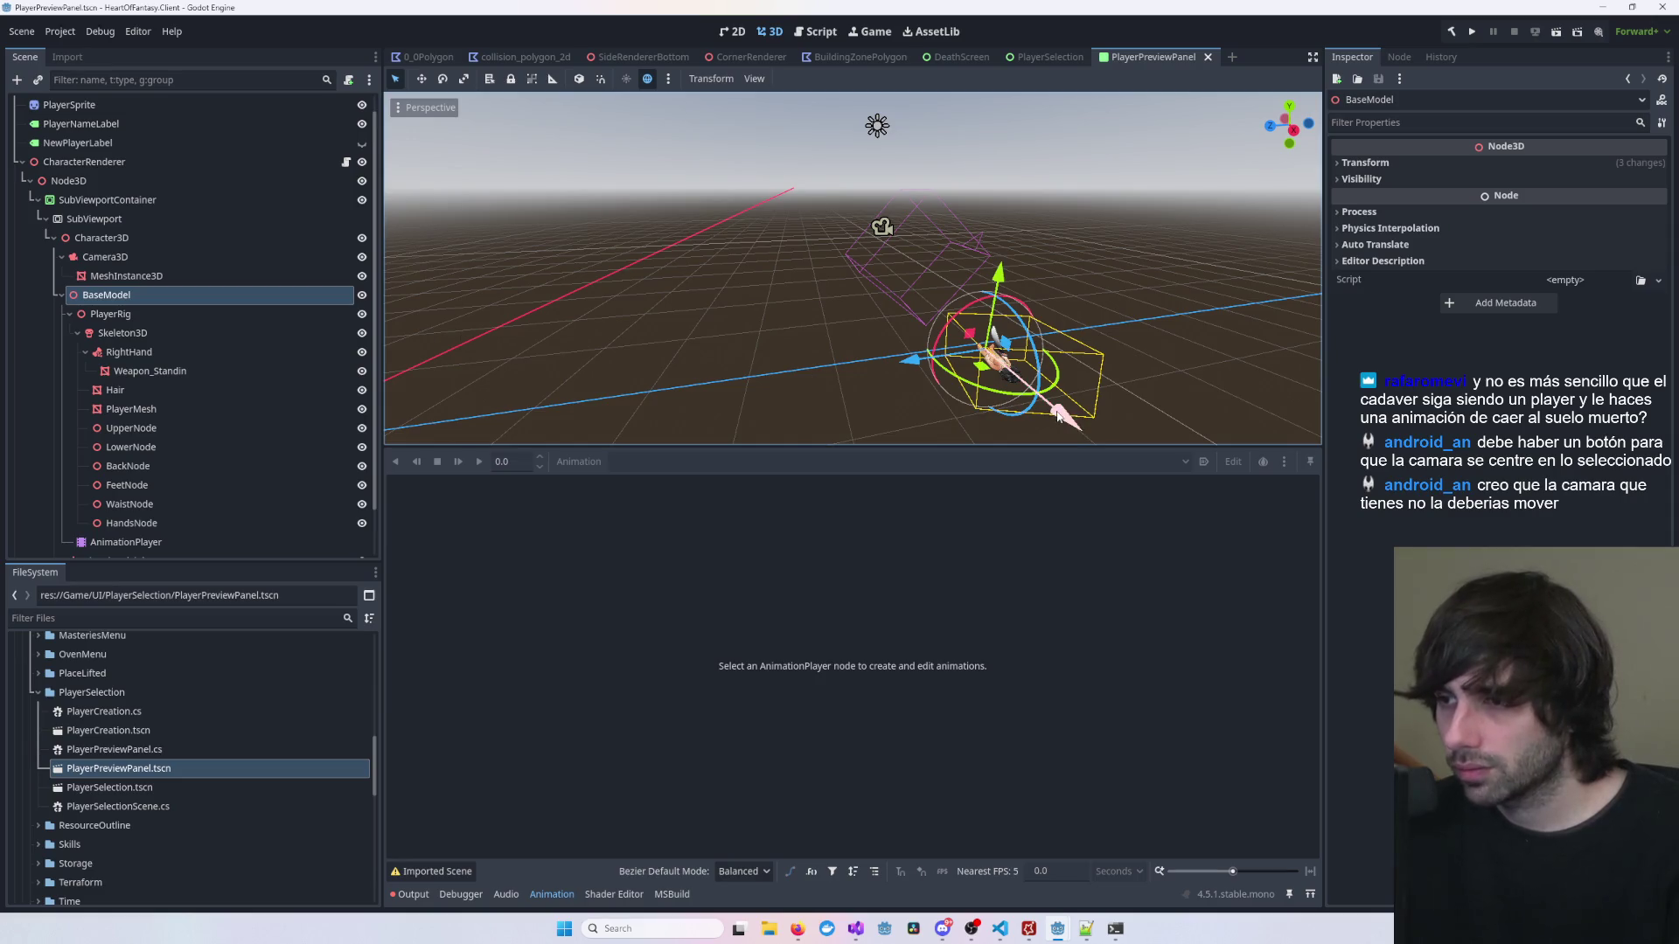
left_click_drag(1065, 400, 1043, 382)
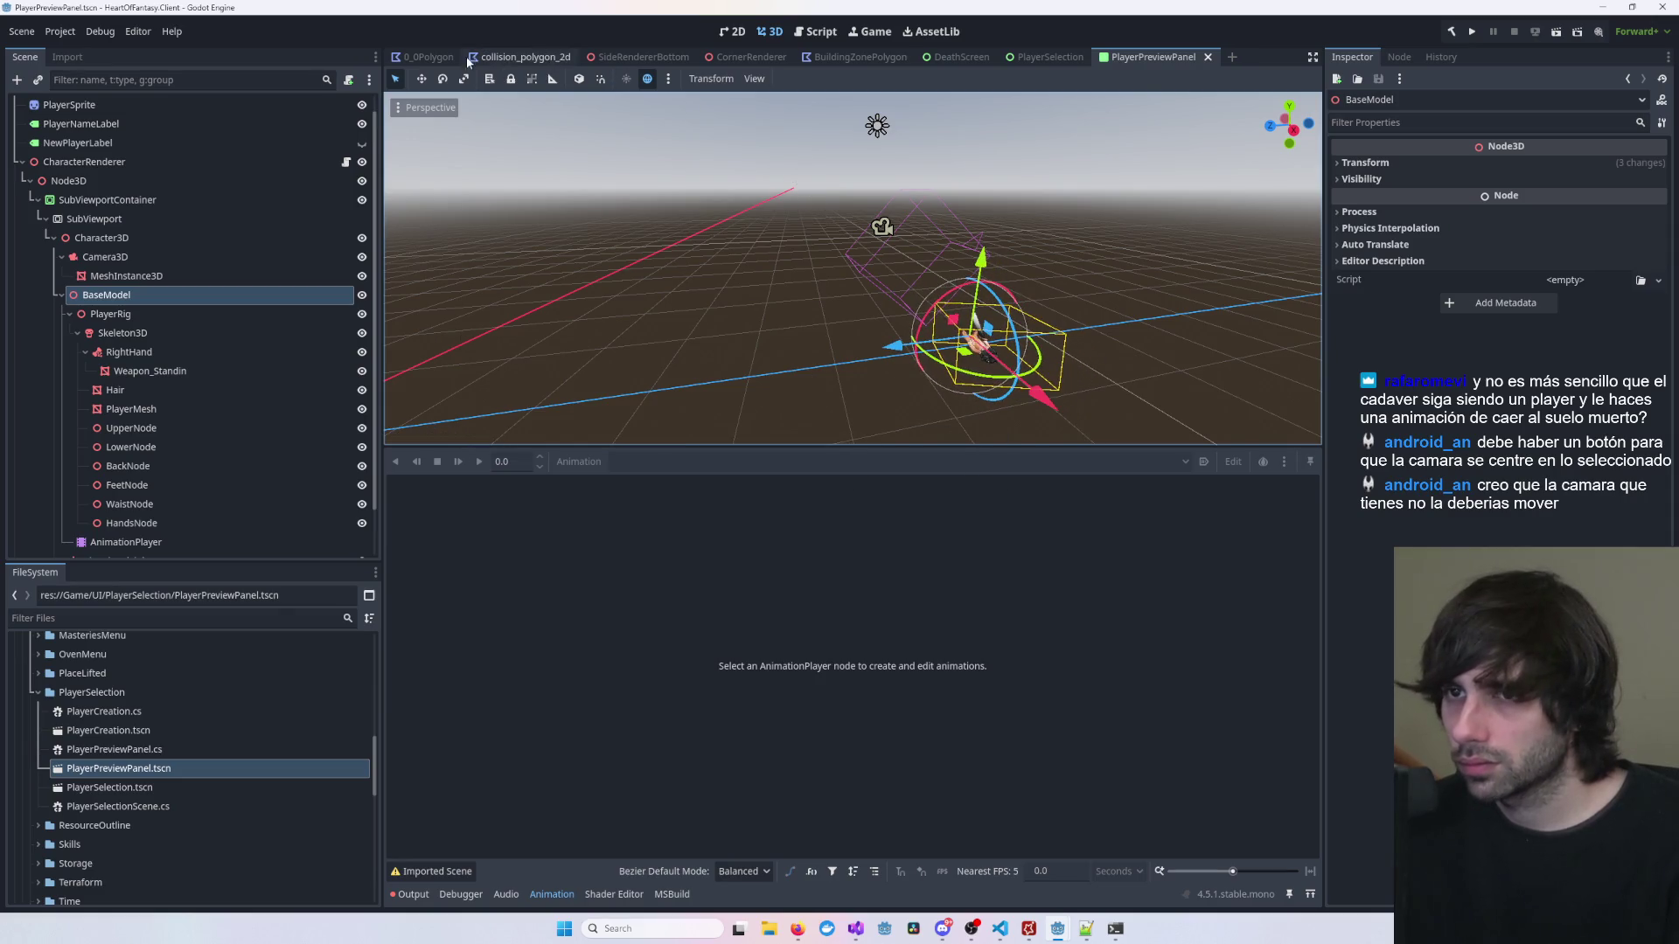
Step: Fine-tune the character model's sideways position against the 2D preview and save the scene
left_click(725, 35)
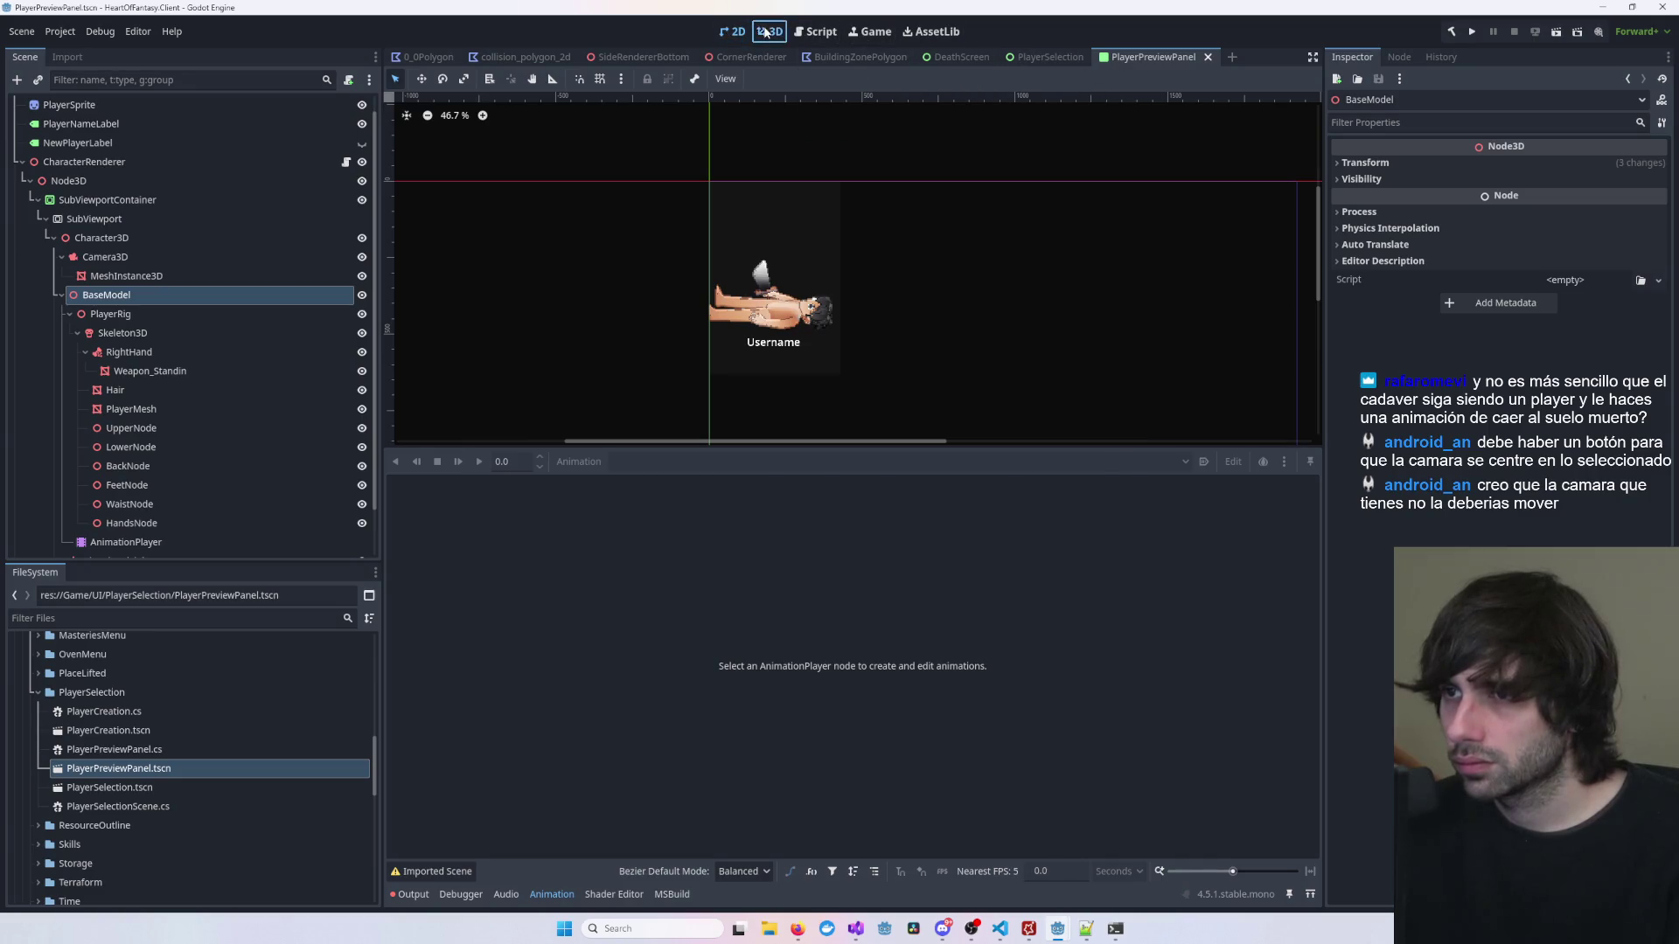
left_click(770, 31)
left_click_drag(1042, 398, 1046, 401)
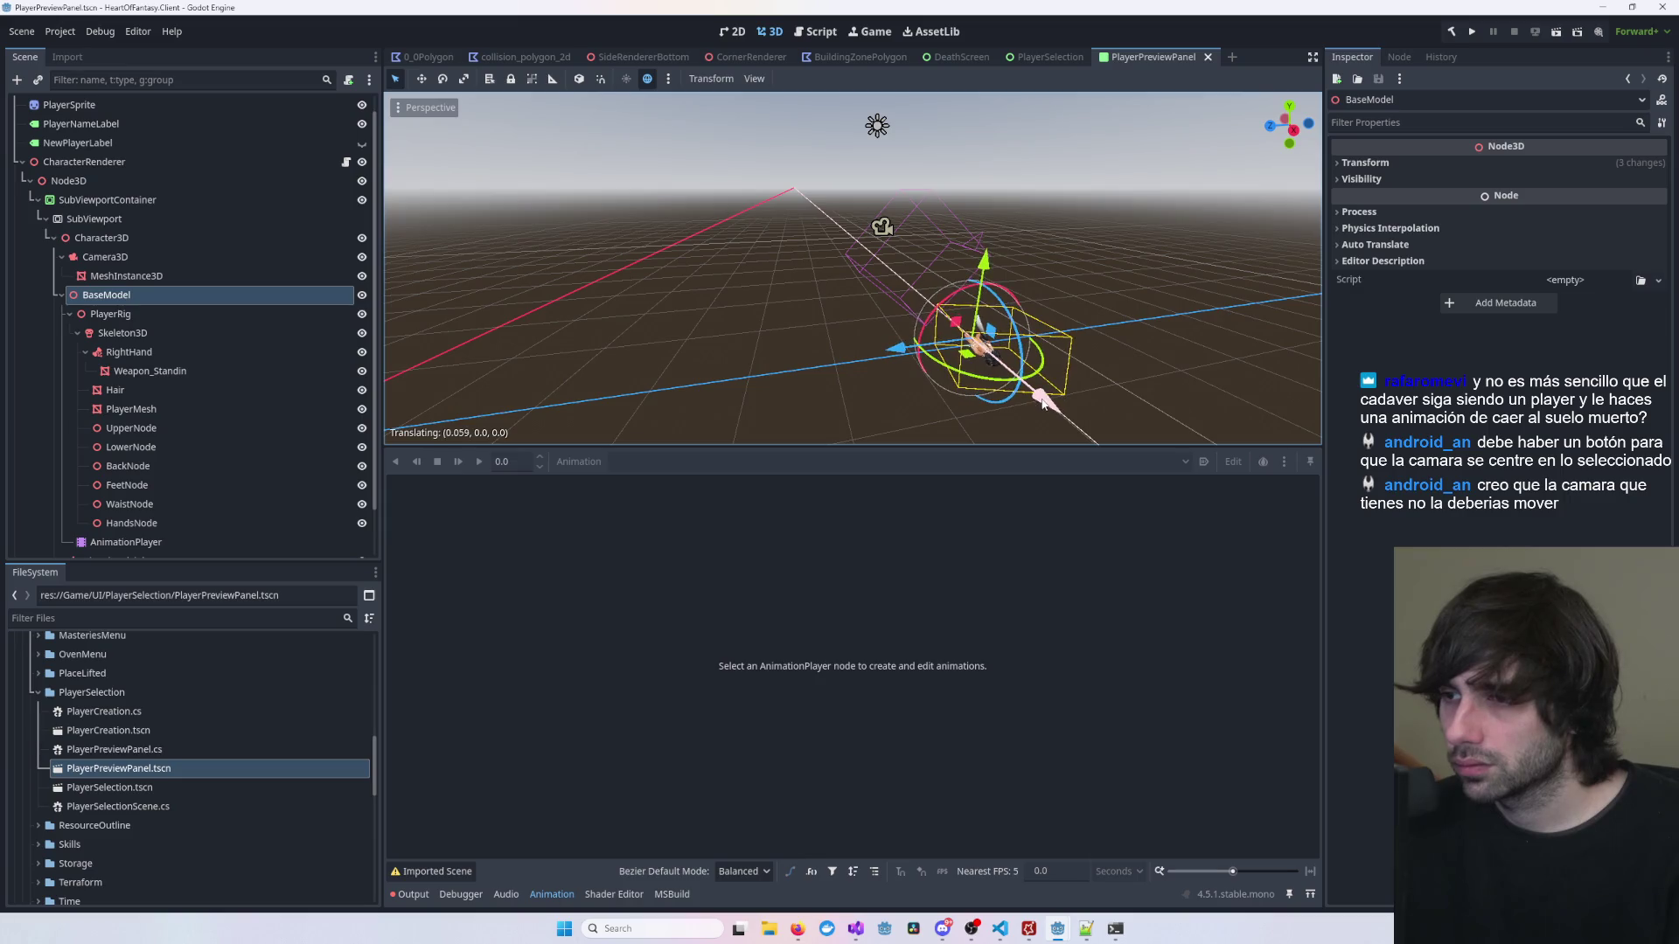
left_click(720, 35)
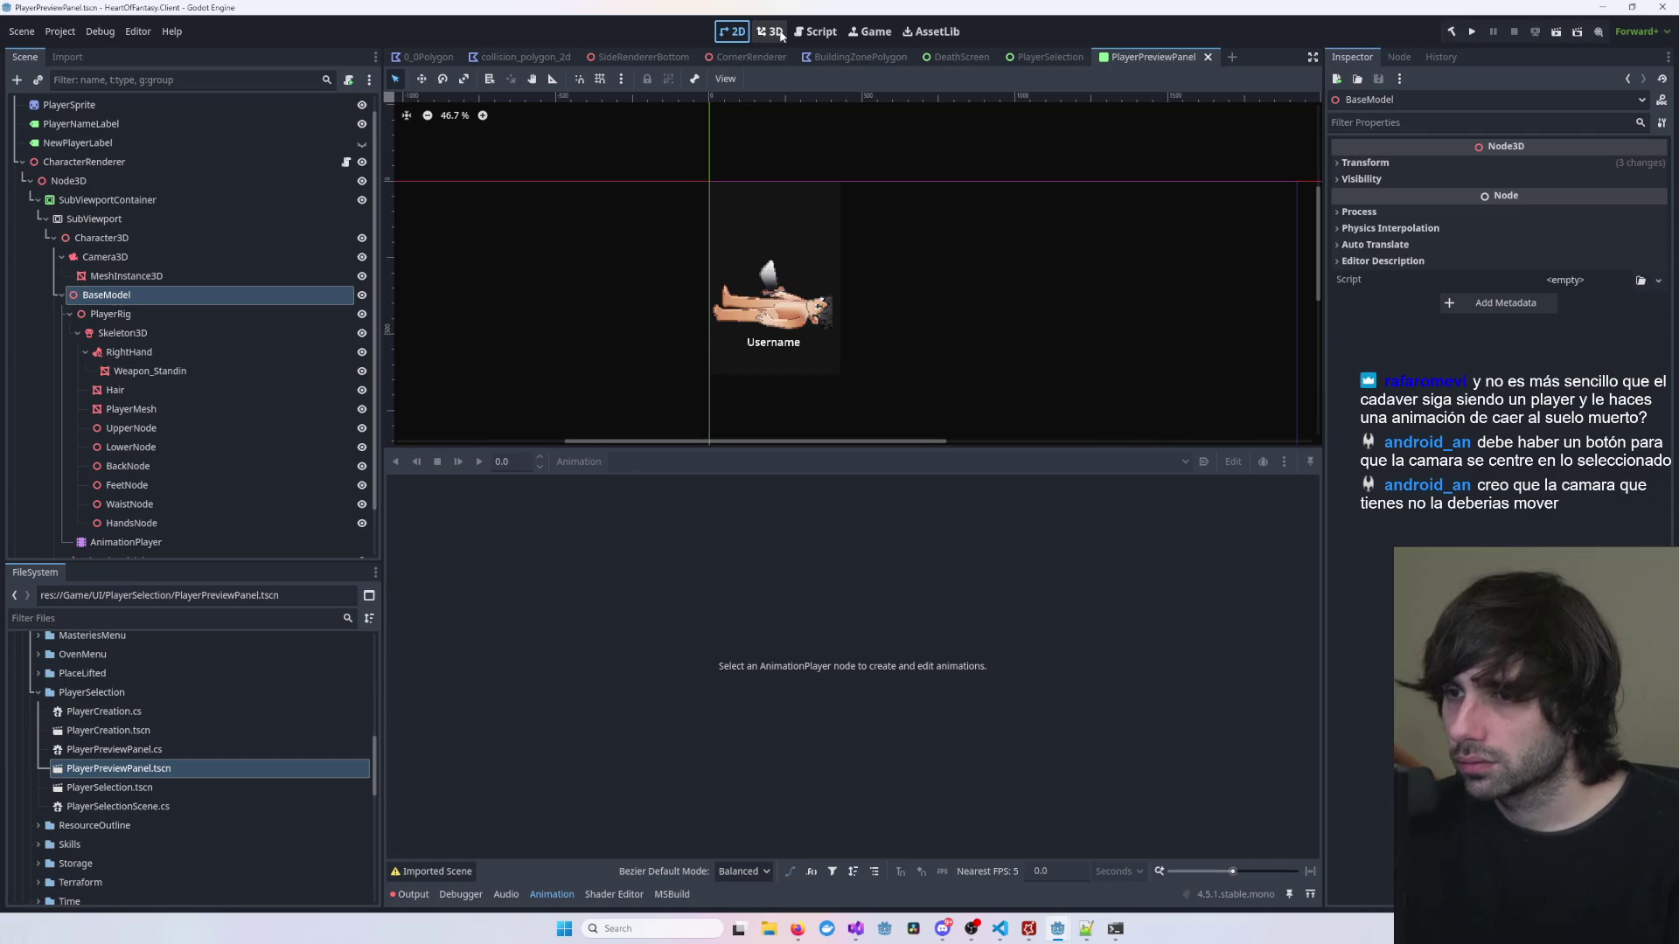
scroll(757, 288, "up", 5)
left_click(769, 32)
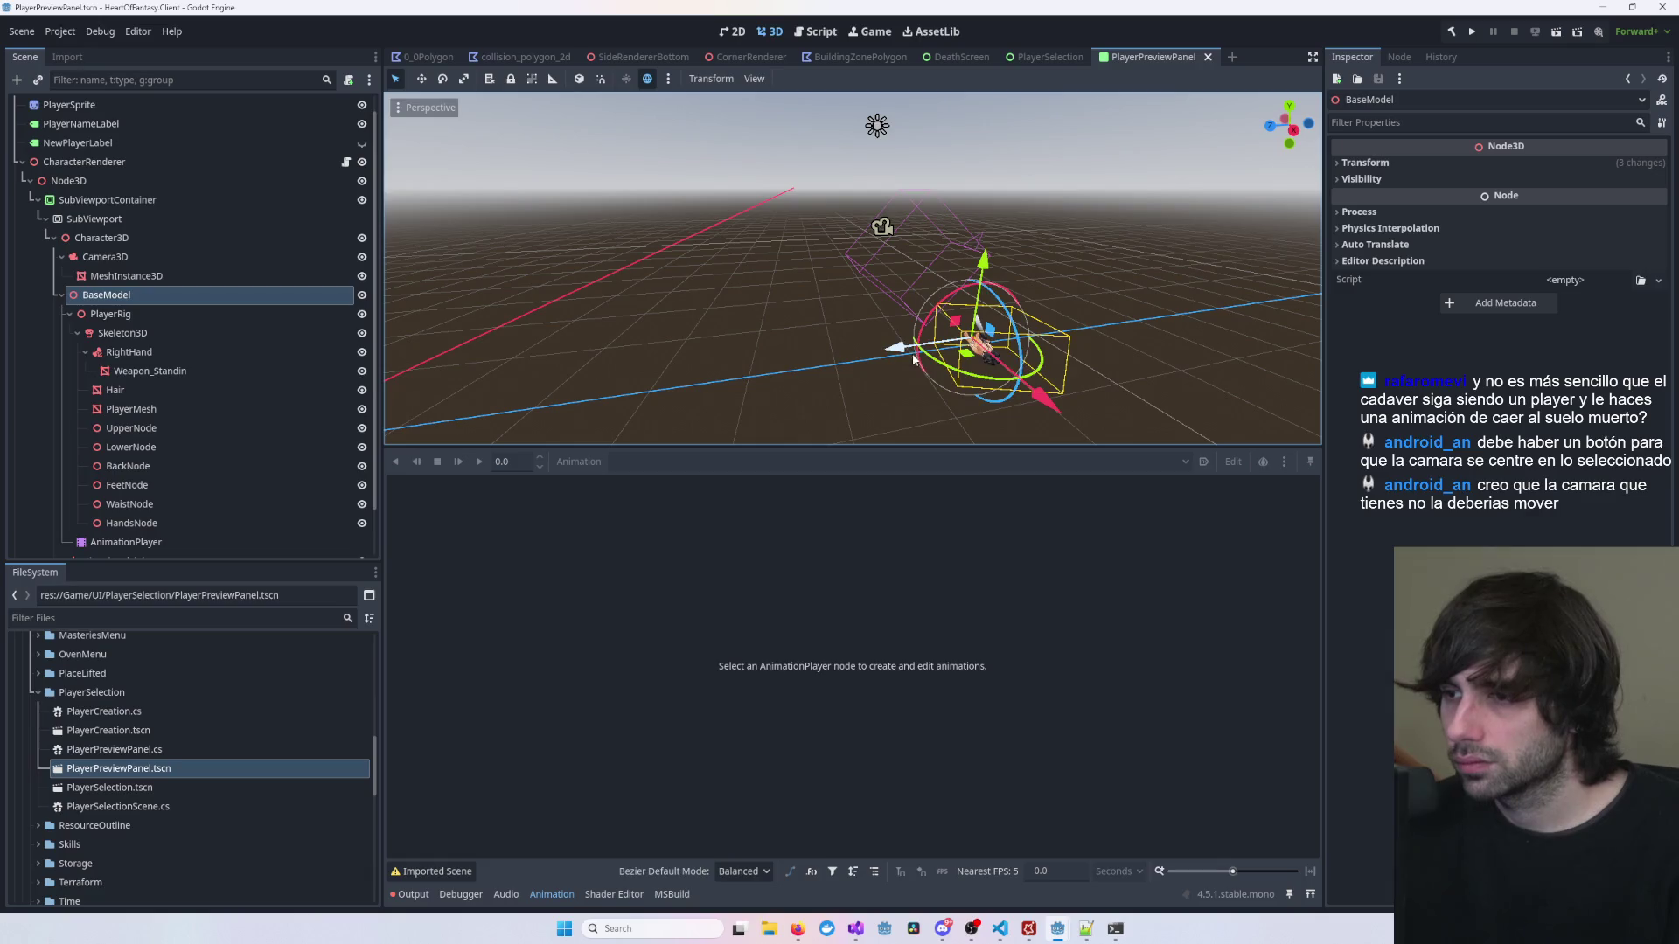
left_click_drag(957, 319, 975, 312)
key("ctrl+s")
Step: Nudge the PlayerMesh slightly along X, then check the three panels in PlayerSelection
left_click(732, 32)
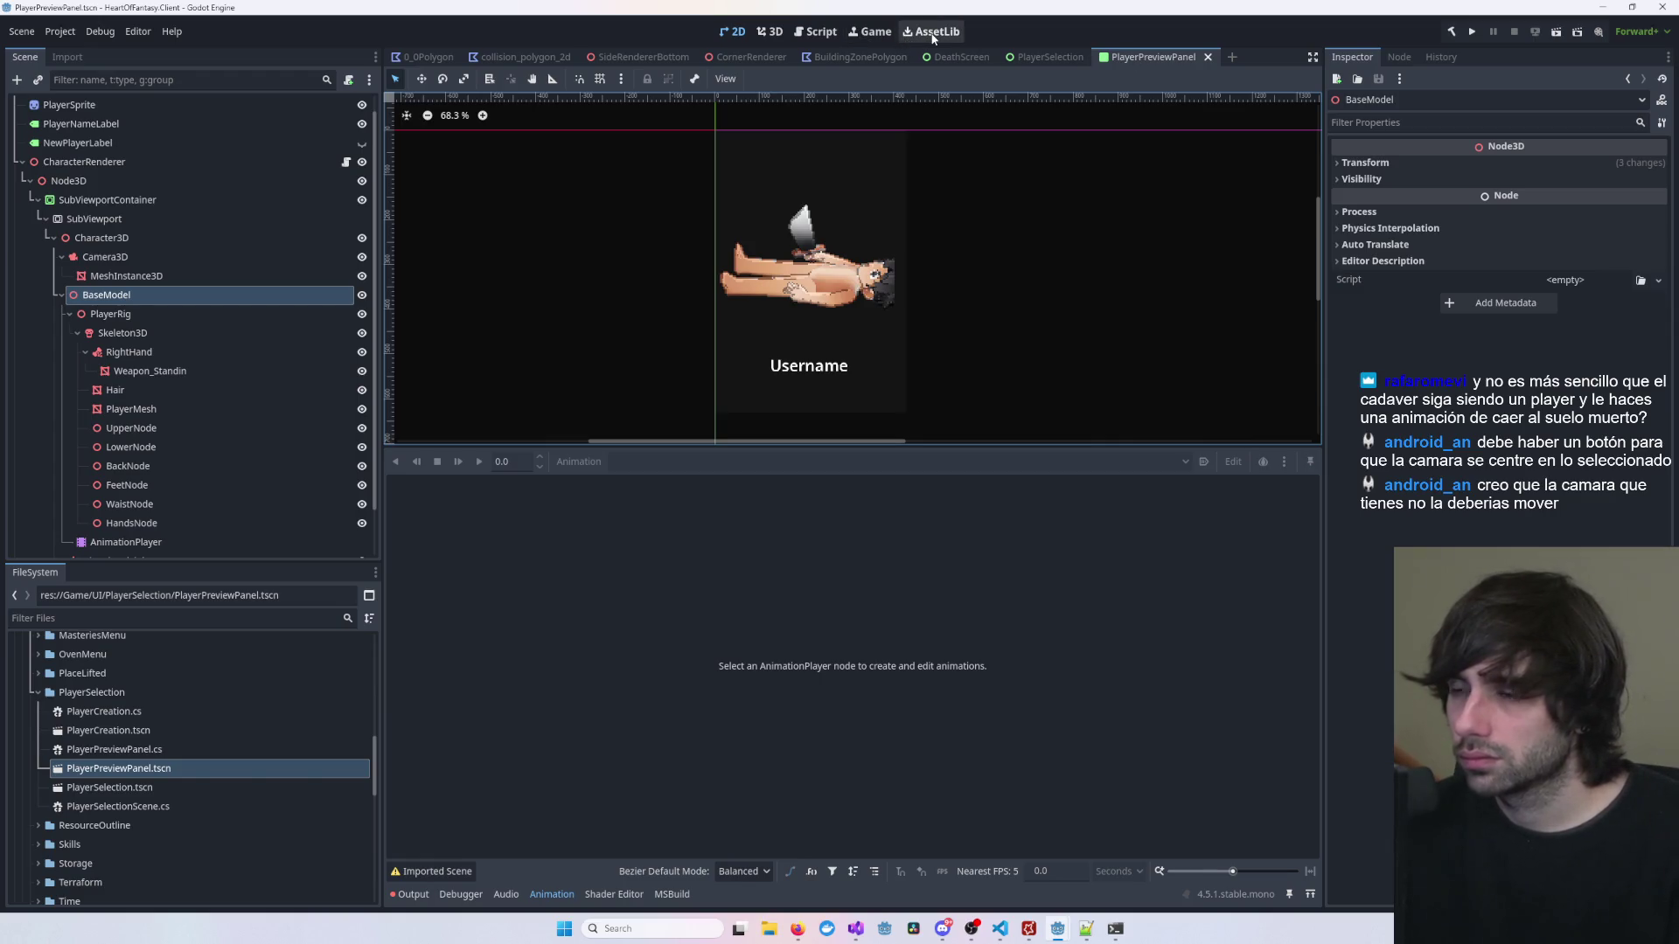
left_click(773, 32)
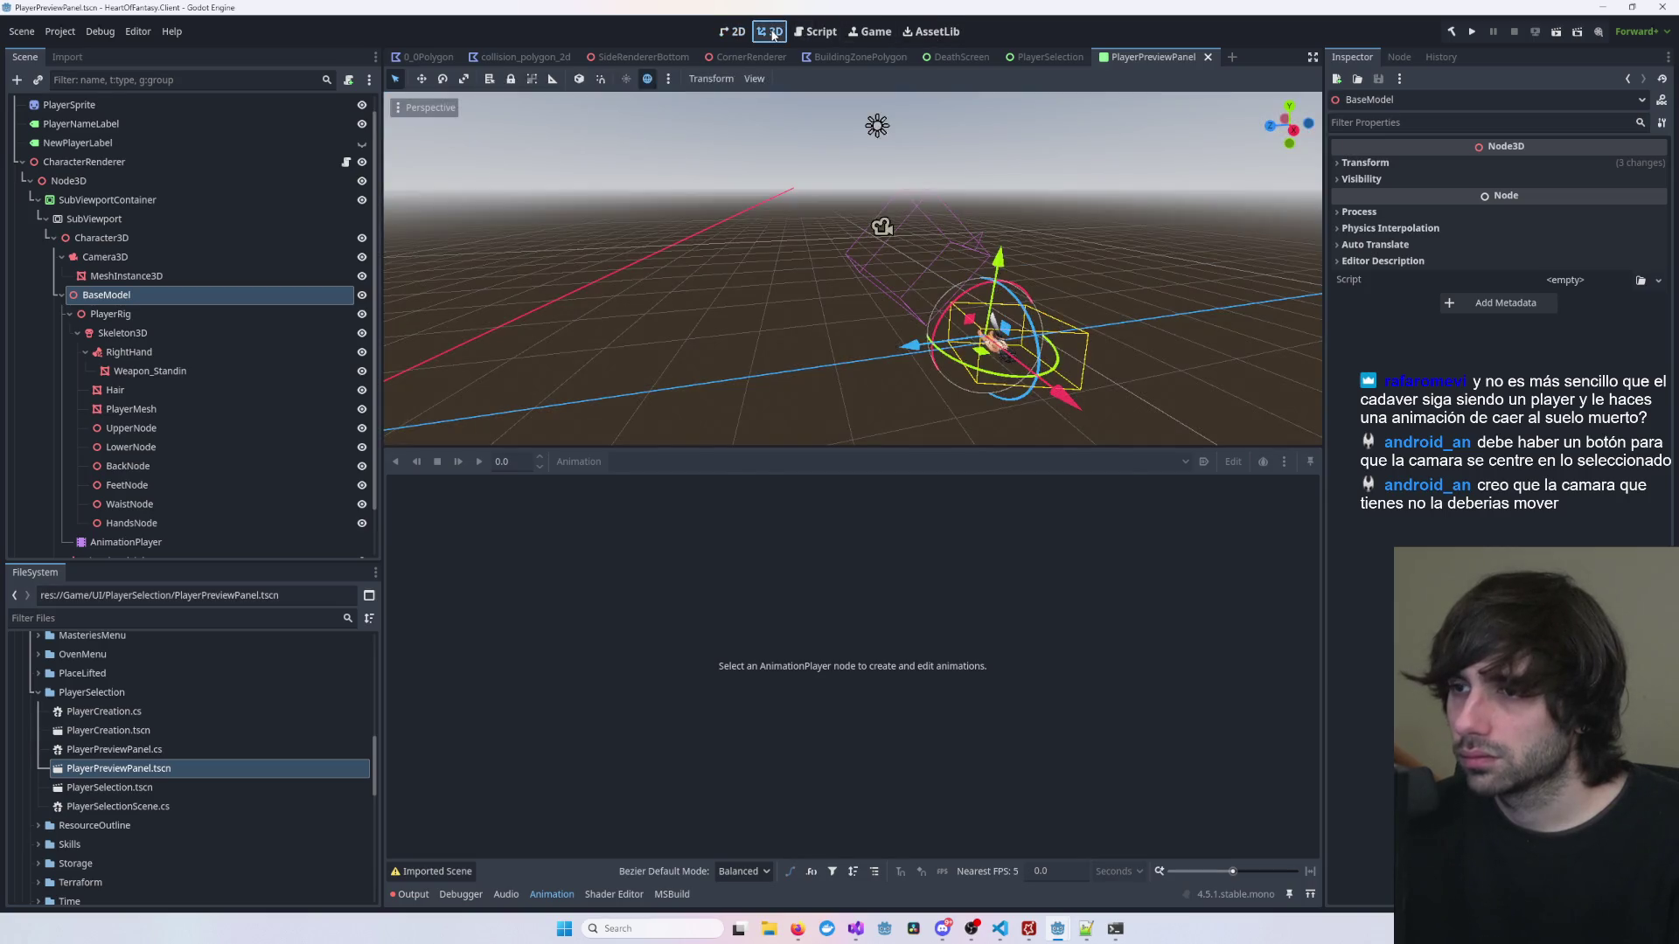
left_click(873, 247)
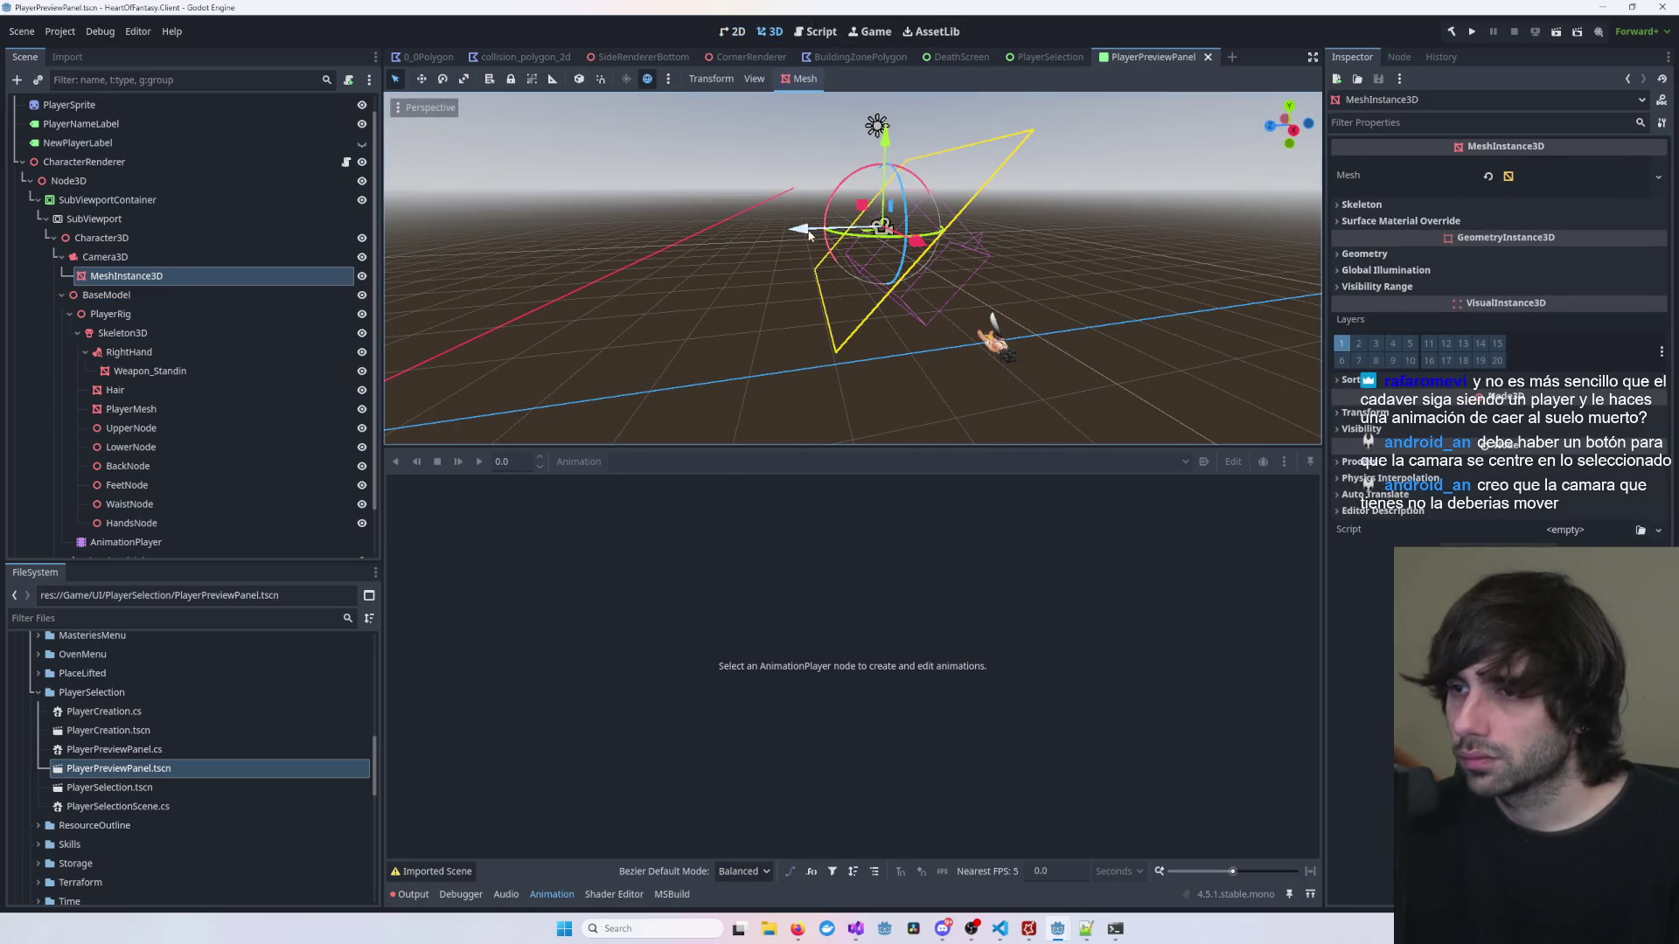
left_click(995, 340)
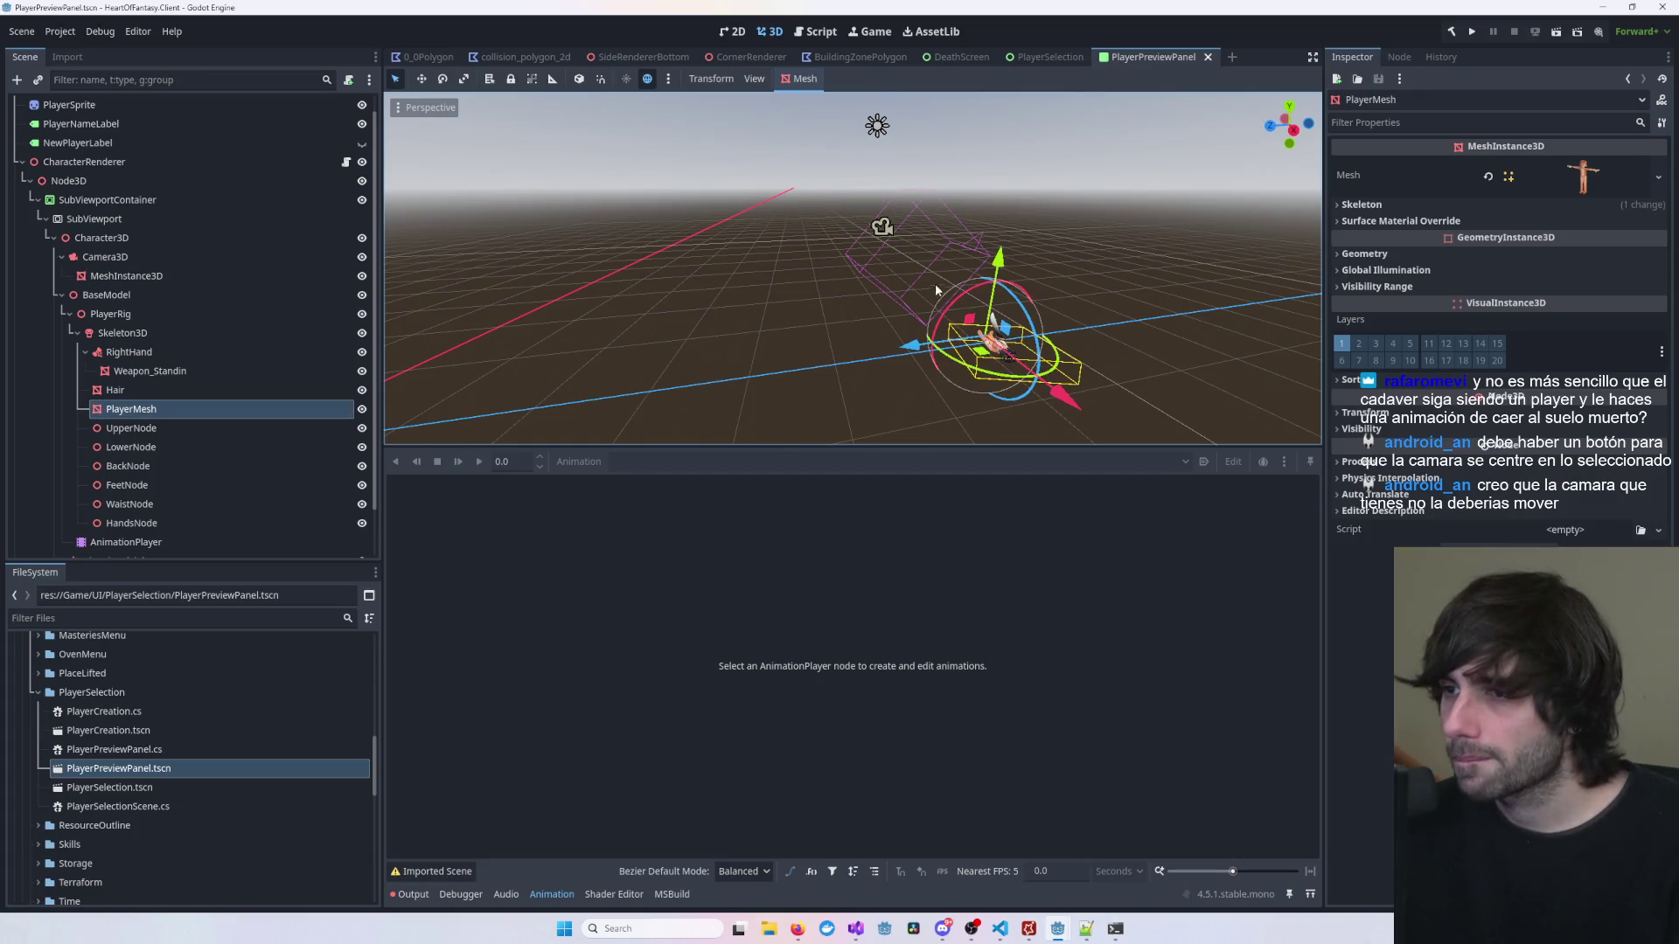
left_click_drag(1063, 398, 1048, 397)
left_click(107, 295)
left_click(1035, 58)
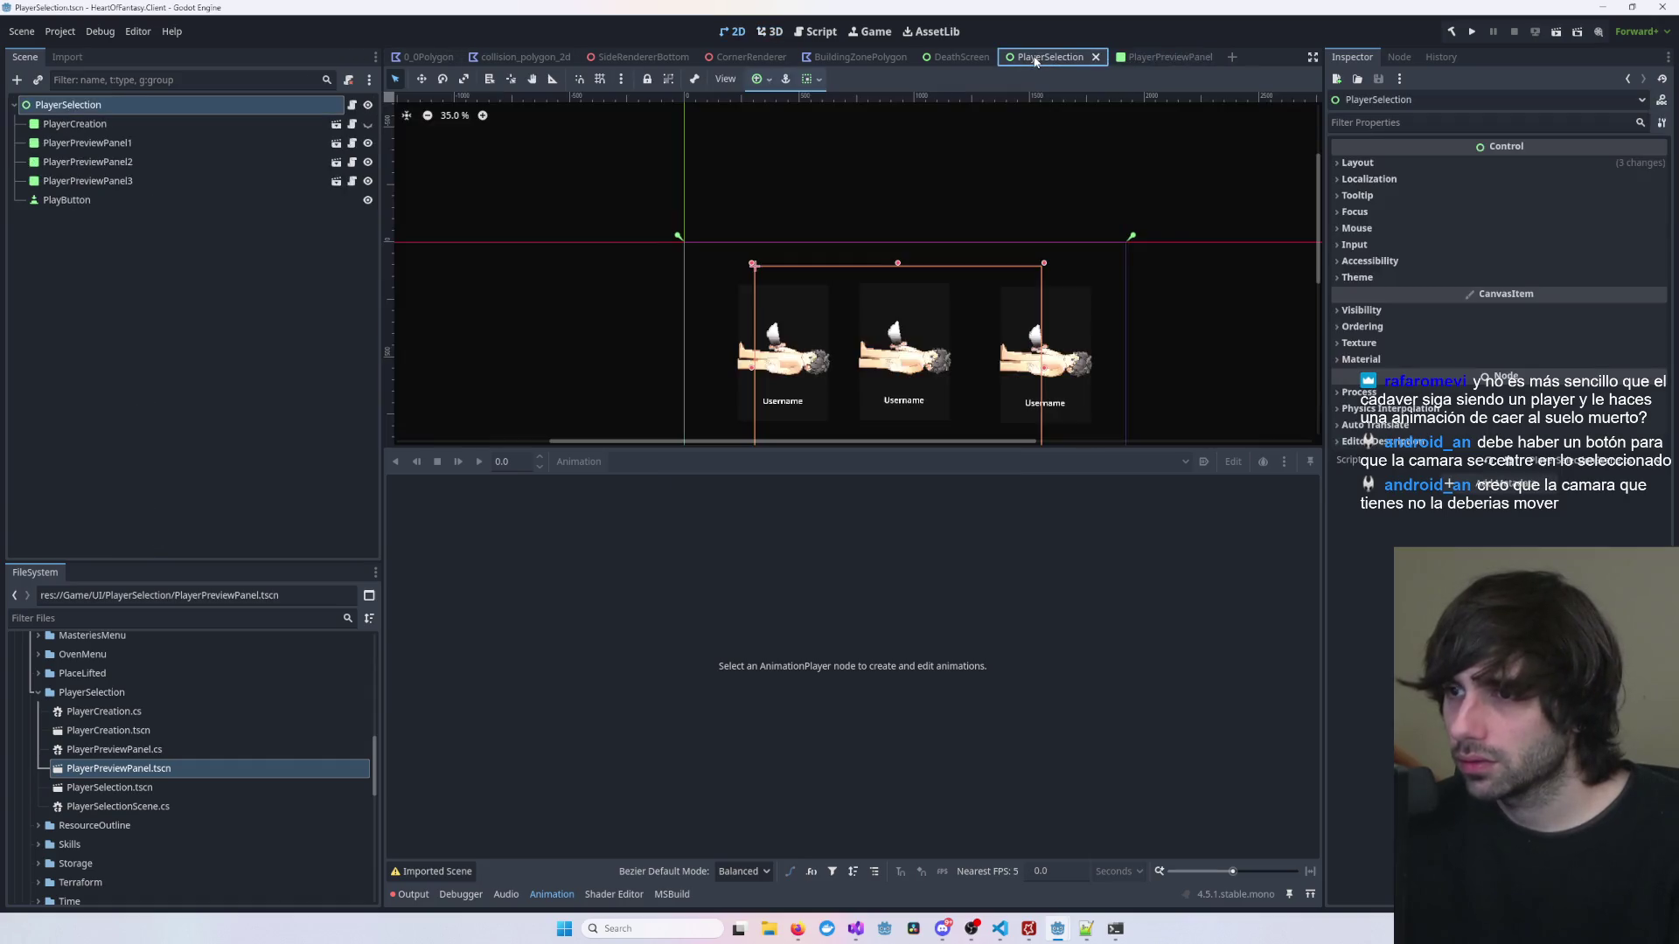
Step: Rotate BaseModel about 18.7 degrees to tilt the character and save the scene
scroll(836, 341, "up", 7)
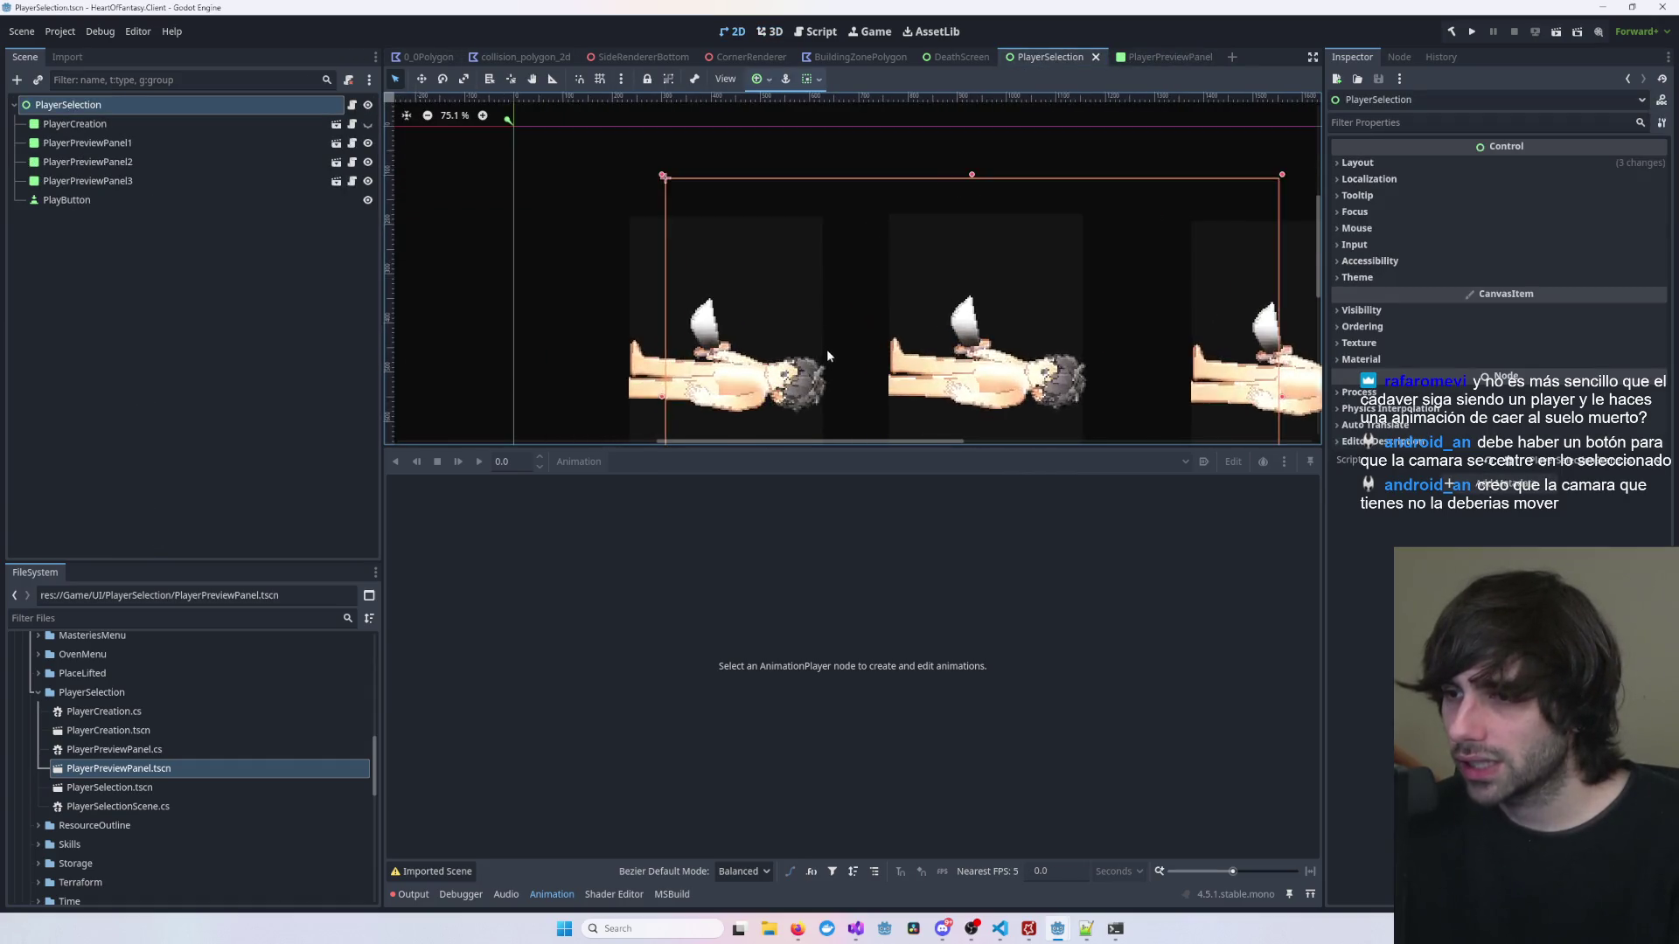
scroll(784, 371, "up", 1)
scroll(784, 371, "down", 4)
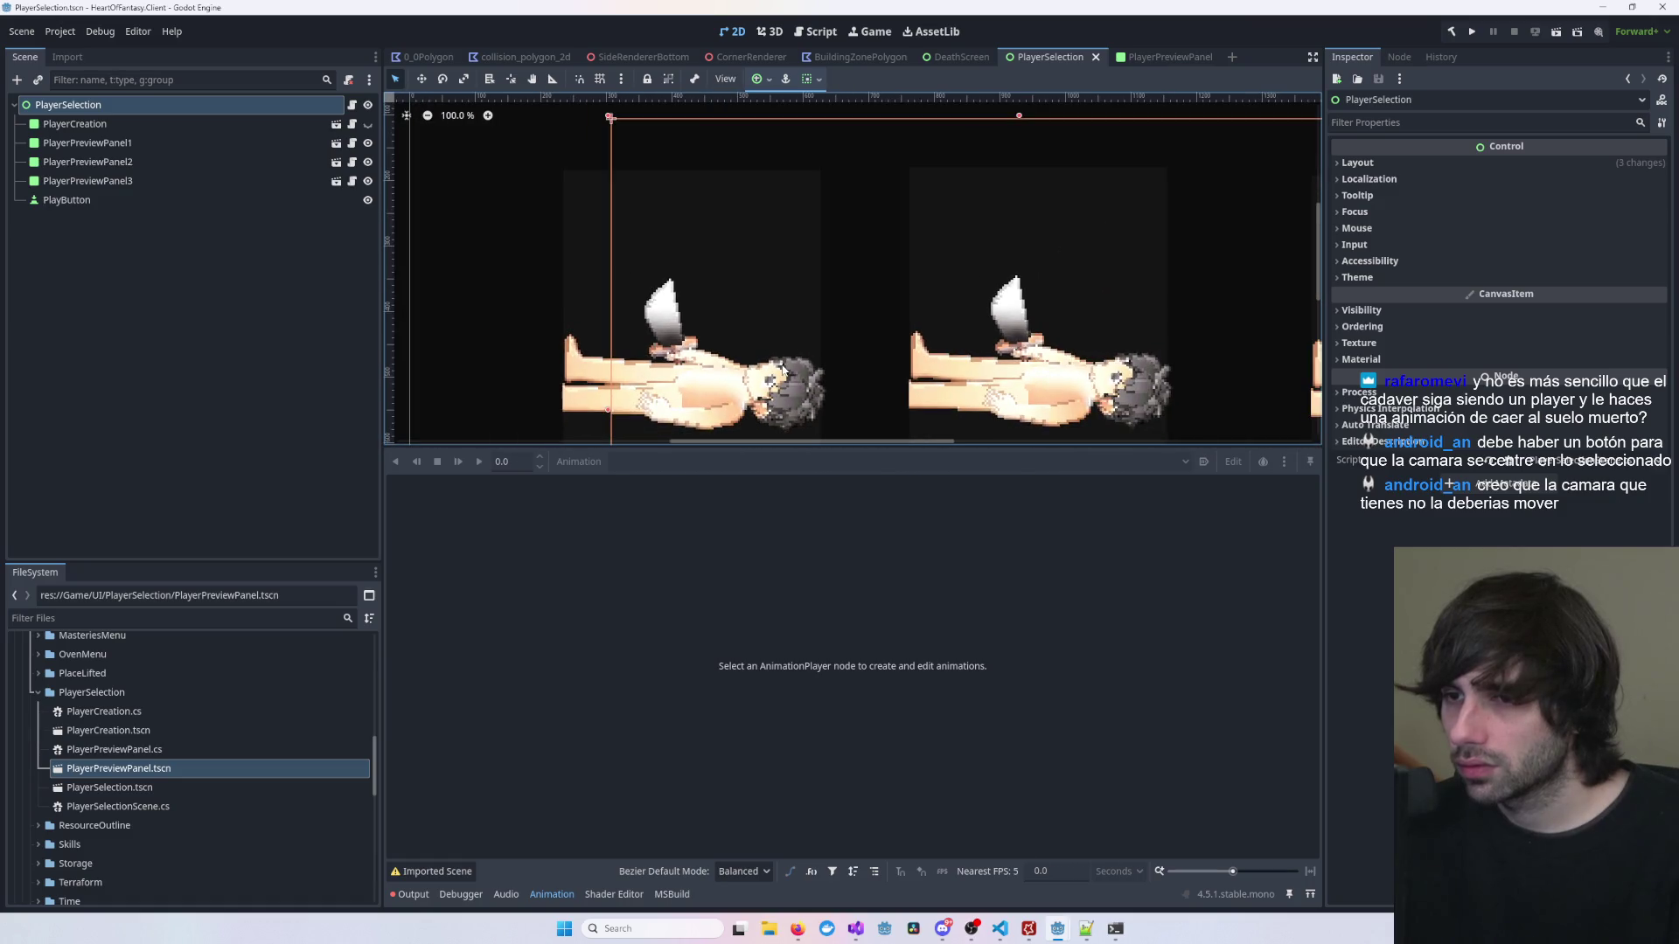
left_click(1166, 59)
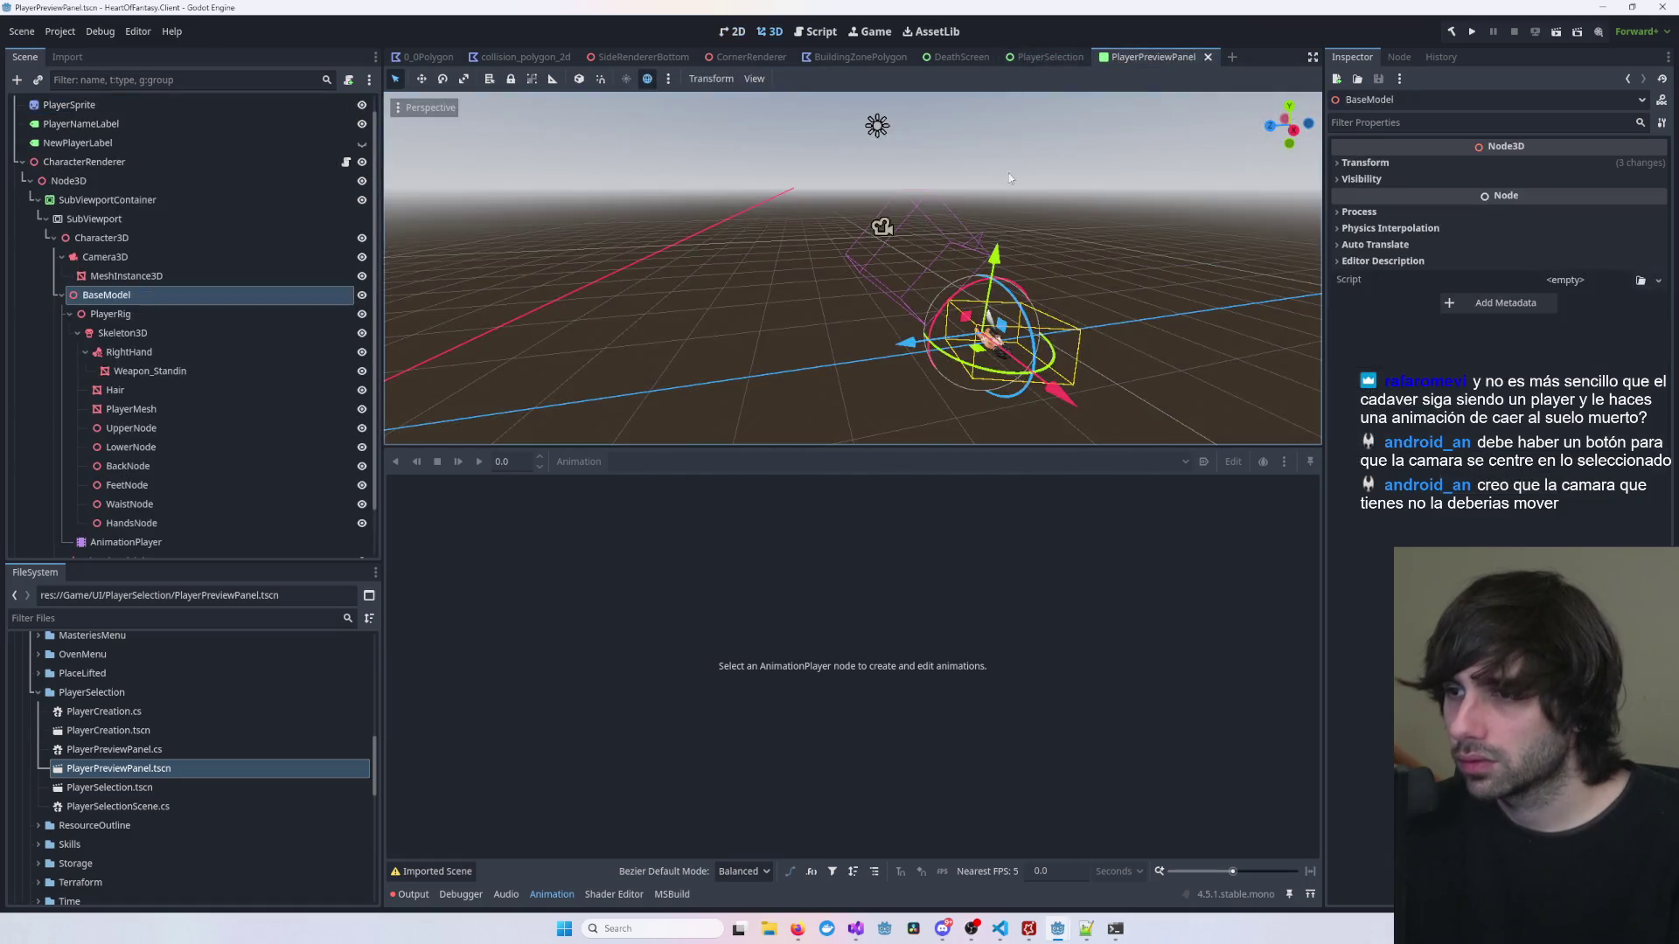
mouse_move(1063, 395)
left_mouse_down()
mouse_move(1039, 374)
mouse_move(1137, 308)
left_mouse_up()
key("ctrl+s")
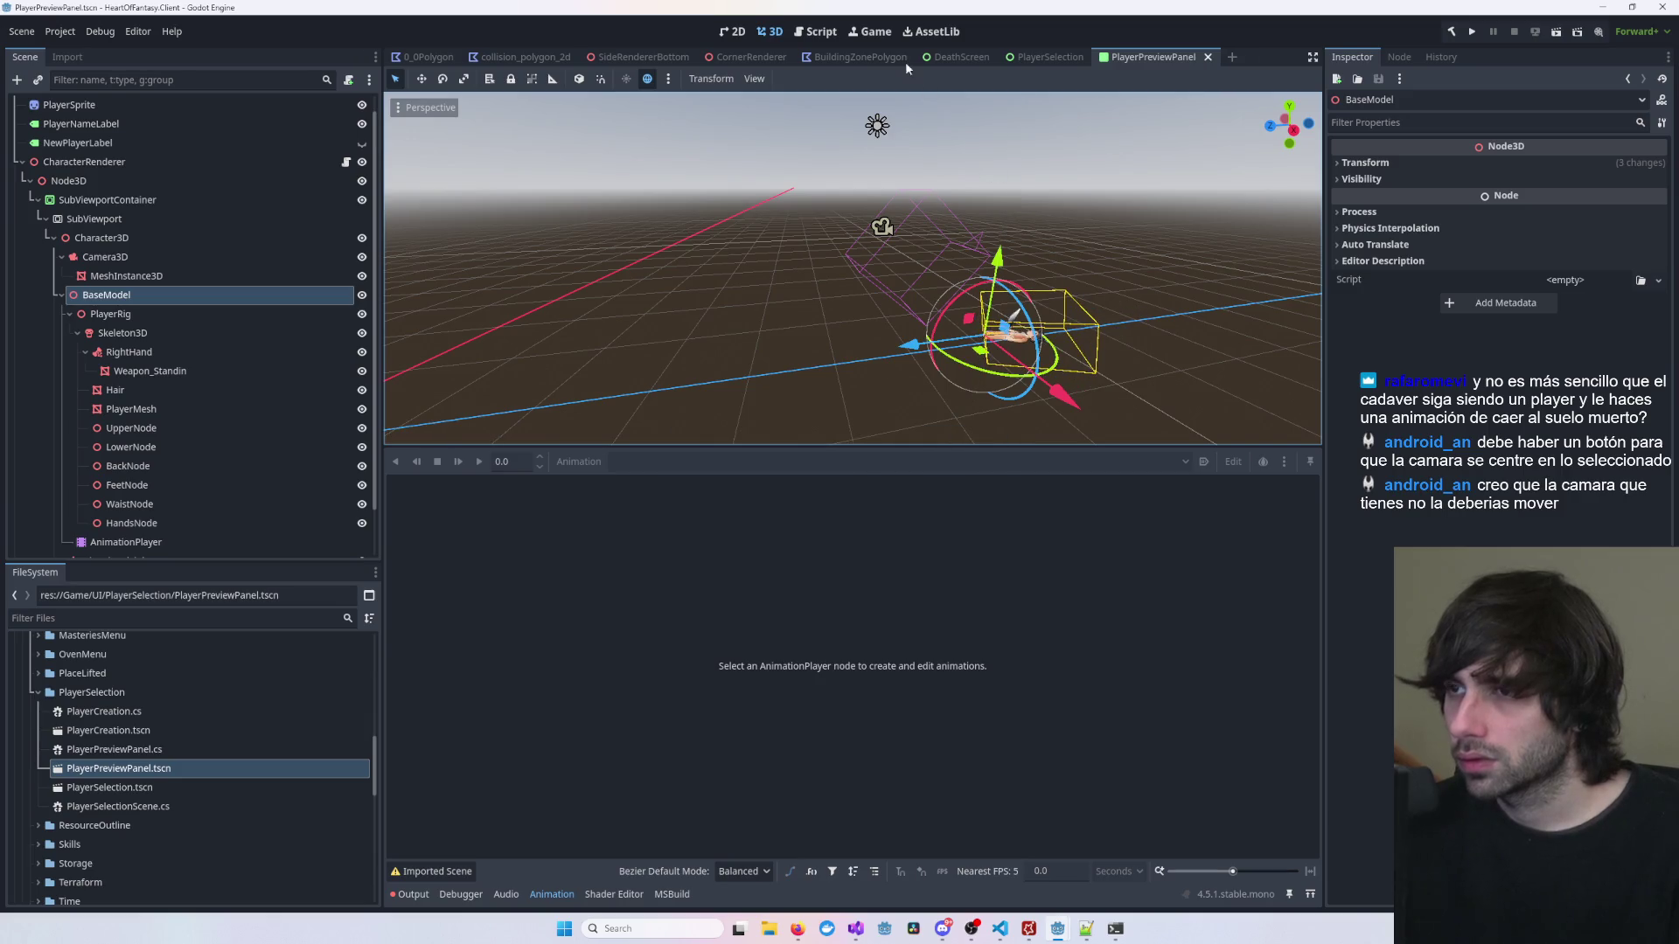
Step: Check the tilted previews in PlayerSelection, then return to PlayerPreviewPanel
left_click(1049, 58)
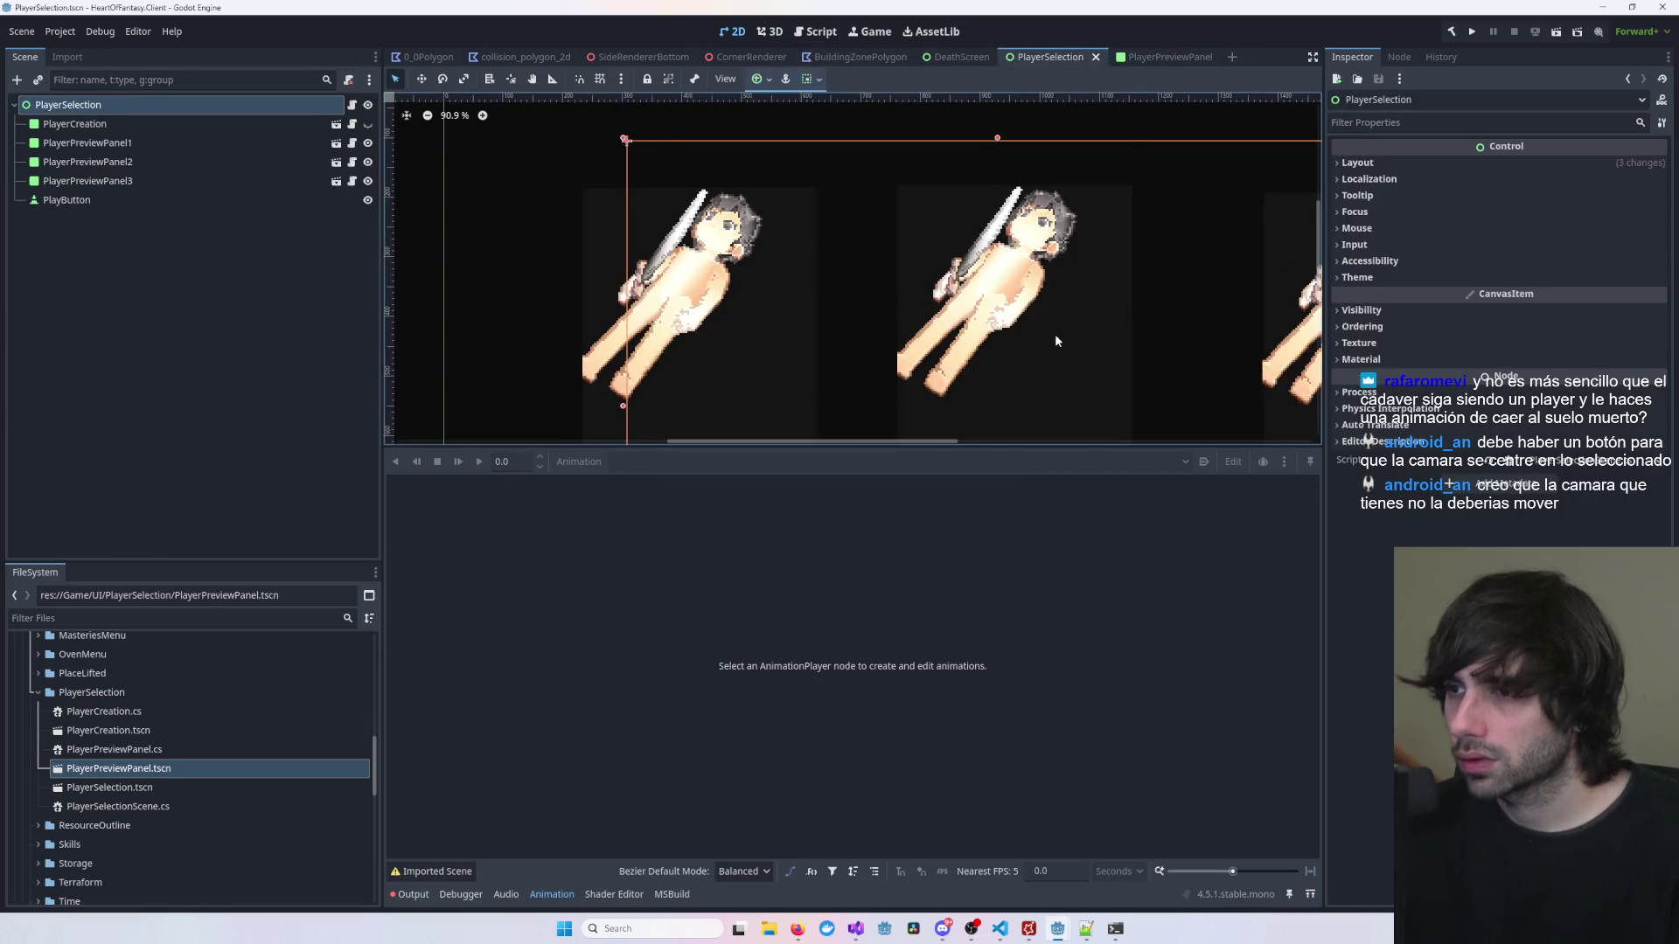
scroll(1055, 333, "down", 3)
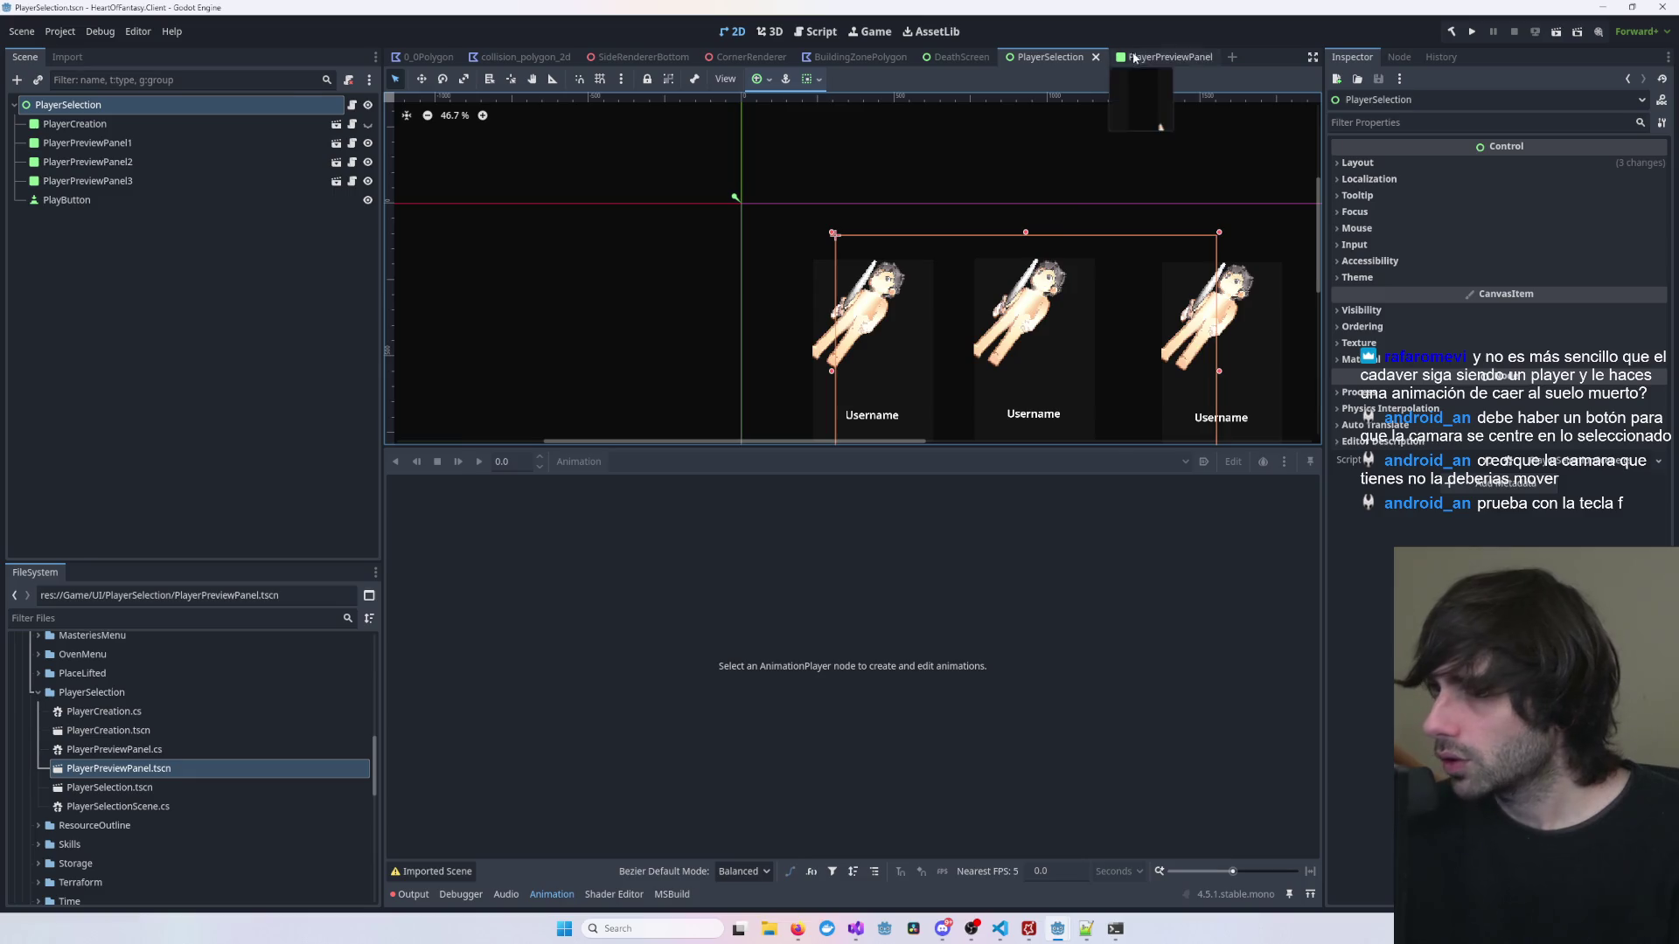
left_click(1163, 57)
Step: Frame BaseModel, then PlayerMesh, orbiting and zooming to view the tilted lying character
key("f")
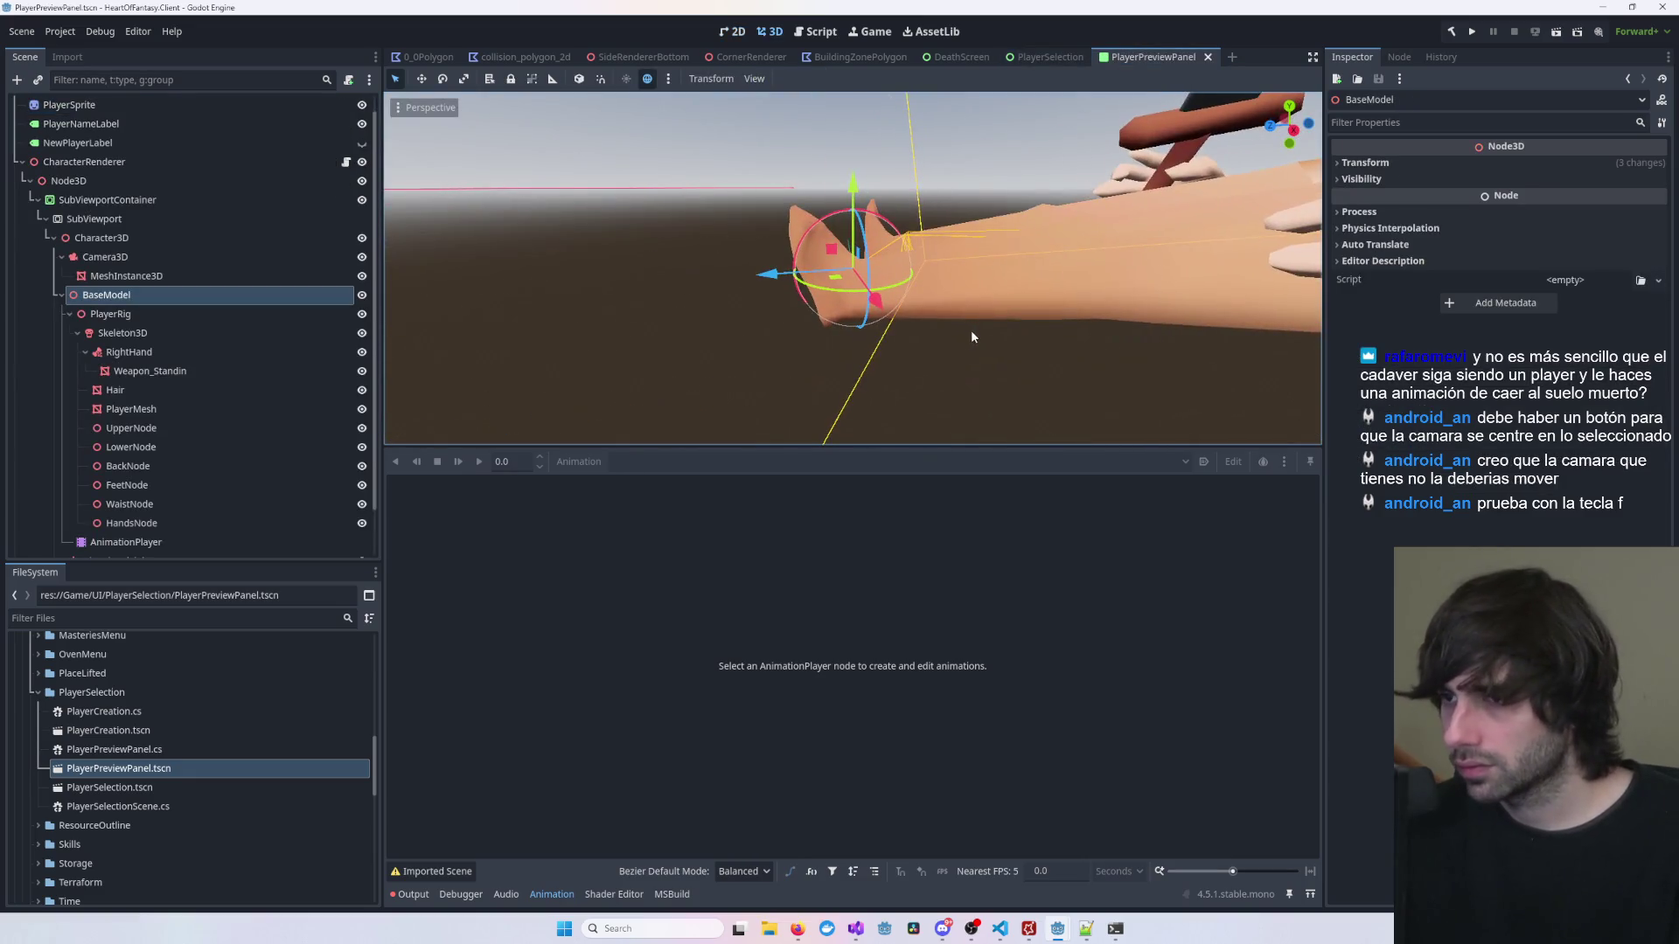
scroll(959, 329, "down", 10)
mouse_move(958, 329)
left_mouse_down()
mouse_move(922, 379)
mouse_move(999, 362)
mouse_move(811, 364)
left_mouse_up()
scroll(811, 364, "up", 6)
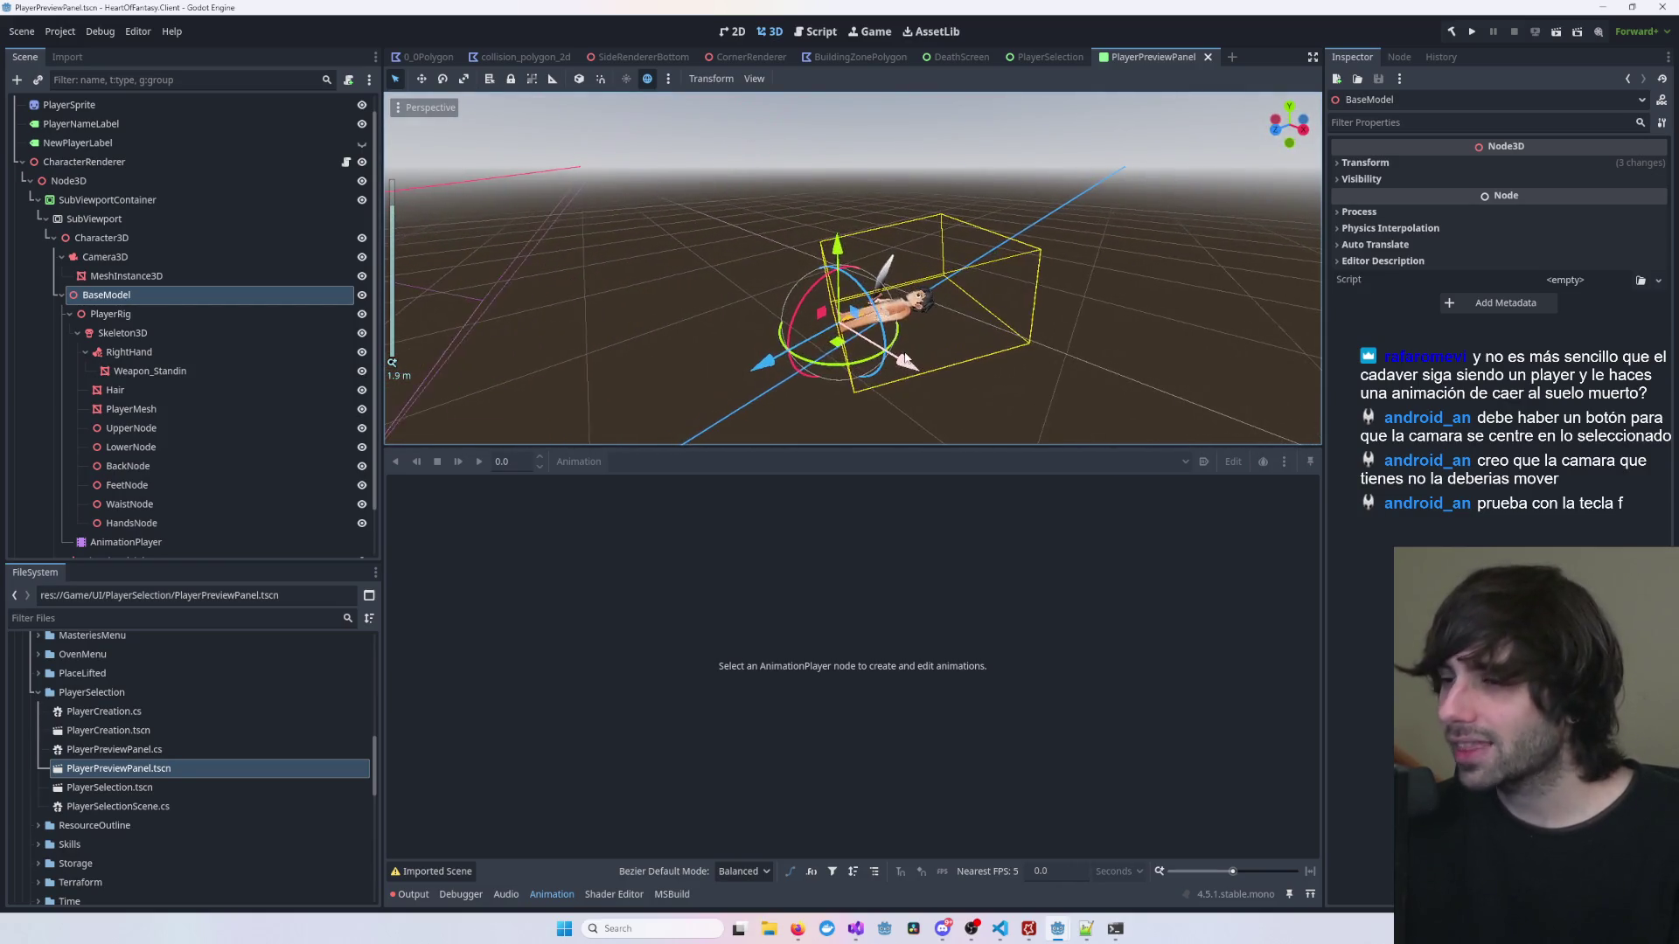
left_click(1121, 248)
scroll(801, 354, "down", 6)
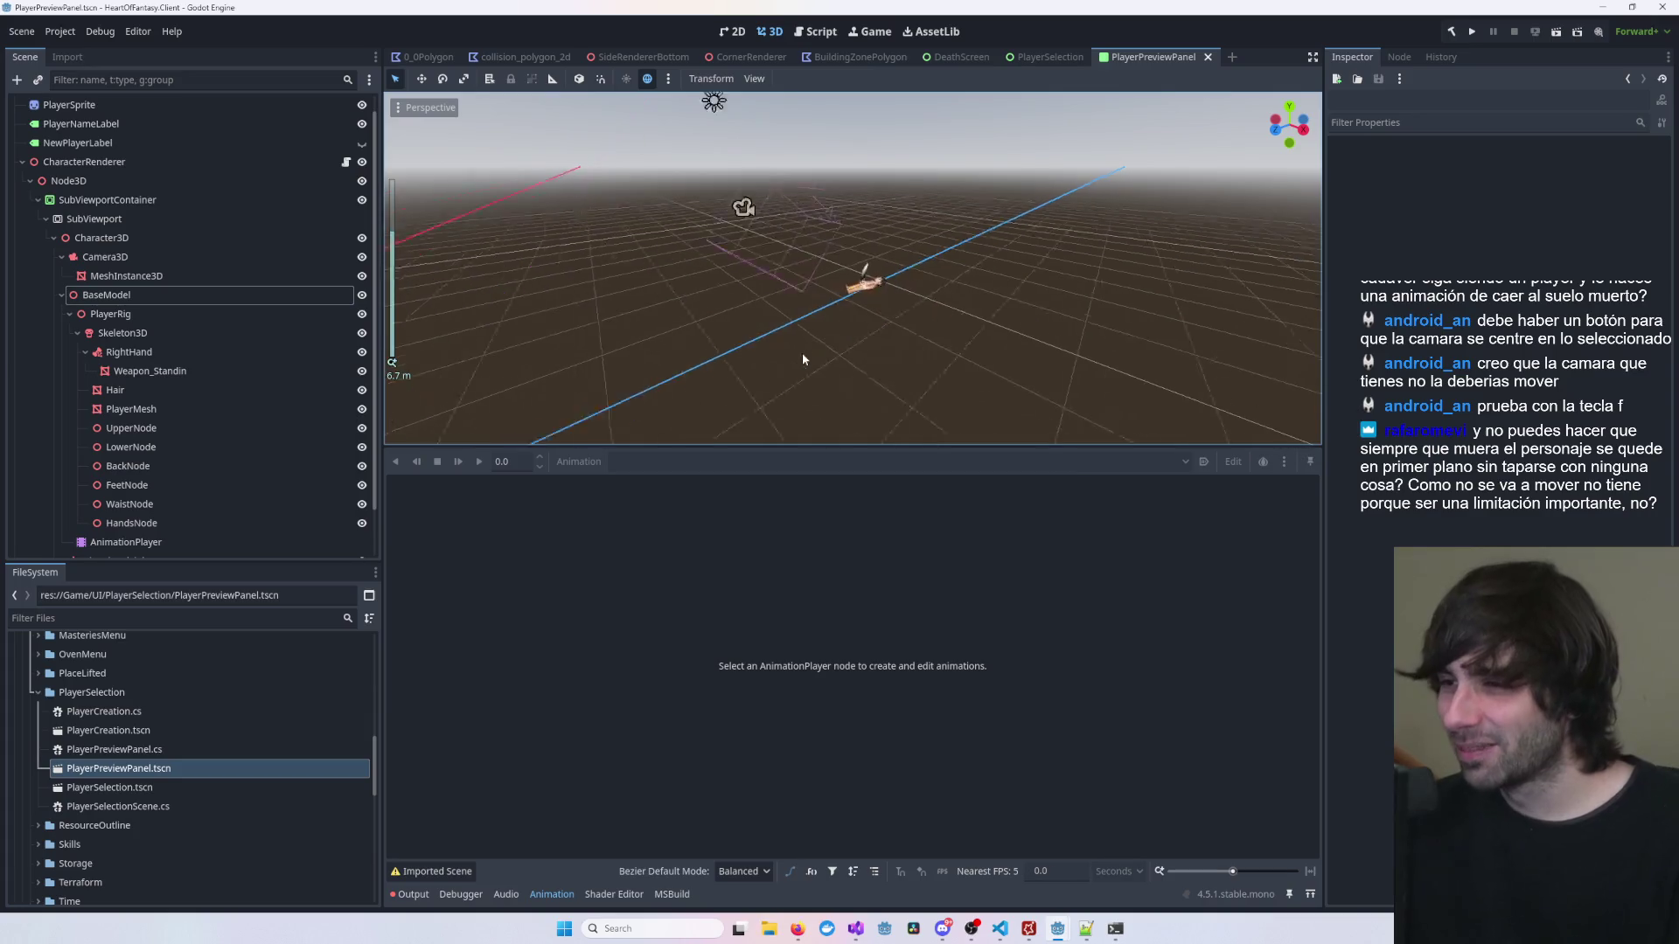
scroll(820, 355, "up", 5)
scroll(820, 355, "down", 2)
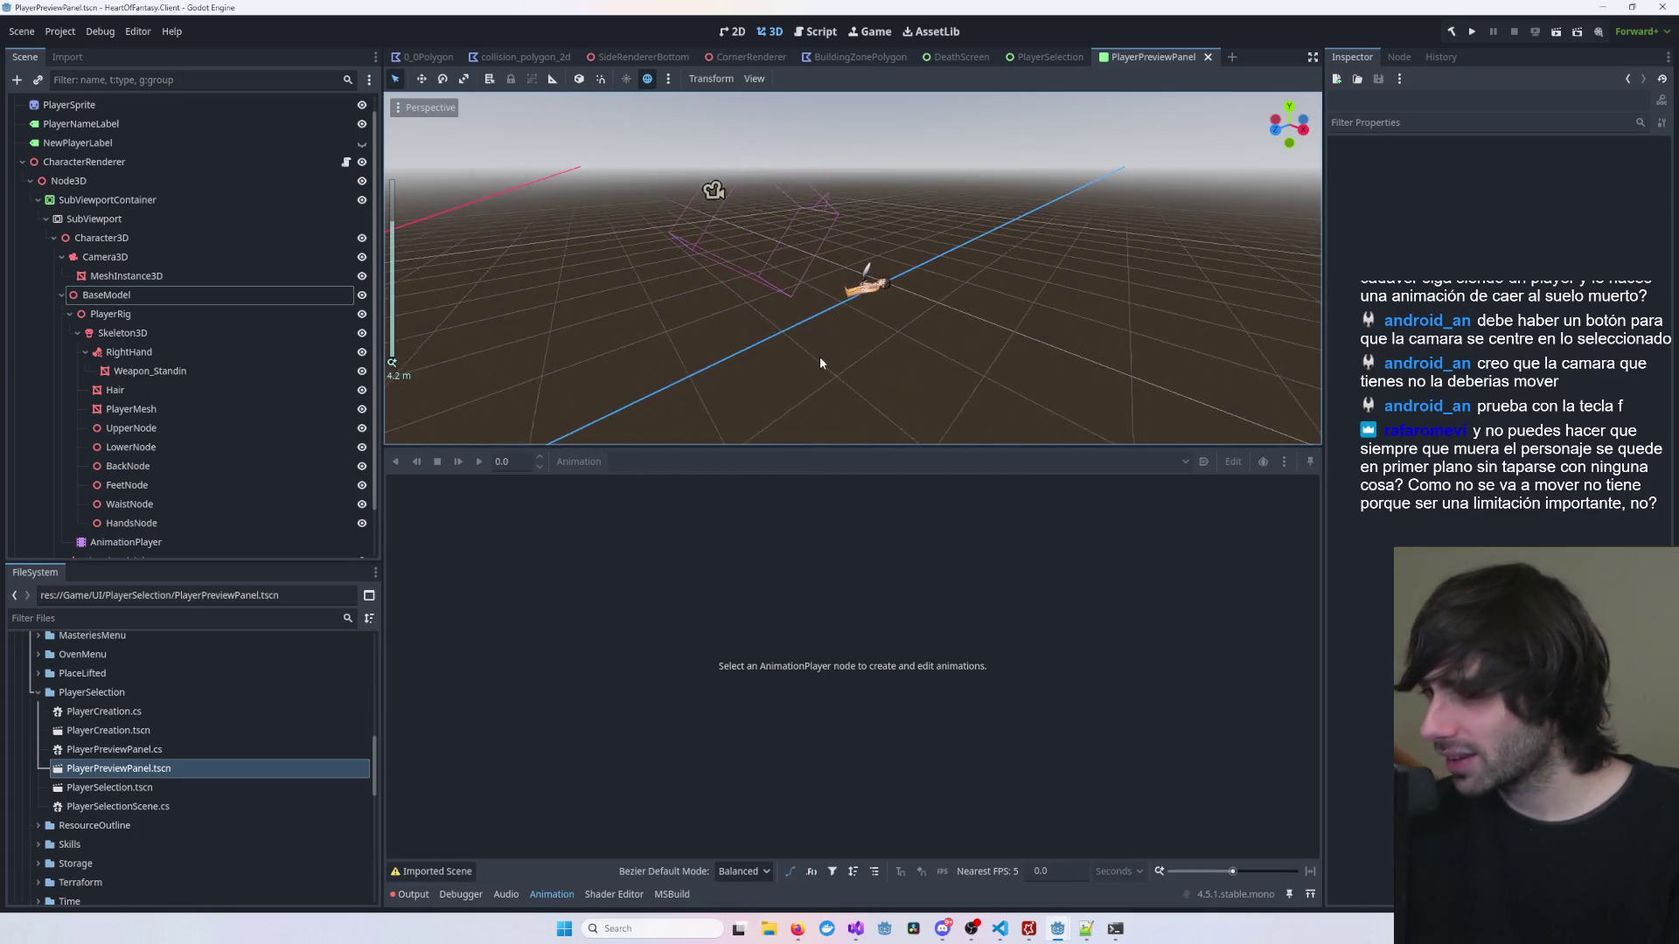
scroll(840, 354, "up", 2)
left_click(879, 298)
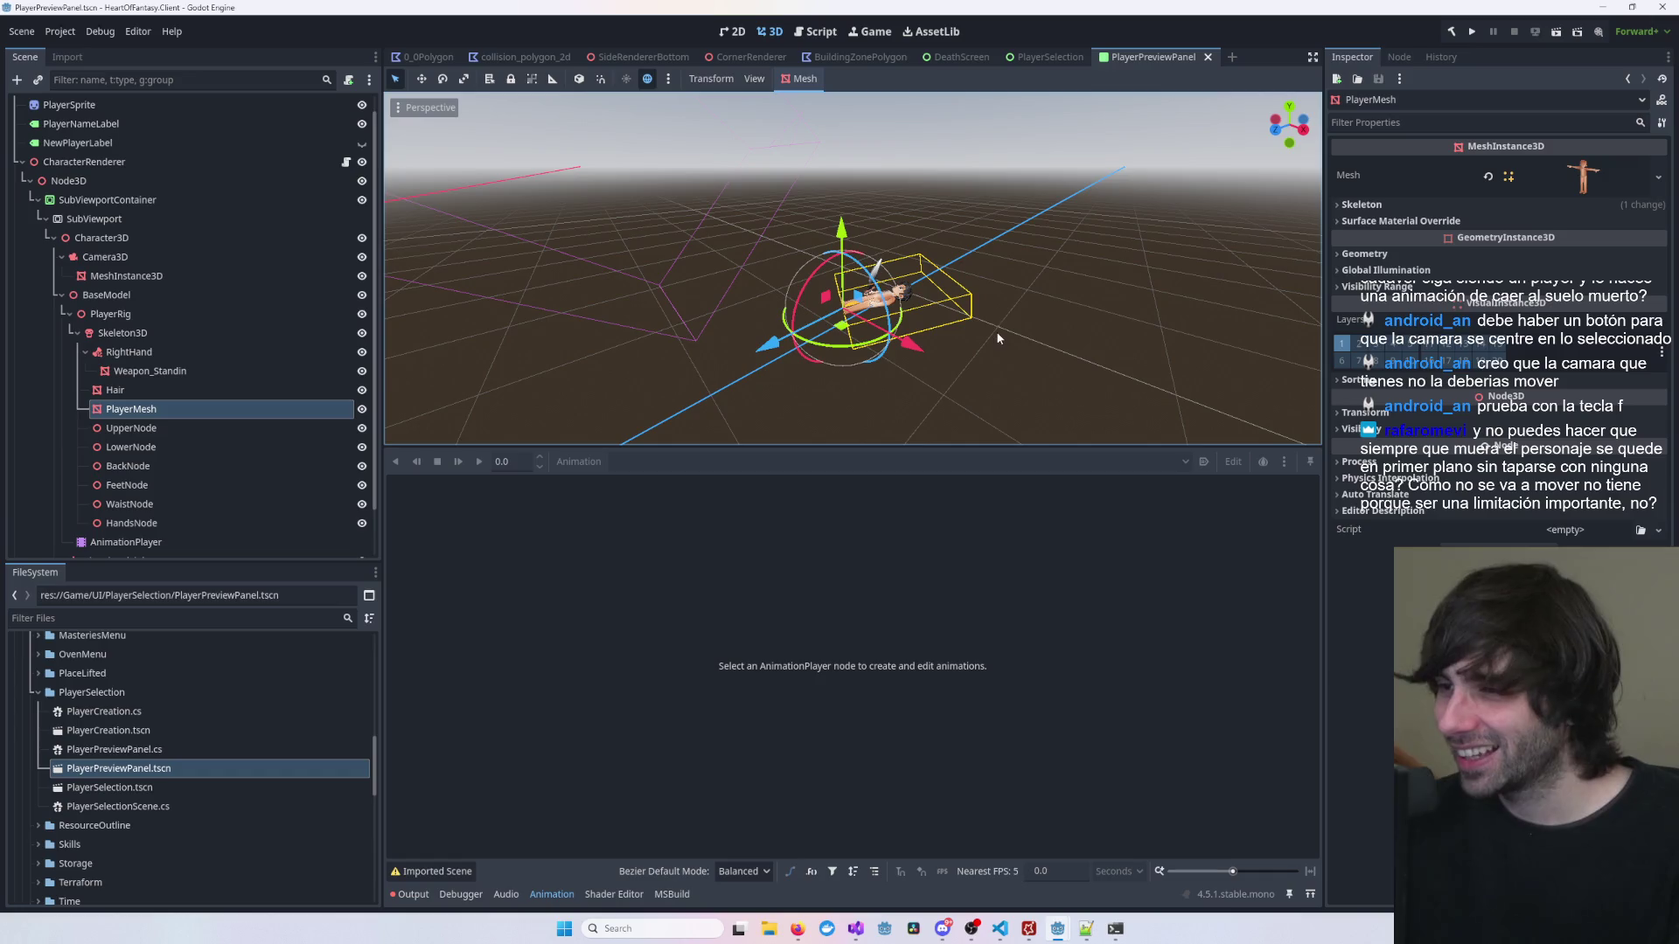
key("f")
mouse_move(978, 337)
left_mouse_down()
mouse_move(727, 372)
mouse_move(1091, 338)
mouse_move(1097, 322)
left_mouse_up()
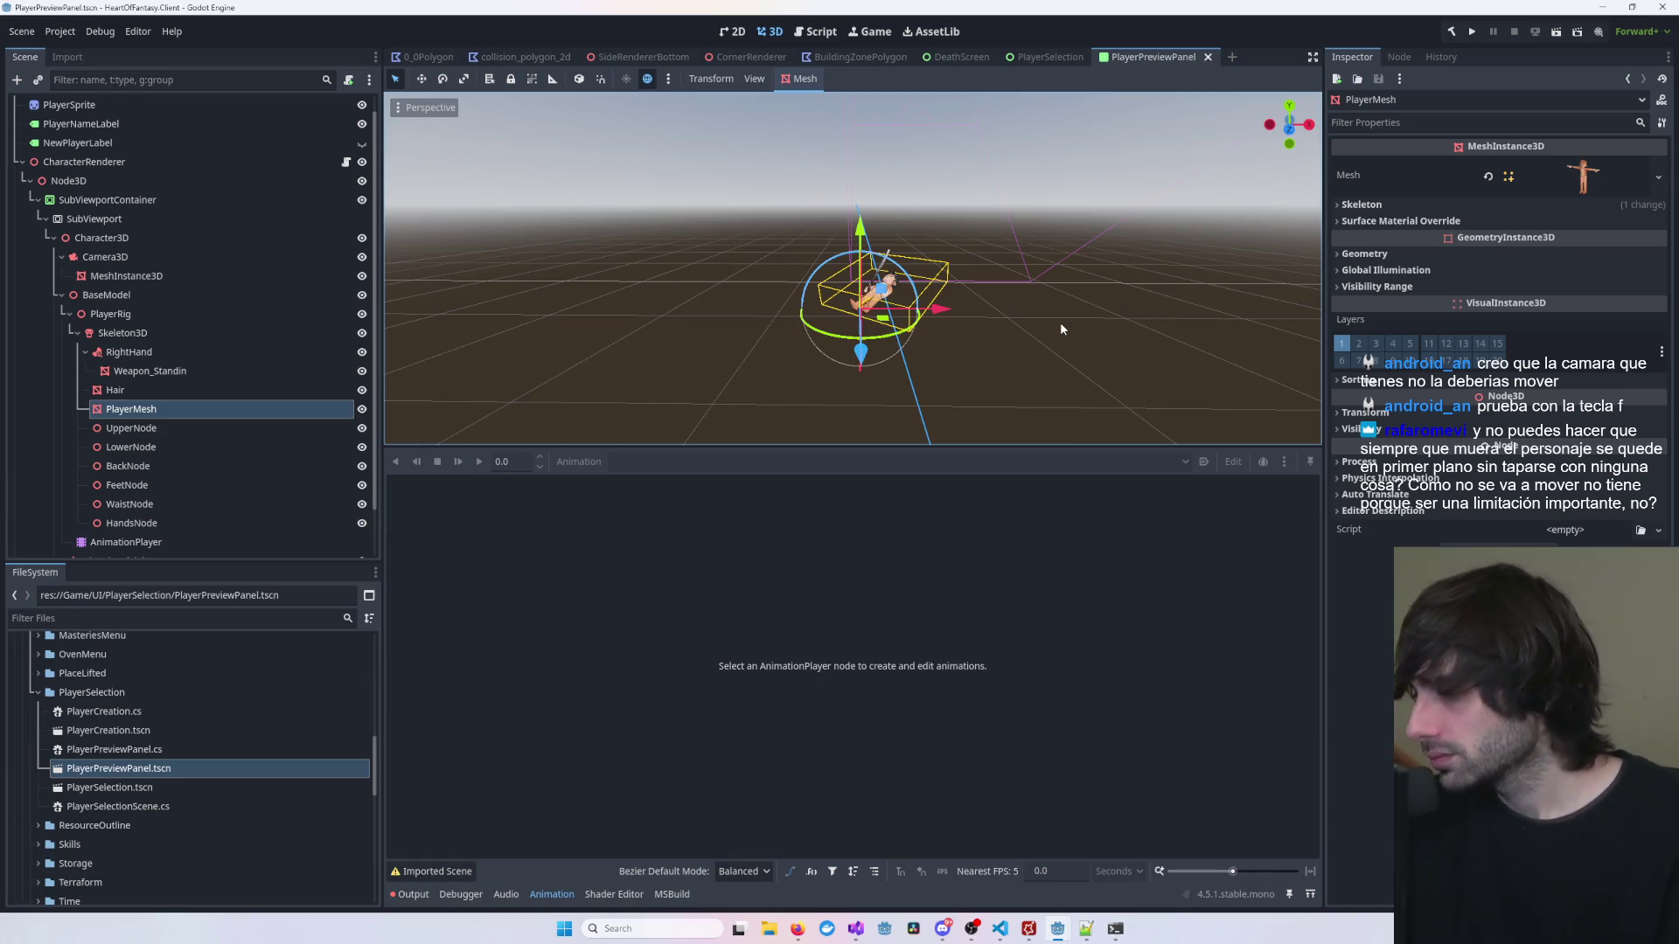
scroll(1036, 321, "up", 5)
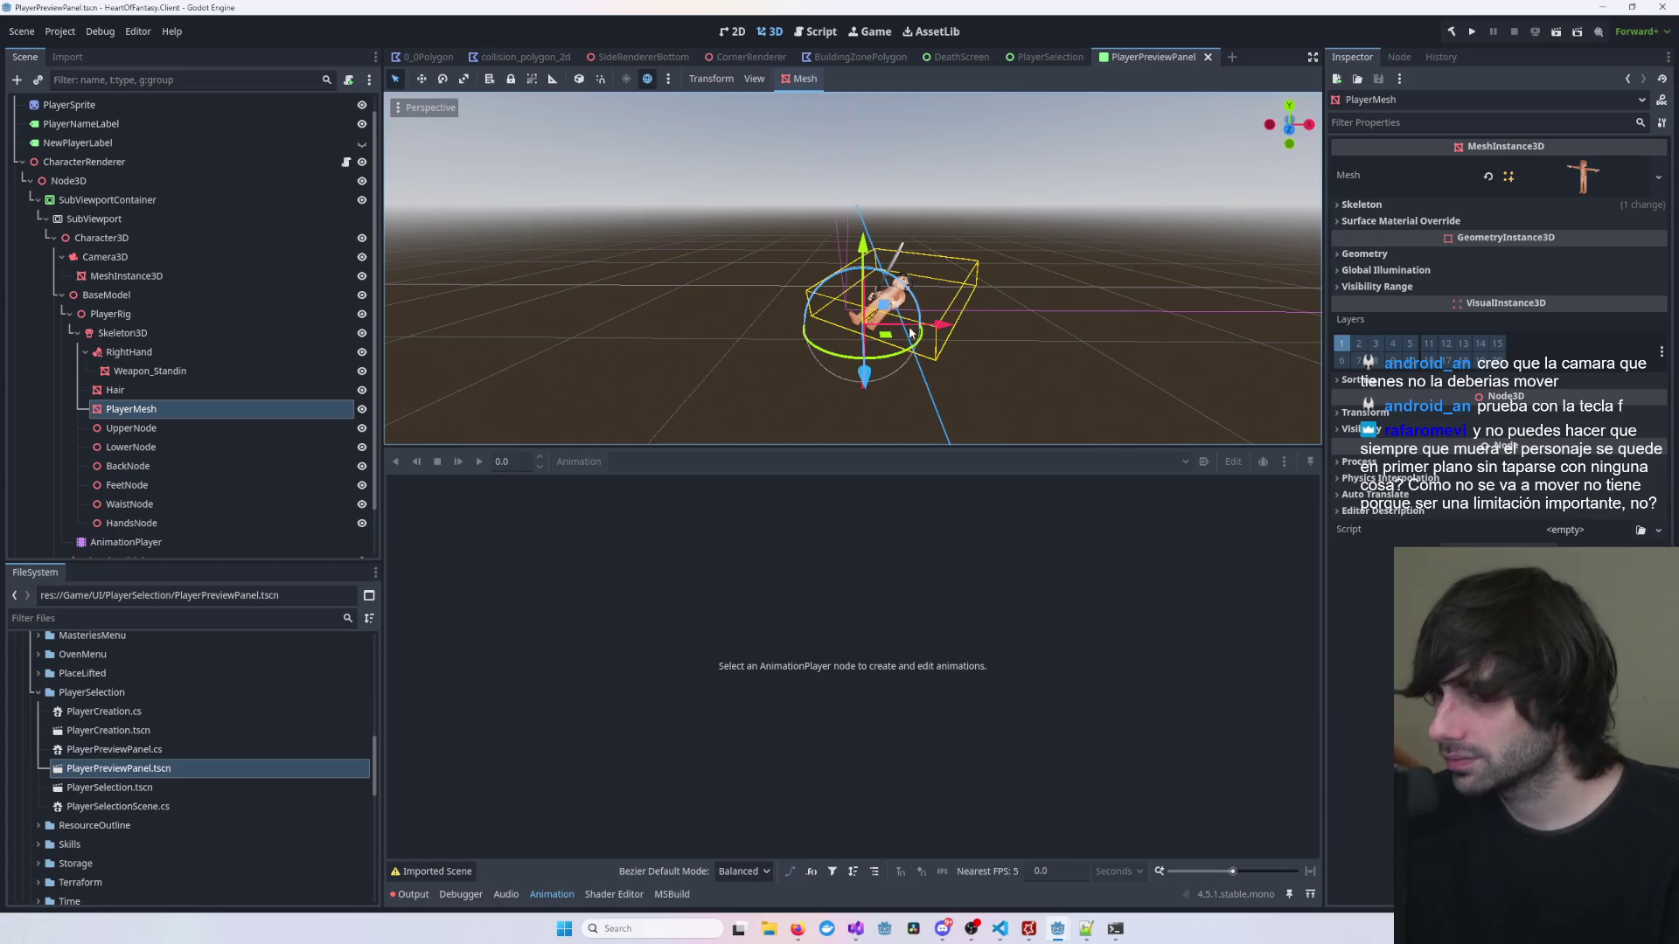
mouse_move(900, 355)
left_mouse_down()
mouse_move(922, 345)
mouse_move(607, 419)
left_mouse_up()
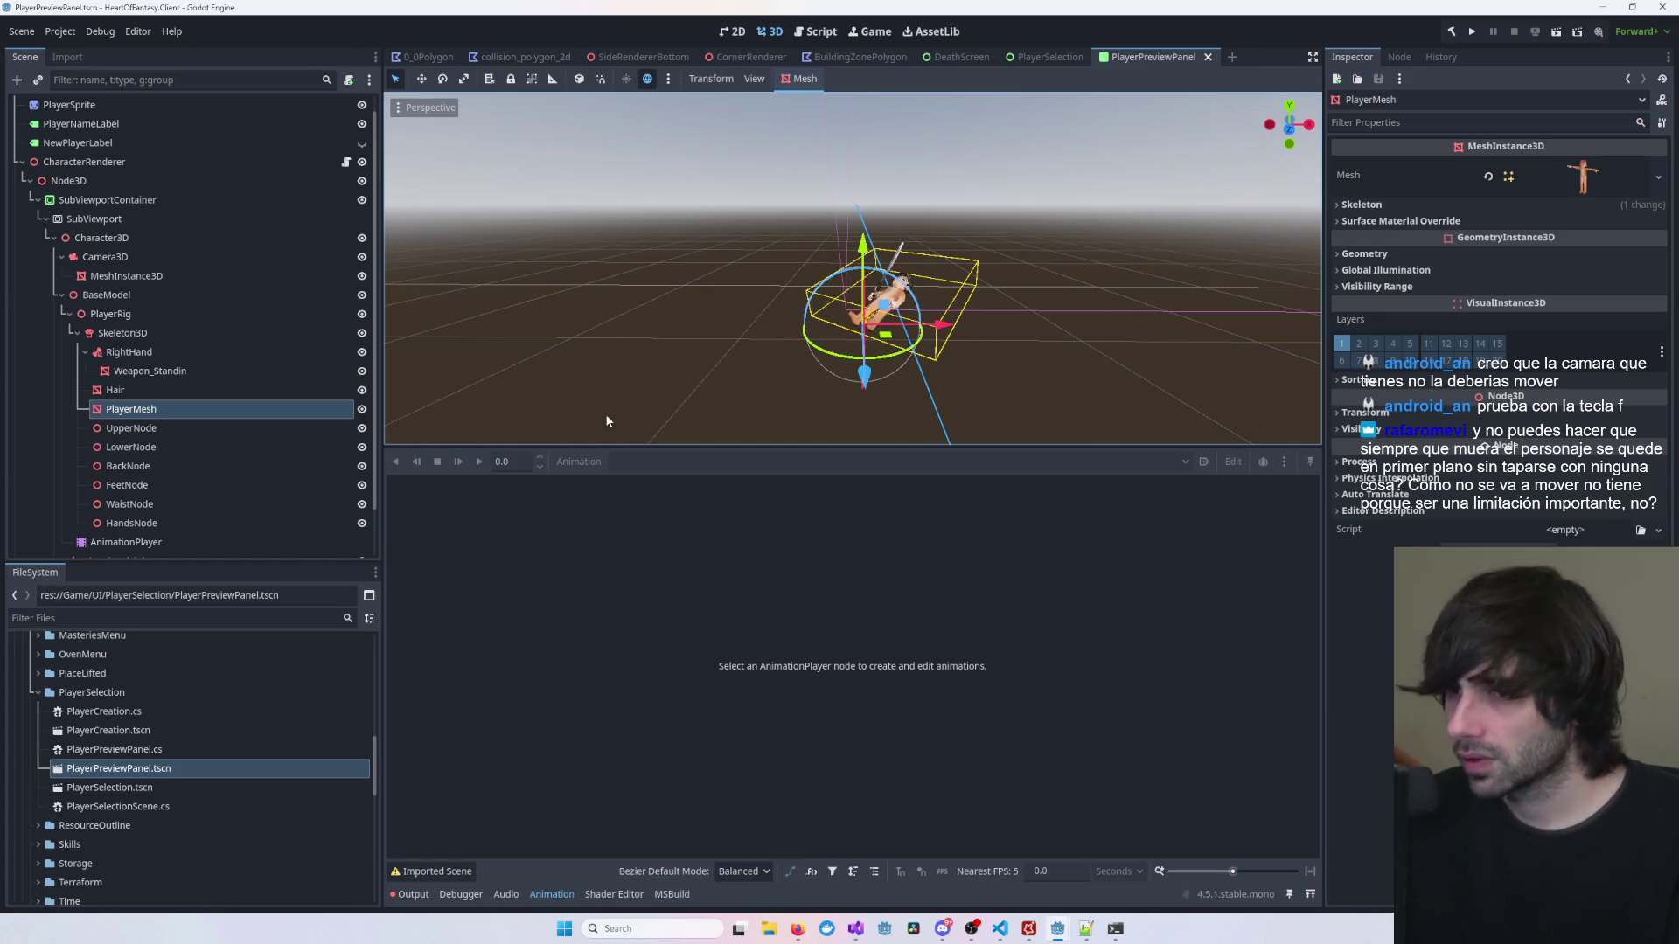
left_click(150, 297)
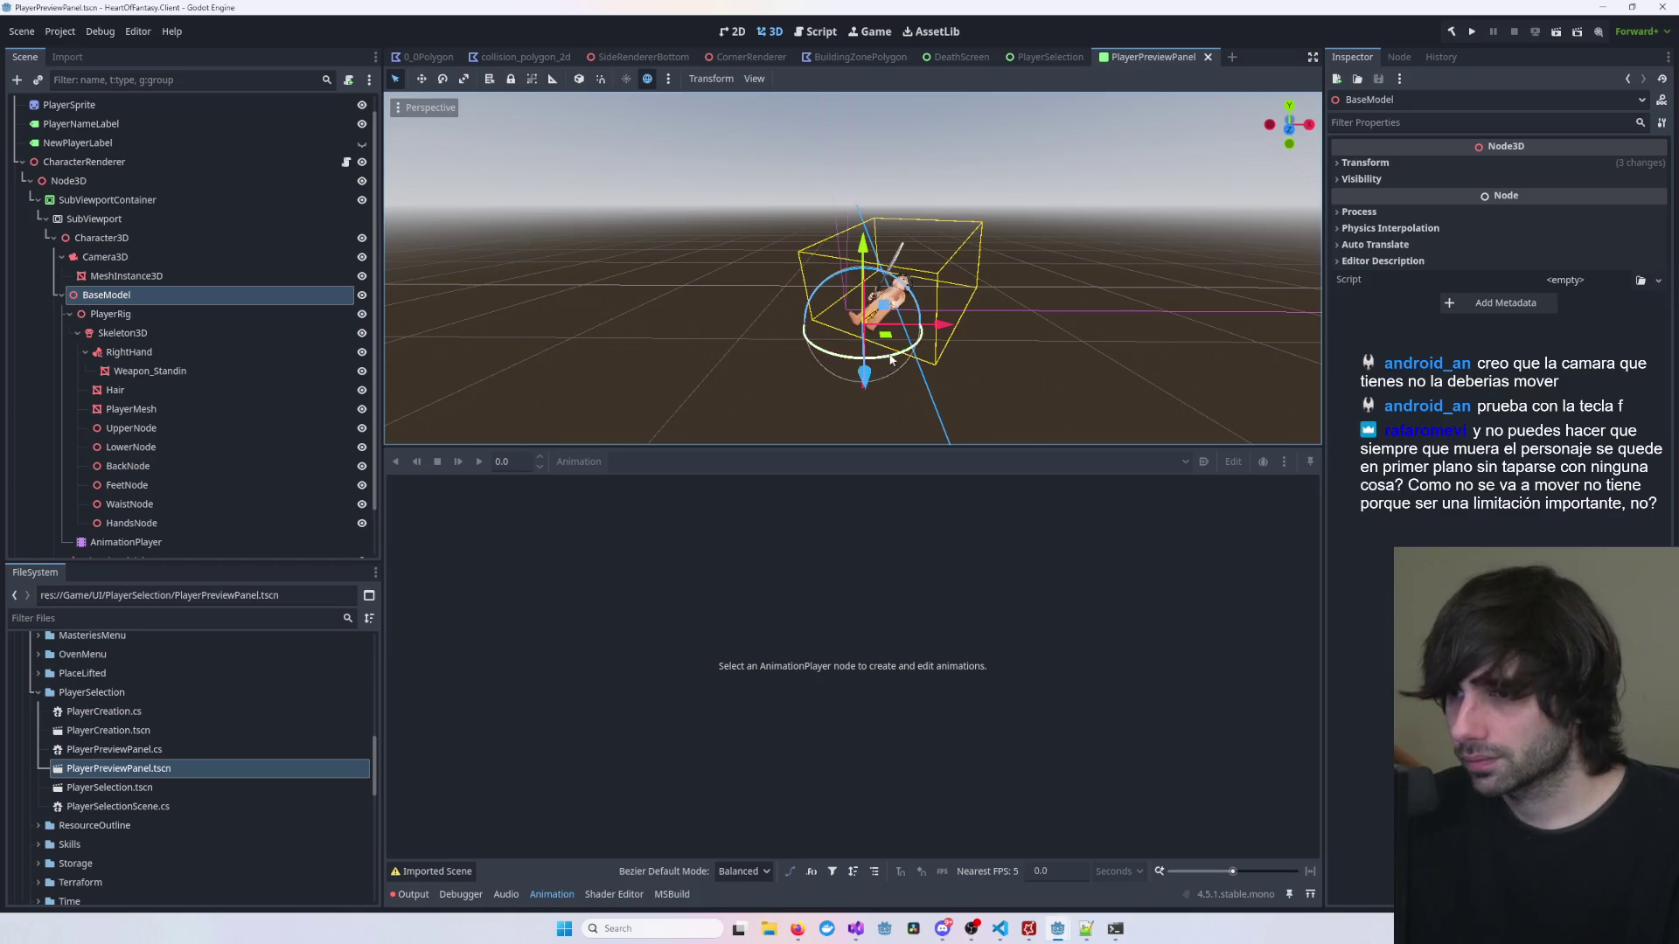
left_click_drag(907, 355, 930, 345)
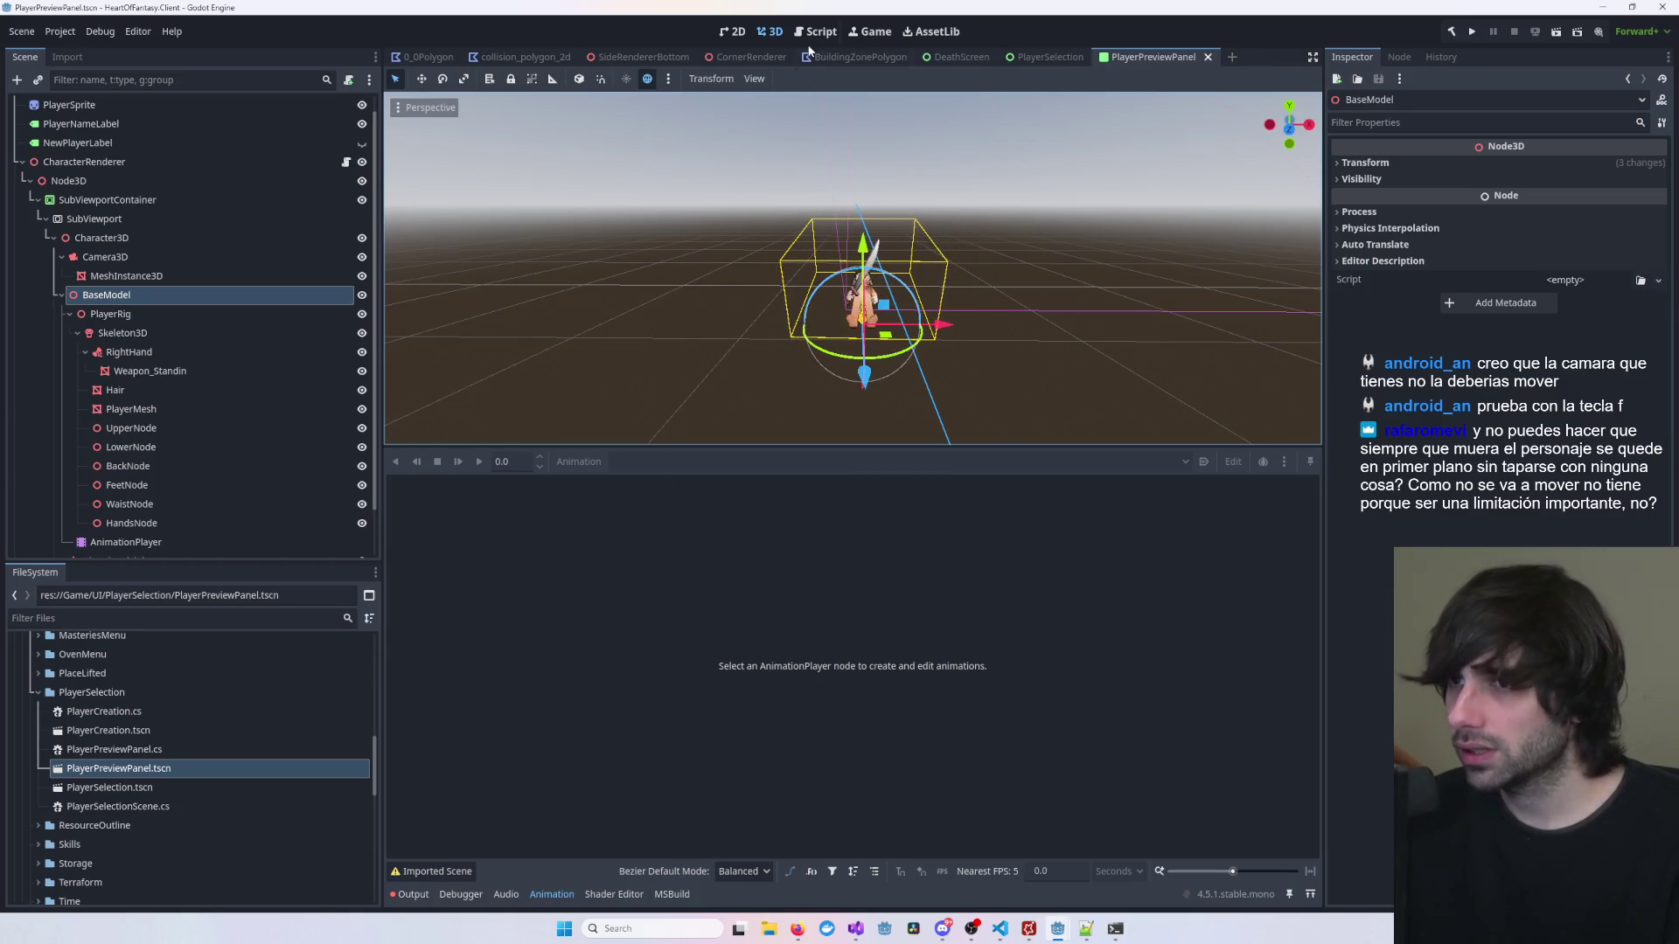
left_click(735, 33)
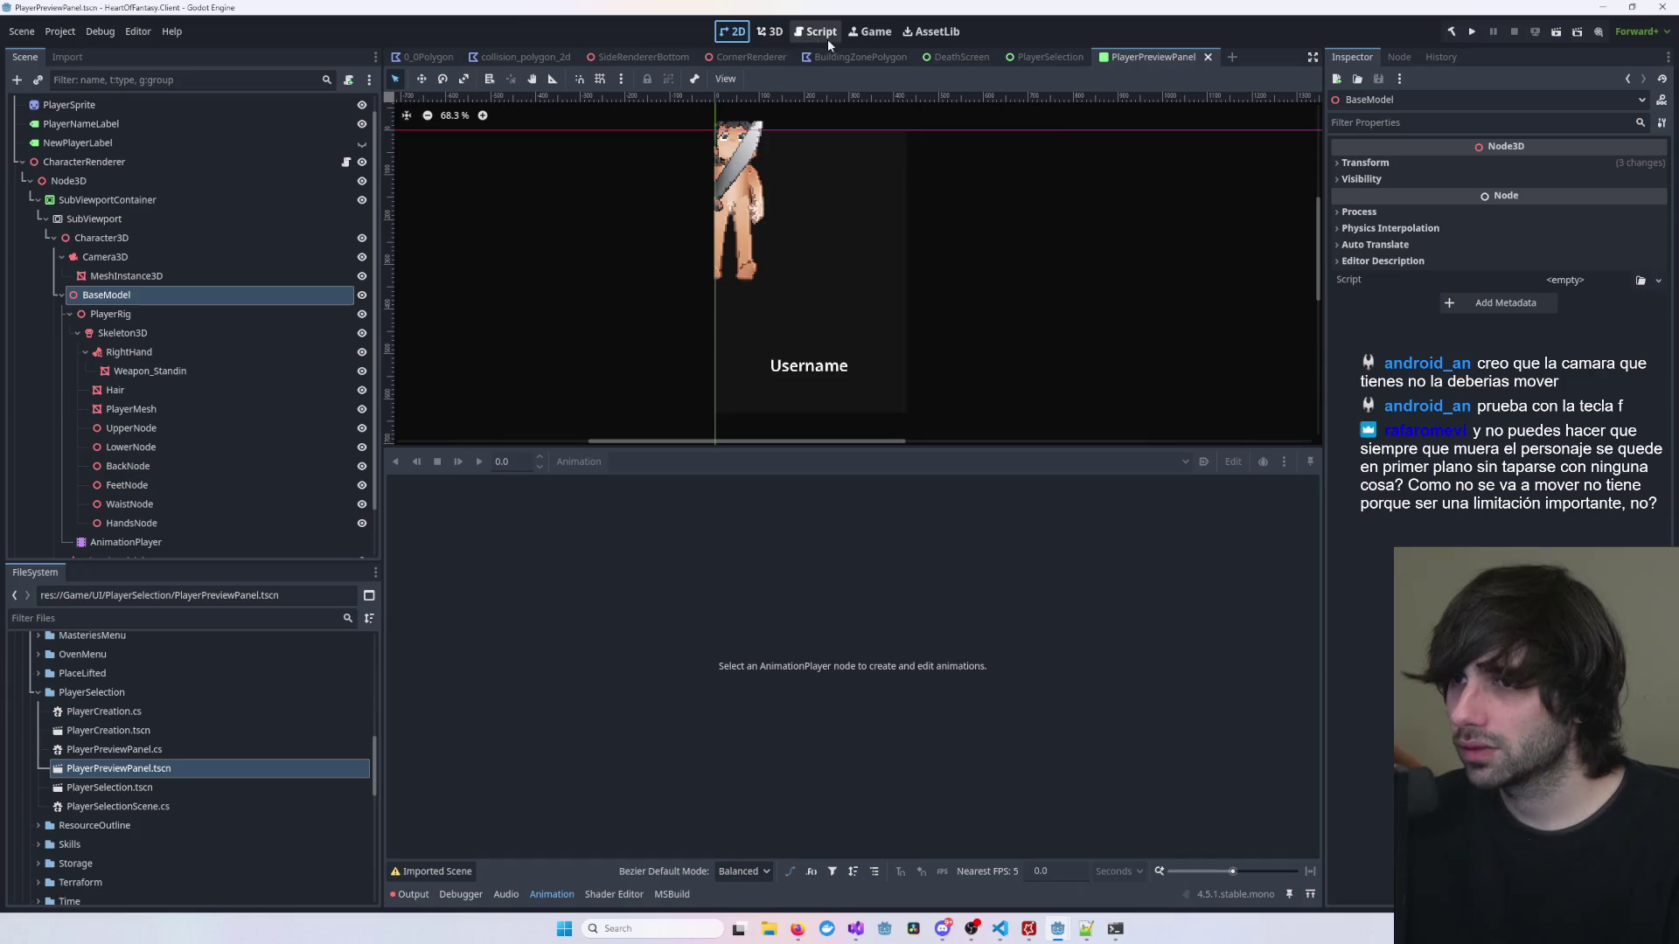
left_click(774, 35)
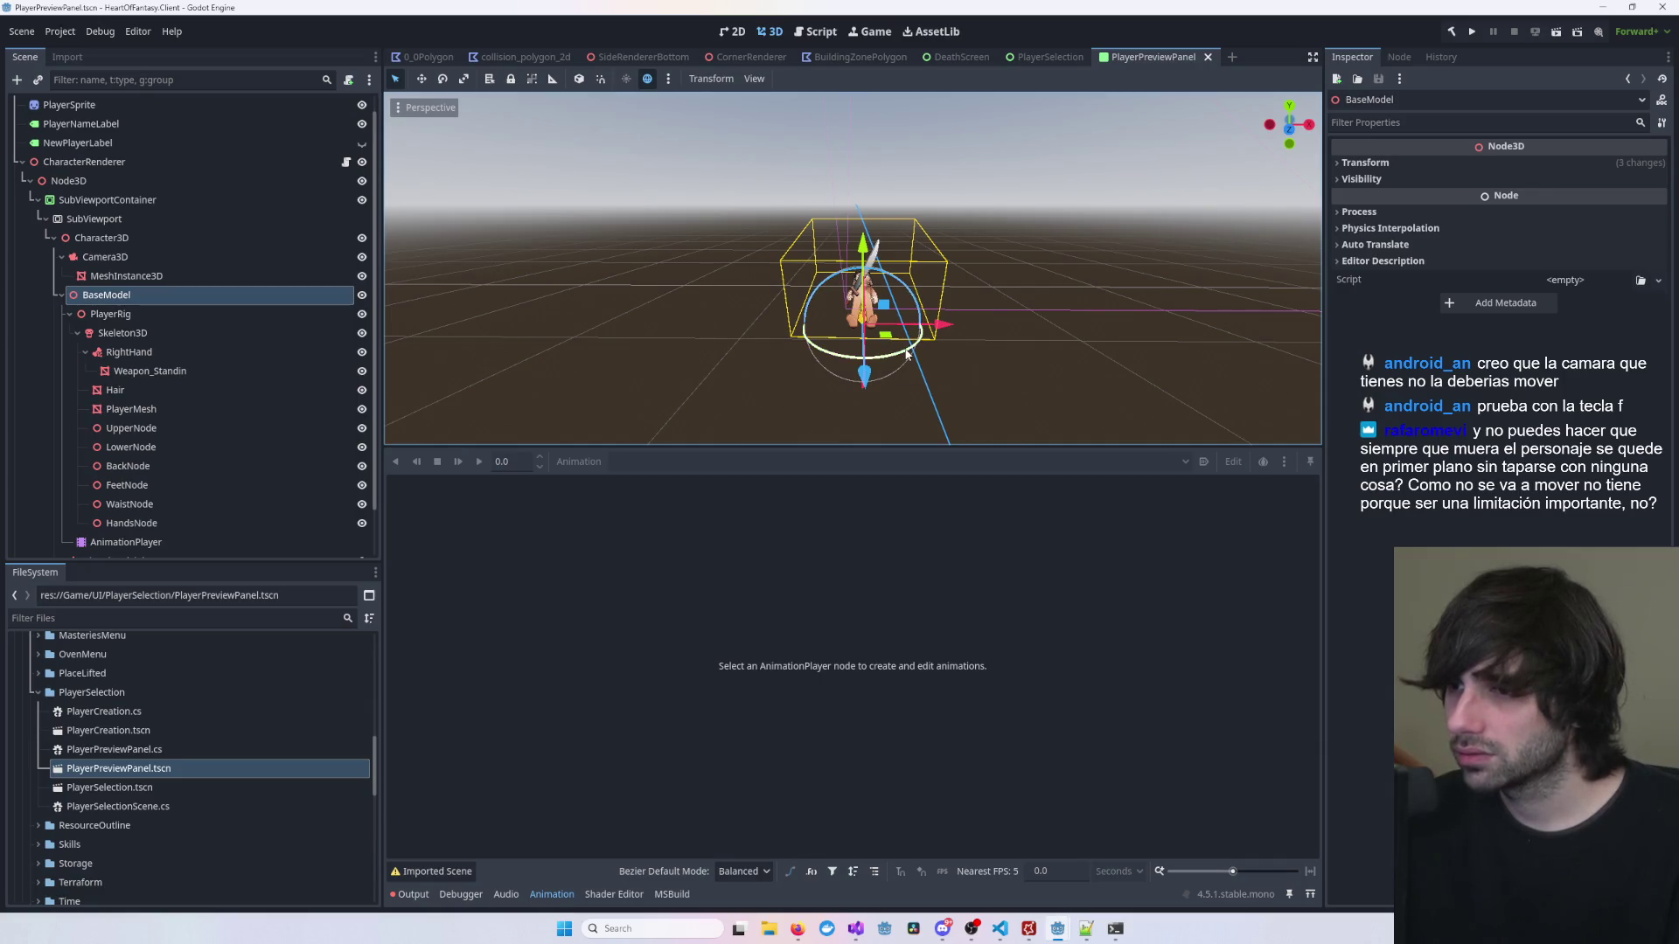
left_click_drag(918, 304, 949, 289)
key("ctrl+s")
left_click(739, 34)
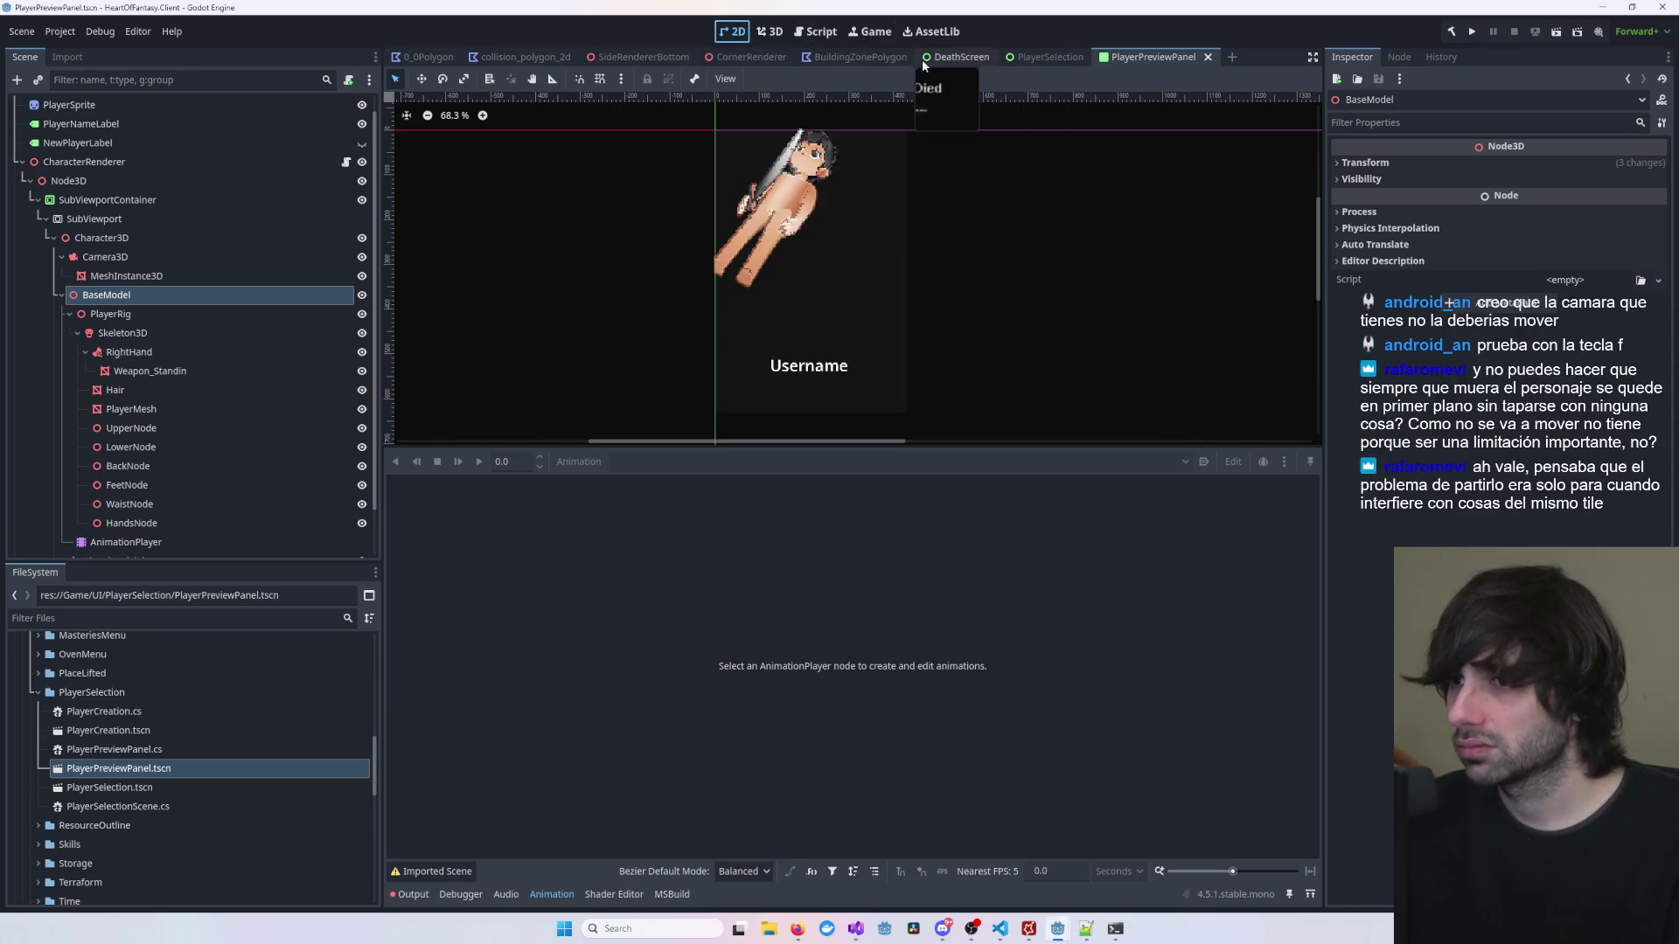
left_click(775, 33)
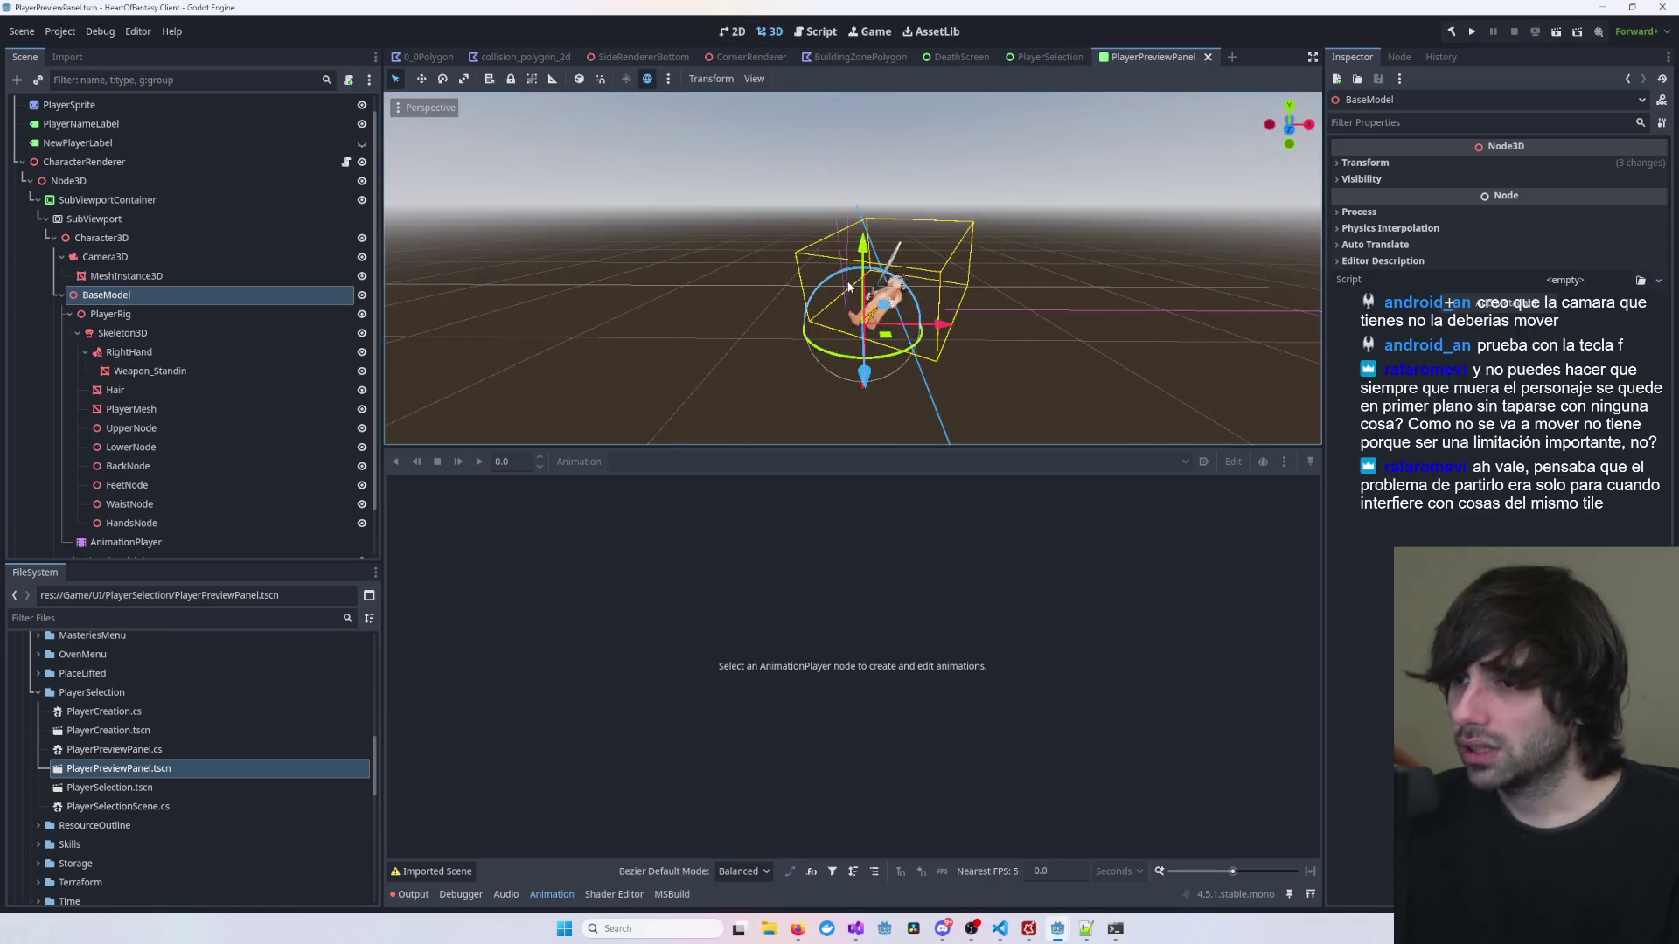
left_click_drag(862, 247, 768, 280)
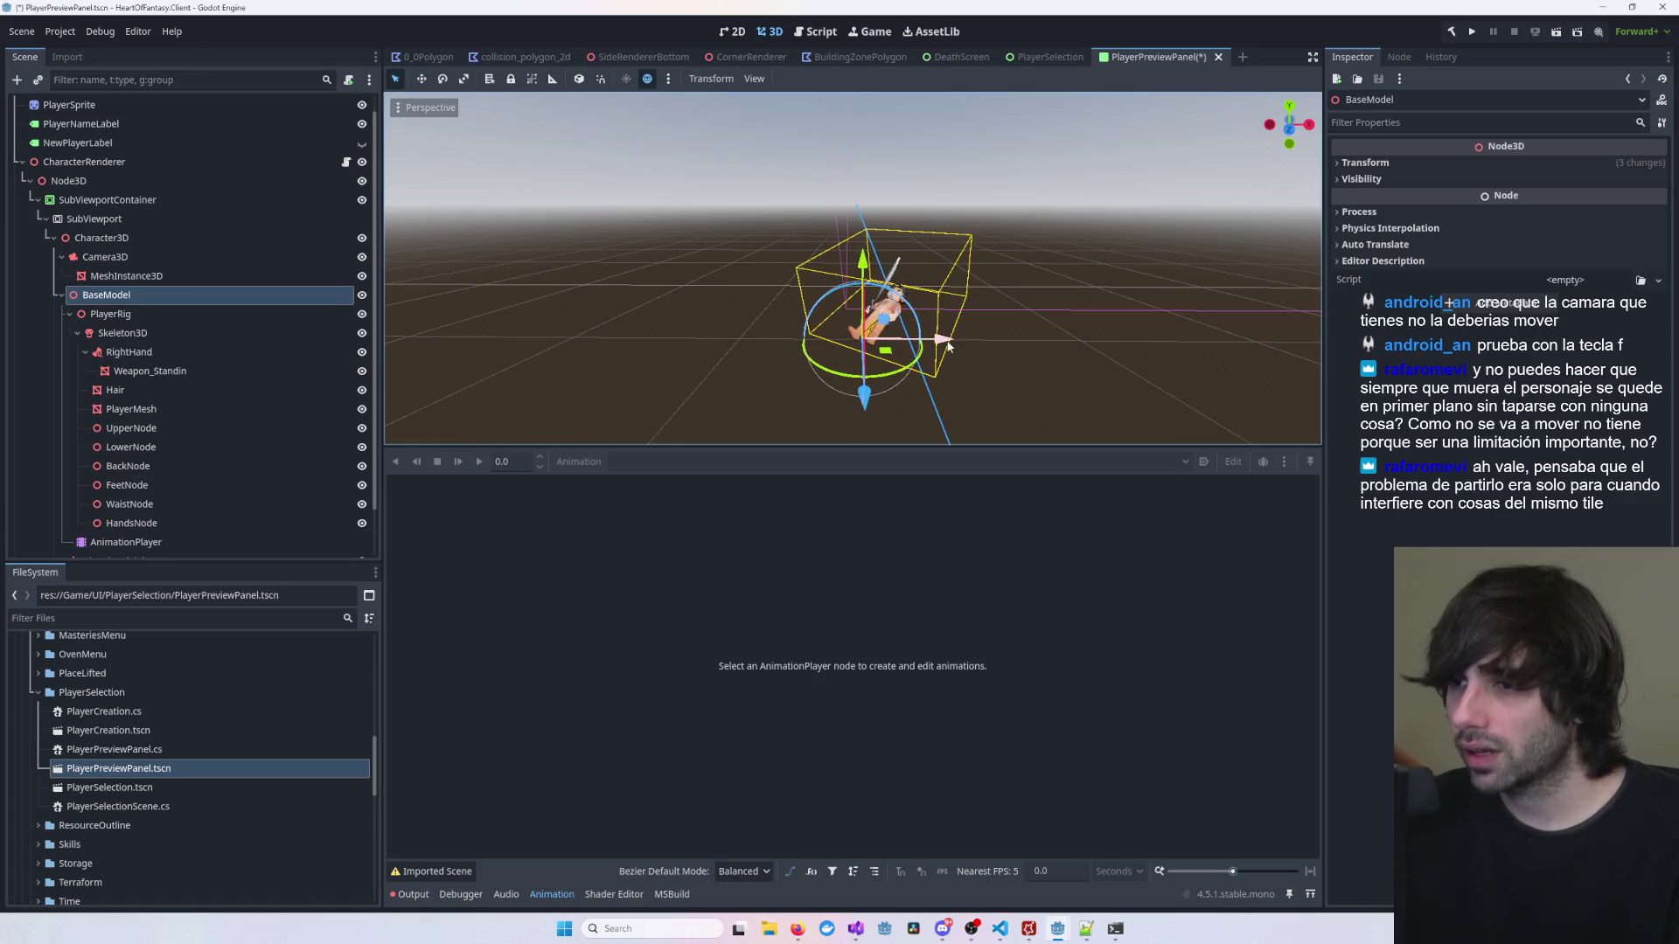
key("ctrl+z")
left_click(732, 31)
left_click(769, 32)
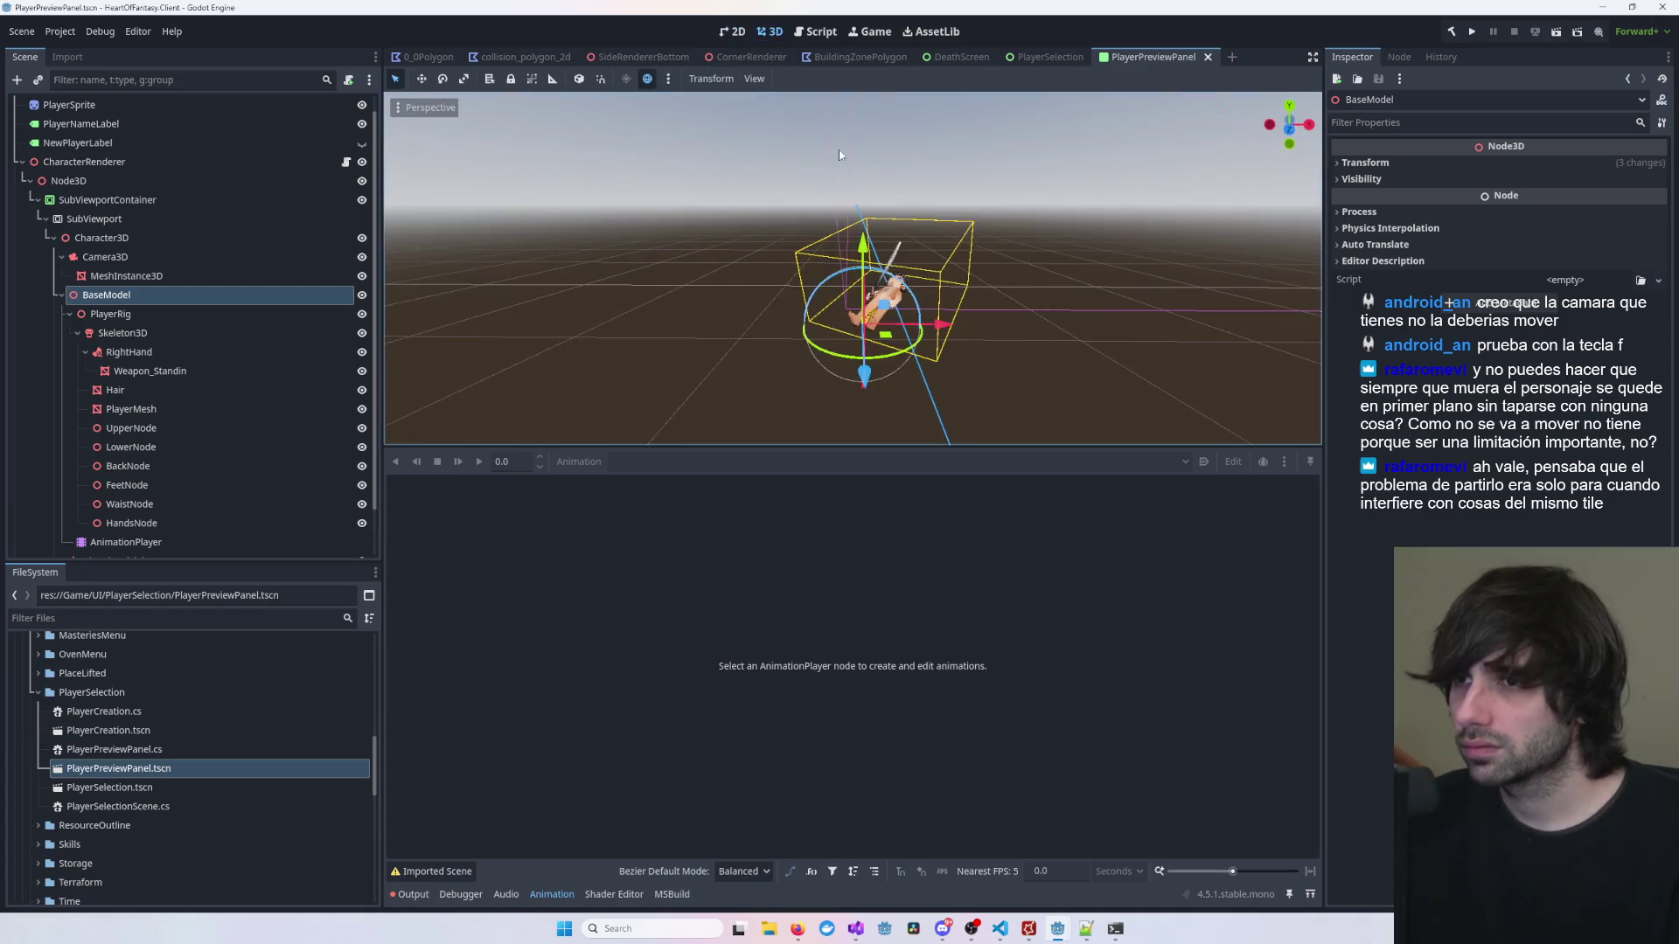
left_click_drag(940, 331, 963, 326)
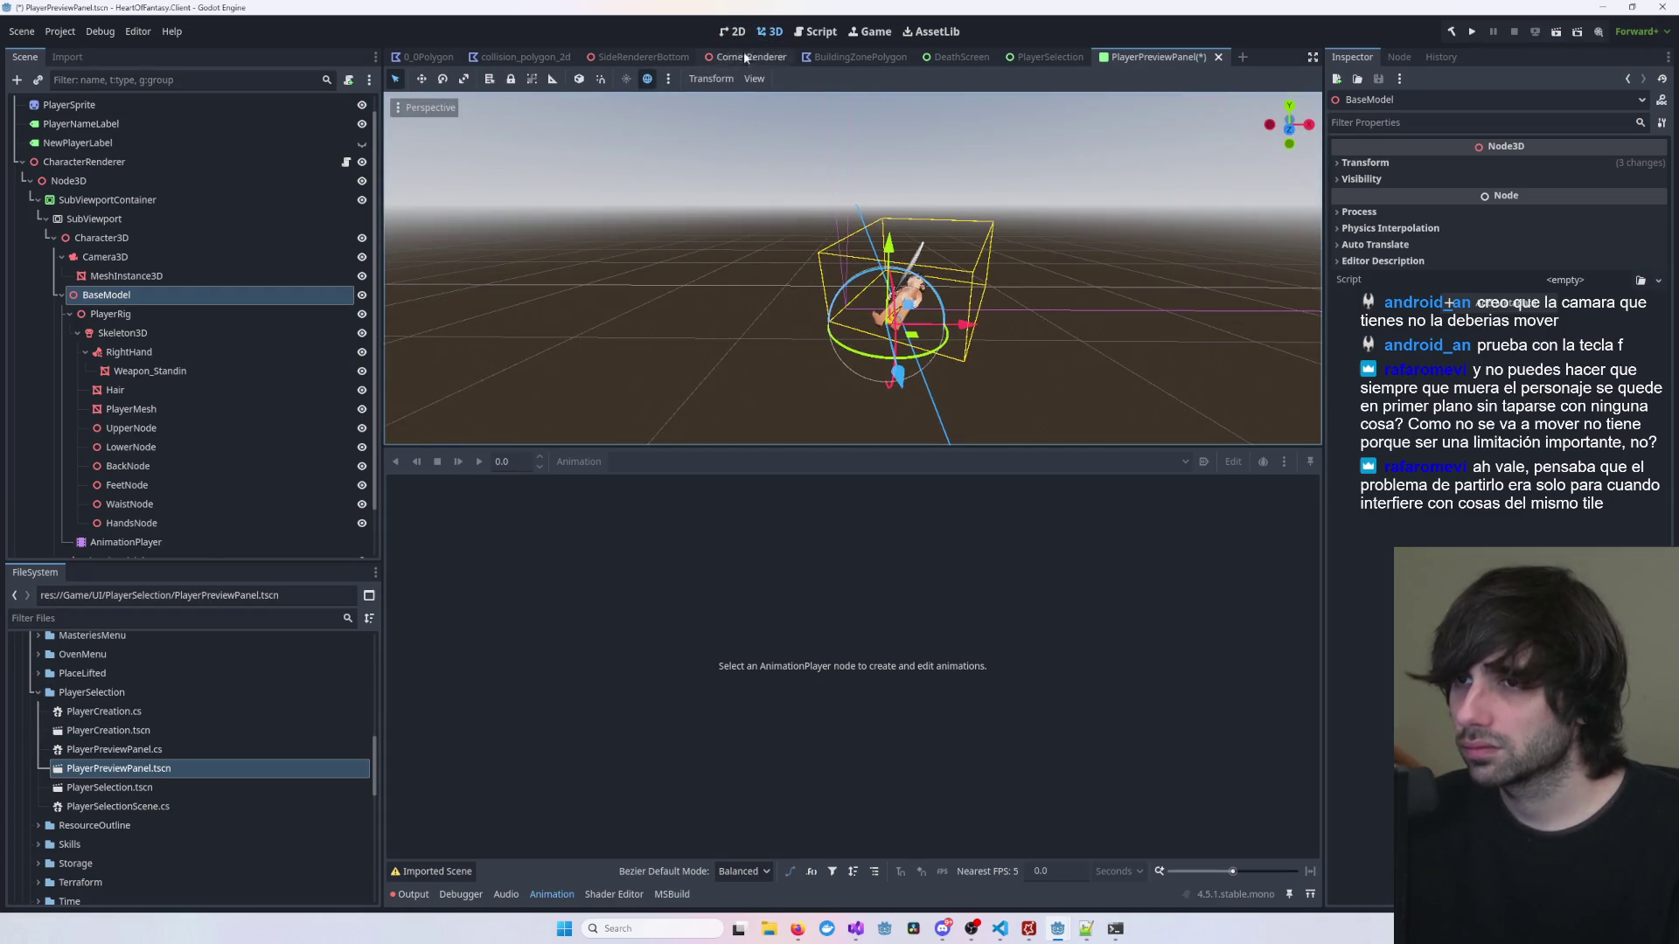
left_click(732, 32)
key("ctrl+z")
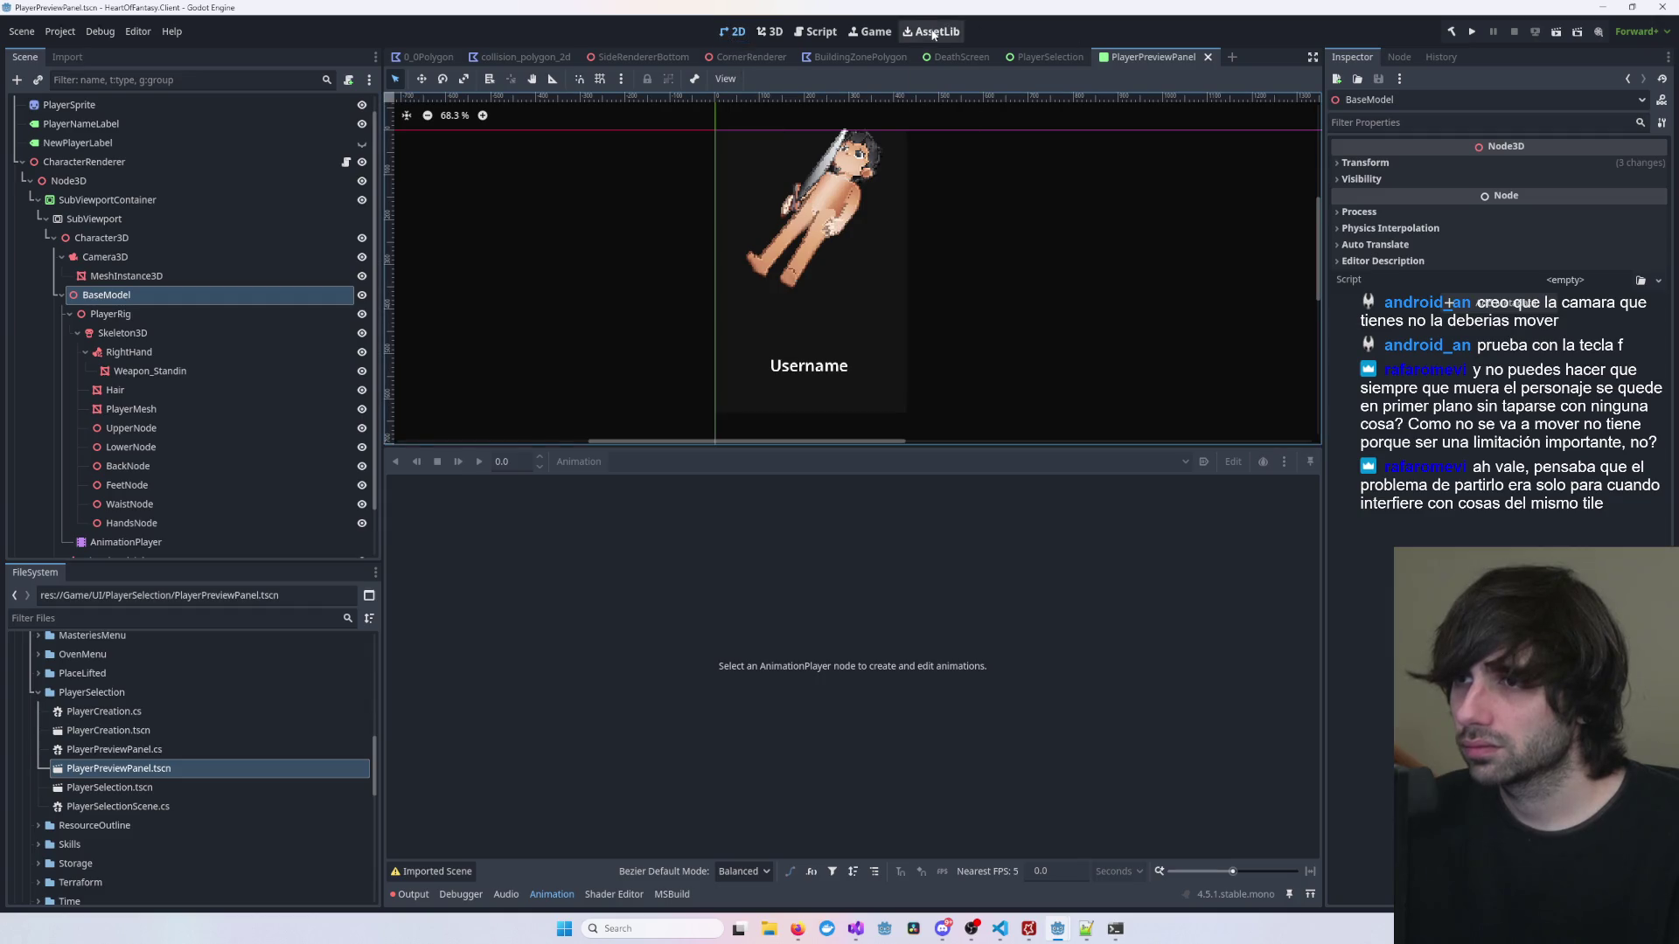
left_click(769, 32)
left_click_drag(894, 422, 897, 432)
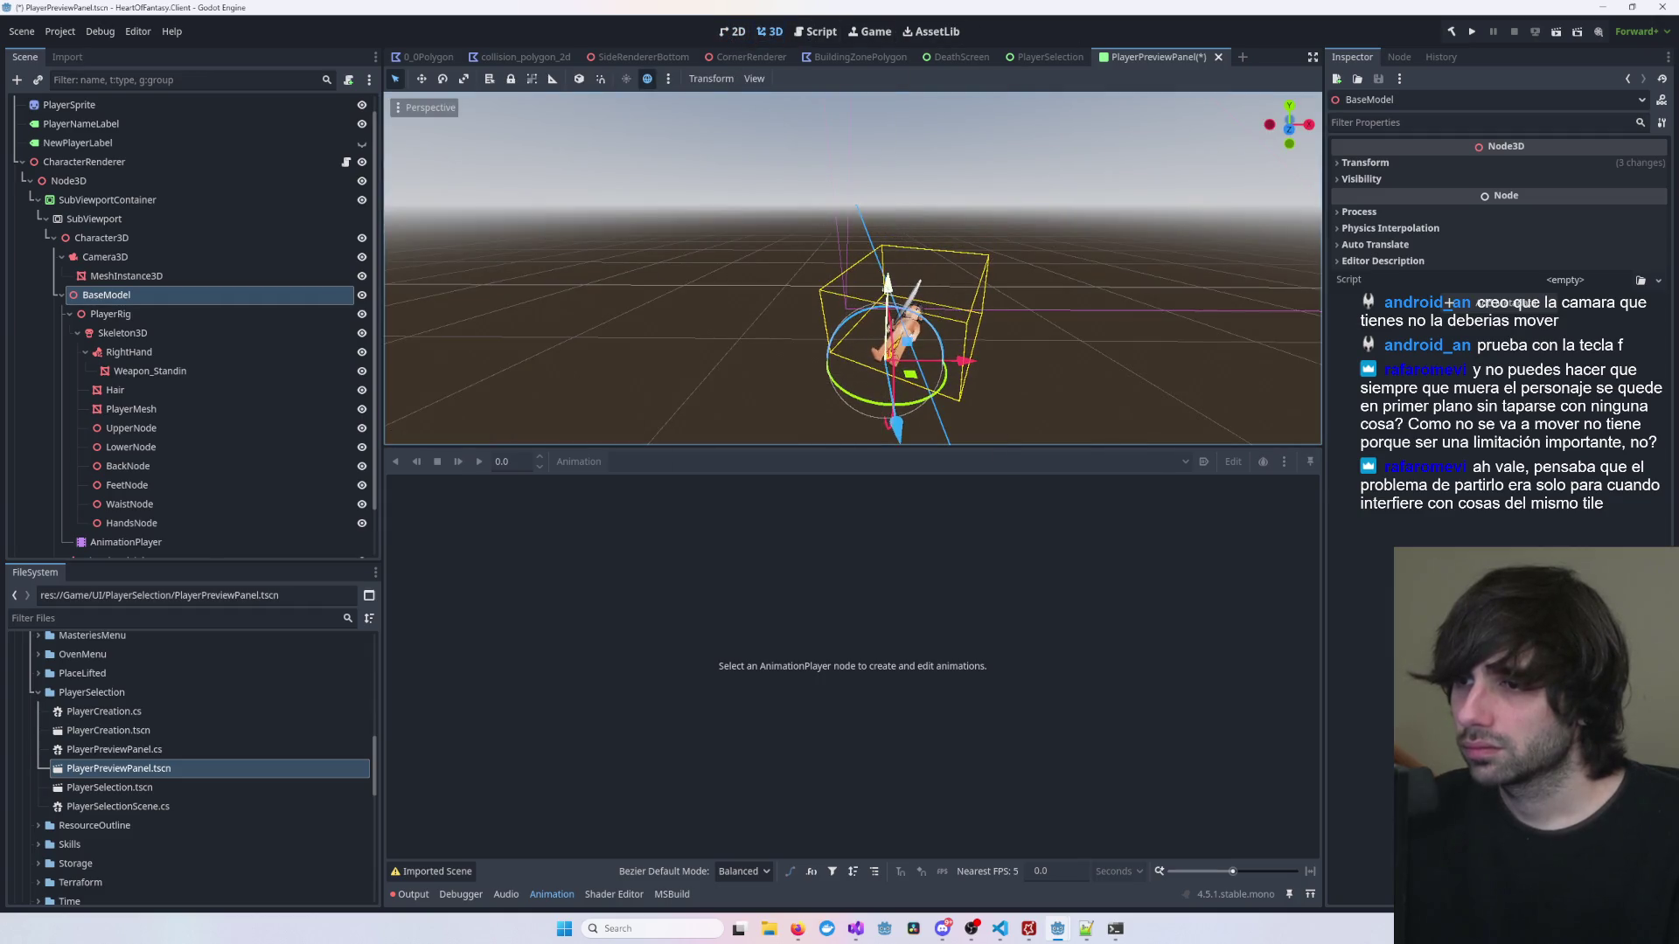
key("ctrl+z")
left_click(732, 31)
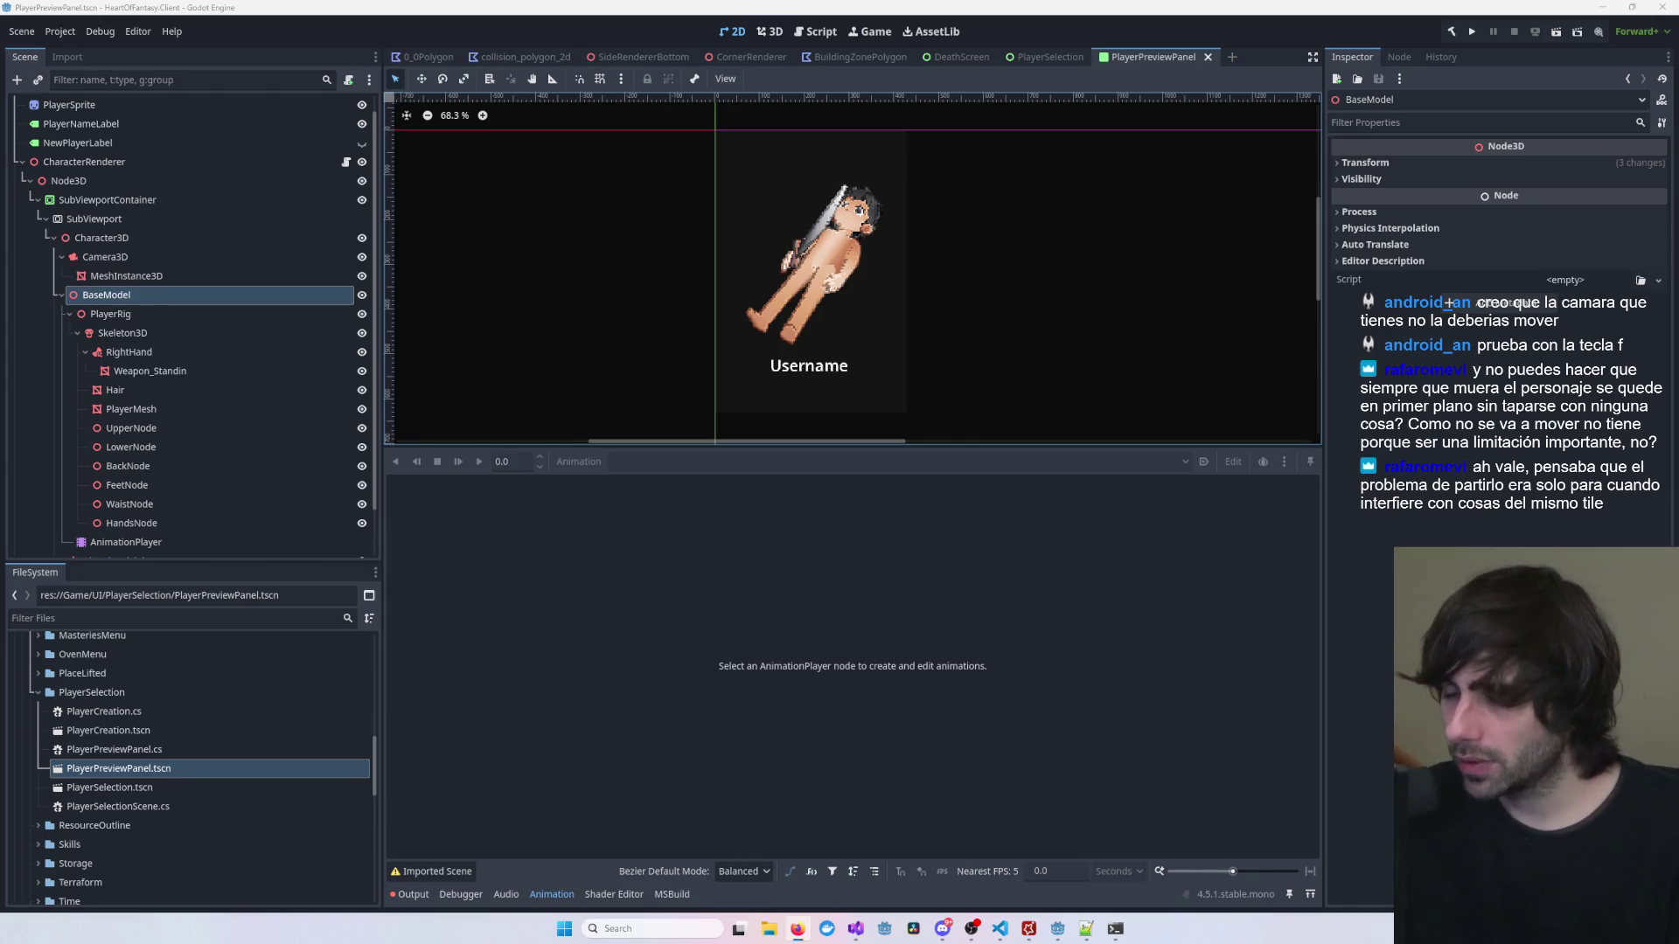
Step: In 3D, frame and orbit around the PlayerMesh and then the Camera3D to inspect them
left_click(1026, 342)
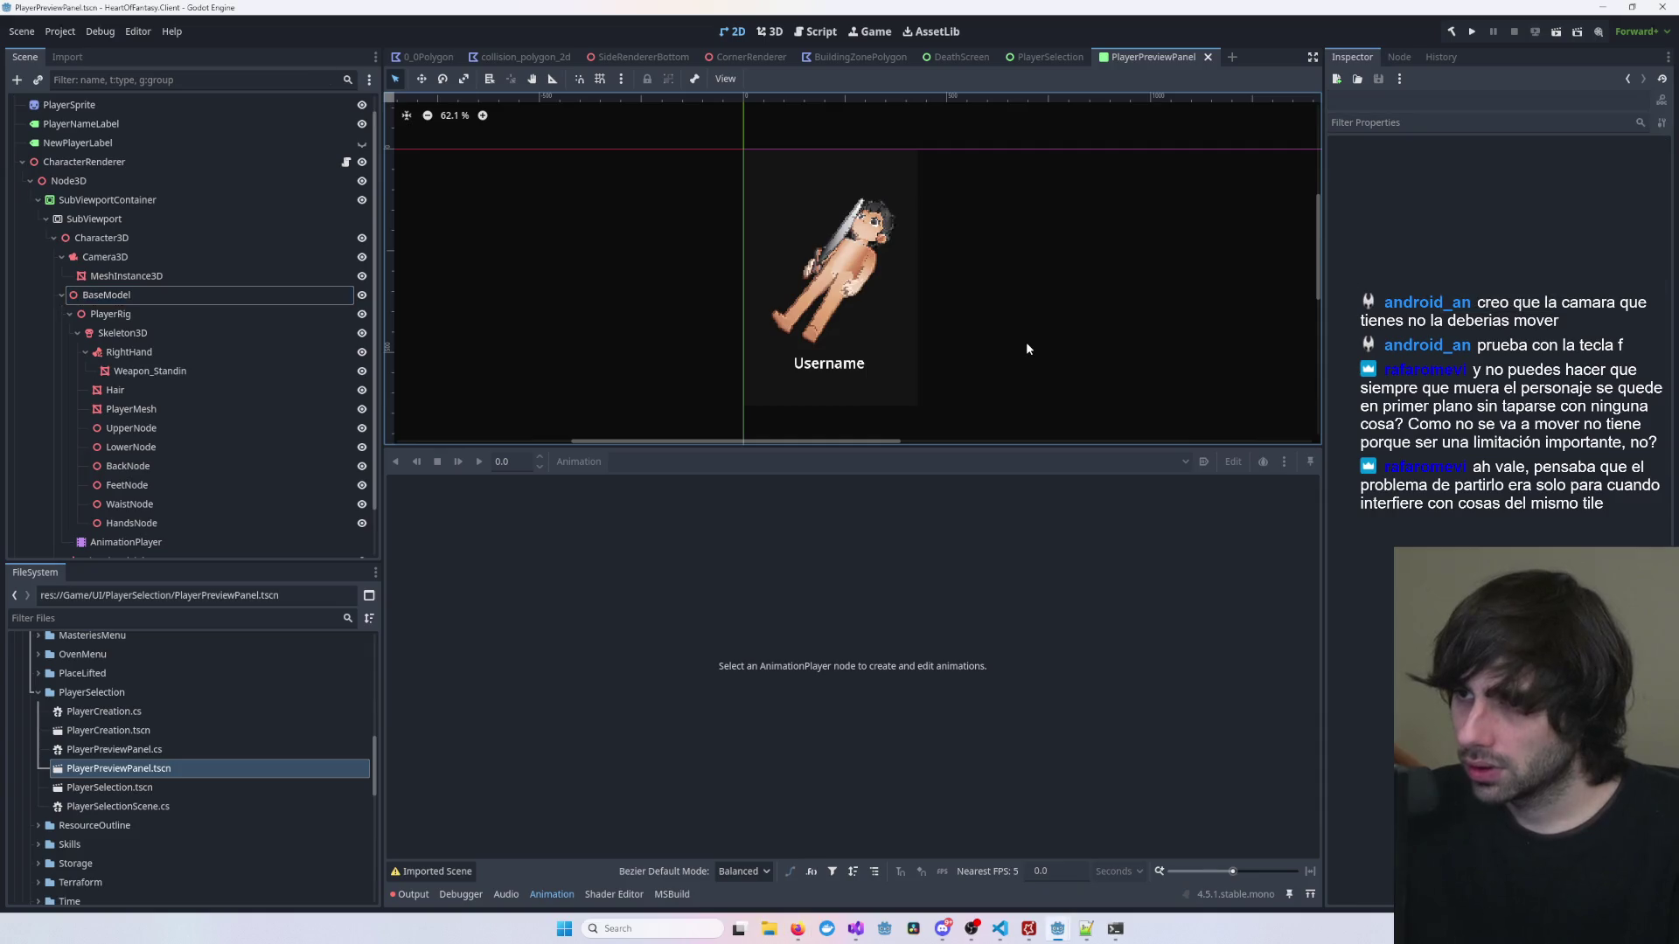
scroll(916, 305, "up", 6)
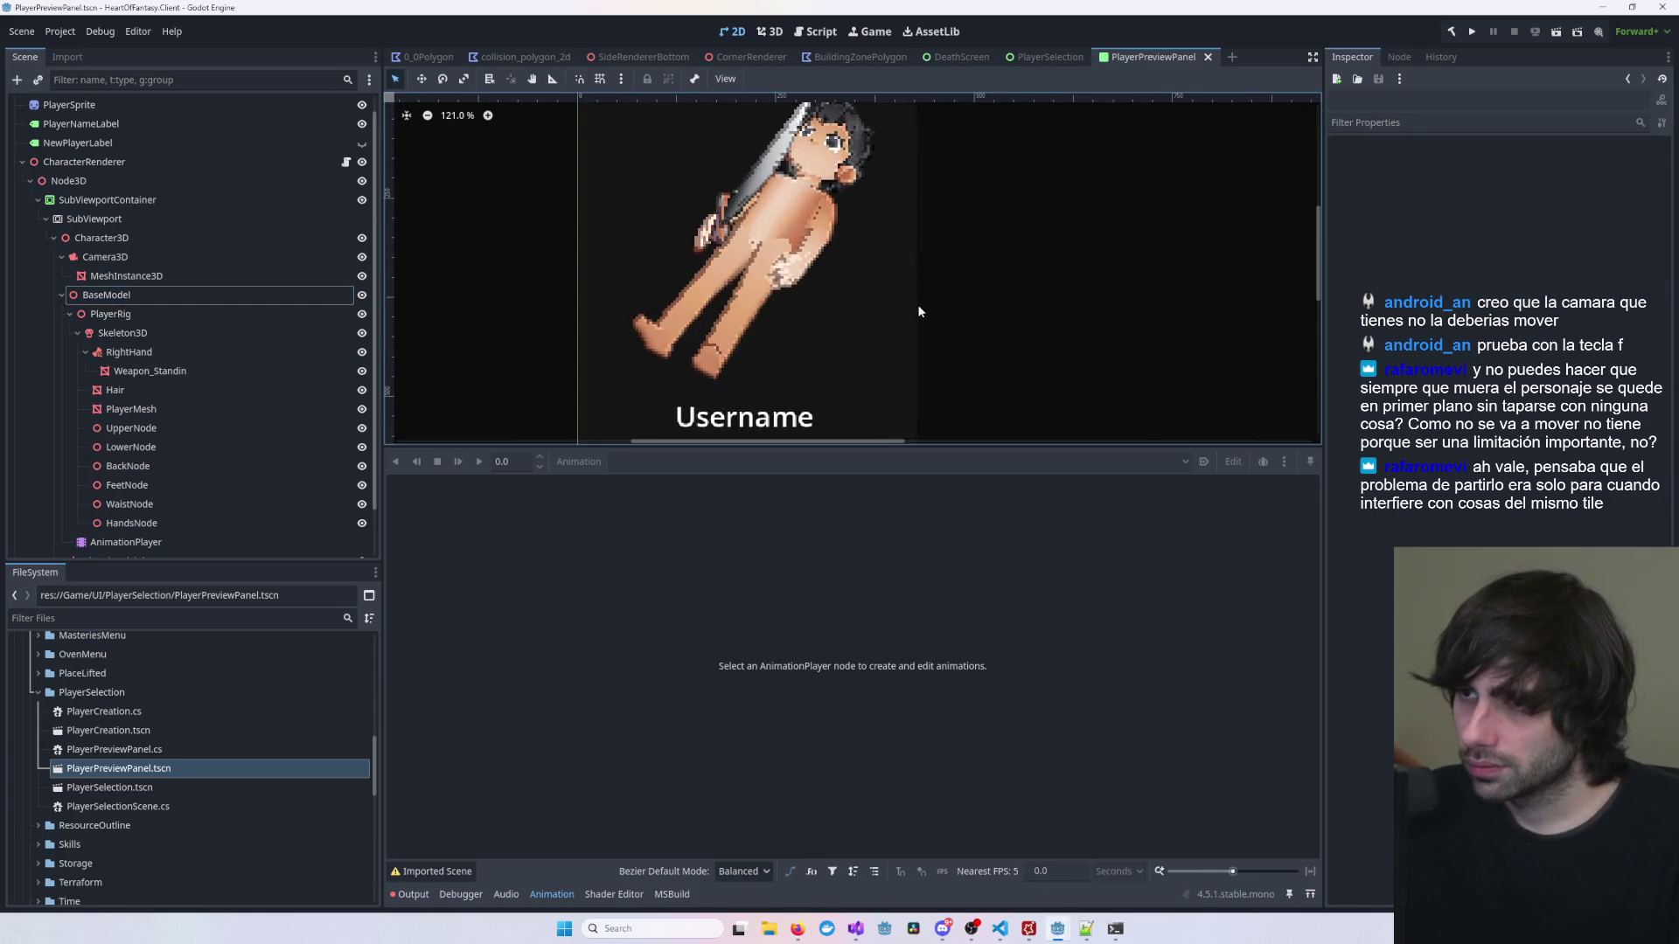
scroll(917, 304, "down", 13)
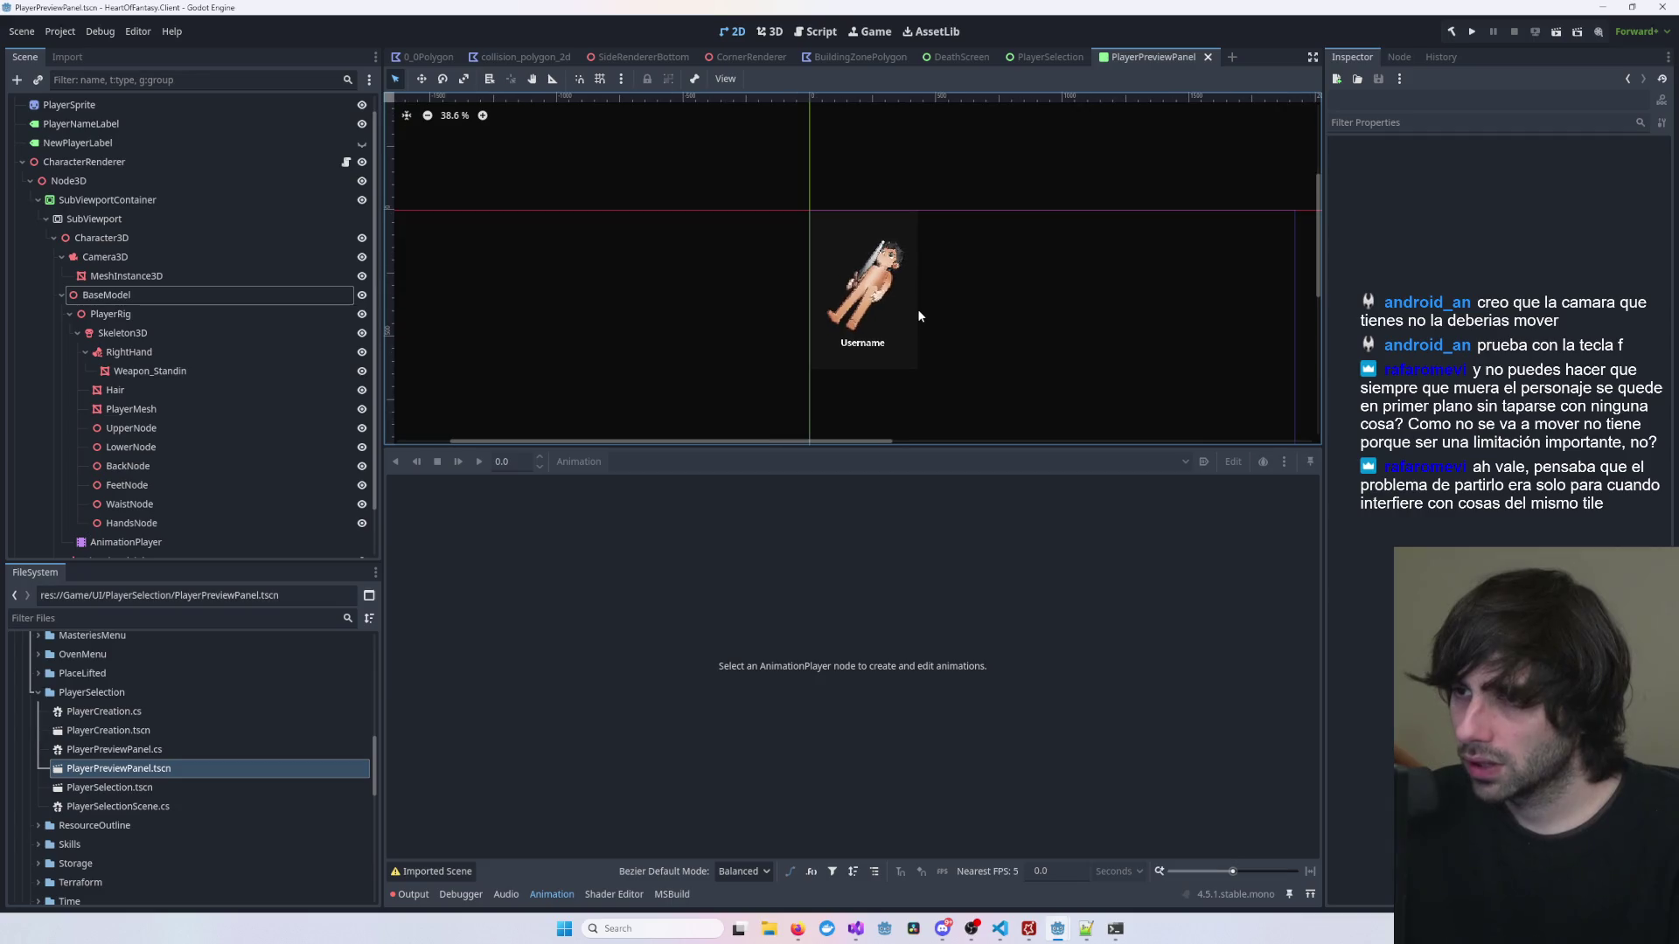
left_click(767, 32)
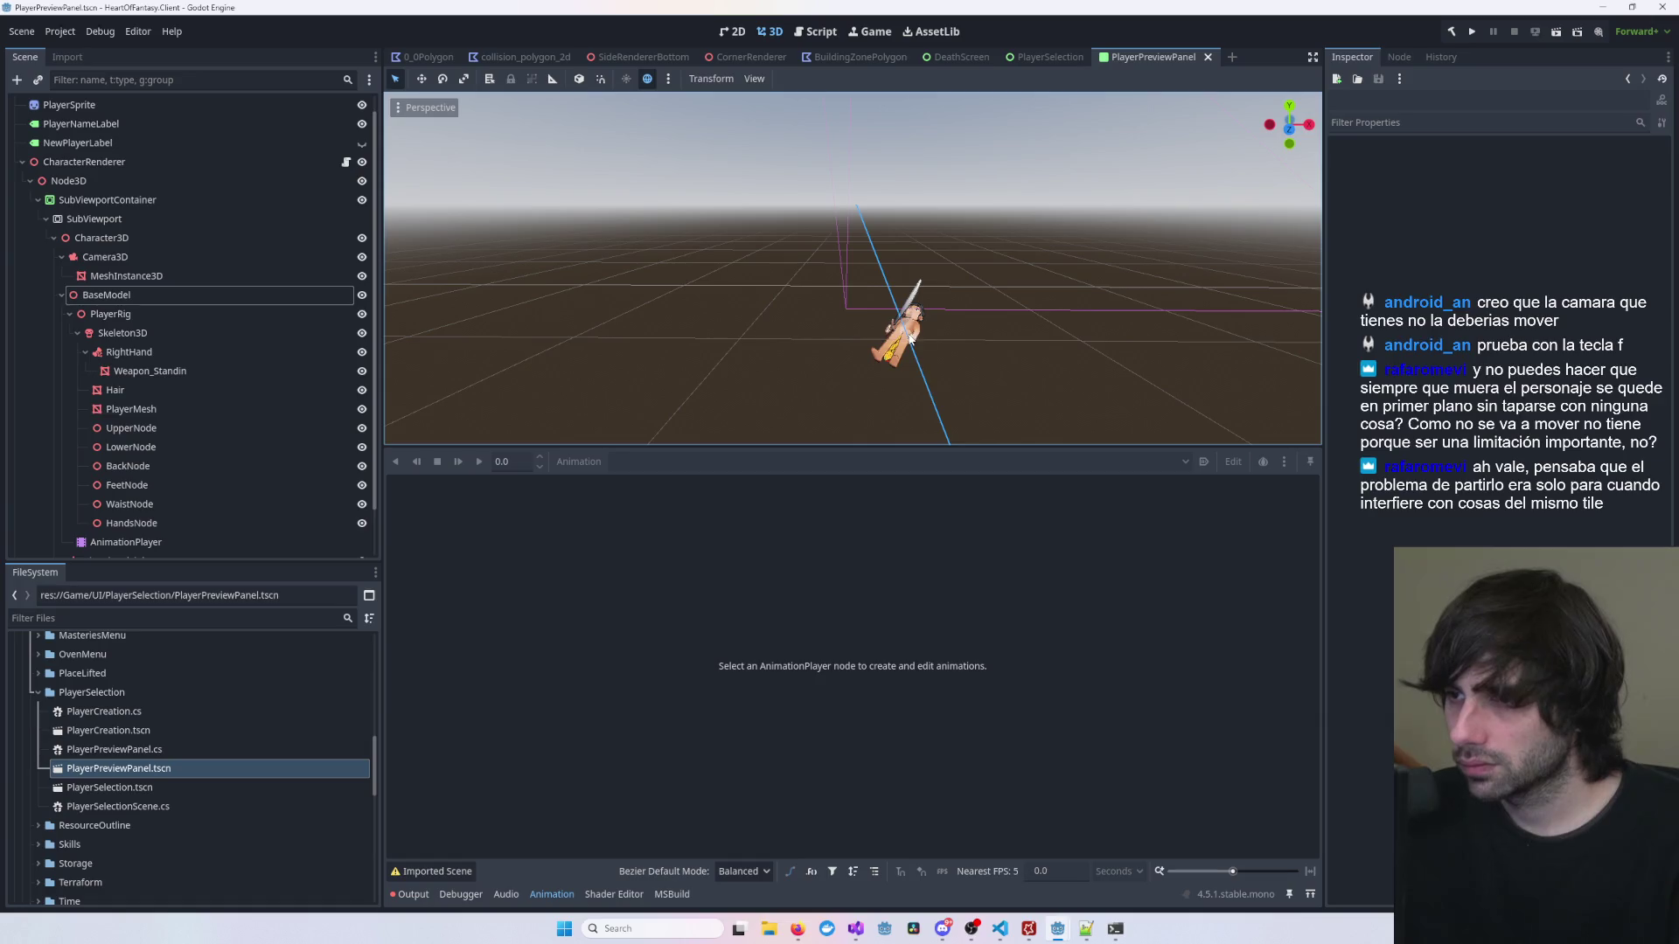
left_click(909, 339)
key("f")
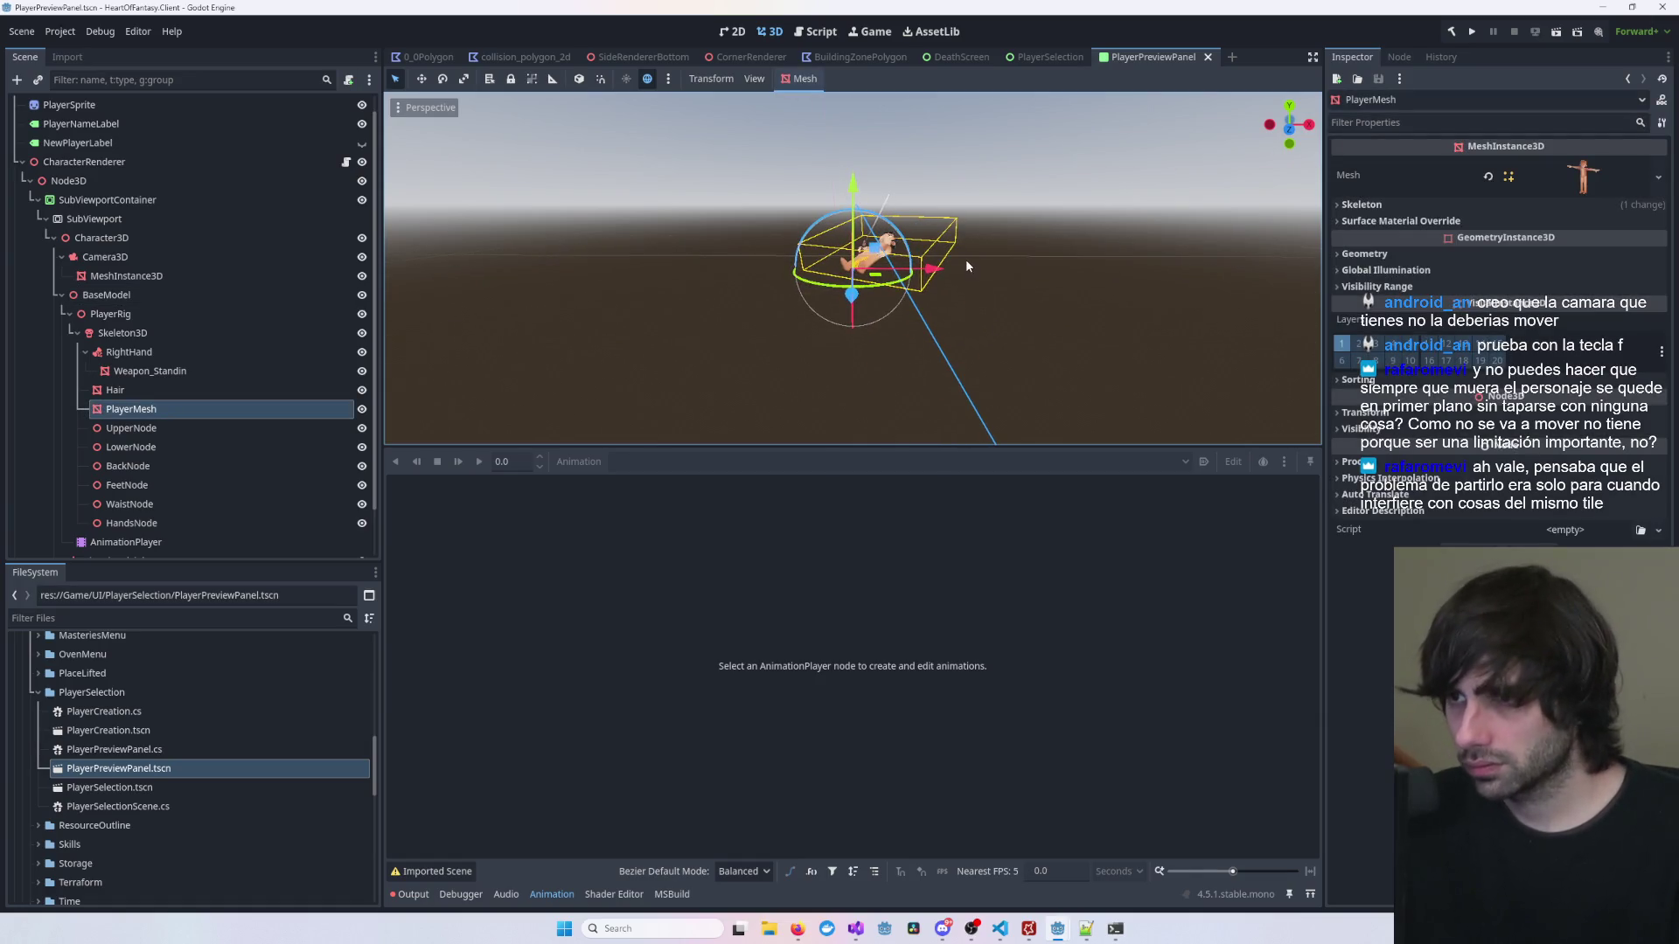
scroll(888, 393, "up", 2)
left_click_drag(914, 364, 896, 329)
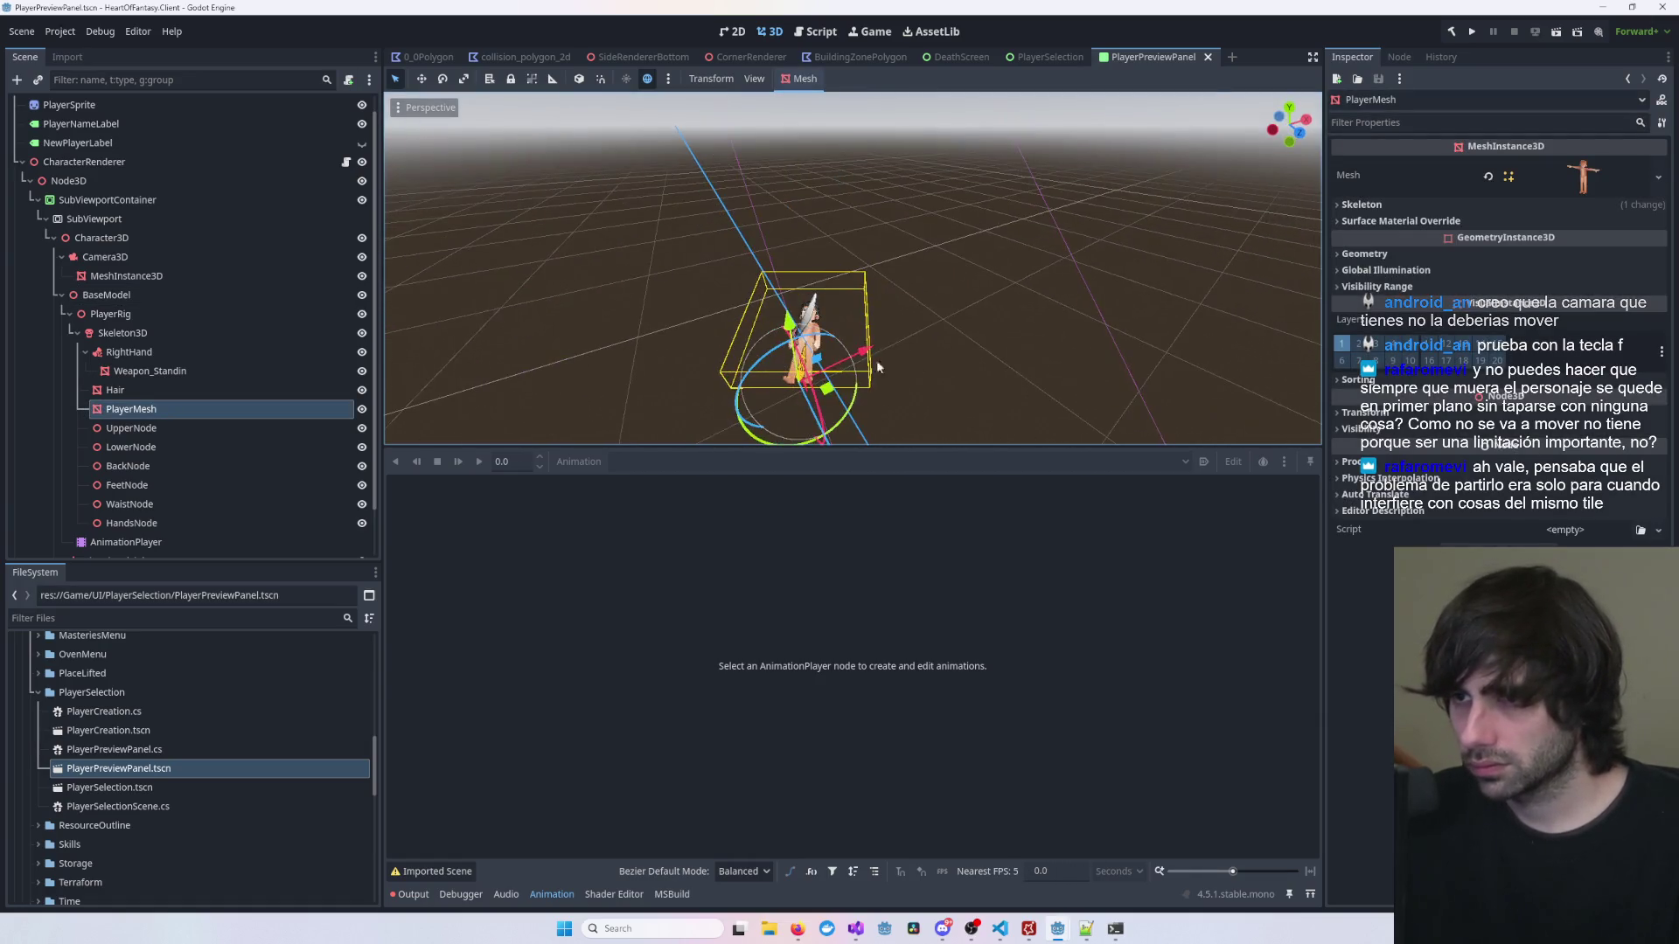
left_click(980, 249)
key("f")
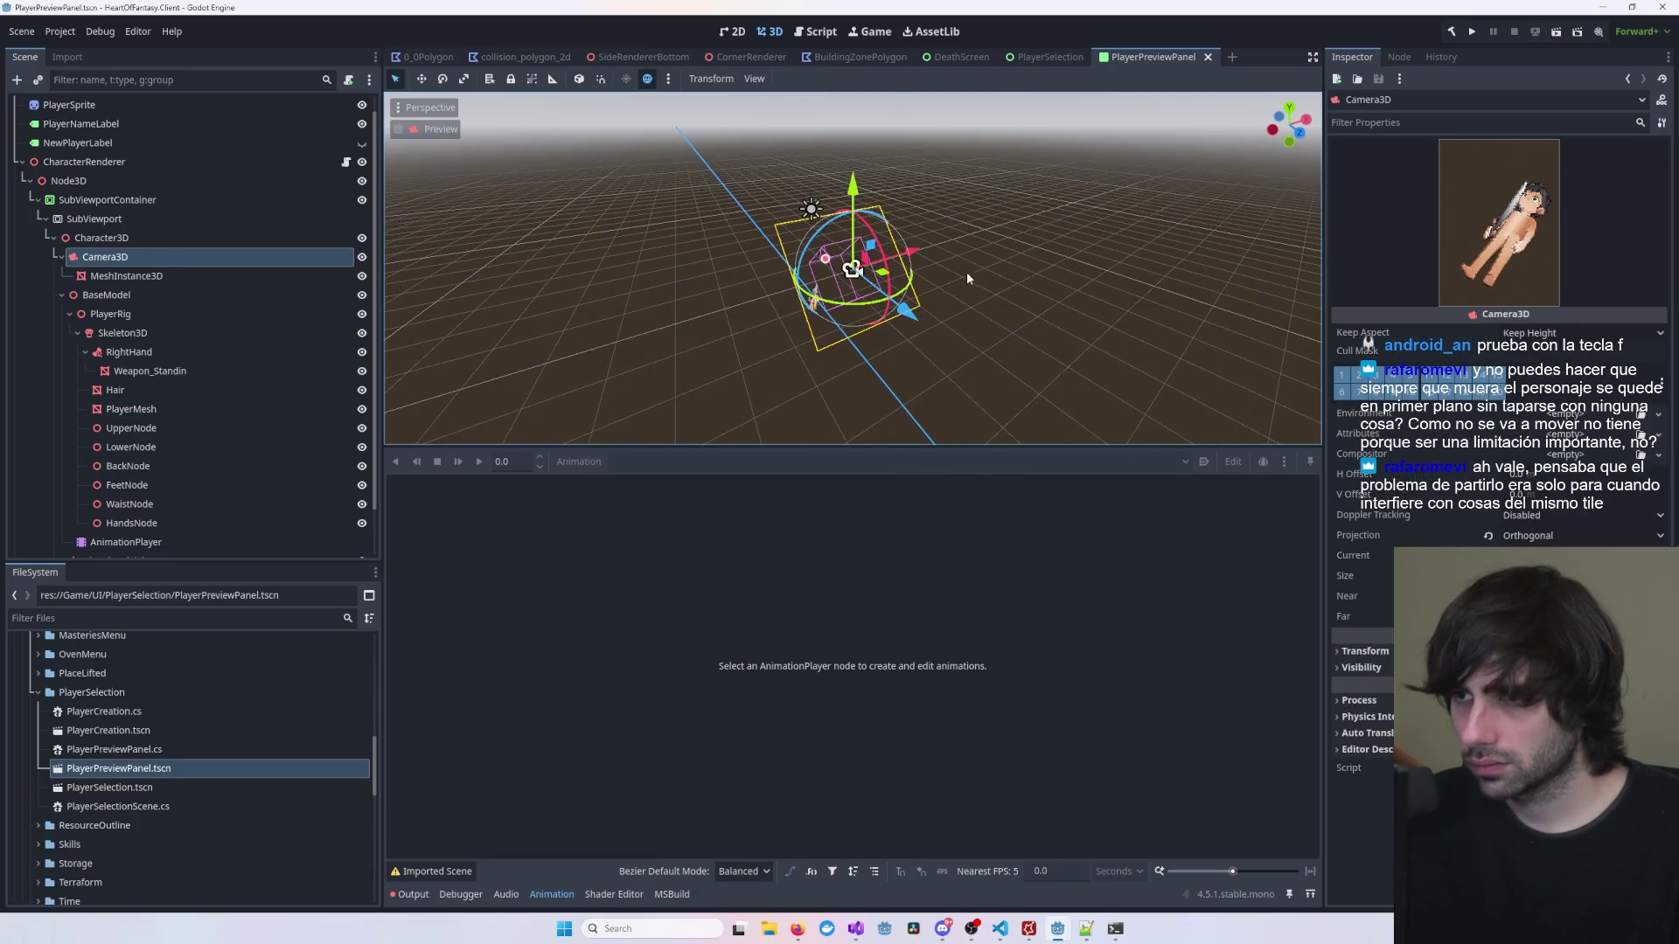
scroll(925, 289, "up", 10)
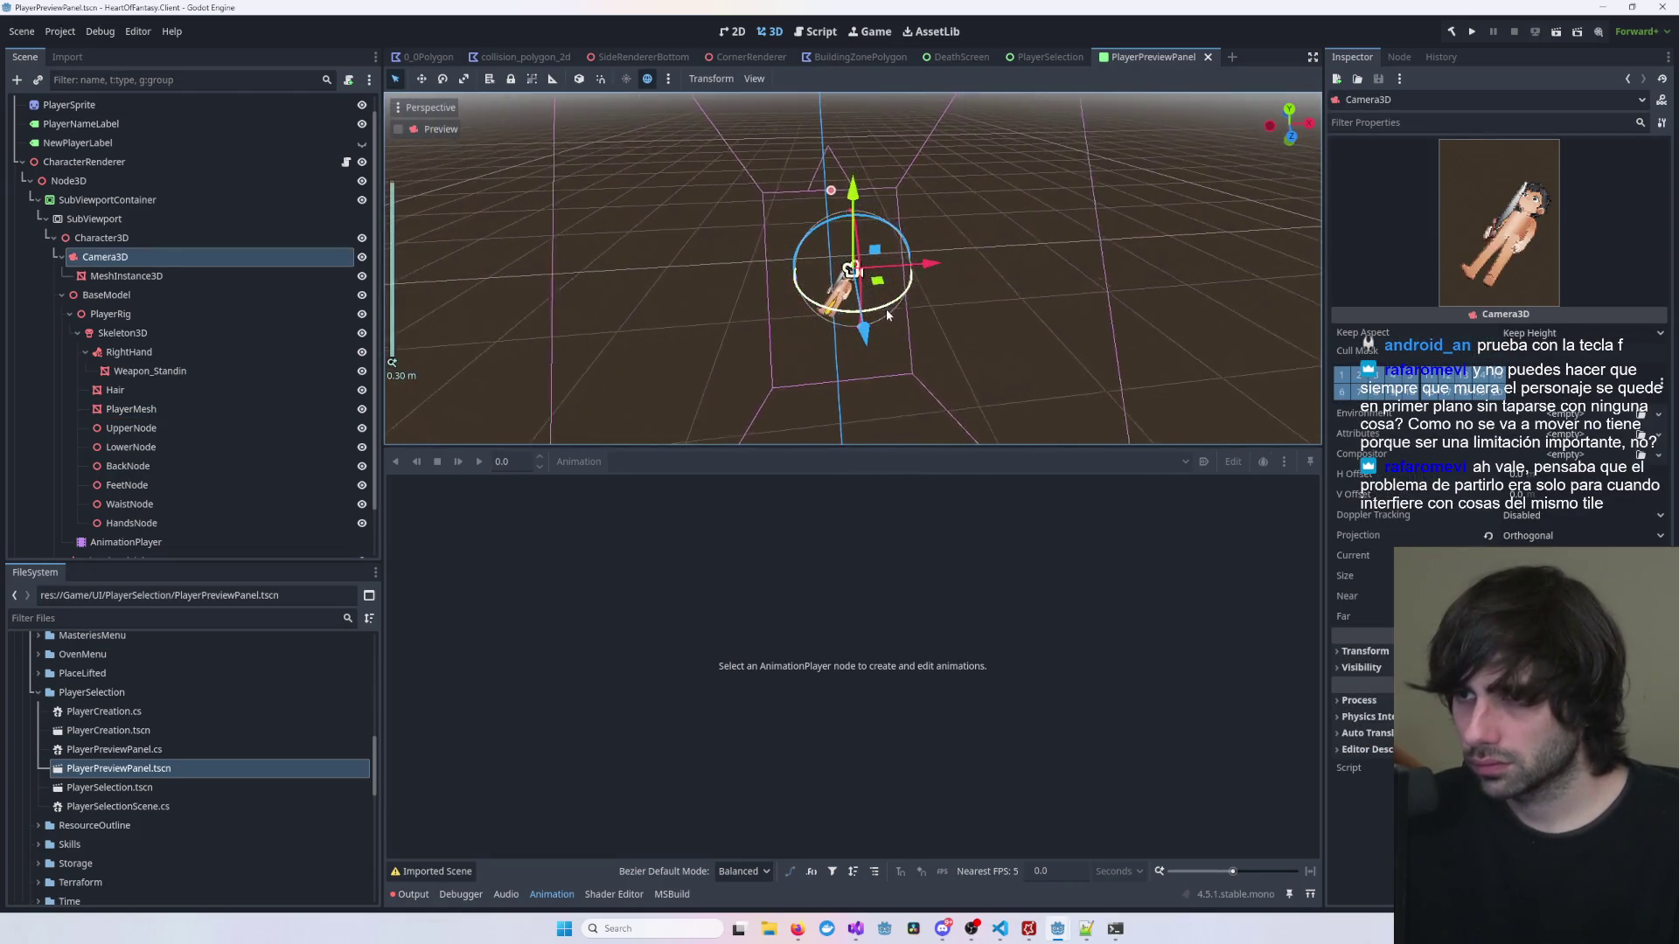
mouse_move(980, 302)
left_mouse_down()
mouse_move(1046, 307)
mouse_move(954, 298)
left_mouse_up()
Step: Rotate BaseModel a further 21.4 degrees and save the scene
left_click(913, 278)
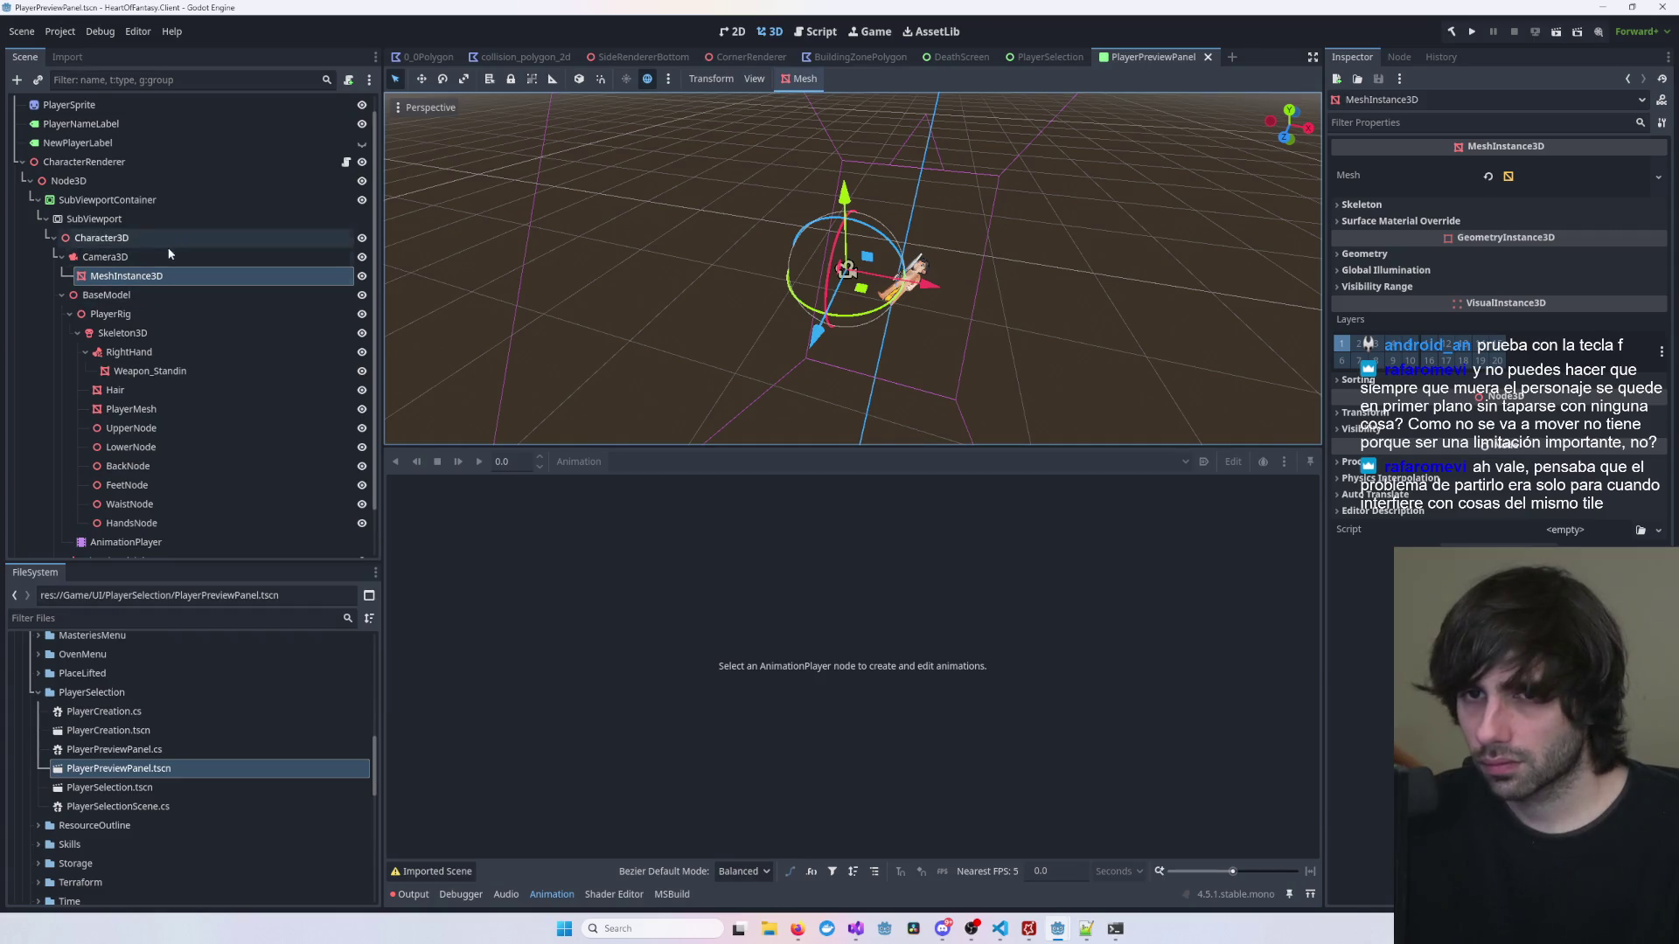
left_click(853, 302)
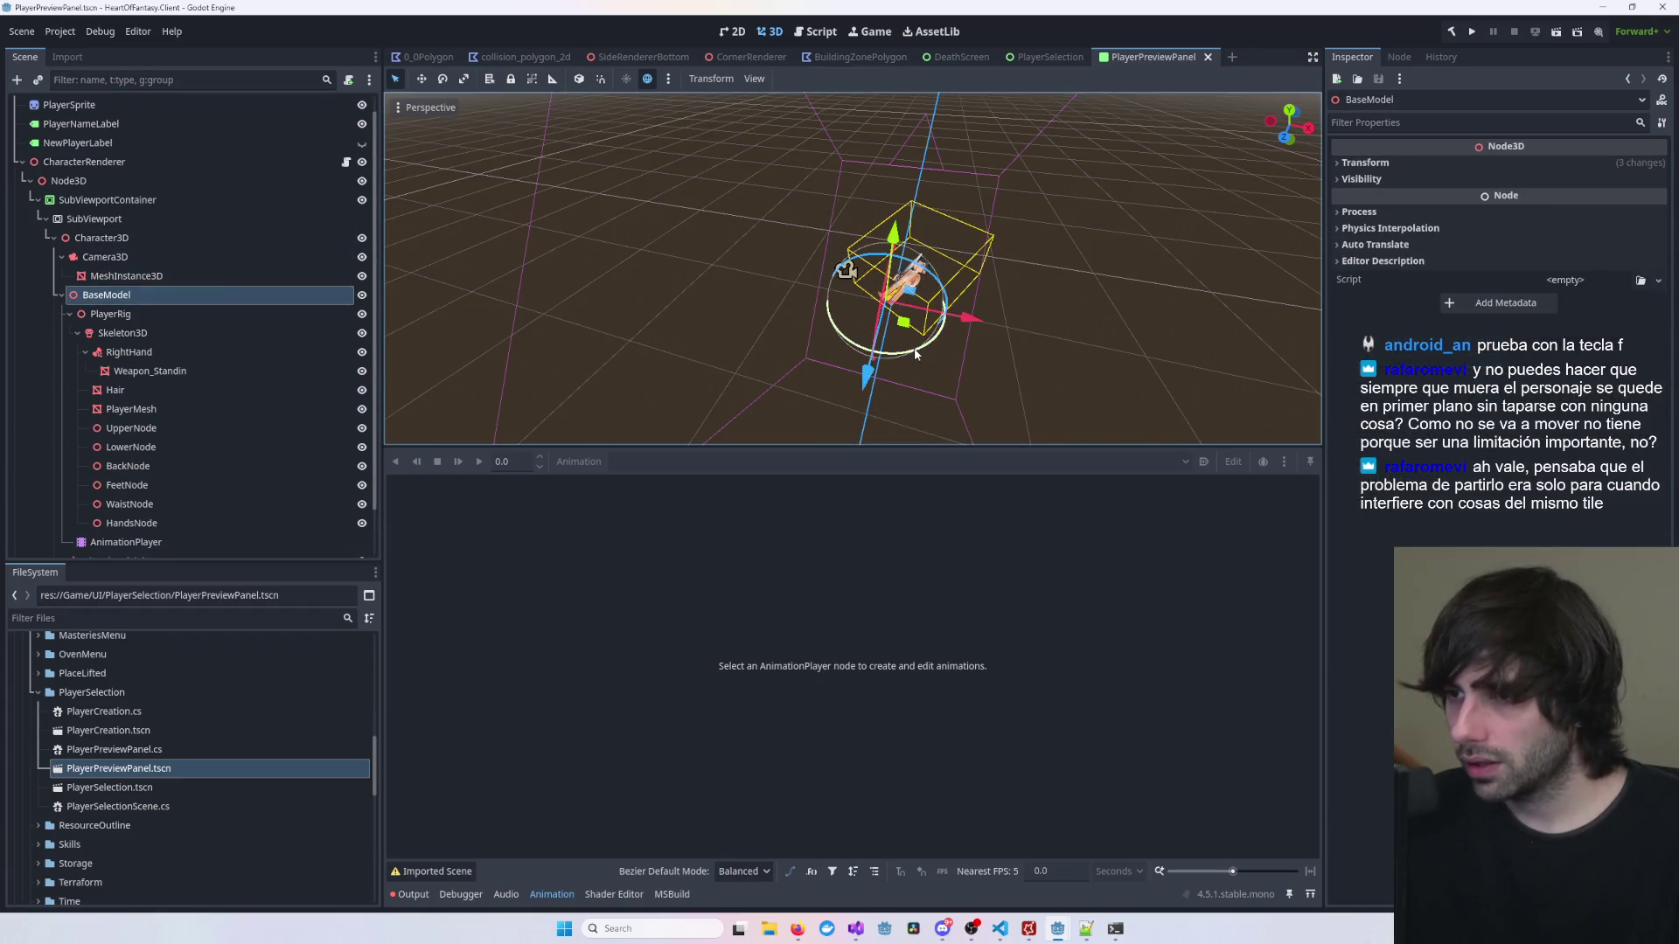
mouse_move(915, 355)
left_mouse_down()
mouse_move(946, 298)
mouse_move(905, 276)
mouse_move(841, 322)
mouse_move(860, 342)
left_mouse_up()
key("ctrl+s")
Step: Zoom and pan the 2D canvas to inspect the re-tilted preview above Username
left_click(742, 37)
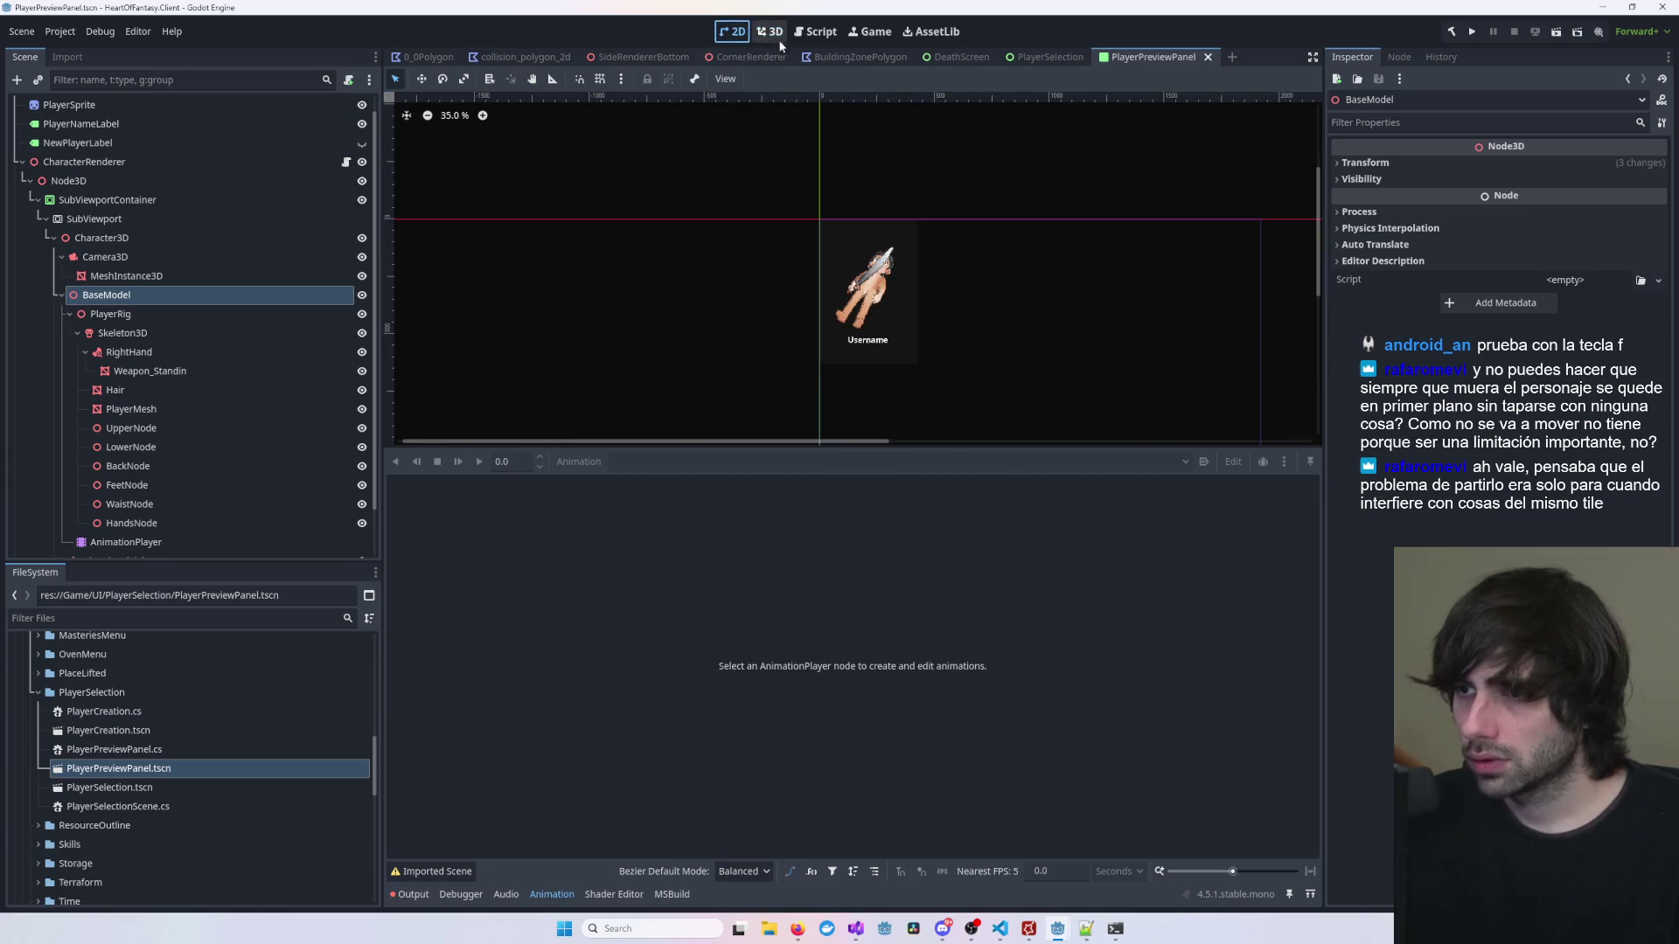
scroll(971, 348, "up", 4)
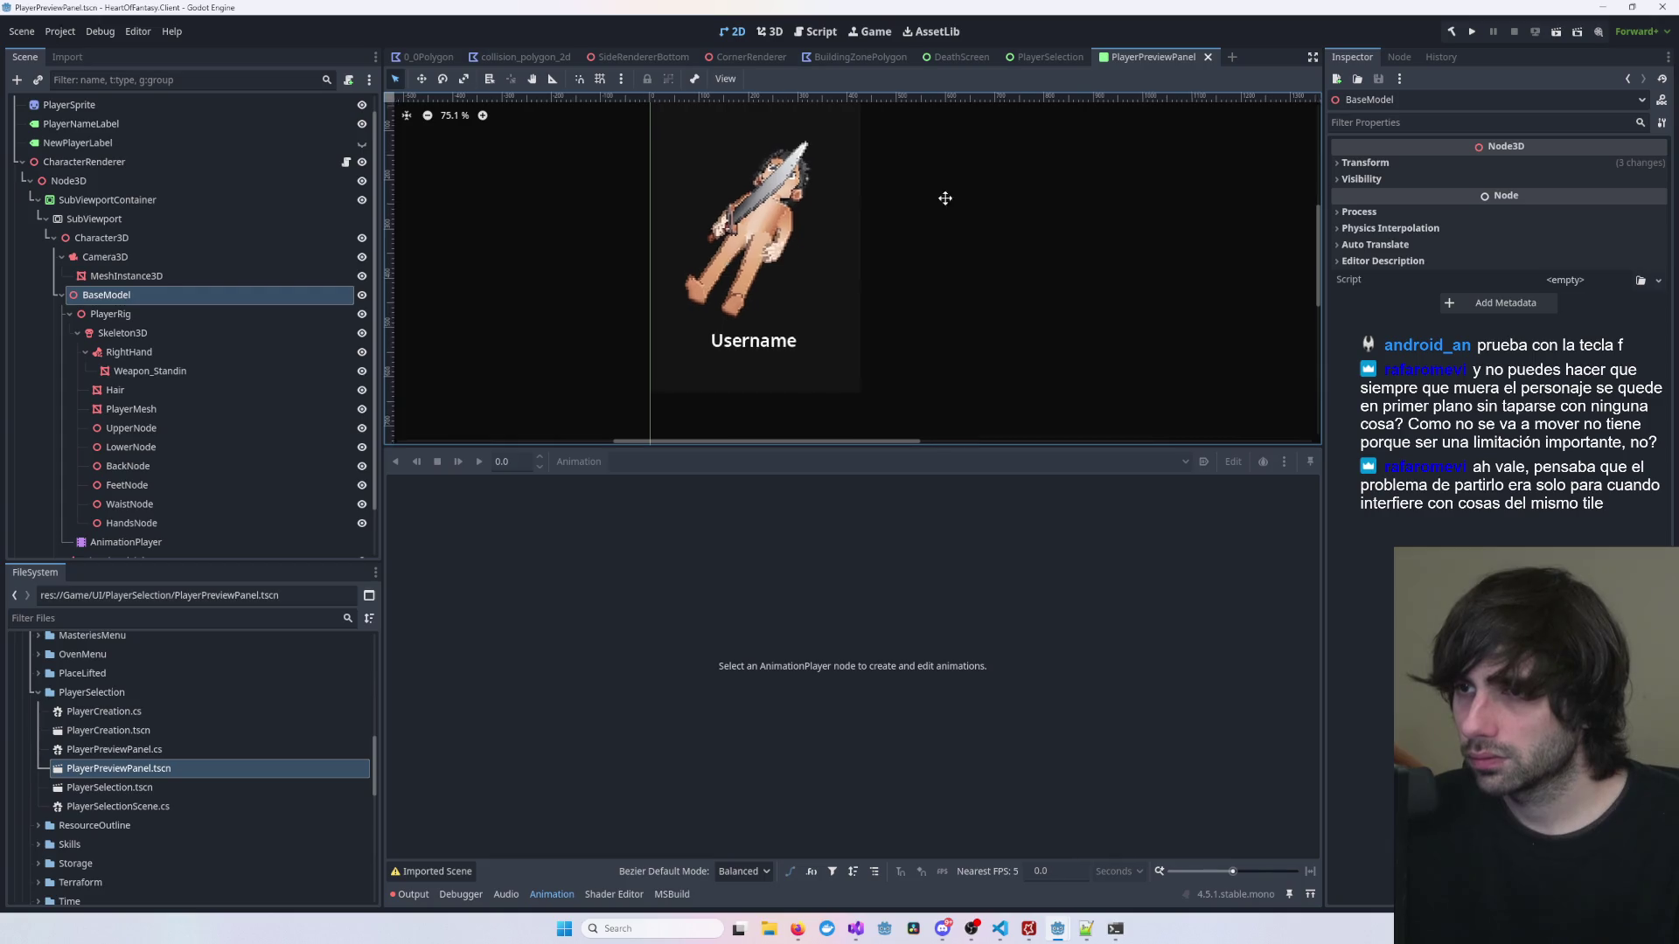
mouse_move(944, 195)
left_mouse_down()
mouse_move(1053, 267)
mouse_move(1006, 222)
left_mouse_up()
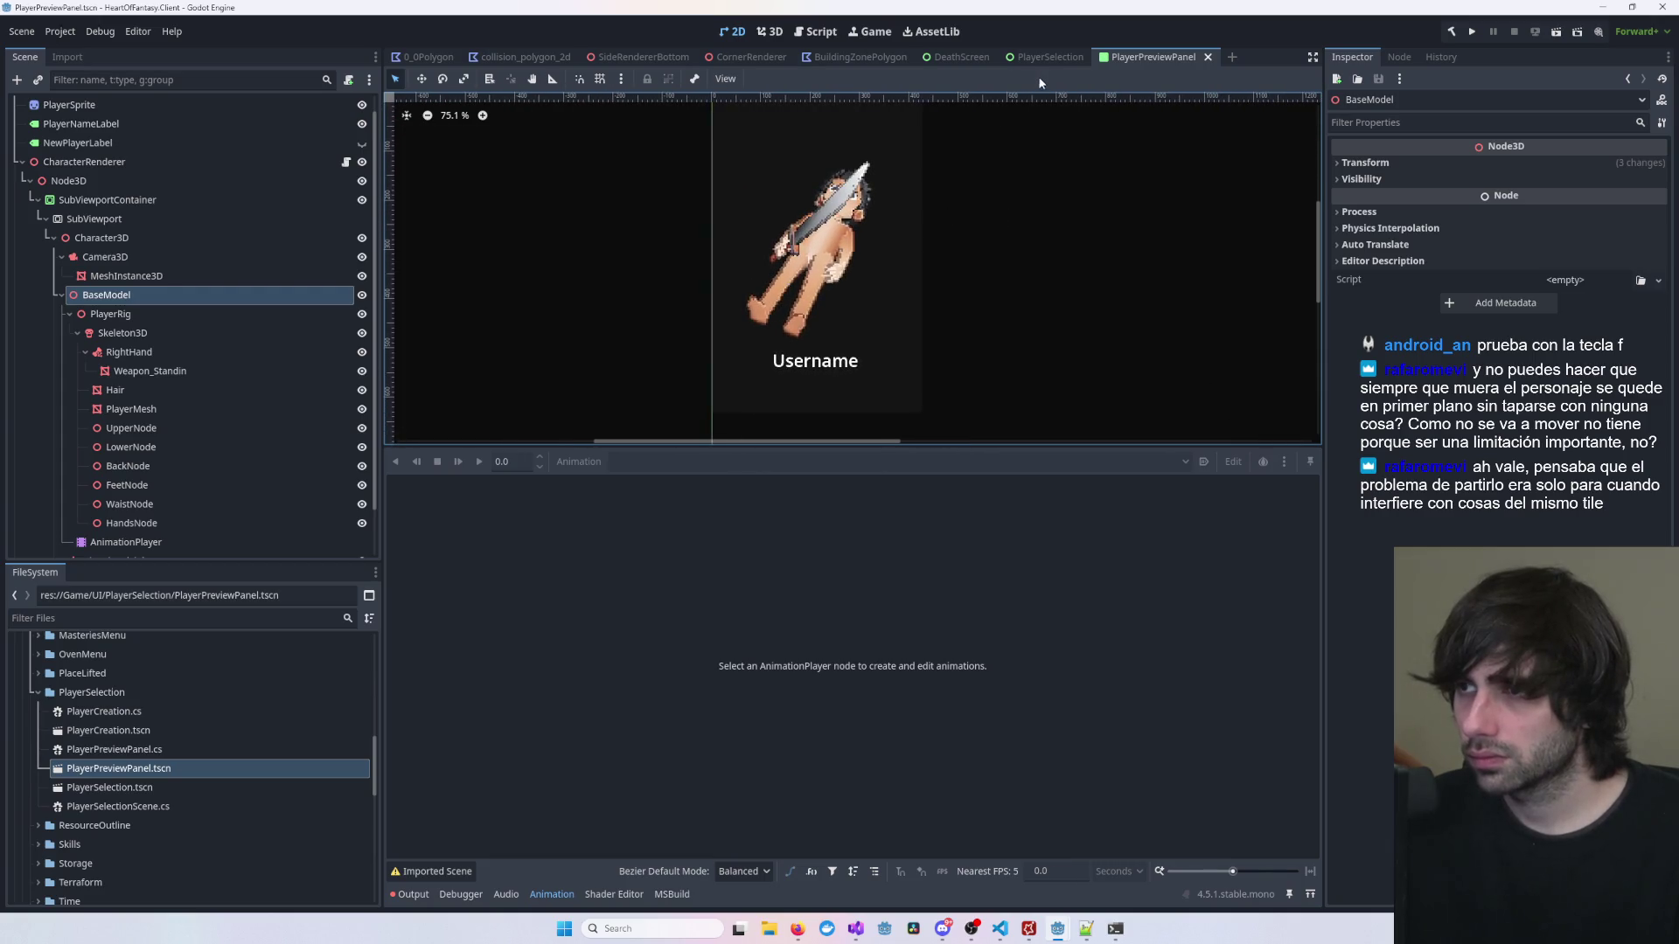
mouse_move(938, 54)
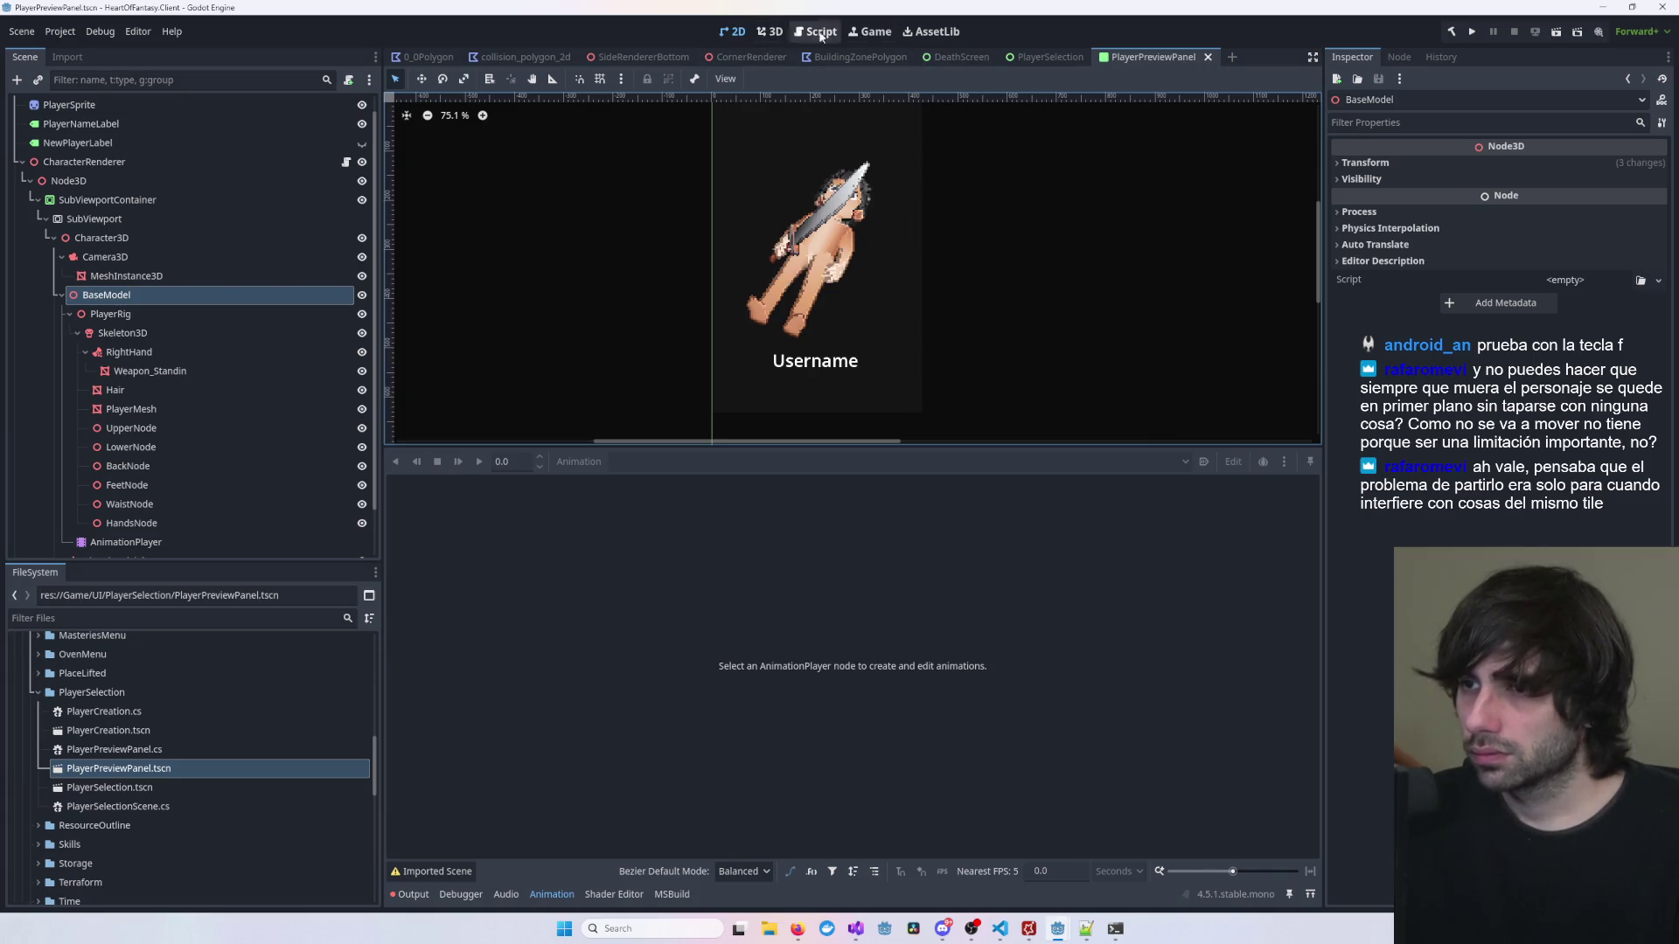
Step: Orbit PlayerSelection's 3D view around the origin, then zoom on PlayerPreviewPanel's character
left_click(1050, 63)
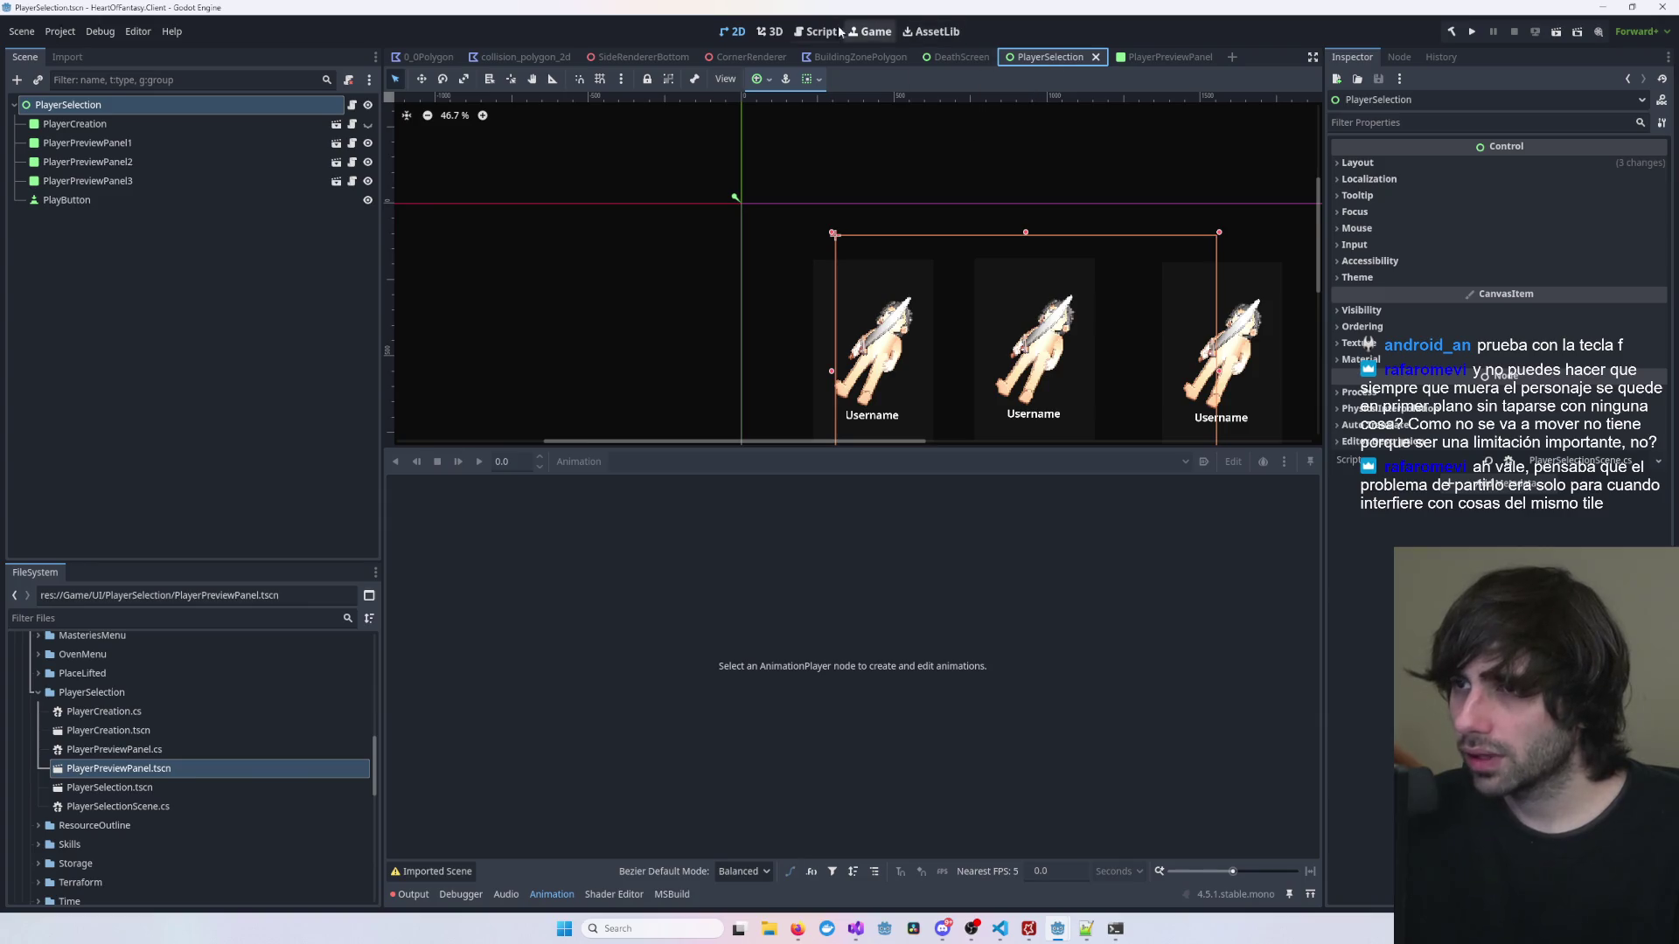
left_click(770, 32)
left_click_drag(999, 188, 817, 261)
left_click(826, 265)
key("f")
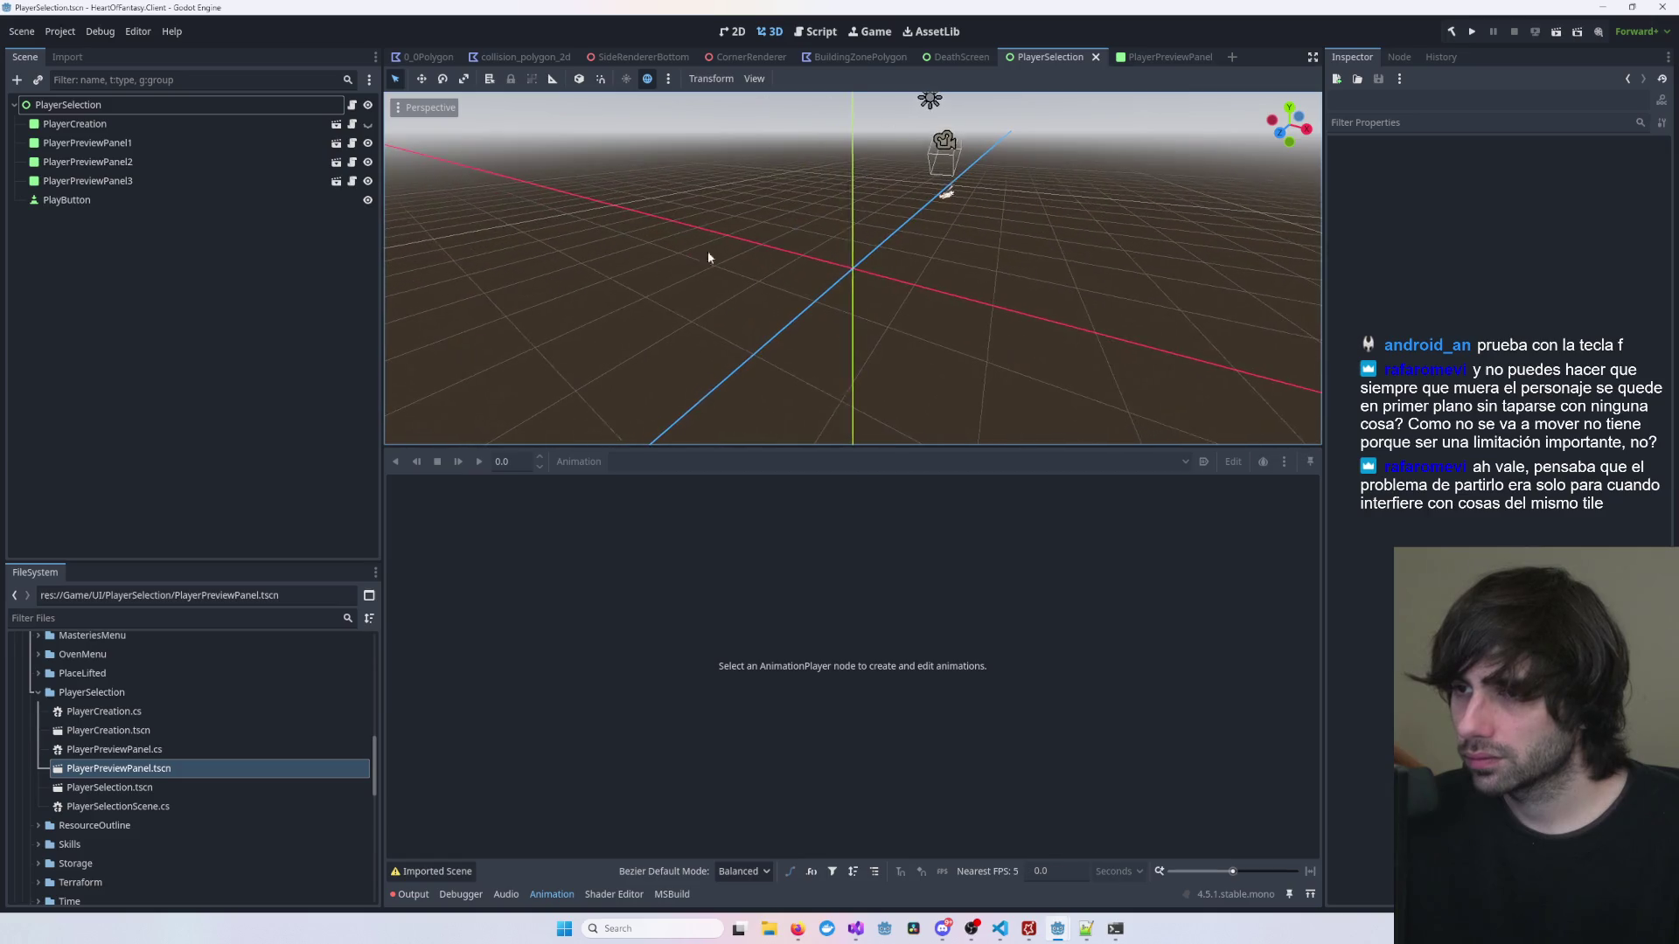
left_click(1163, 58)
scroll(1109, 281, "up", 5)
scroll(1109, 281, "down", 4)
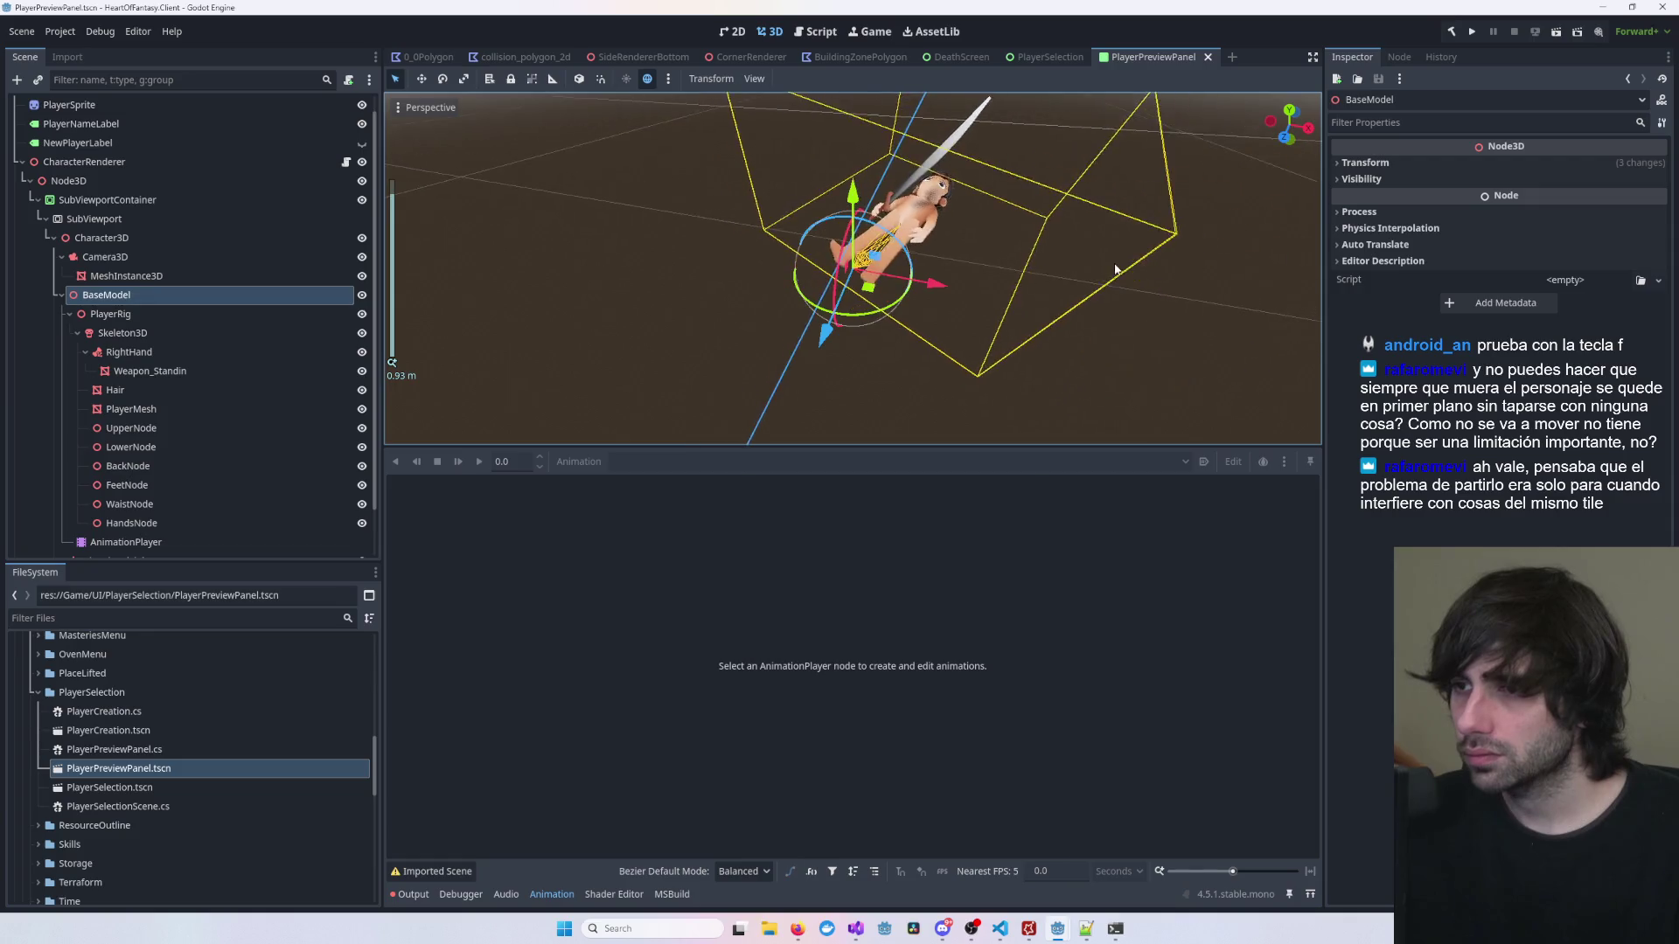
Step: Try rotating the character mesh, undo it, and check the Camera3D preview
left_click(719, 333)
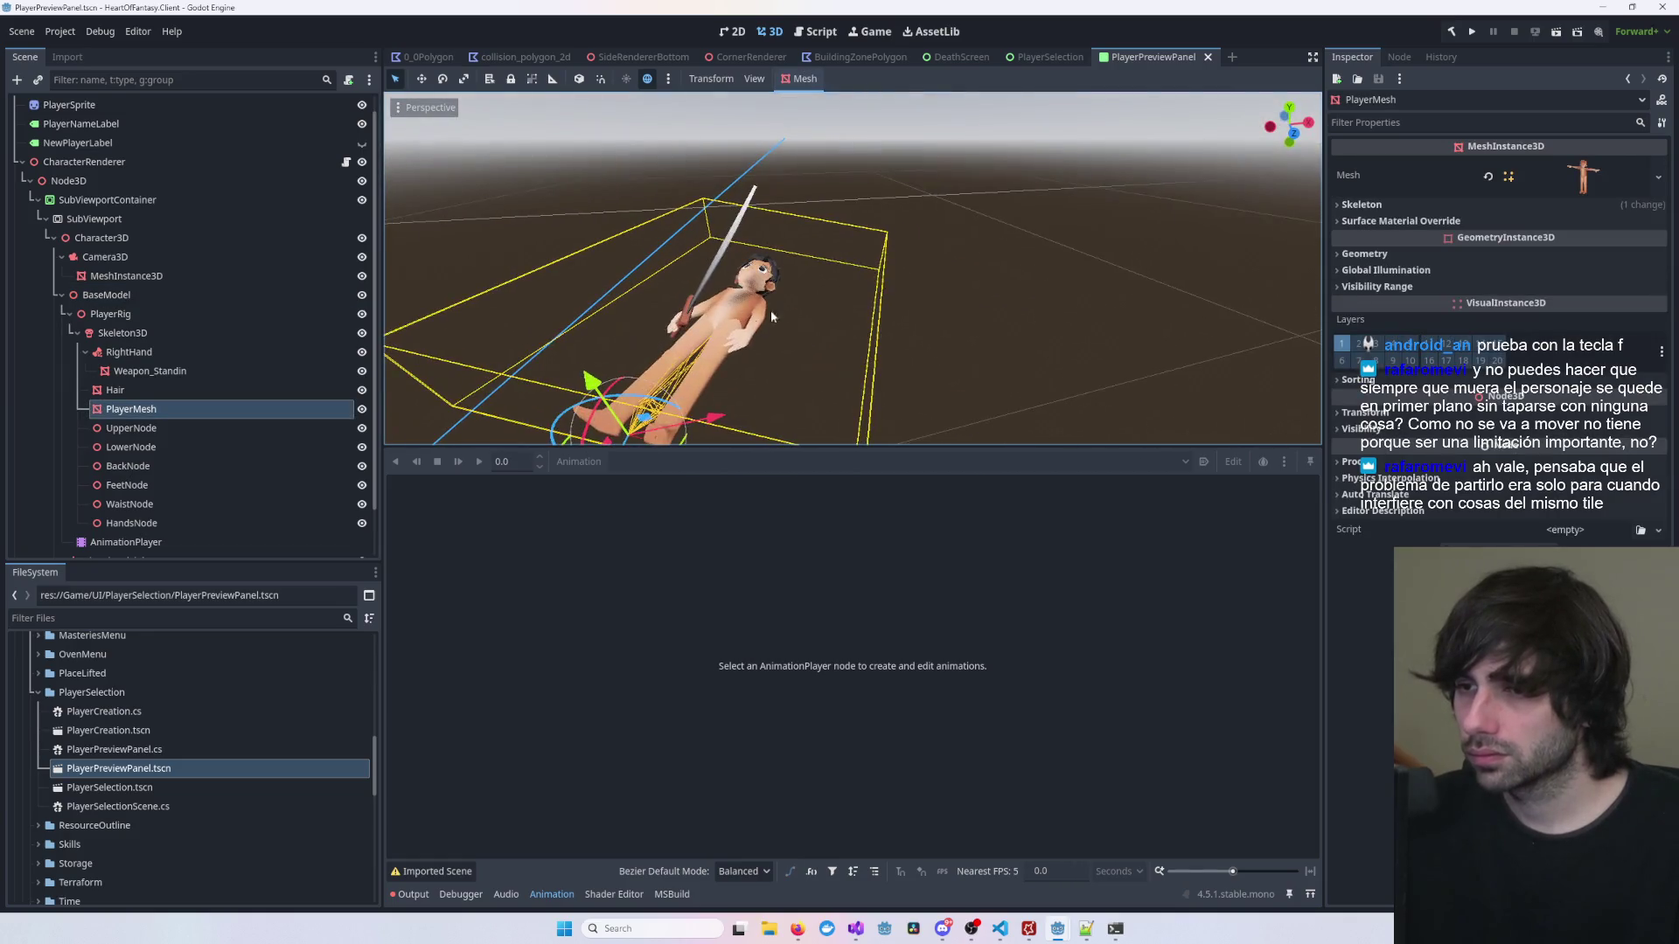
scroll(718, 333, "down", 3)
mouse_move(769, 350)
left_mouse_down()
mouse_move(803, 347)
mouse_move(800, 367)
left_mouse_up()
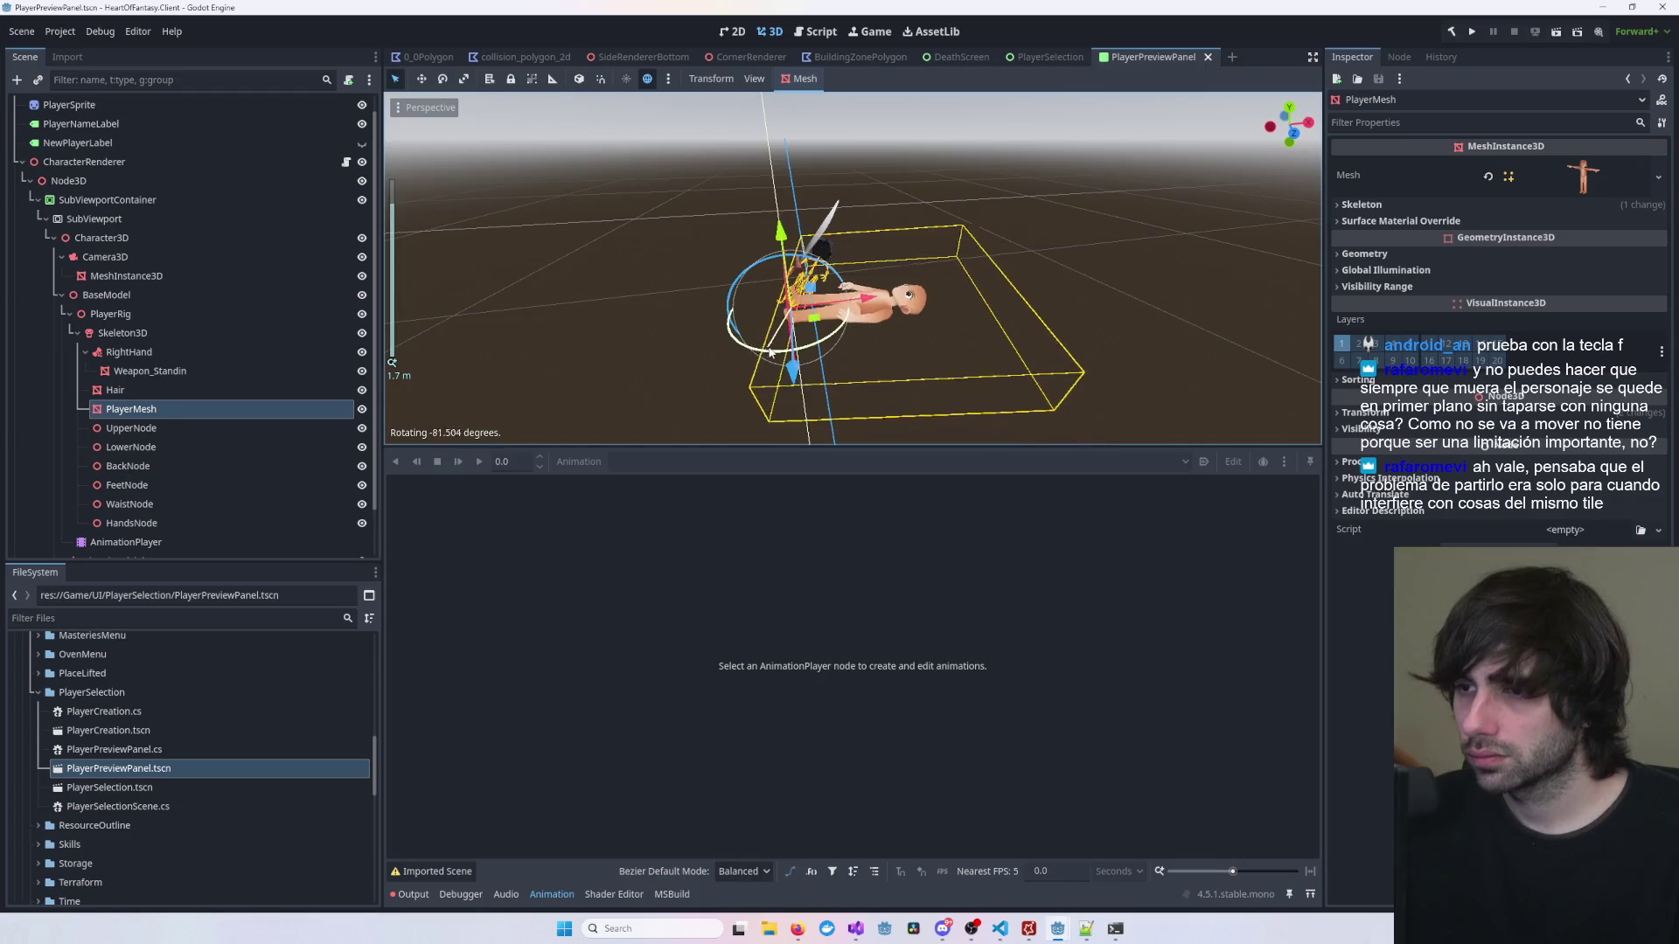
key("ctrl+z")
left_click(191, 256)
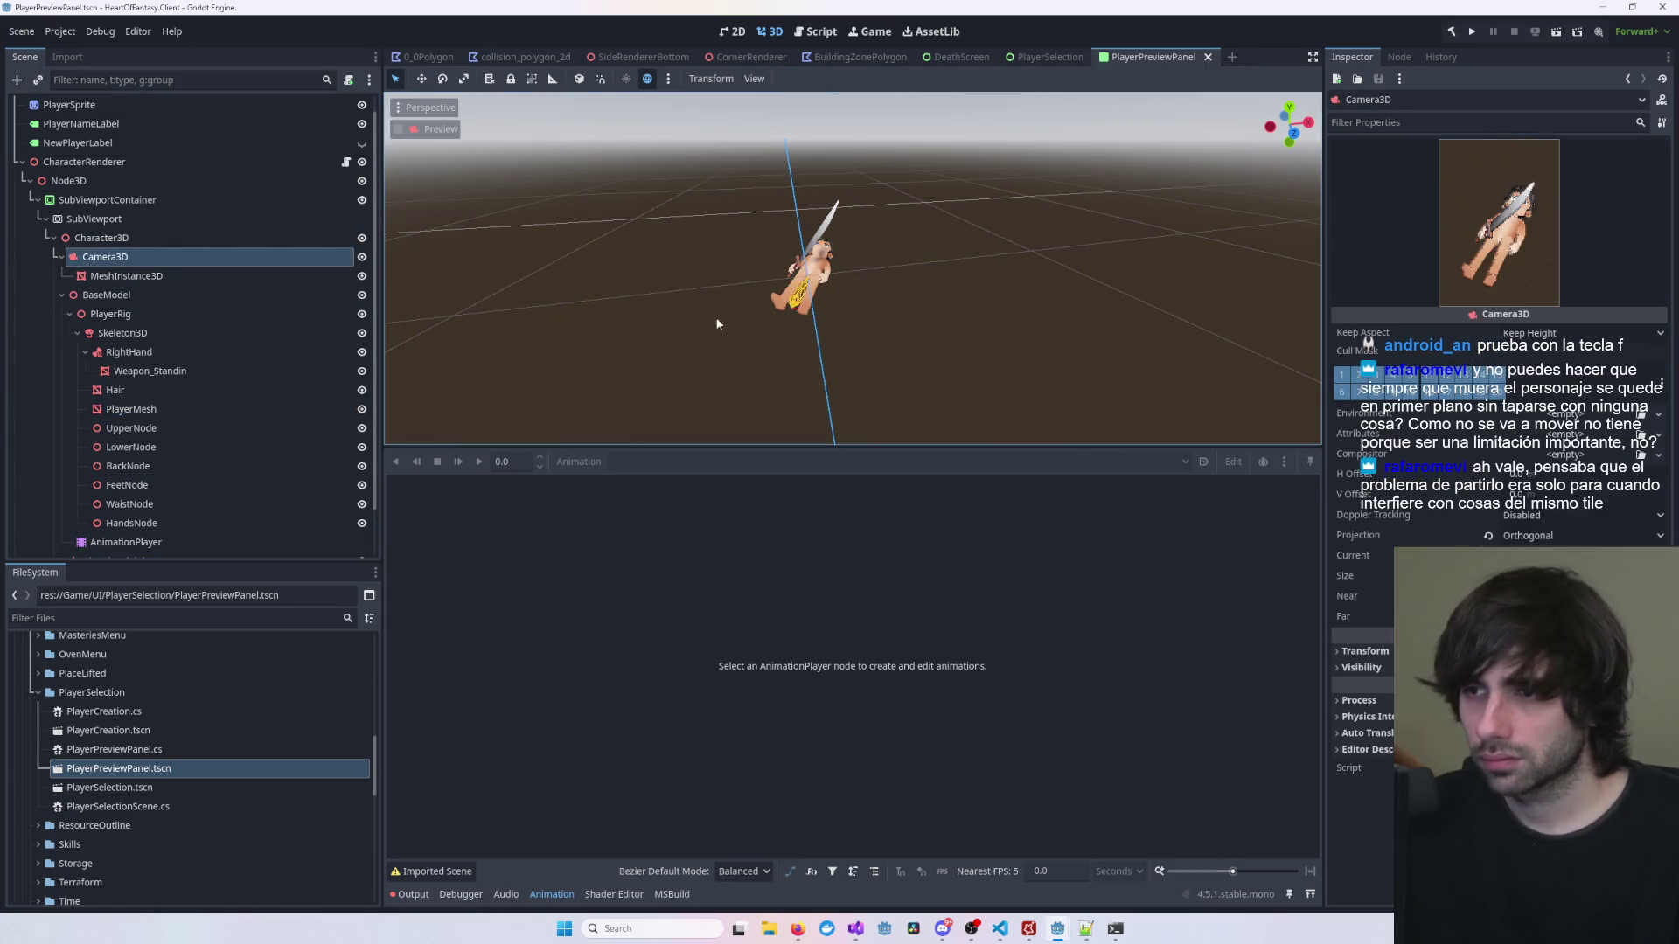
Step: Rotate BaseModel to about -34.9 degrees, checking in 2D until the character lies flat
left_click(176, 295)
left_click_drag(806, 353, 733, 354)
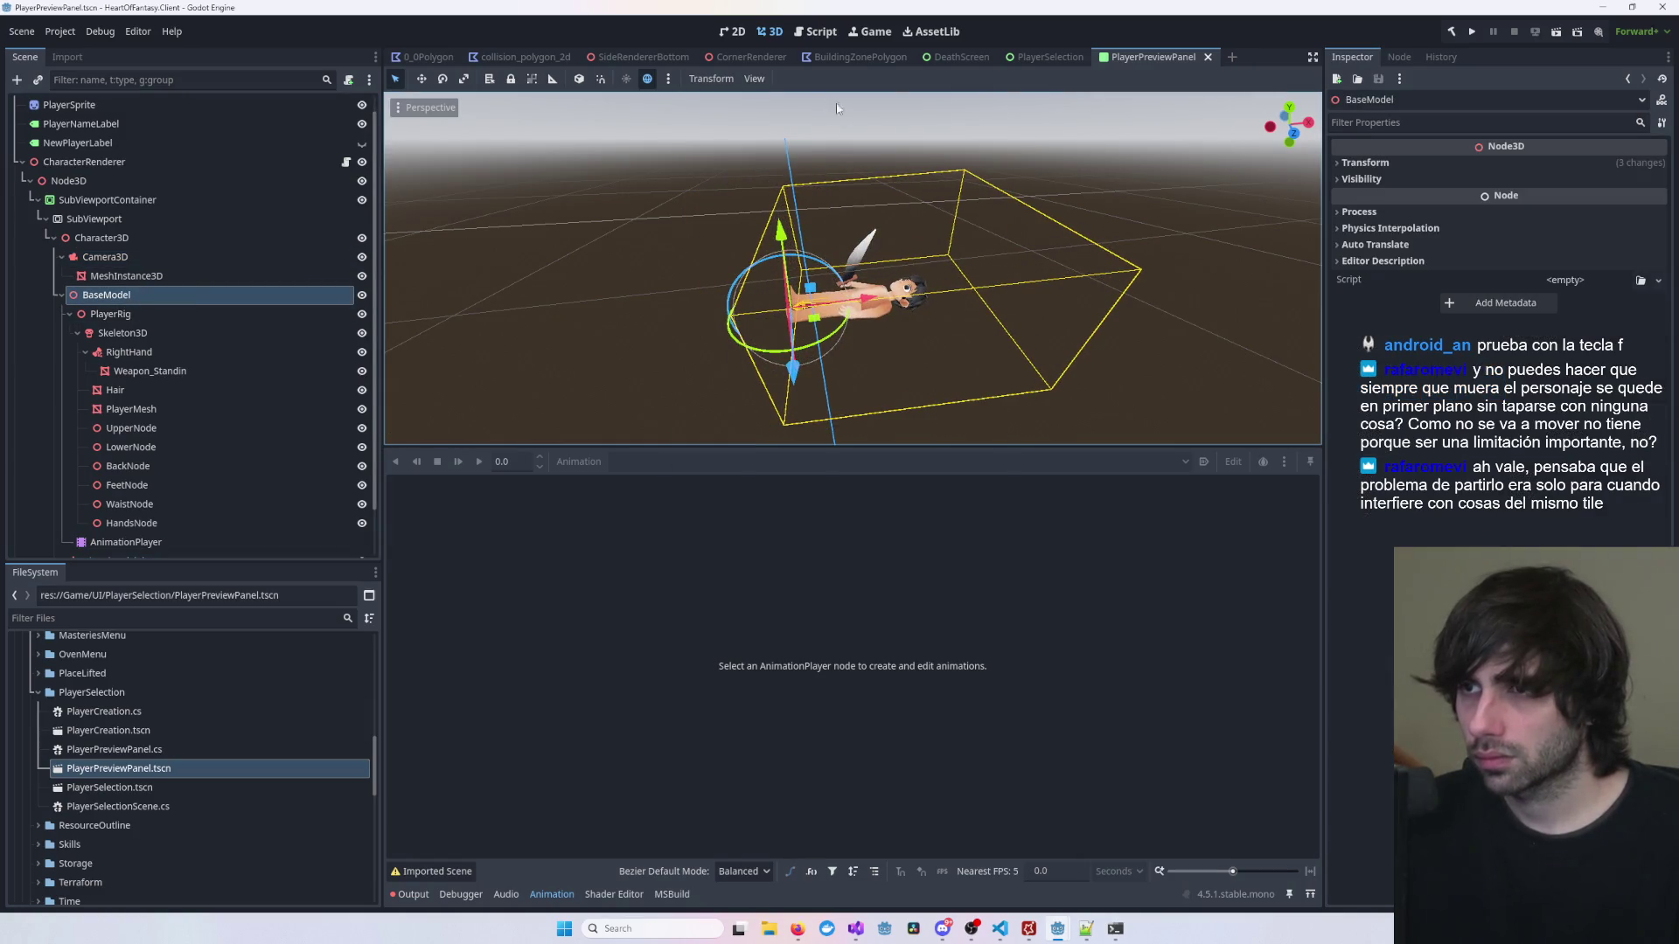
left_click(738, 32)
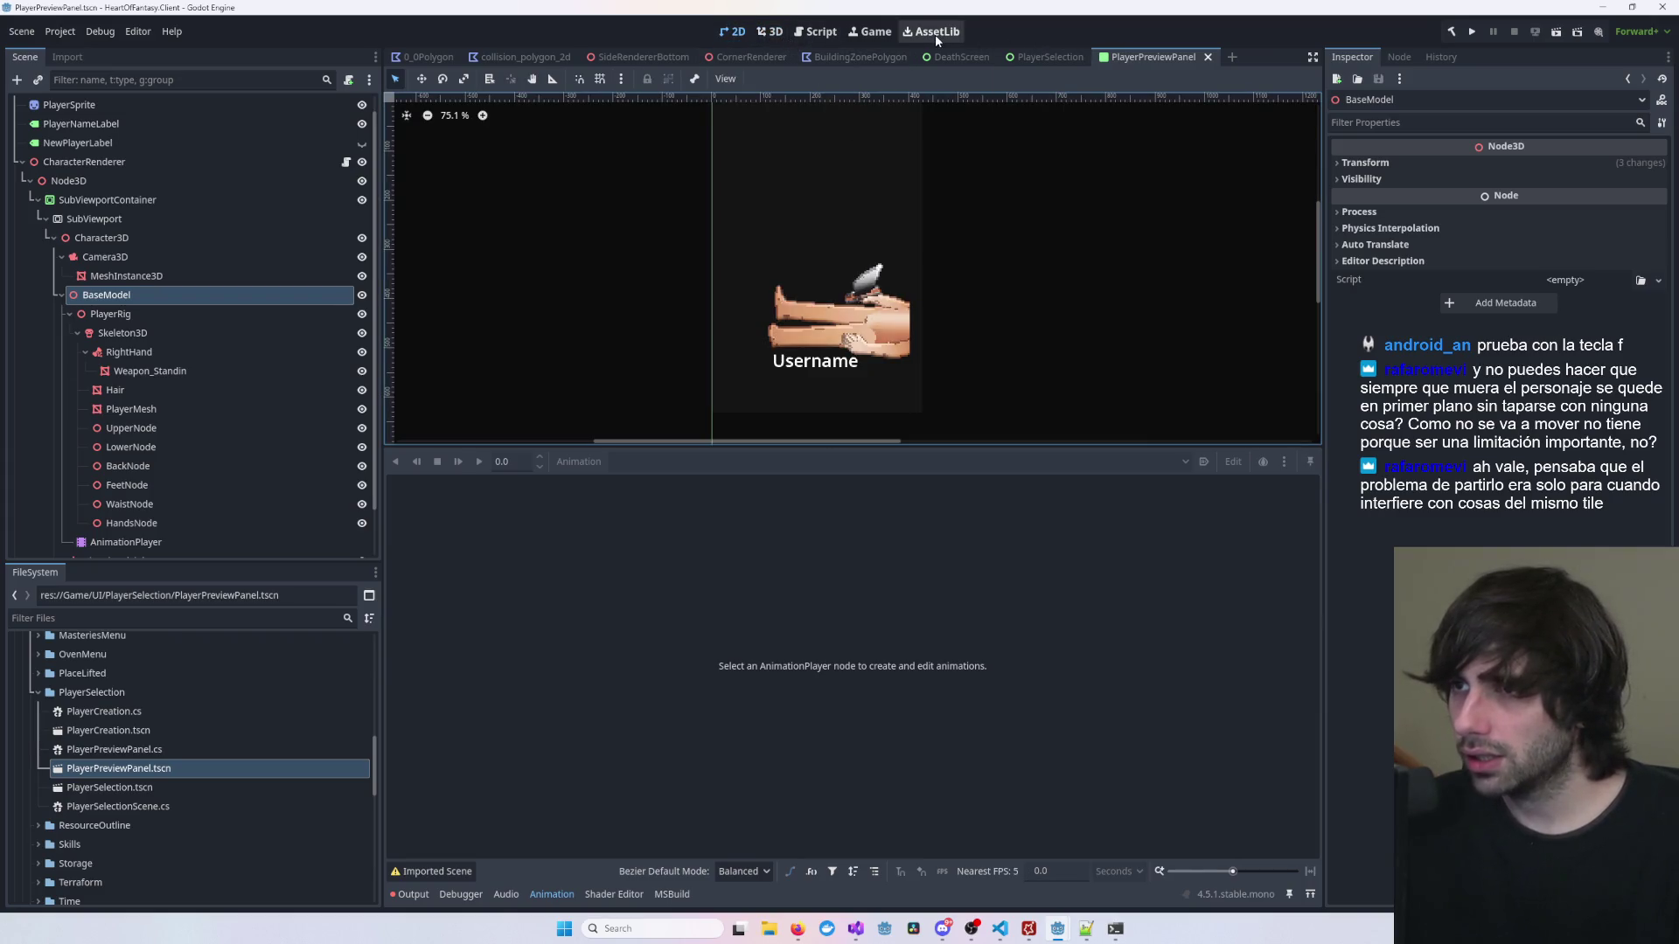
left_click(770, 32)
left_click_drag(792, 336, 791, 320)
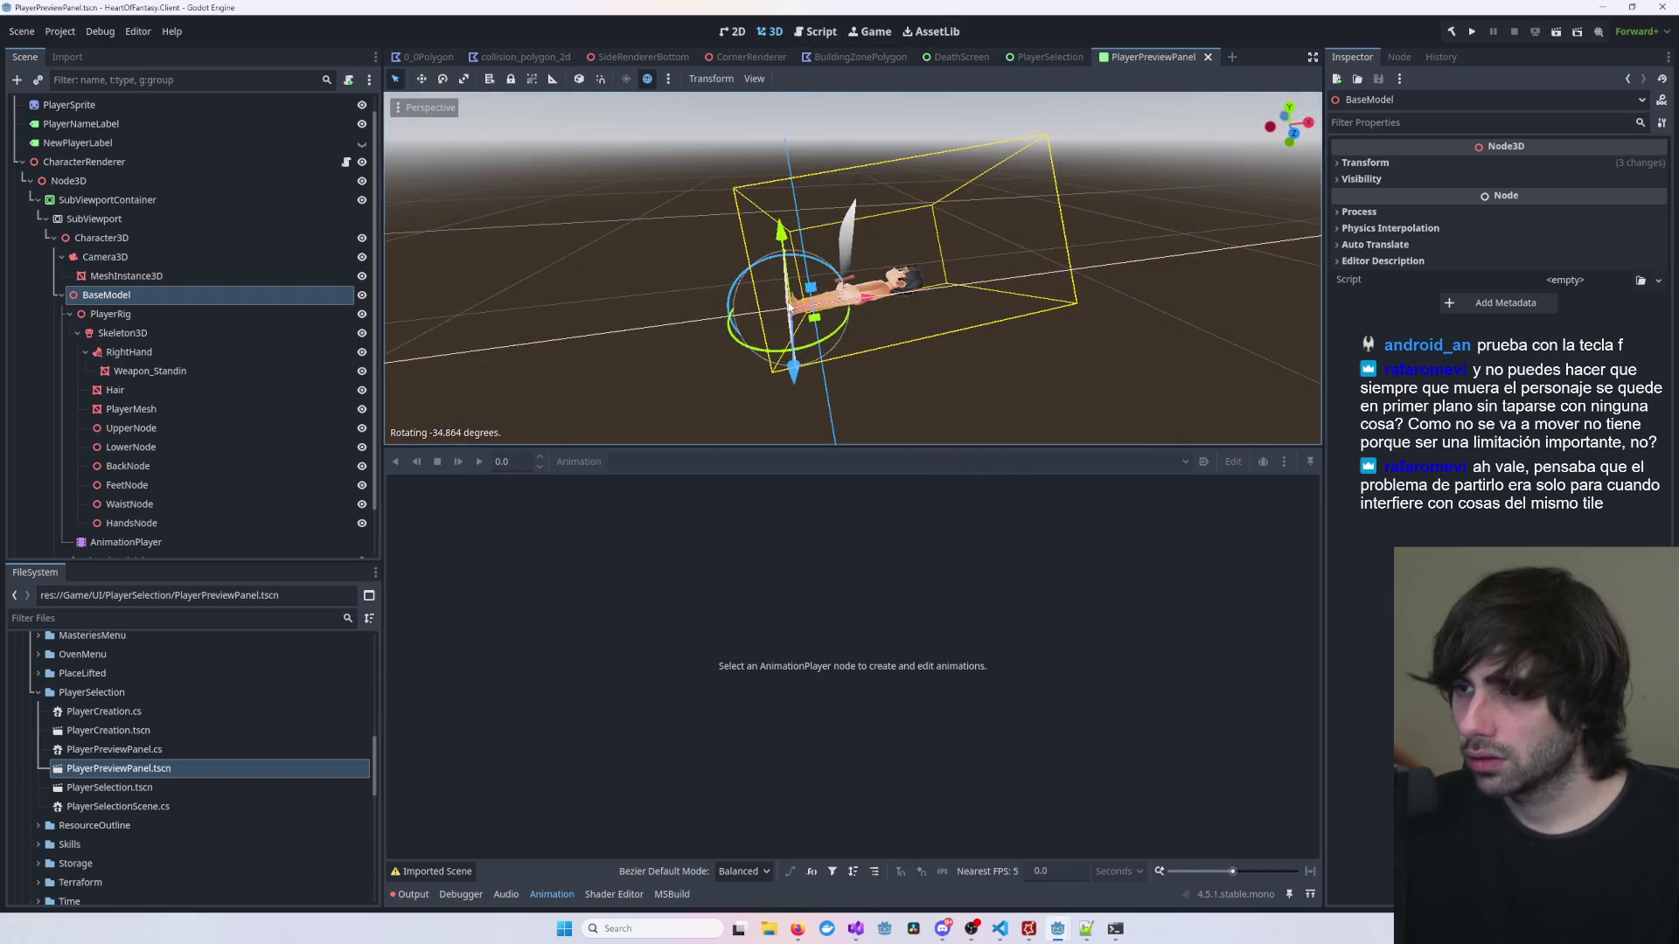
left_click(733, 34)
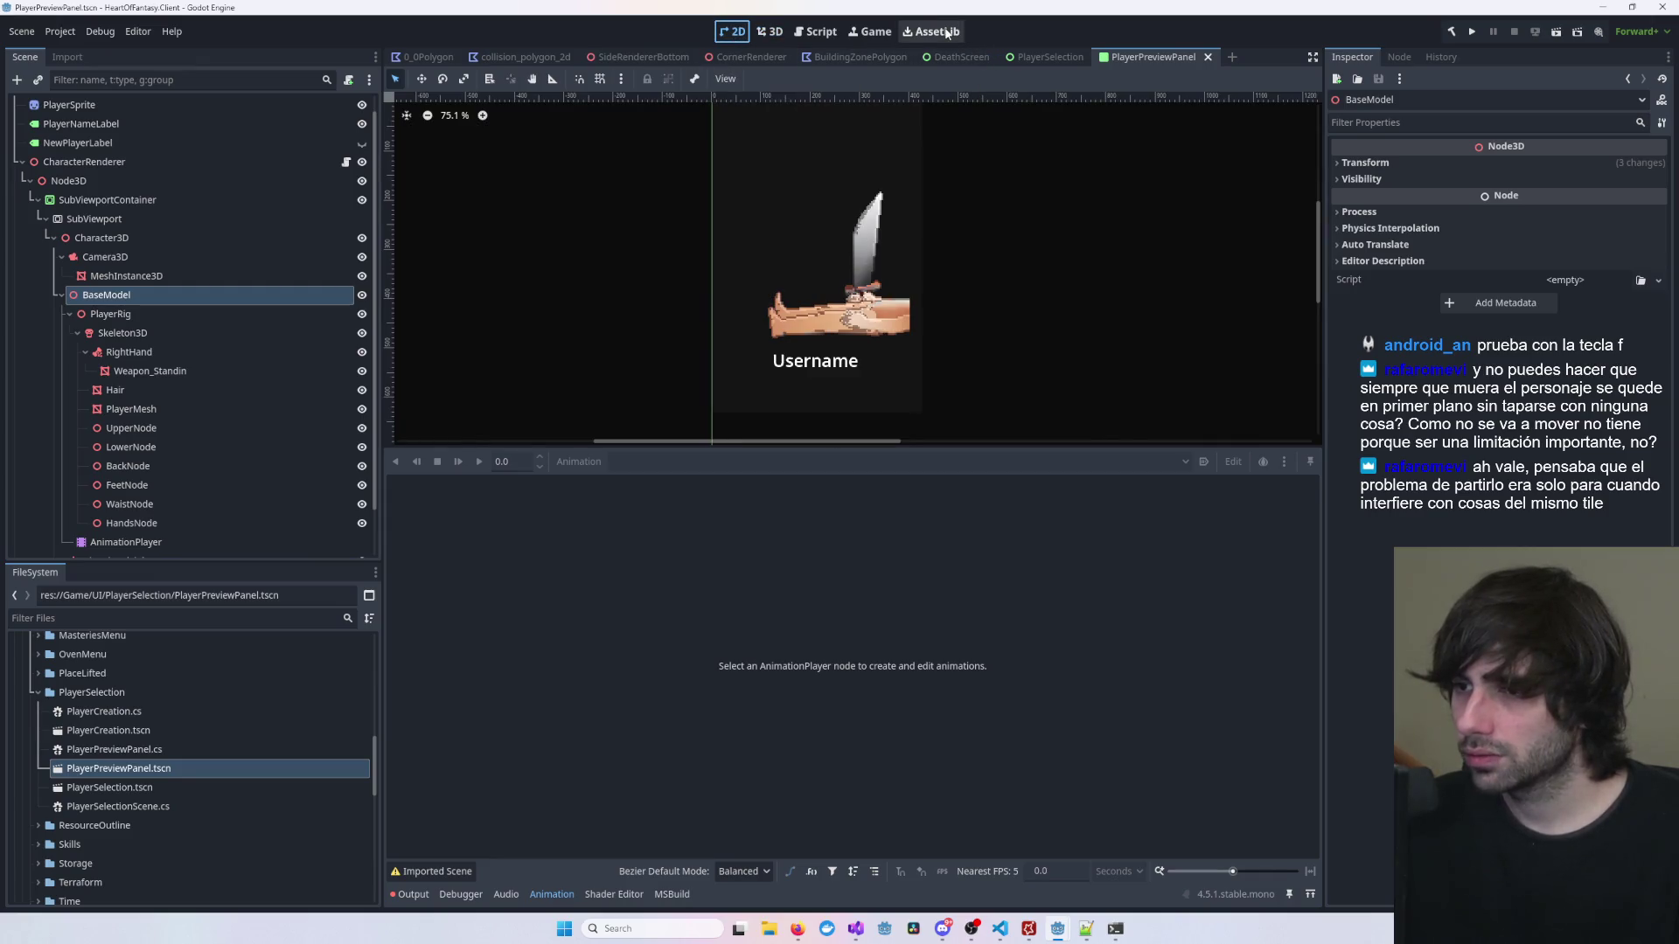
scroll(843, 271, "down", 6)
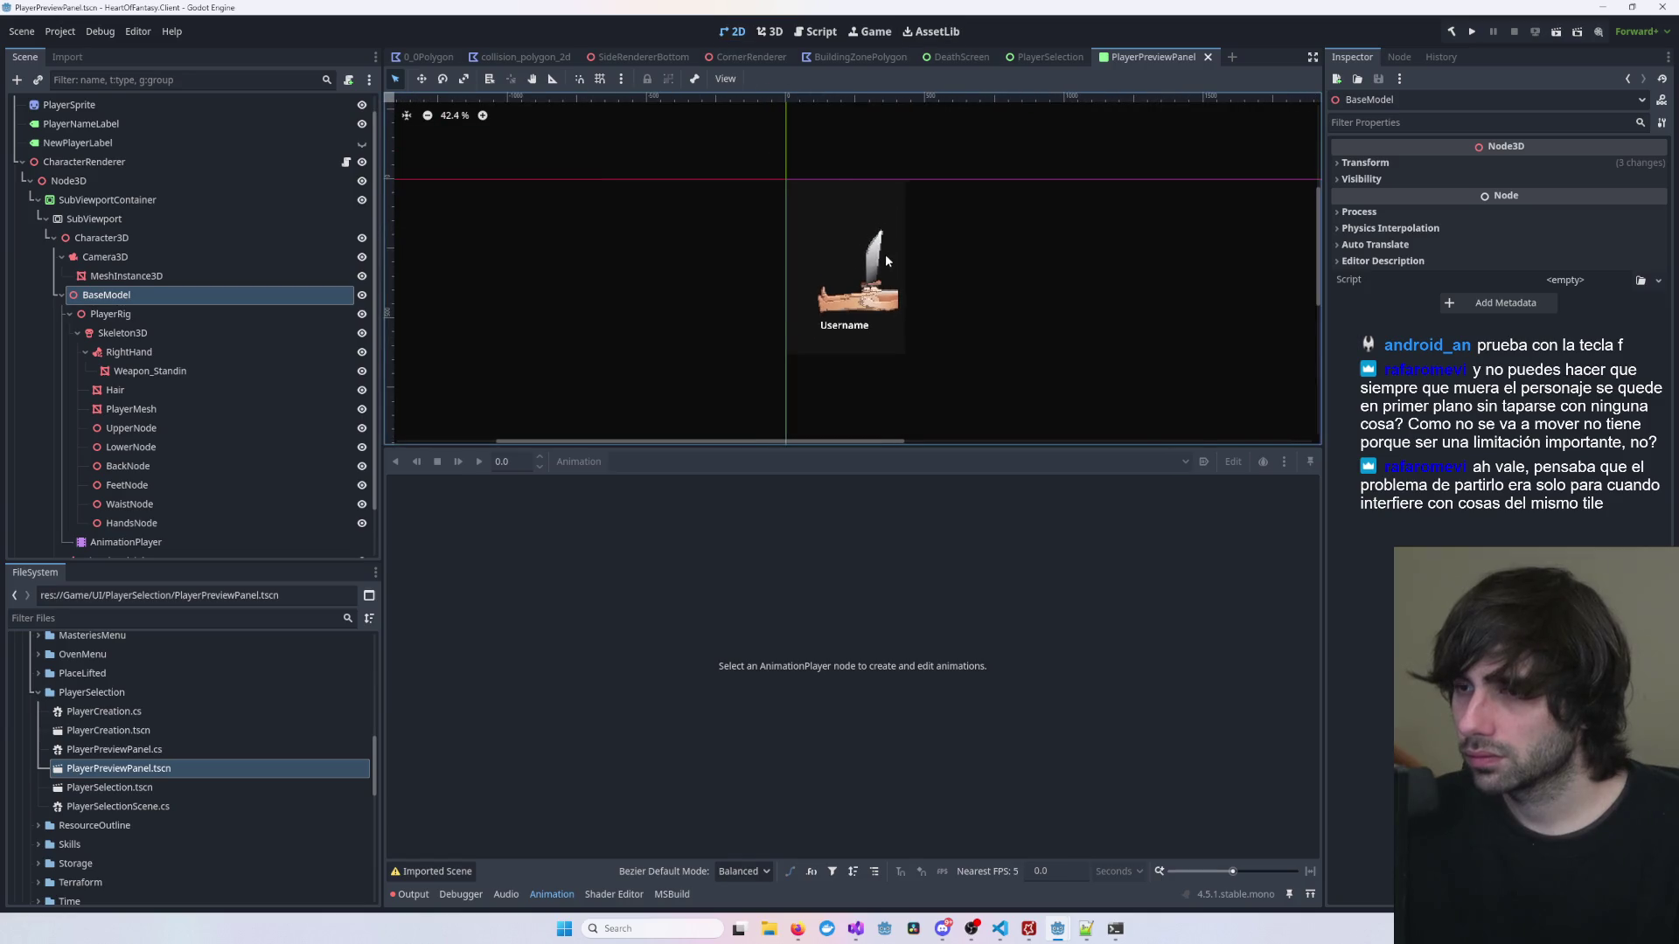
left_click(892, 258)
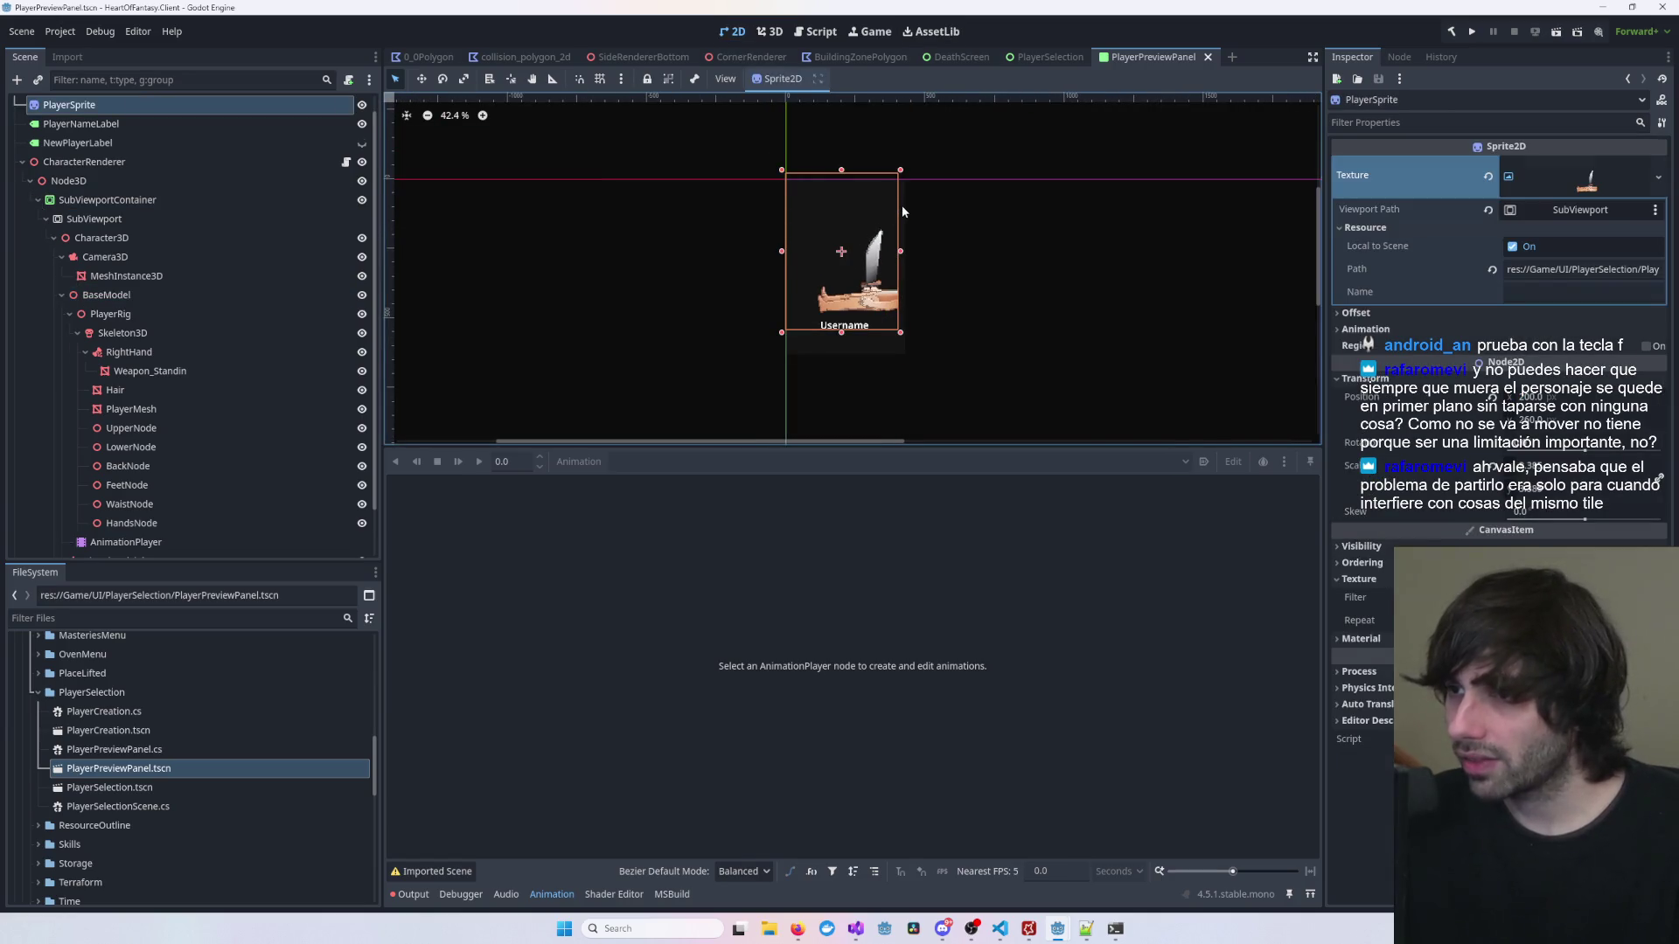
Step: Widen the PlayerPreviewPanel to the right and save the scene
left_click(906, 268)
left_click_drag(908, 271, 950, 271)
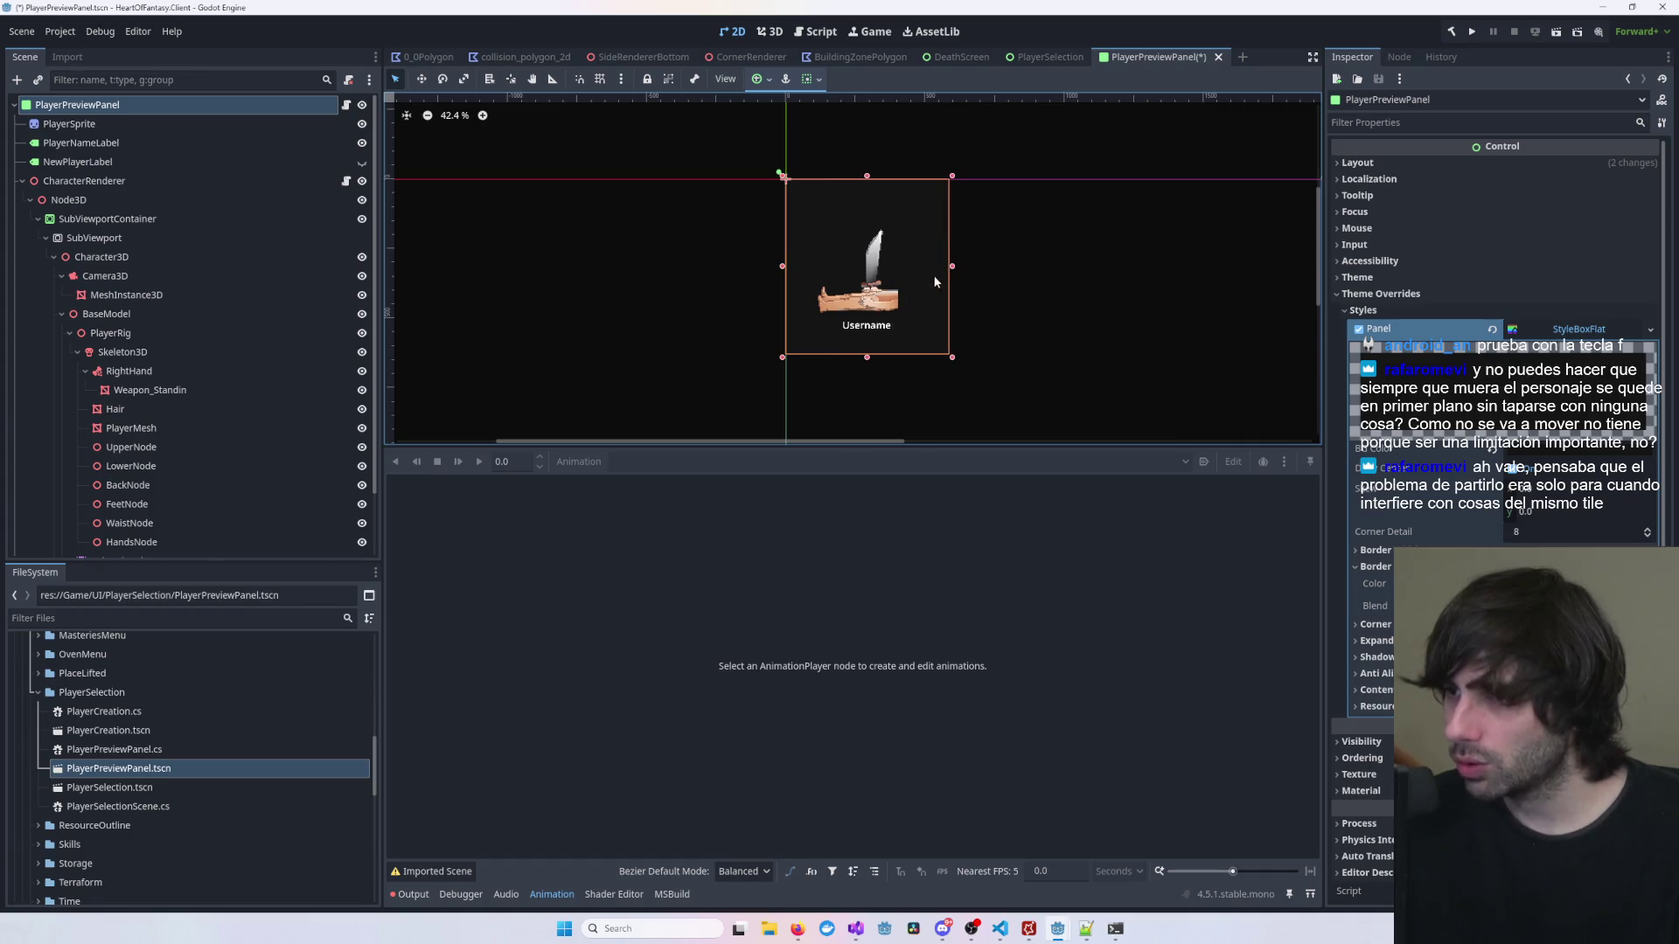
left_click(889, 300)
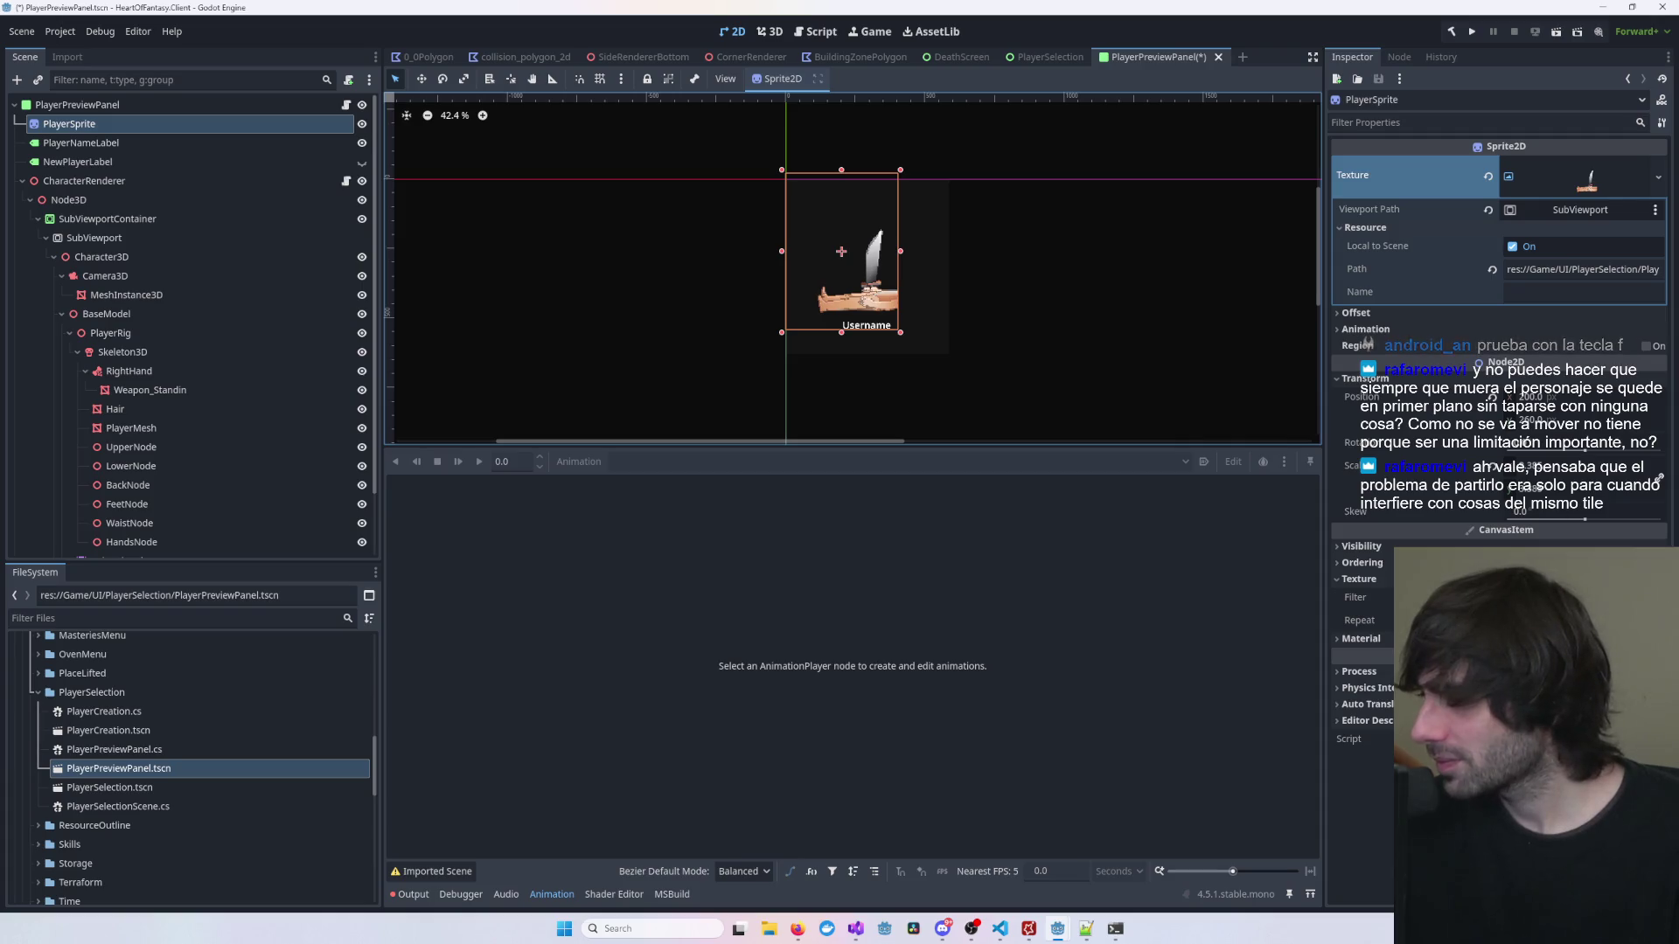
key("ctrl+s")
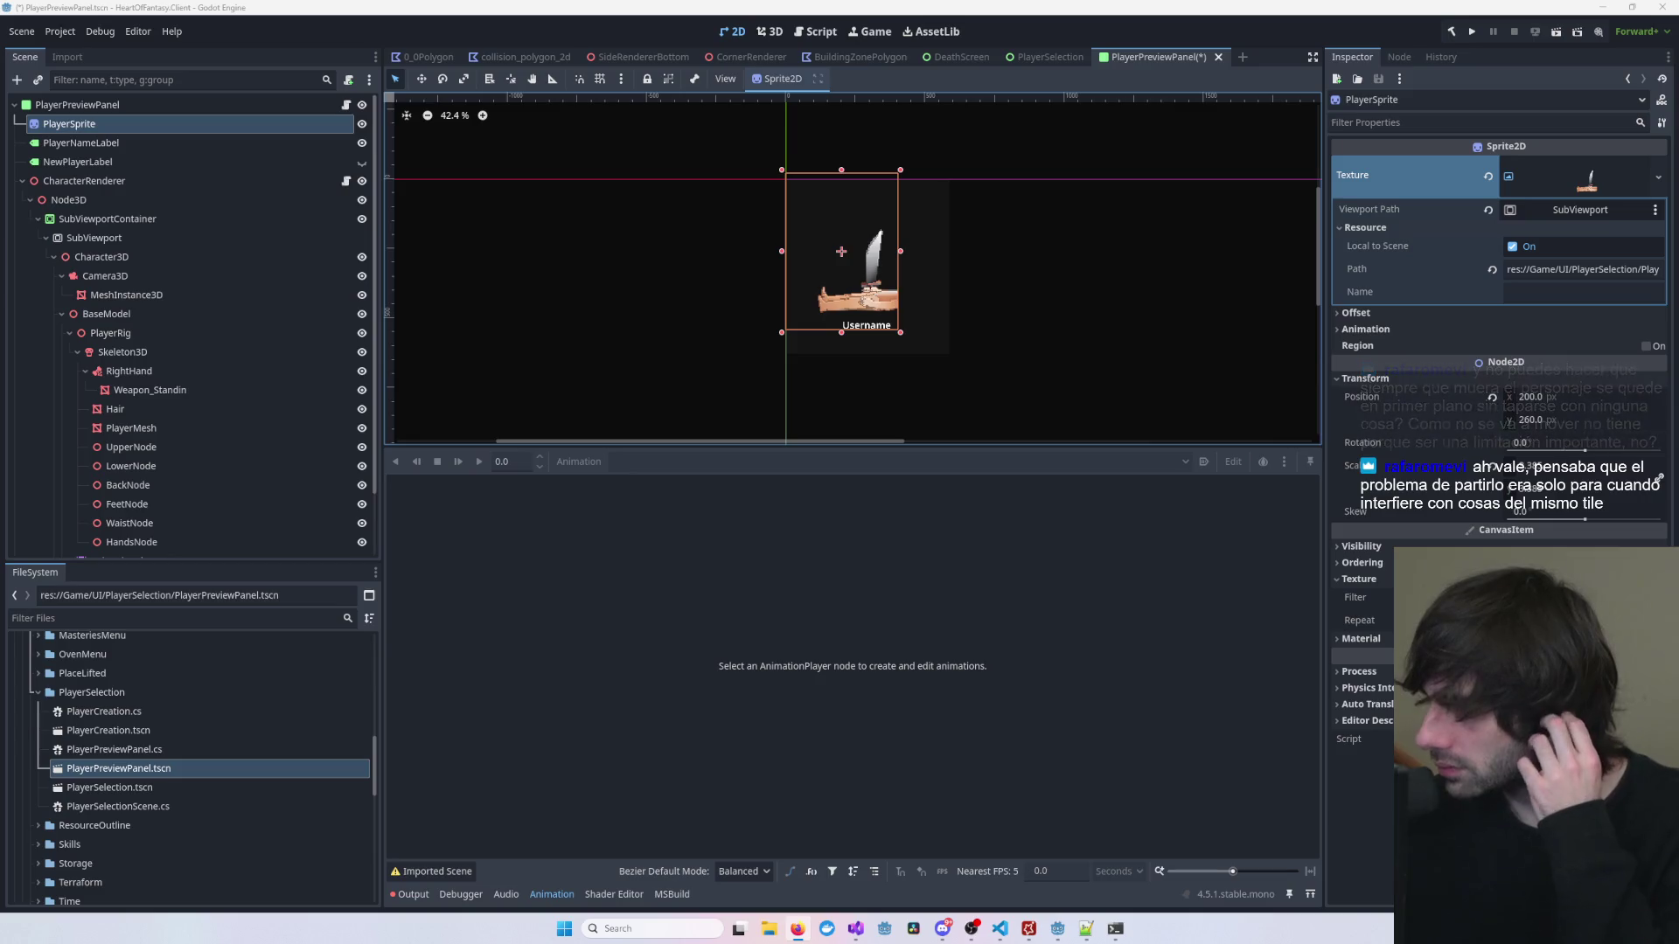
Step: Widen the SubViewportContainer so the whole lying character is visible
scroll(999, 276, "up", 5)
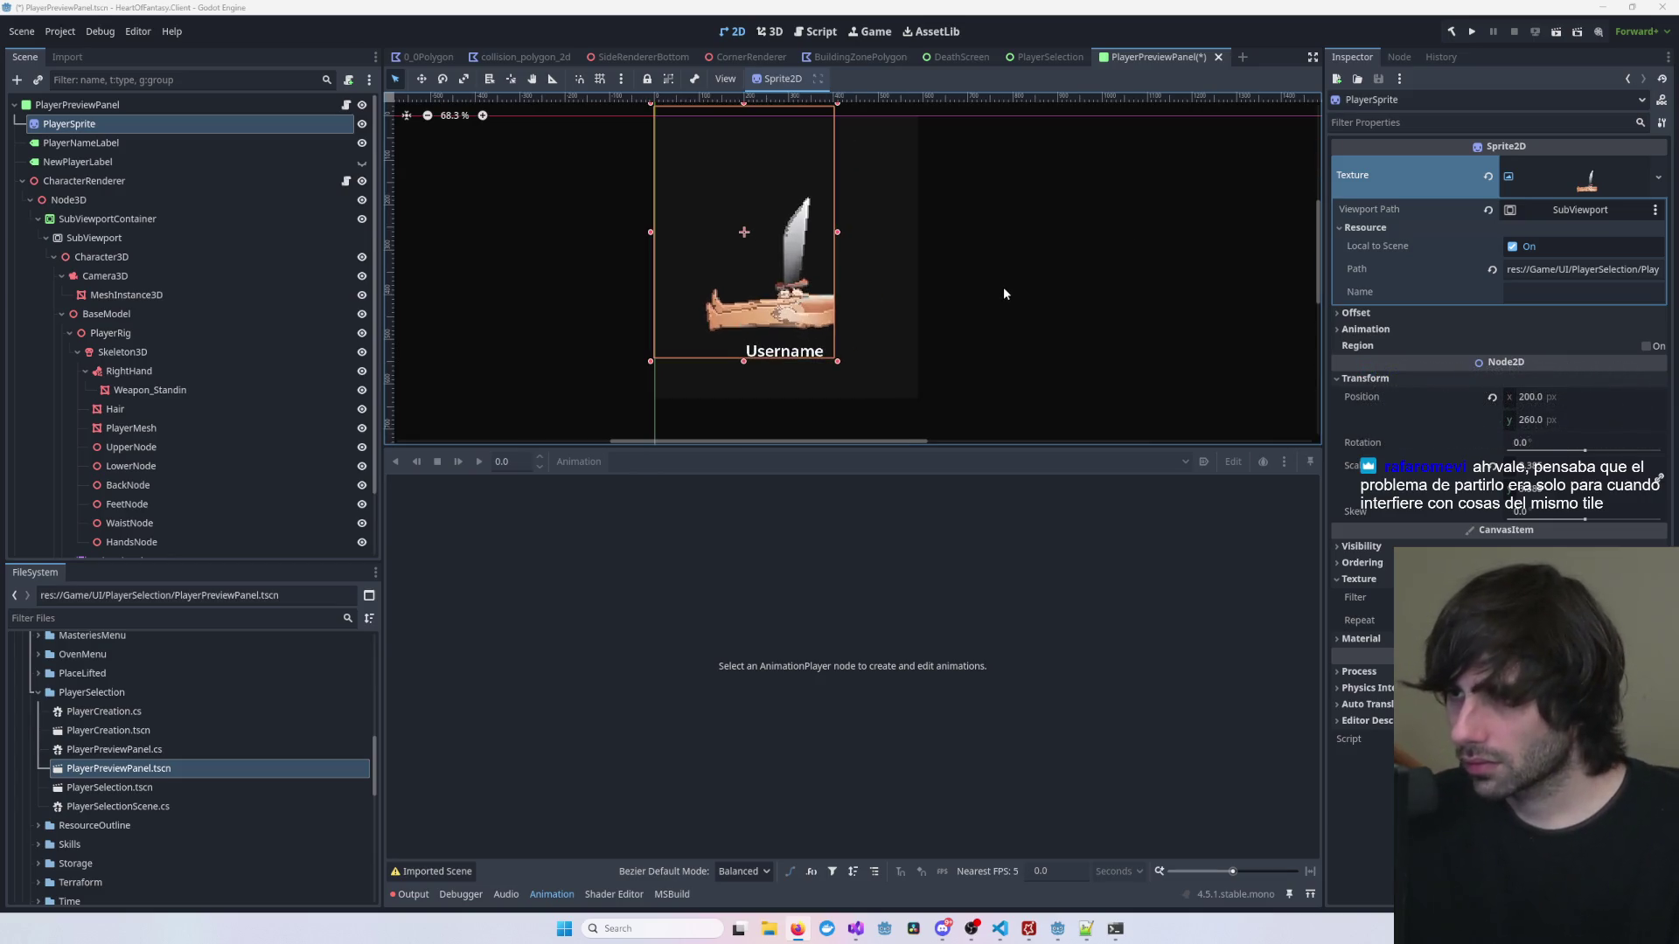
left_click(1004, 287)
left_click(768, 299)
left_click(827, 289)
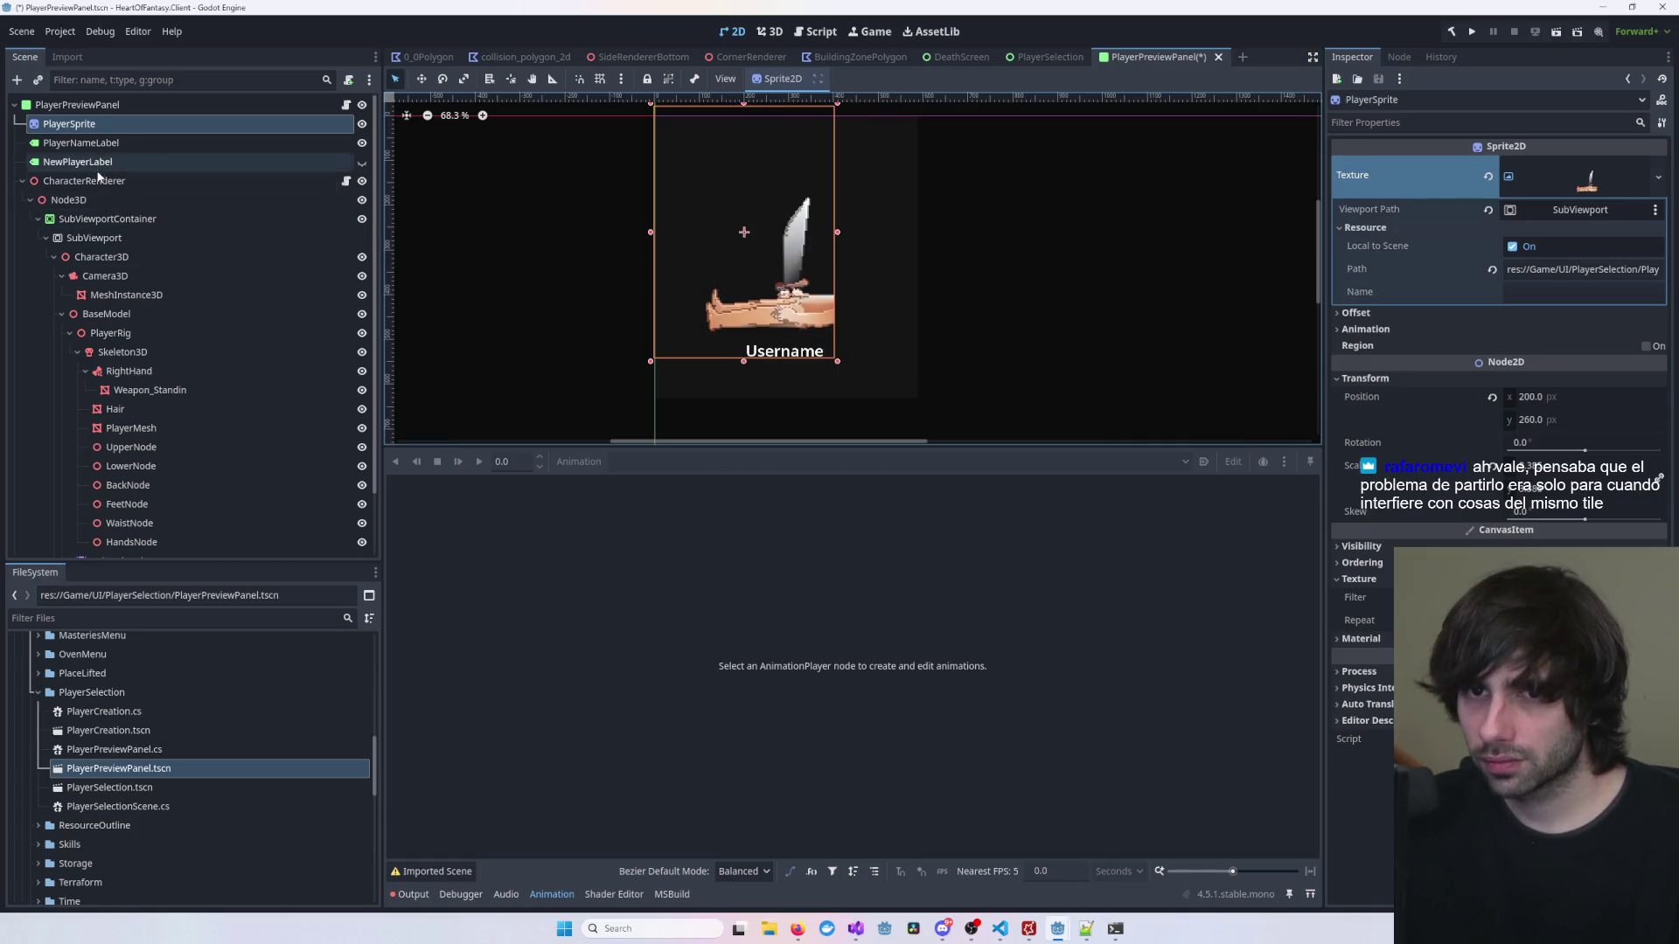
left_click(111, 237)
left_click(784, 351)
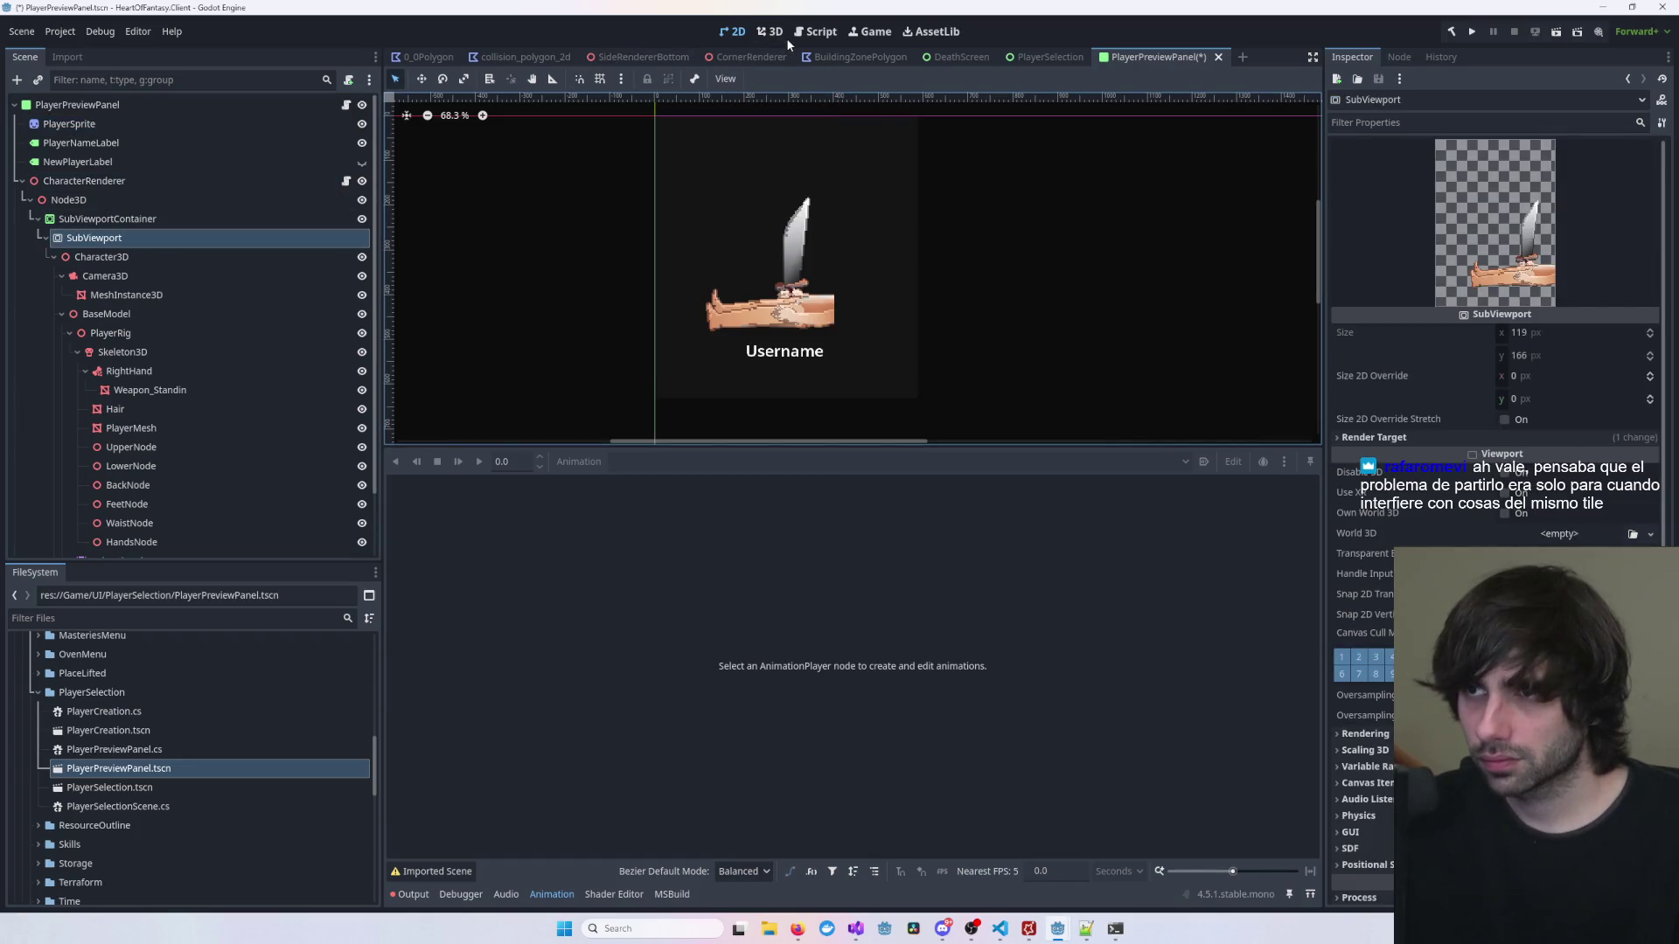
left_click(105, 218)
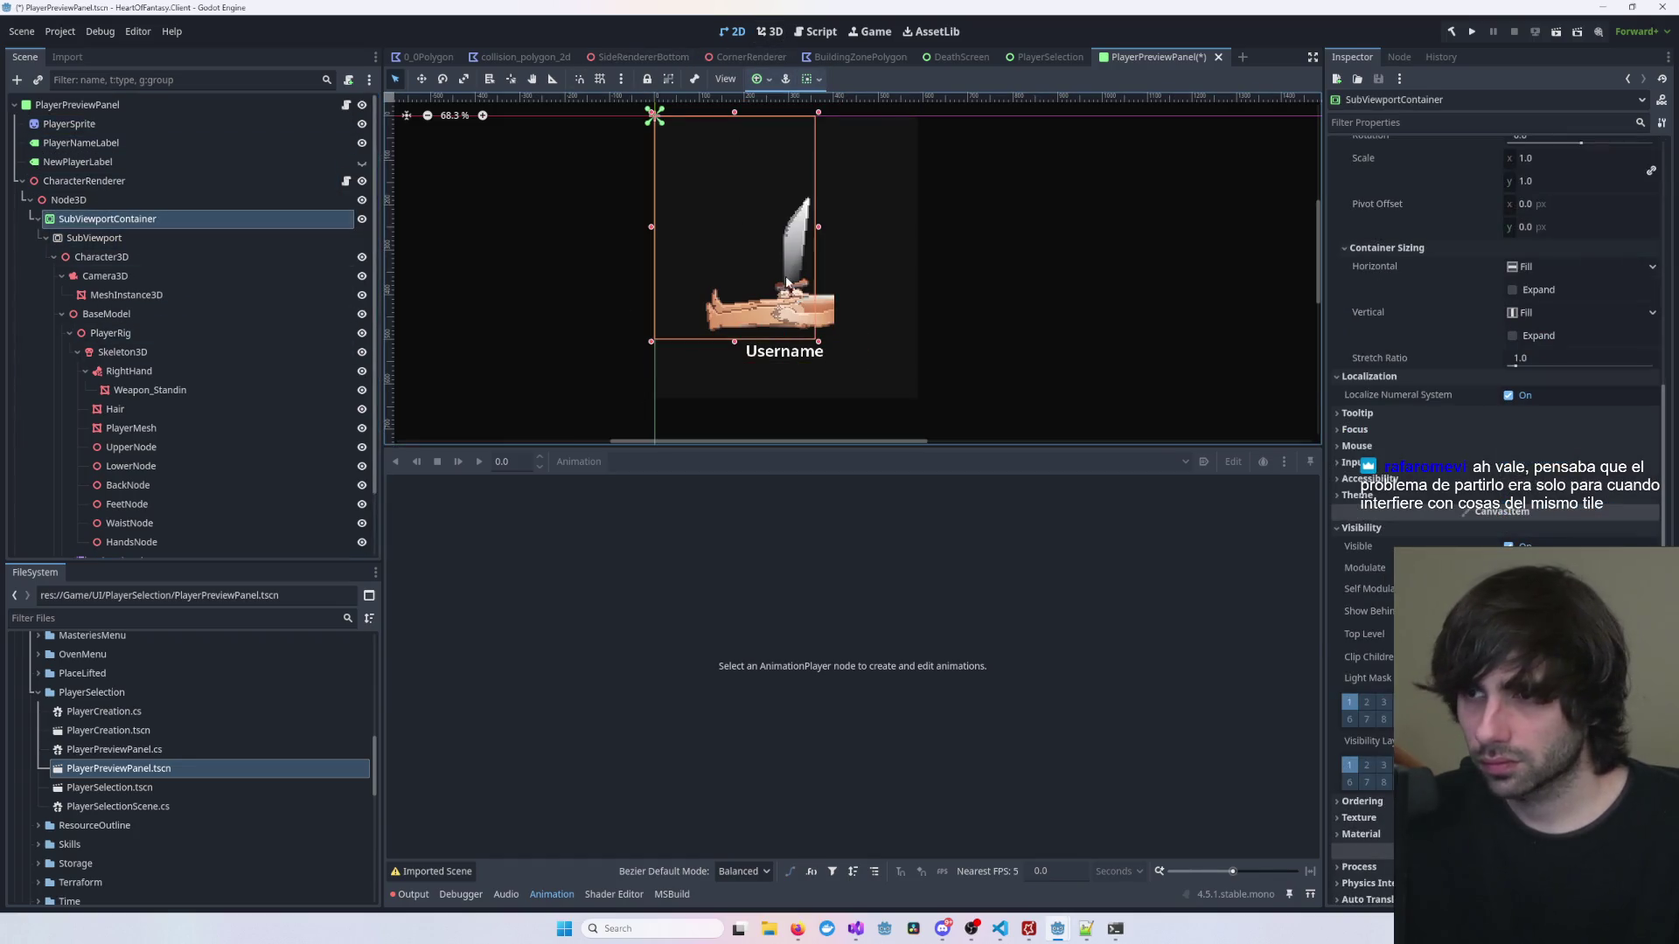
left_click_drag(816, 227, 953, 229)
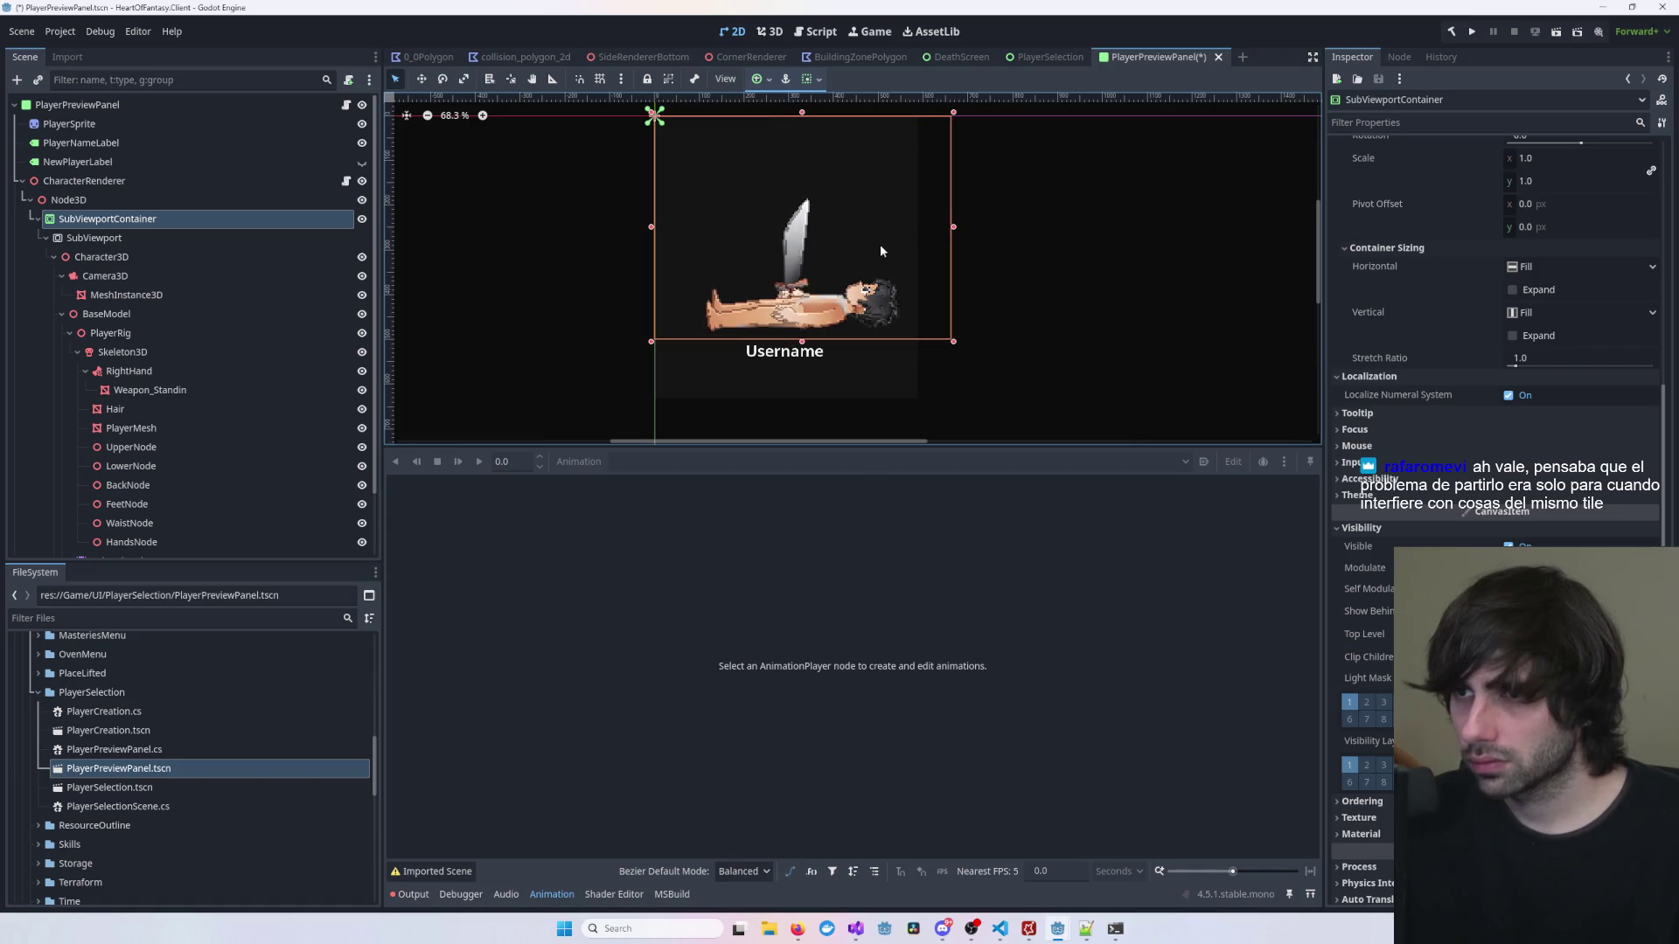
left_click(984, 250)
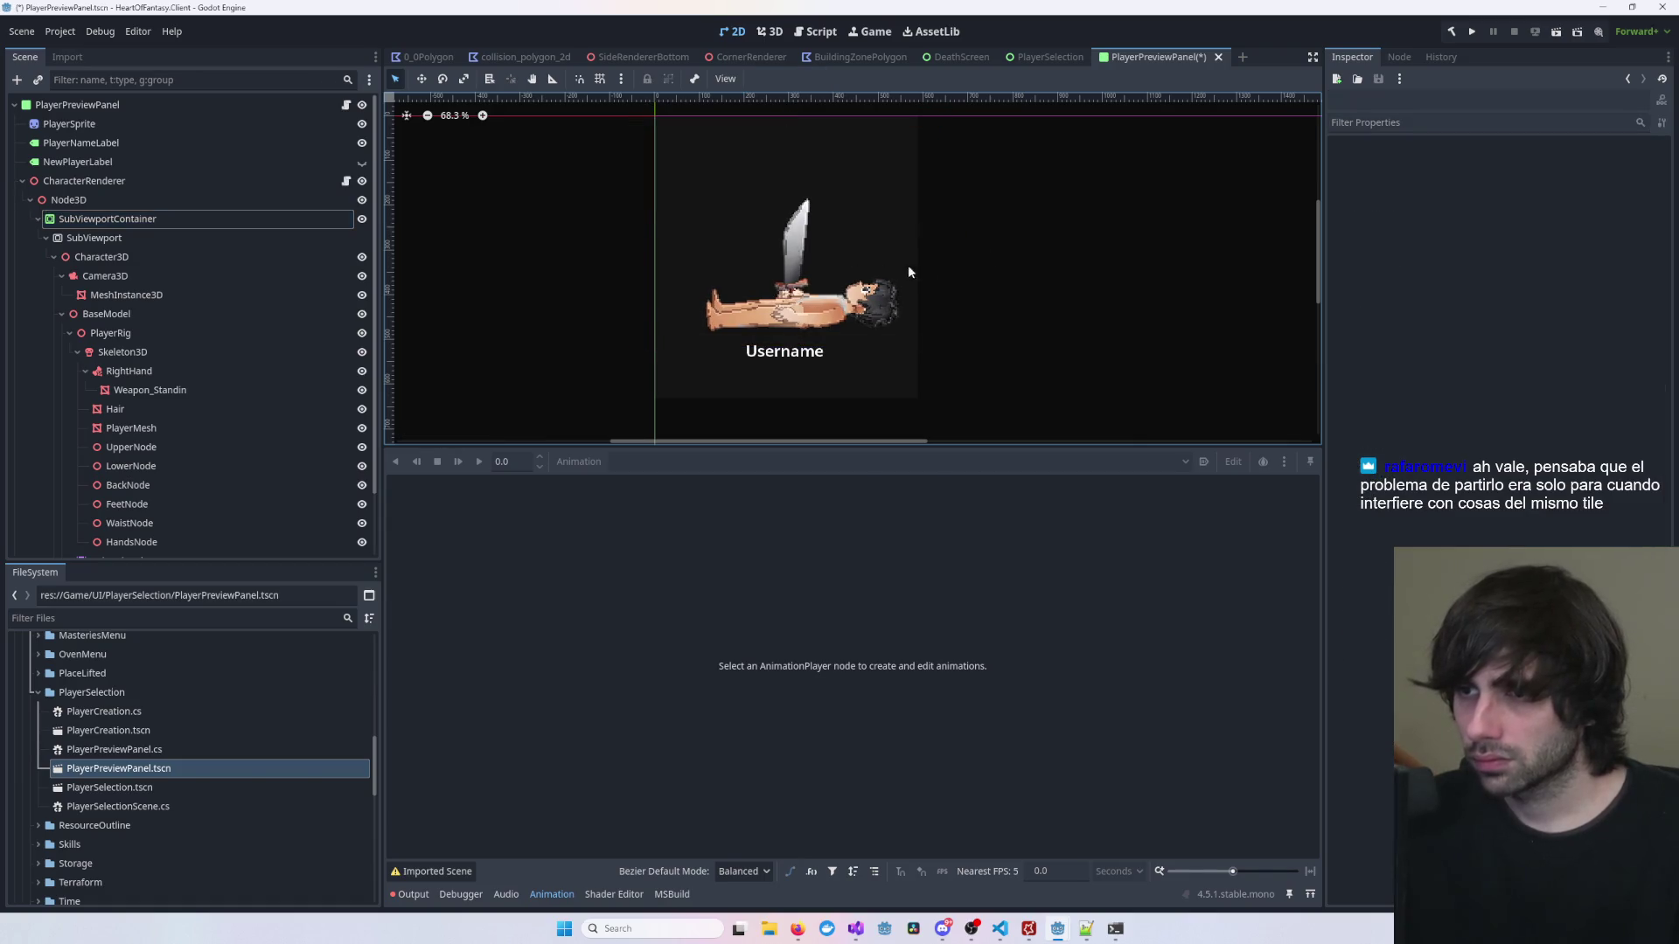
Step: Move PlayerSprite to 354, 247 px, centring the character above Username
left_click(61, 125)
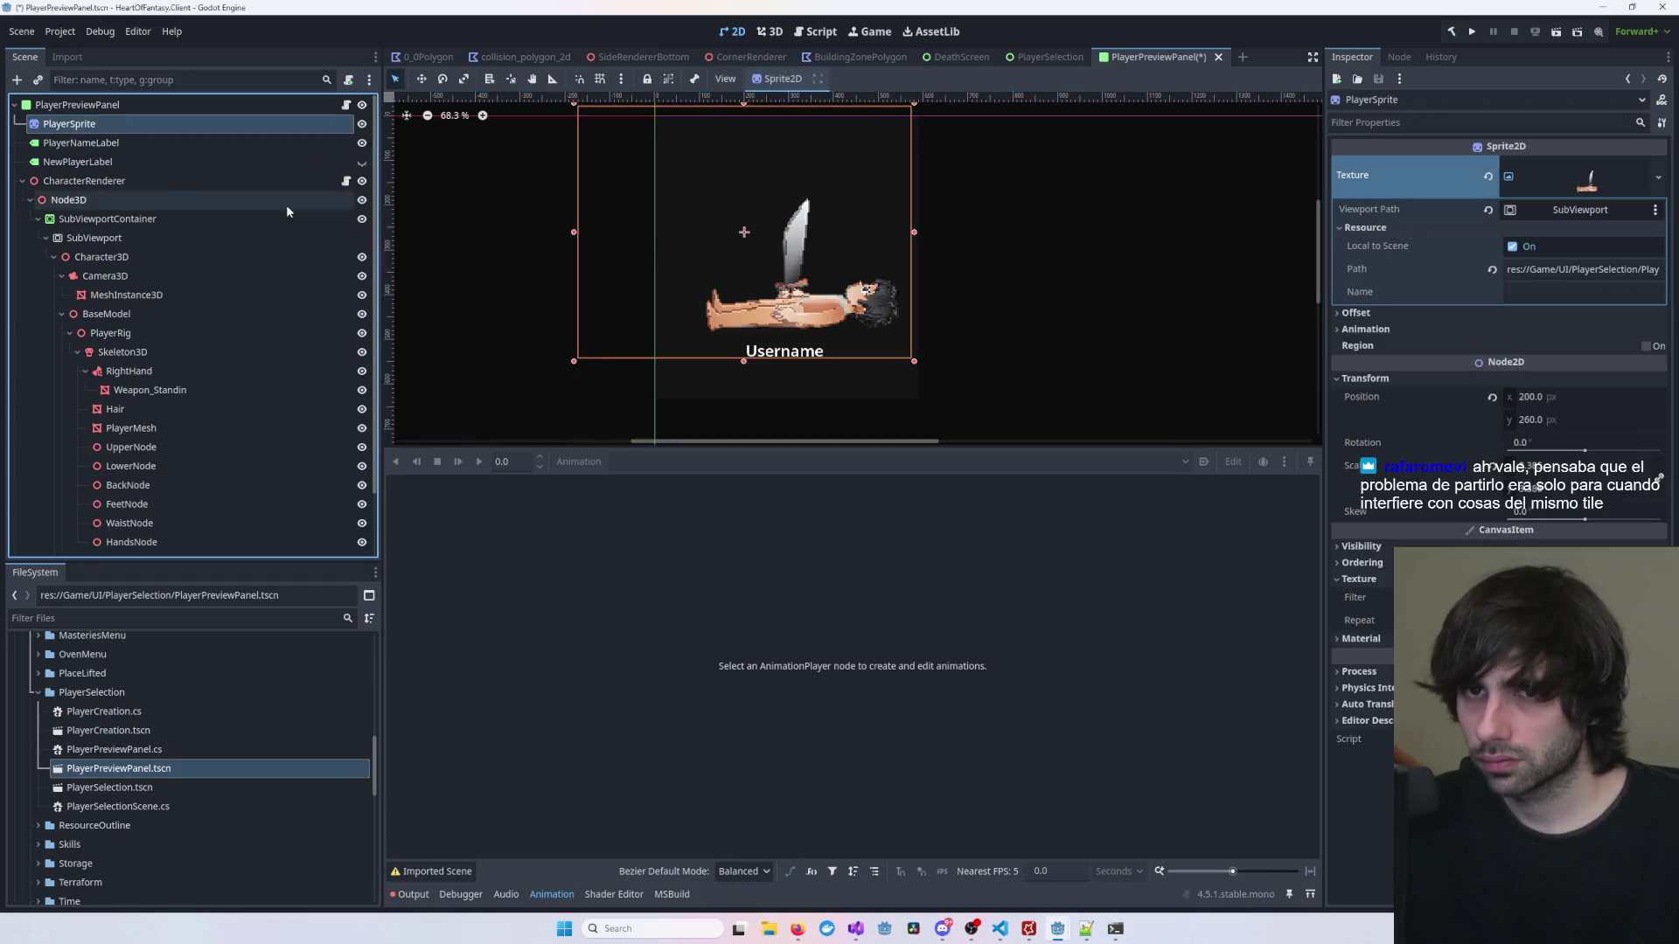
left_click(820, 290)
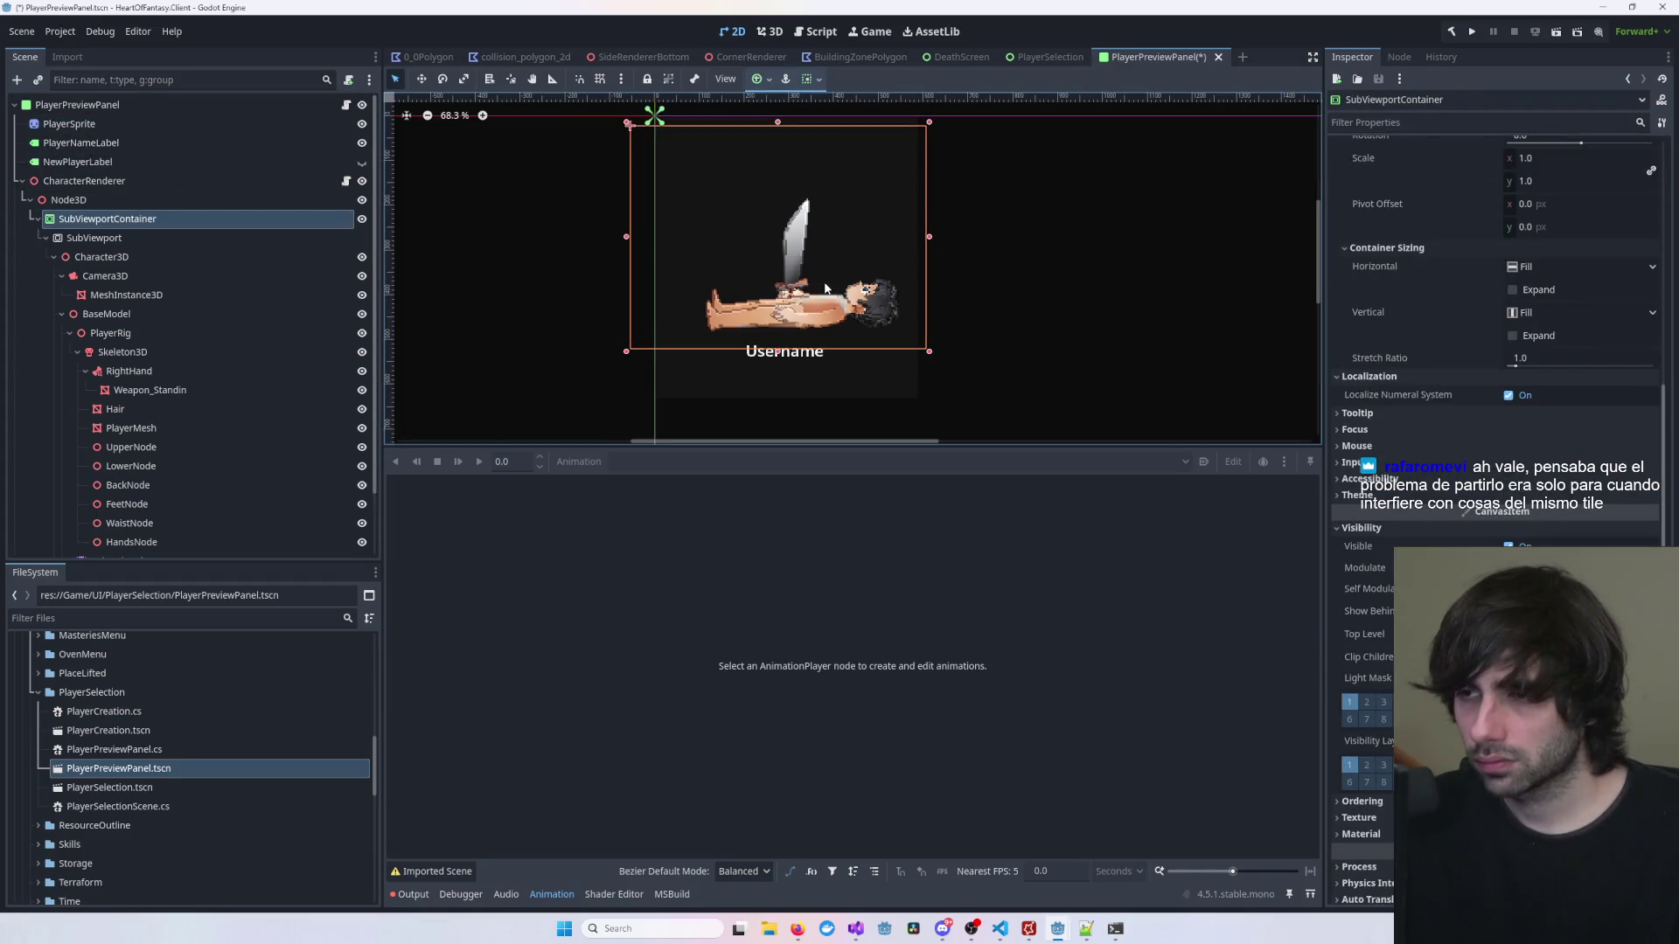
left_click(254, 127)
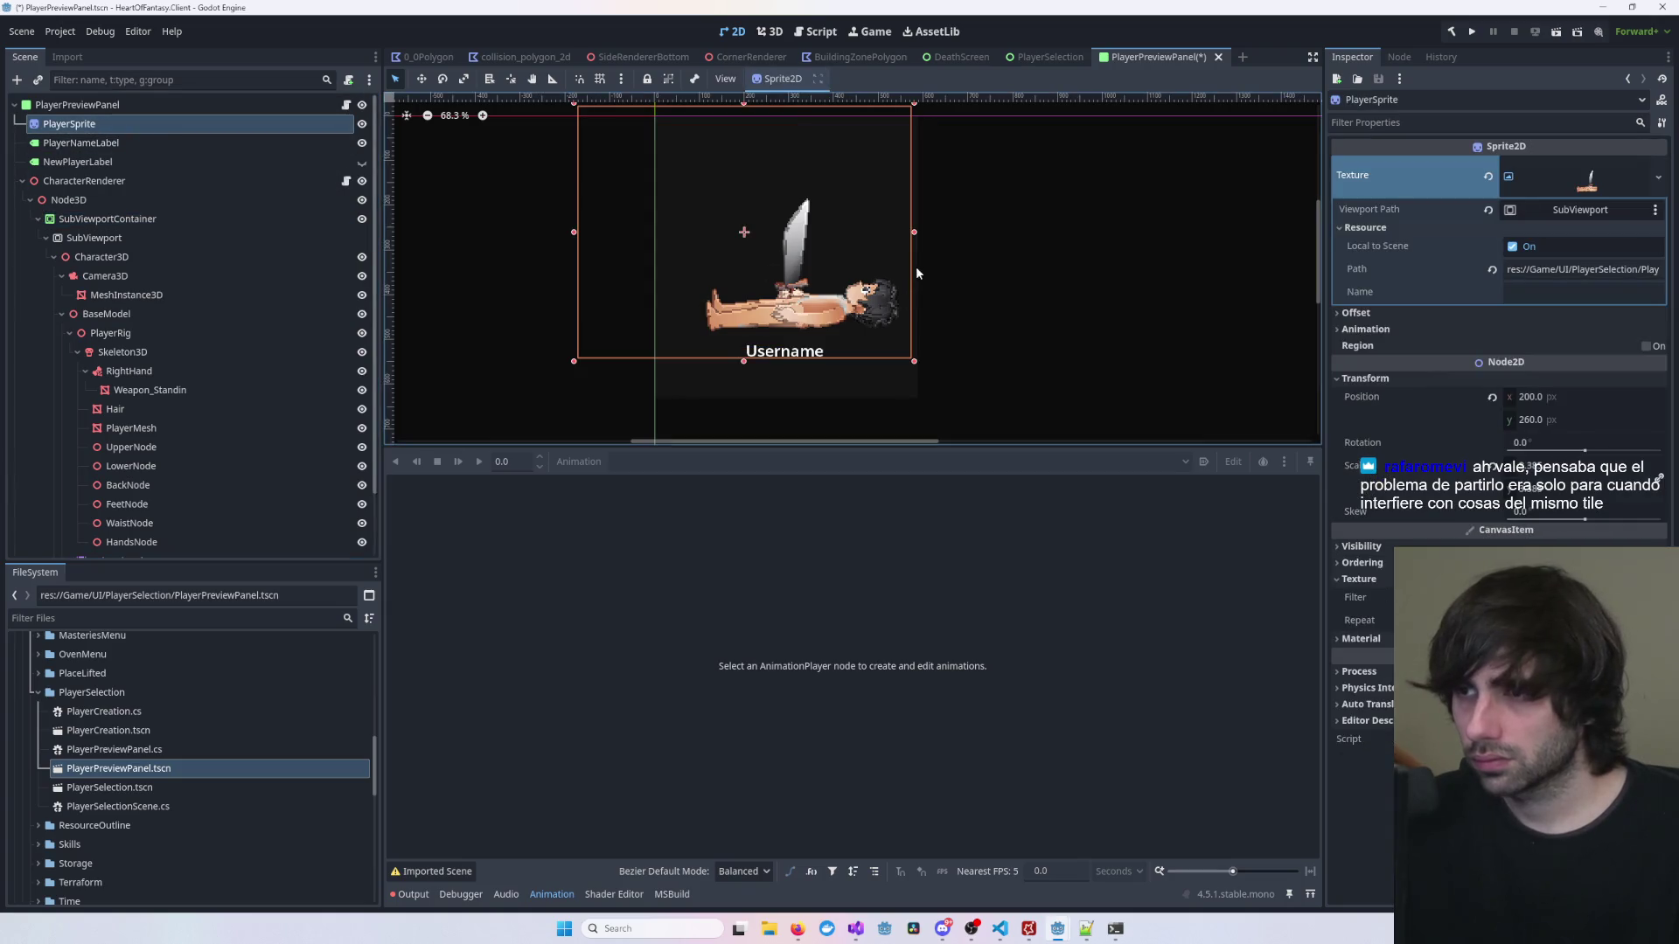
mouse_move(601, 265)
left_mouse_down()
mouse_move(584, 270)
mouse_move(587, 249)
left_mouse_up()
left_click(1121, 371)
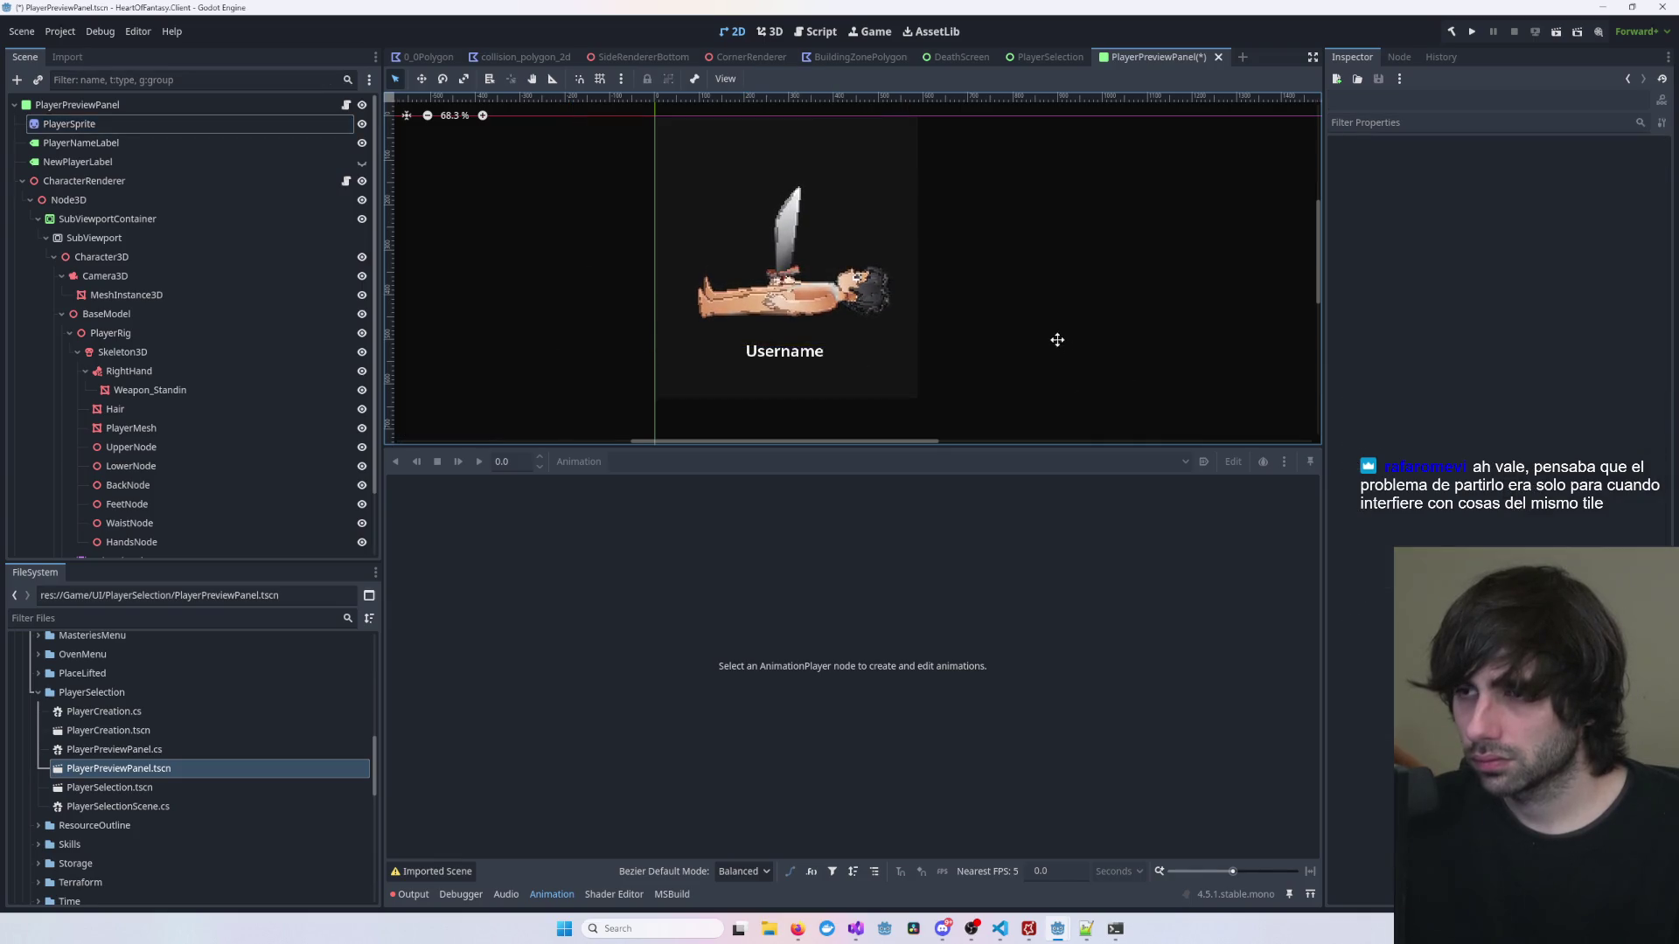
mouse_move(1055, 339)
left_mouse_down()
mouse_move(1007, 383)
mouse_move(1006, 360)
left_mouse_up()
left_click(70, 123)
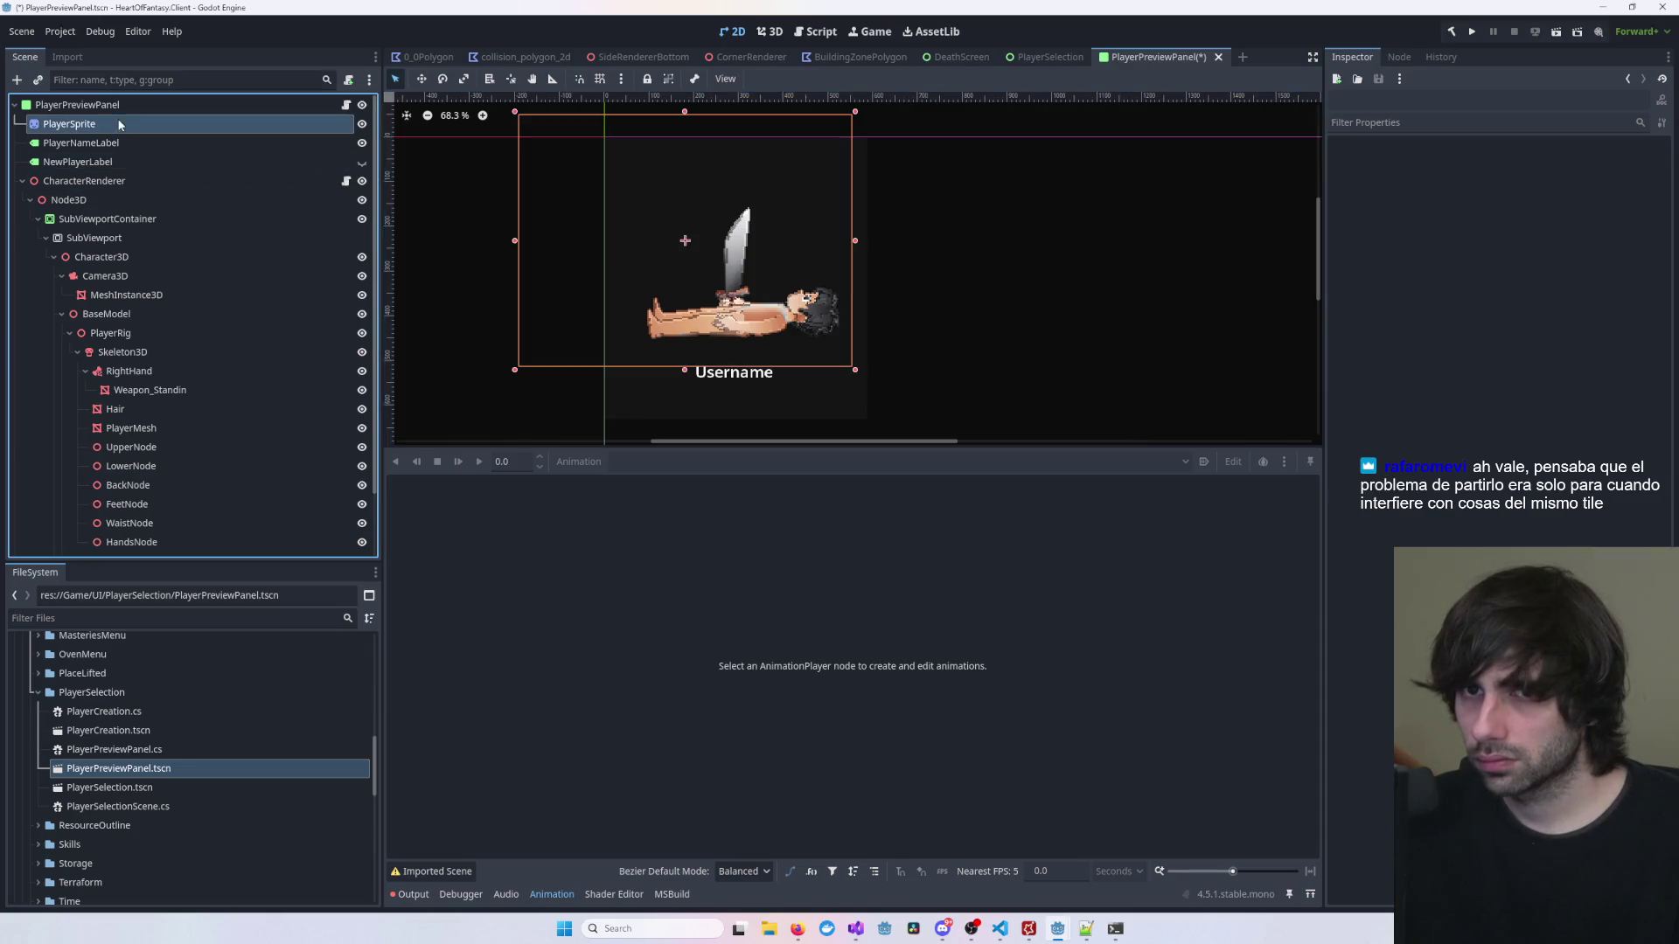
left_click_drag(557, 287, 612, 292)
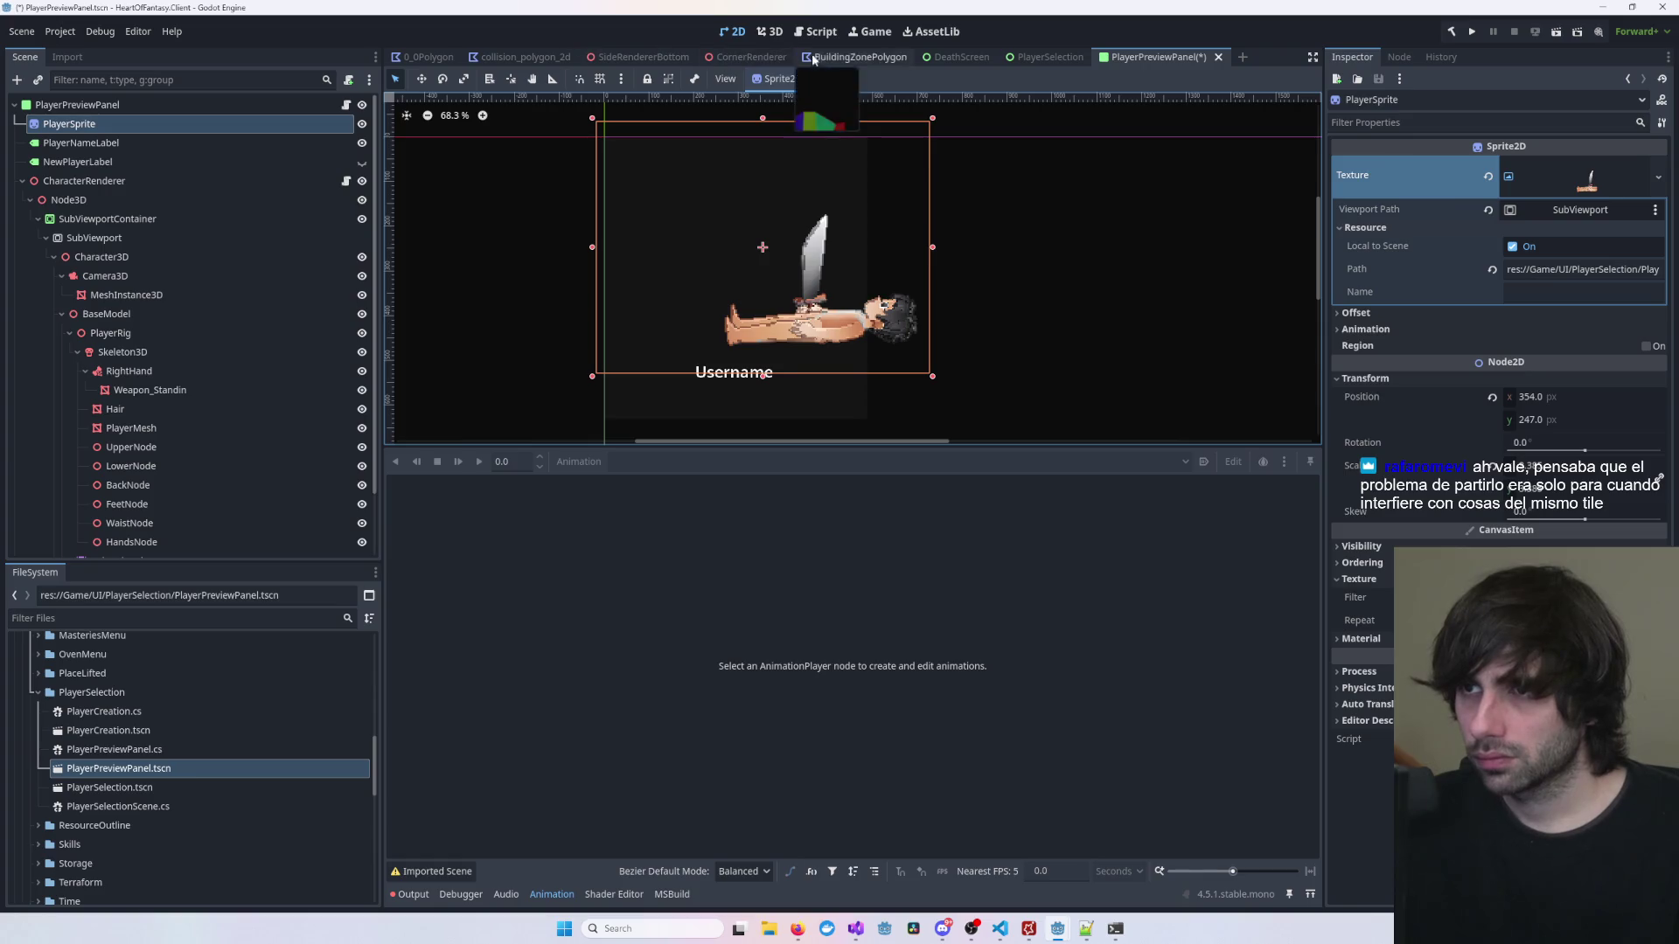
Step: Nudge BaseModel about -0.044 along X and save the scene
left_click(770, 31)
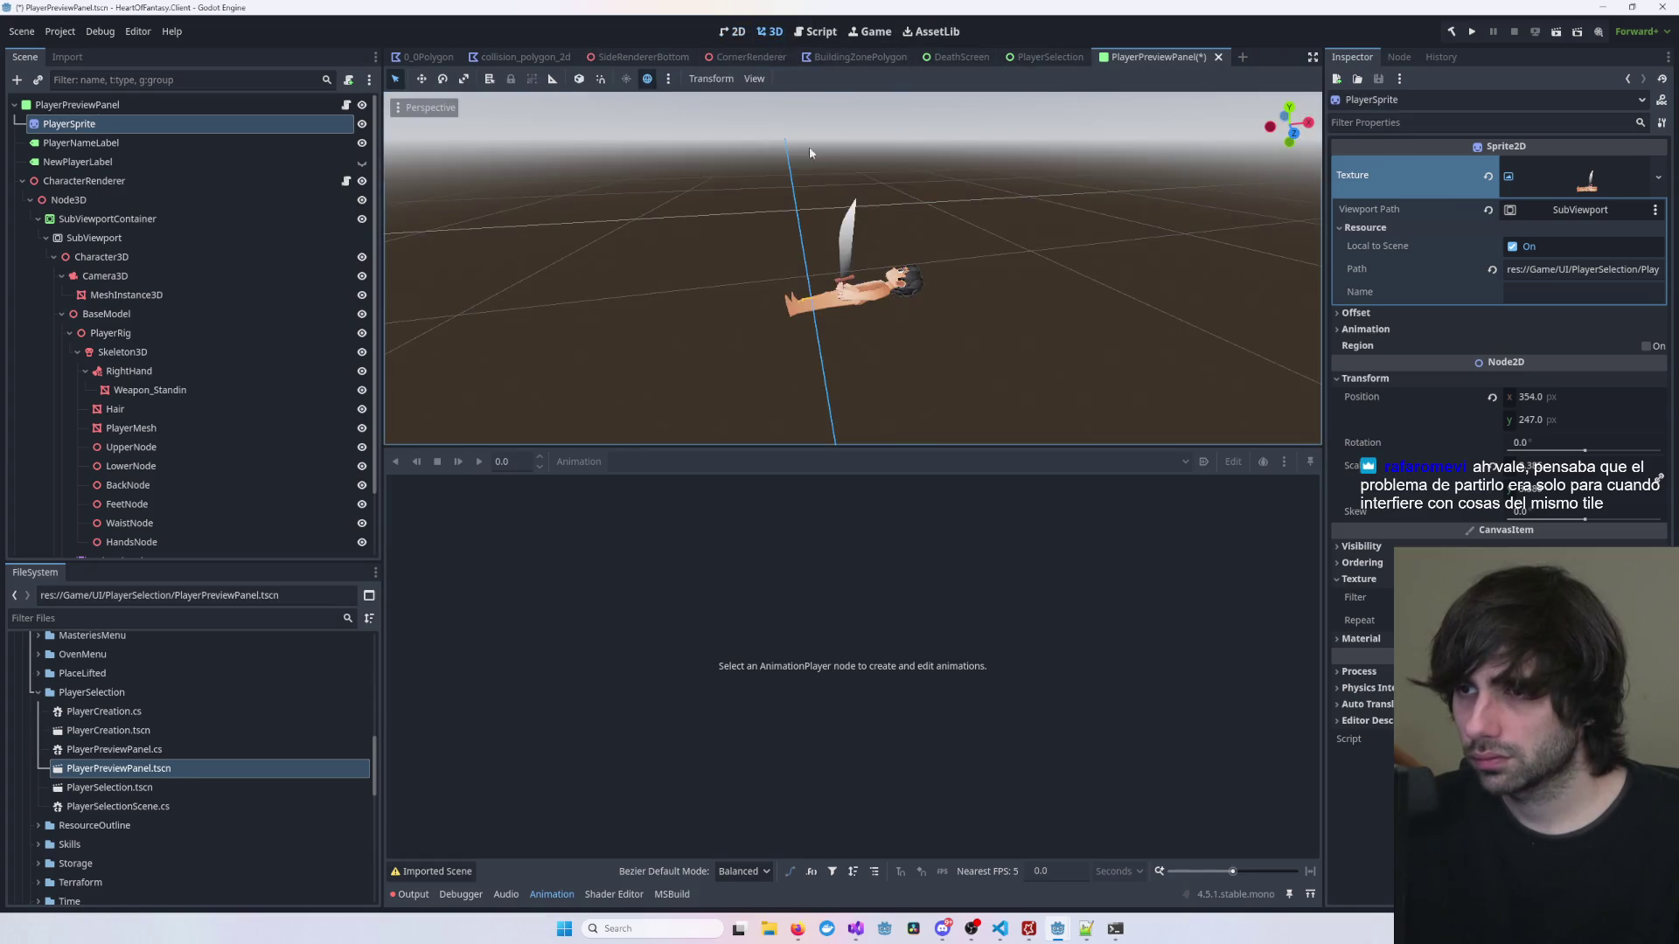
left_click(890, 282)
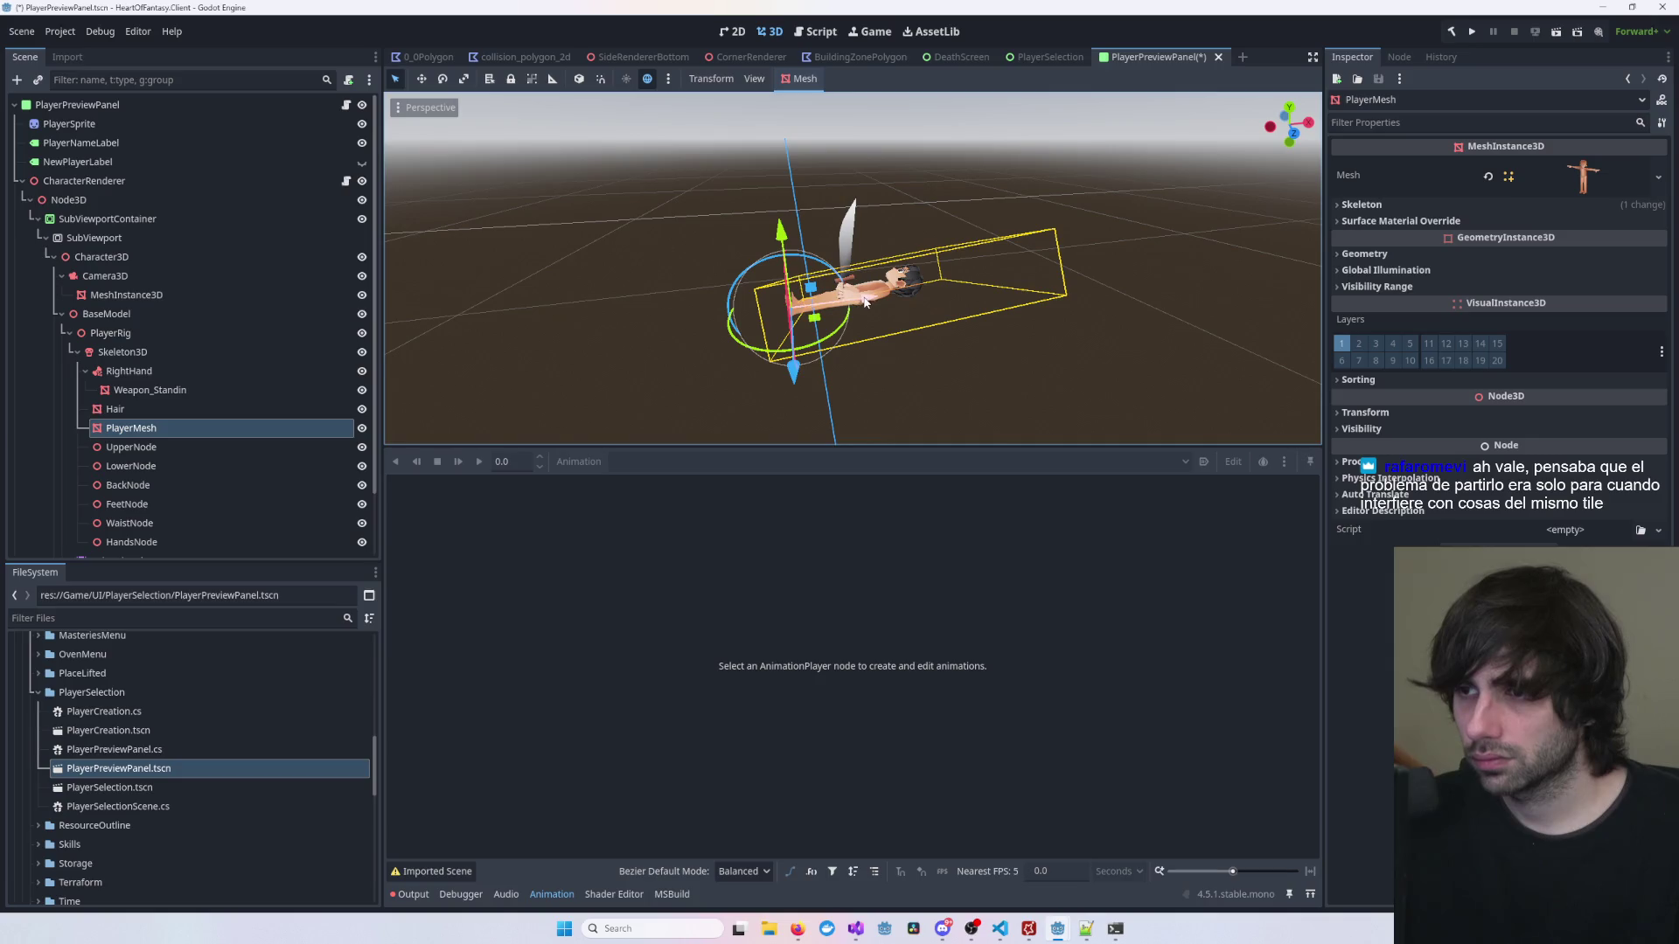
left_click(172, 256)
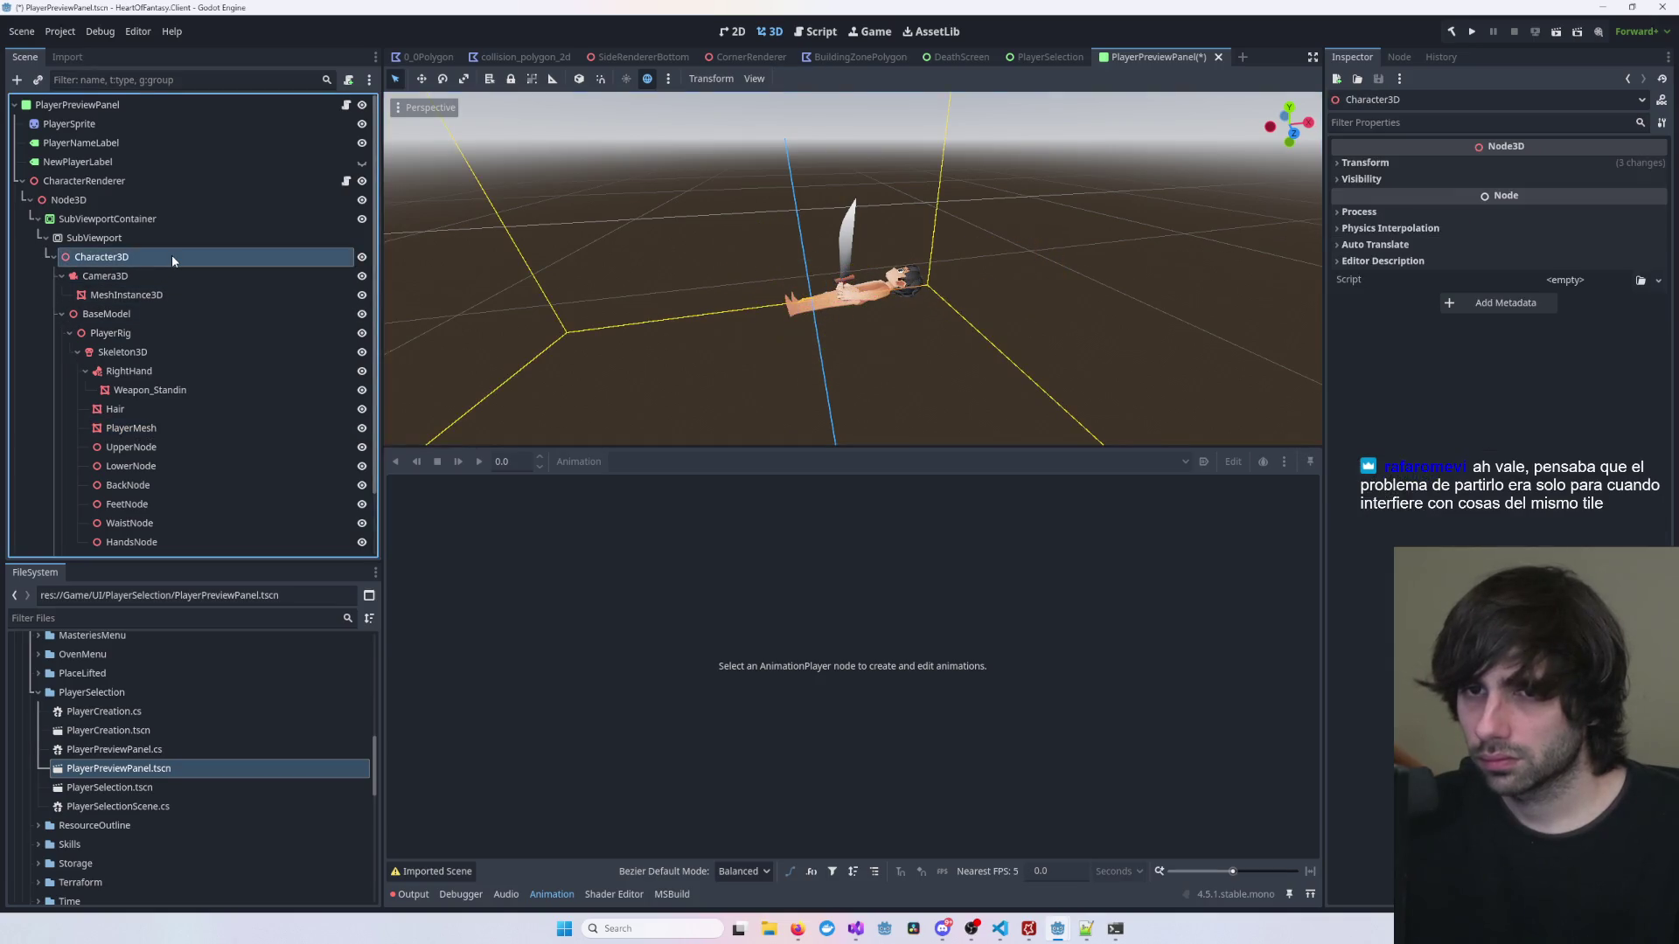
left_click(157, 298)
left_click(157, 314)
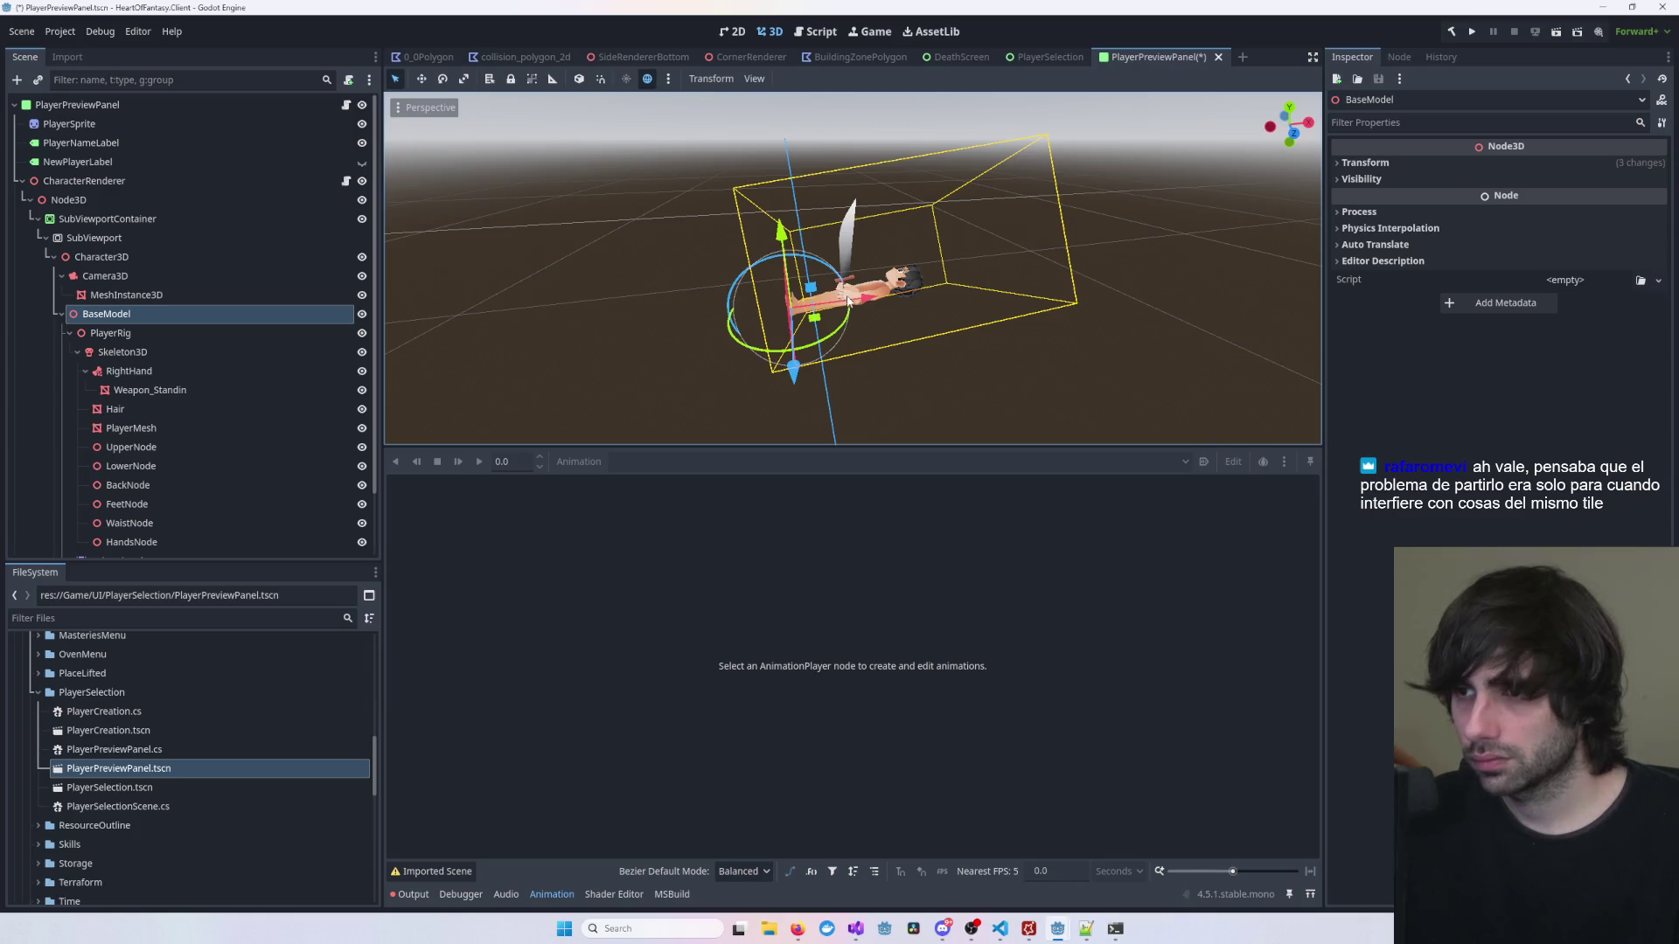
left_click_drag(752, 287, 695, 291)
key("ctrl+s")
Step: Check the character's framing in 2D, reselecting BaseModel in 3D before returning to the canvas
left_click(736, 34)
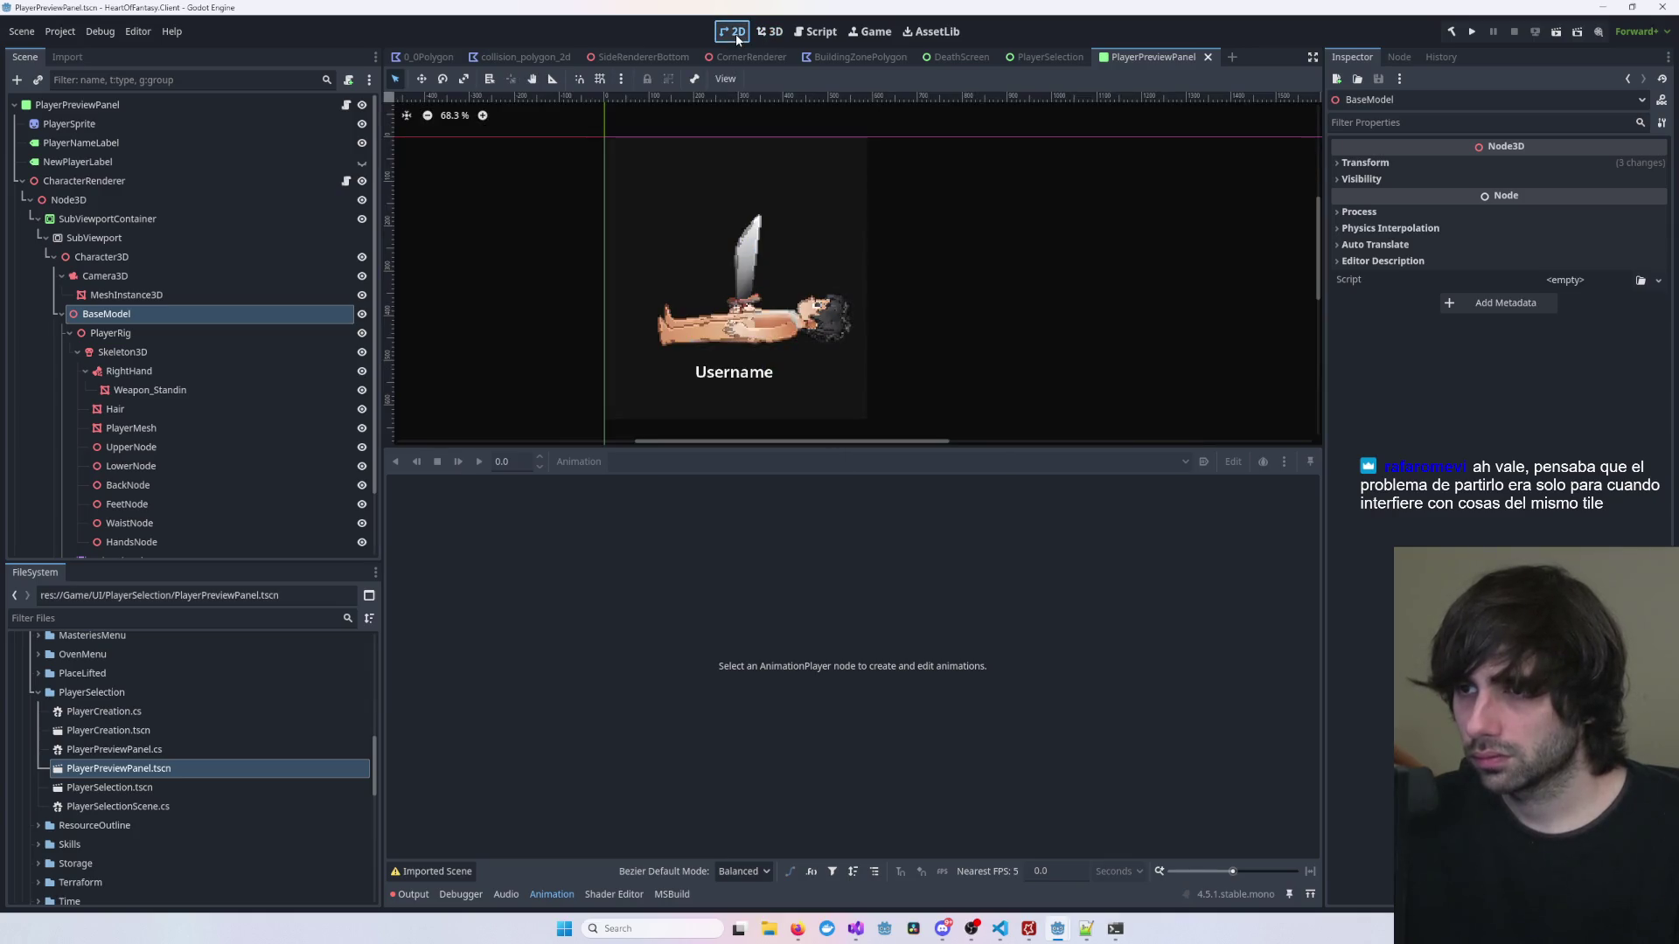
left_click(767, 301)
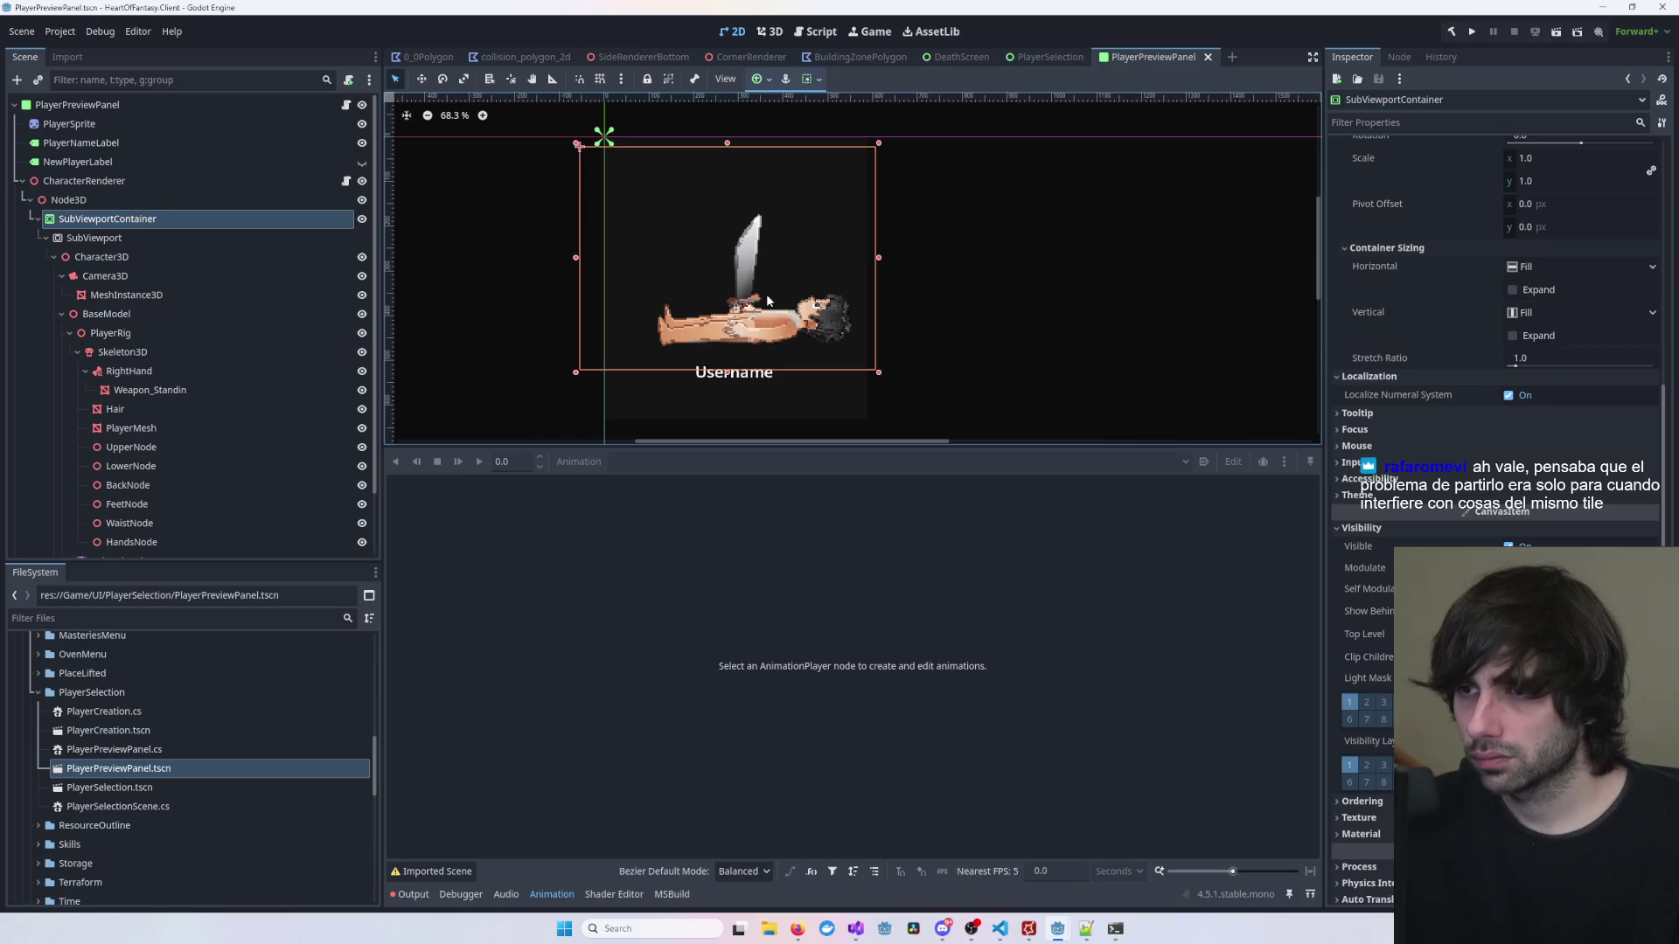
left_click(769, 31)
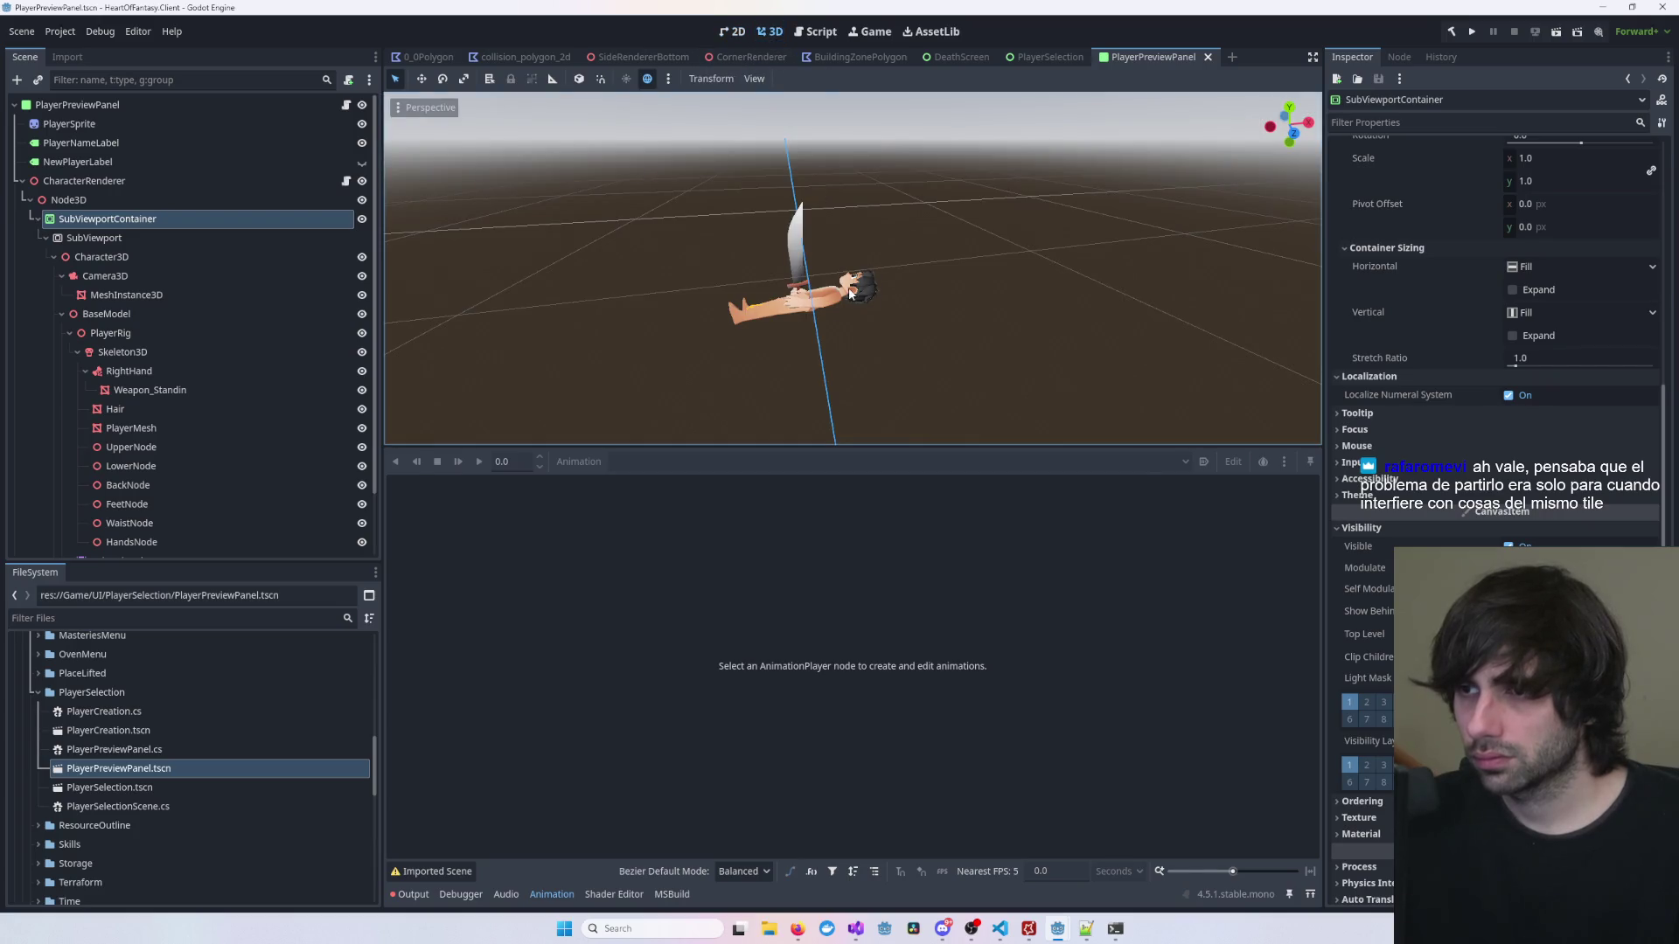
left_click(774, 302)
left_click(133, 318)
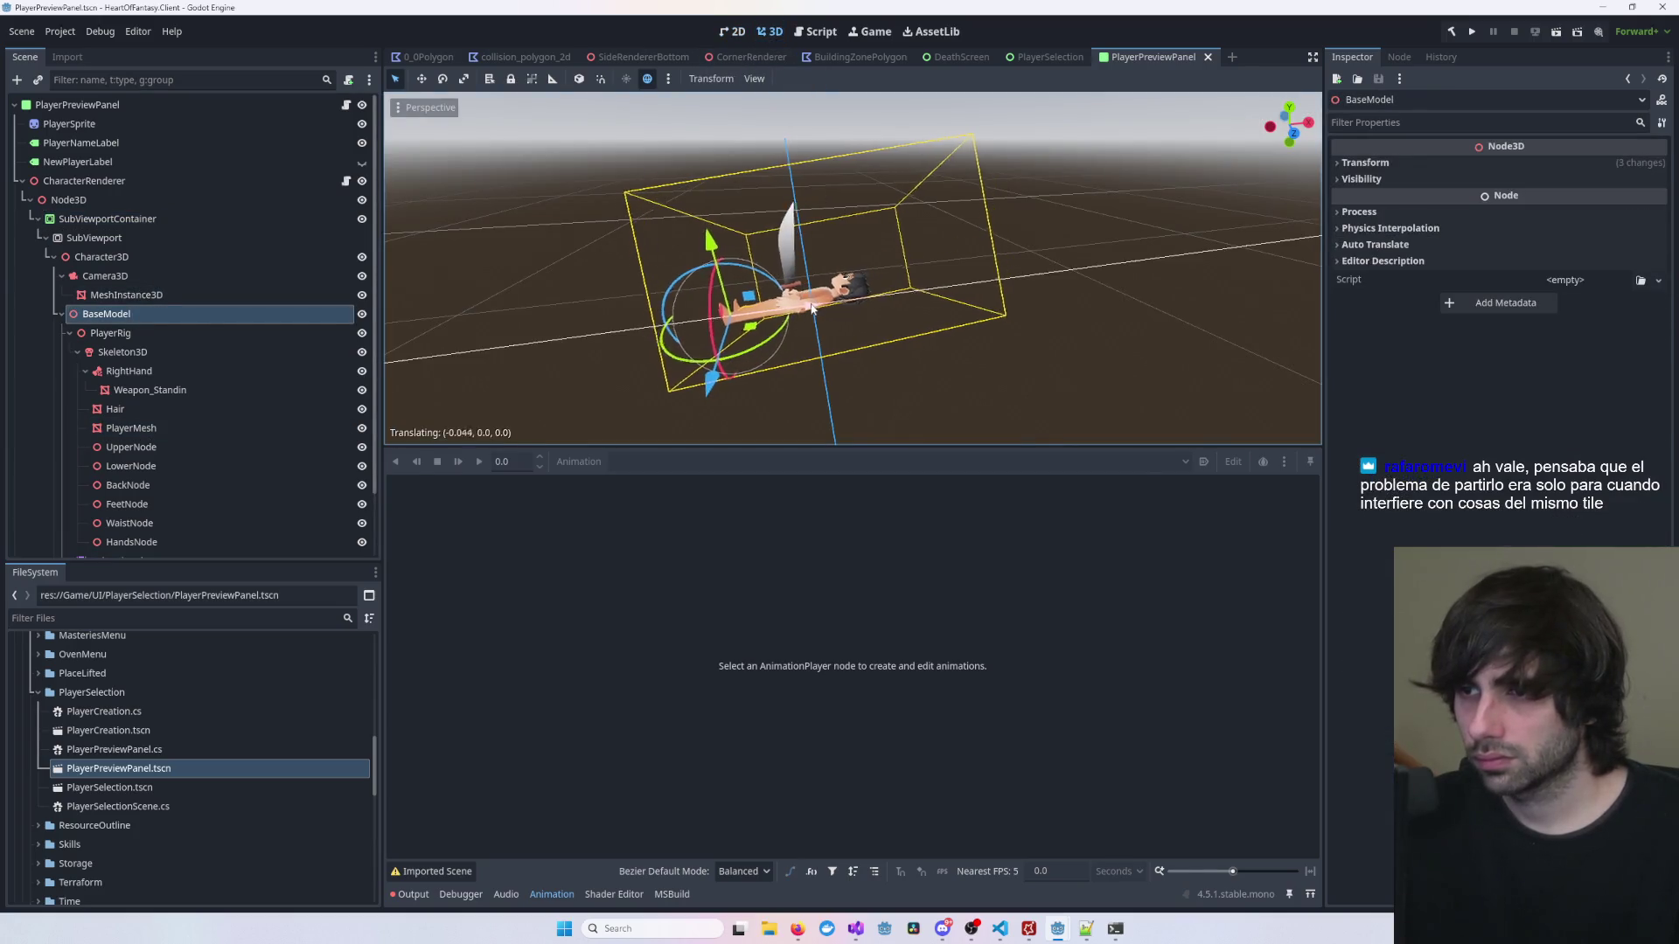
left_click(734, 37)
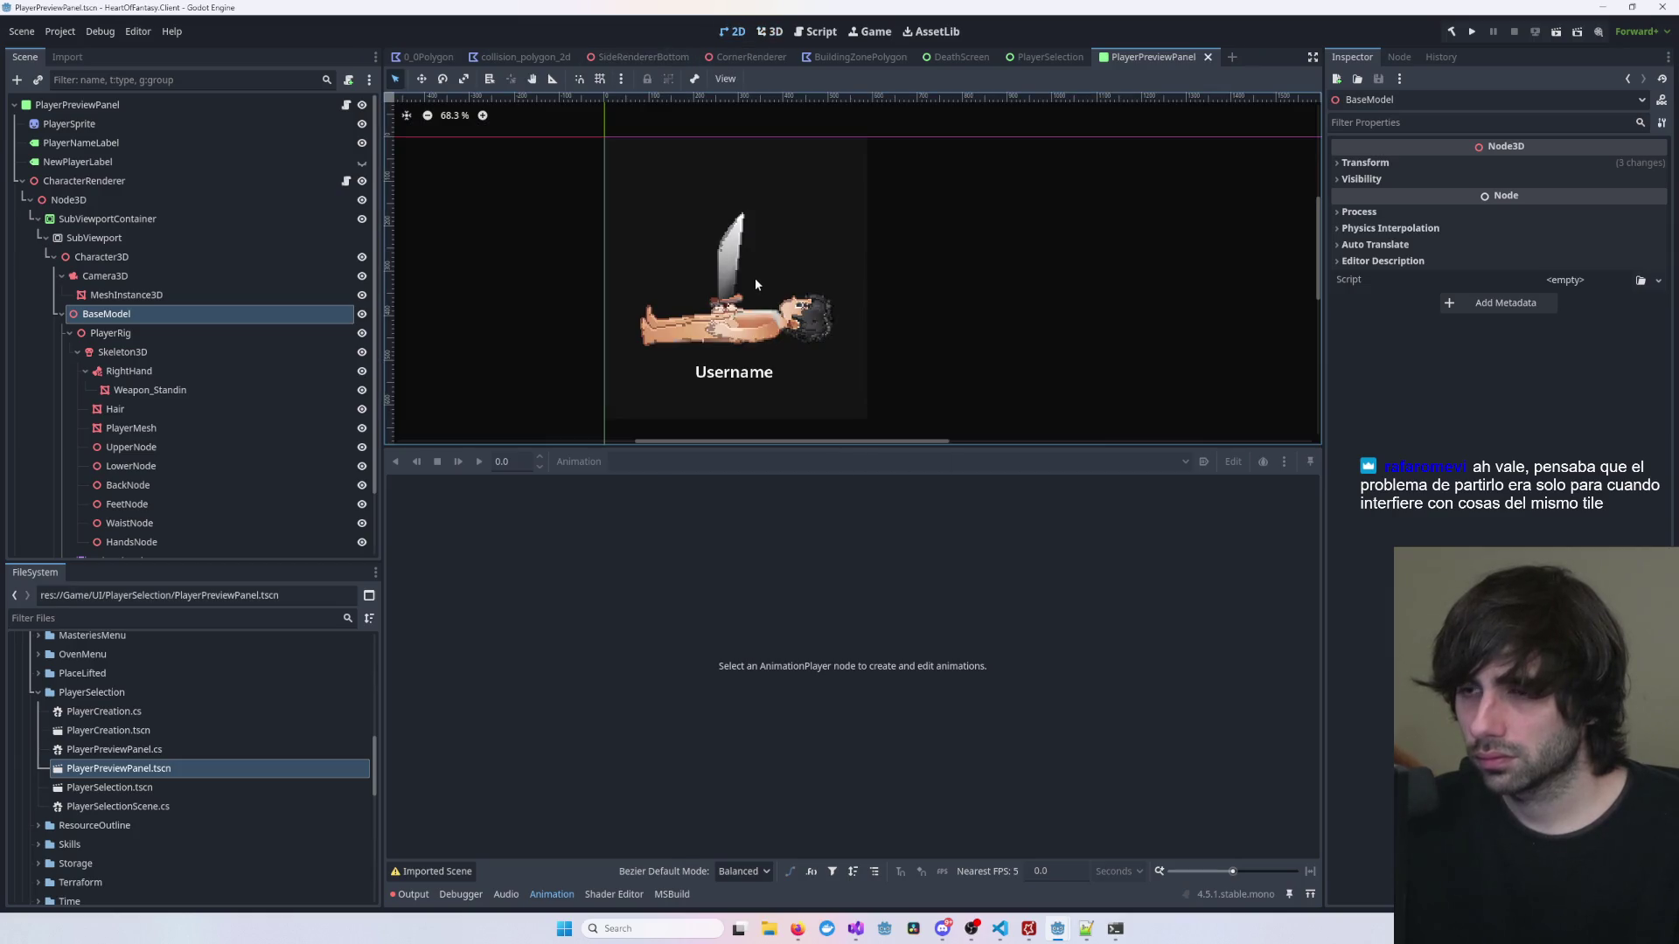
Step: Inspect the SubViewportContainer, then open the PlayerSelection scene from the FileSystem dock
left_click(727, 308)
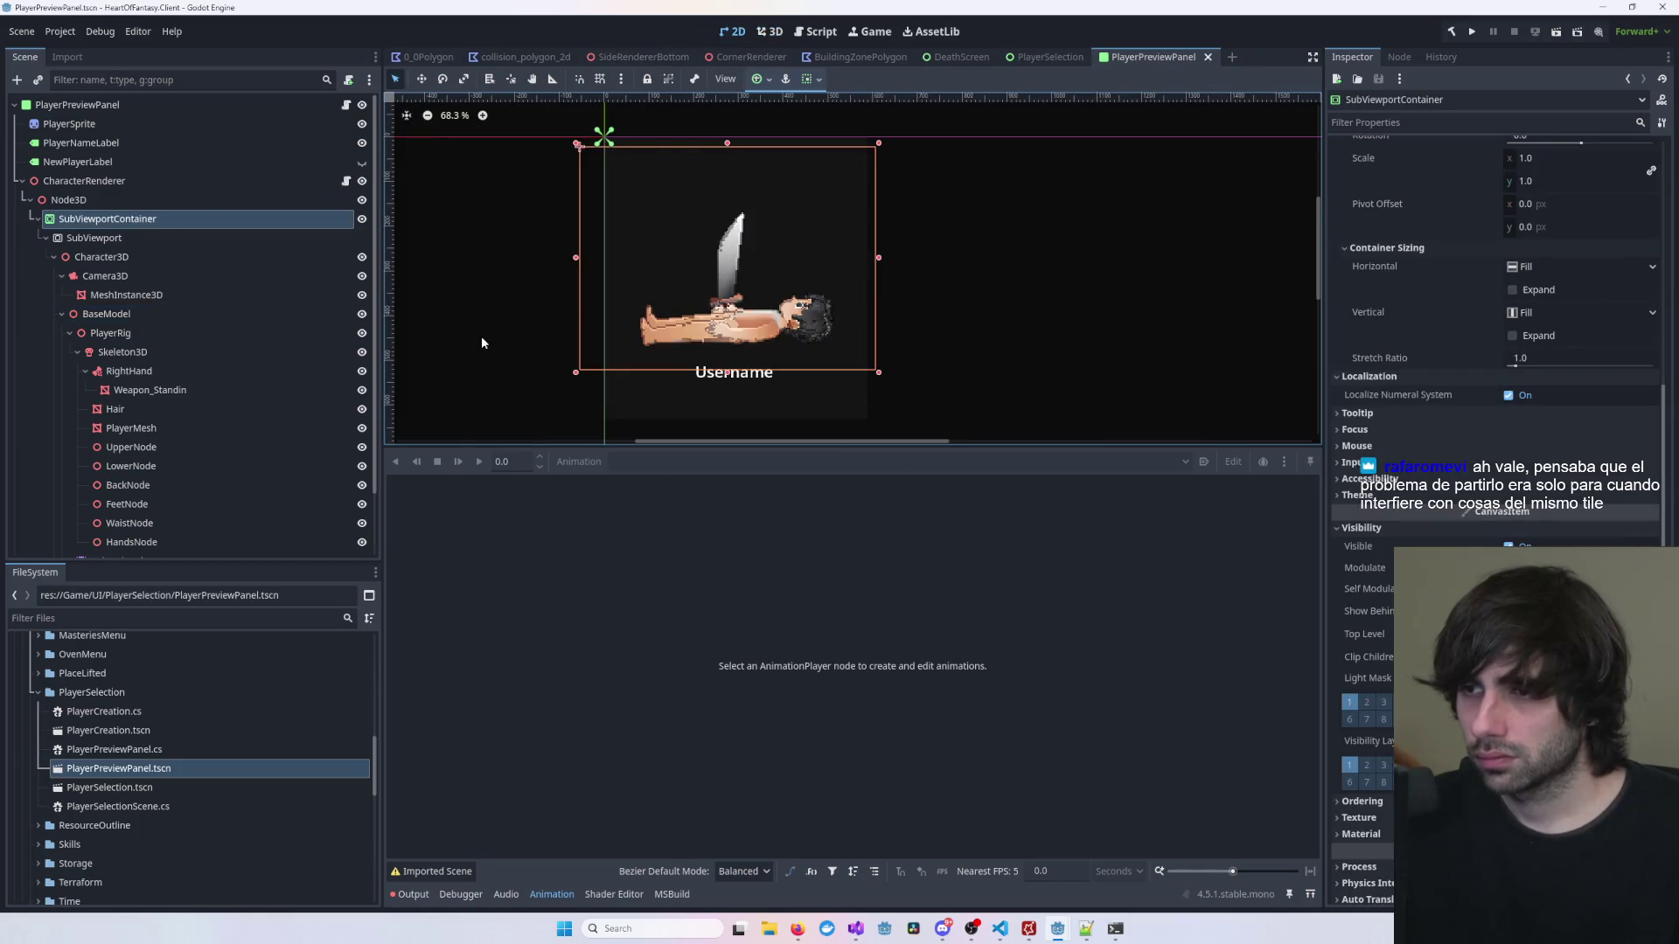
left_click(446, 259)
scroll(888, 310, "down", 2)
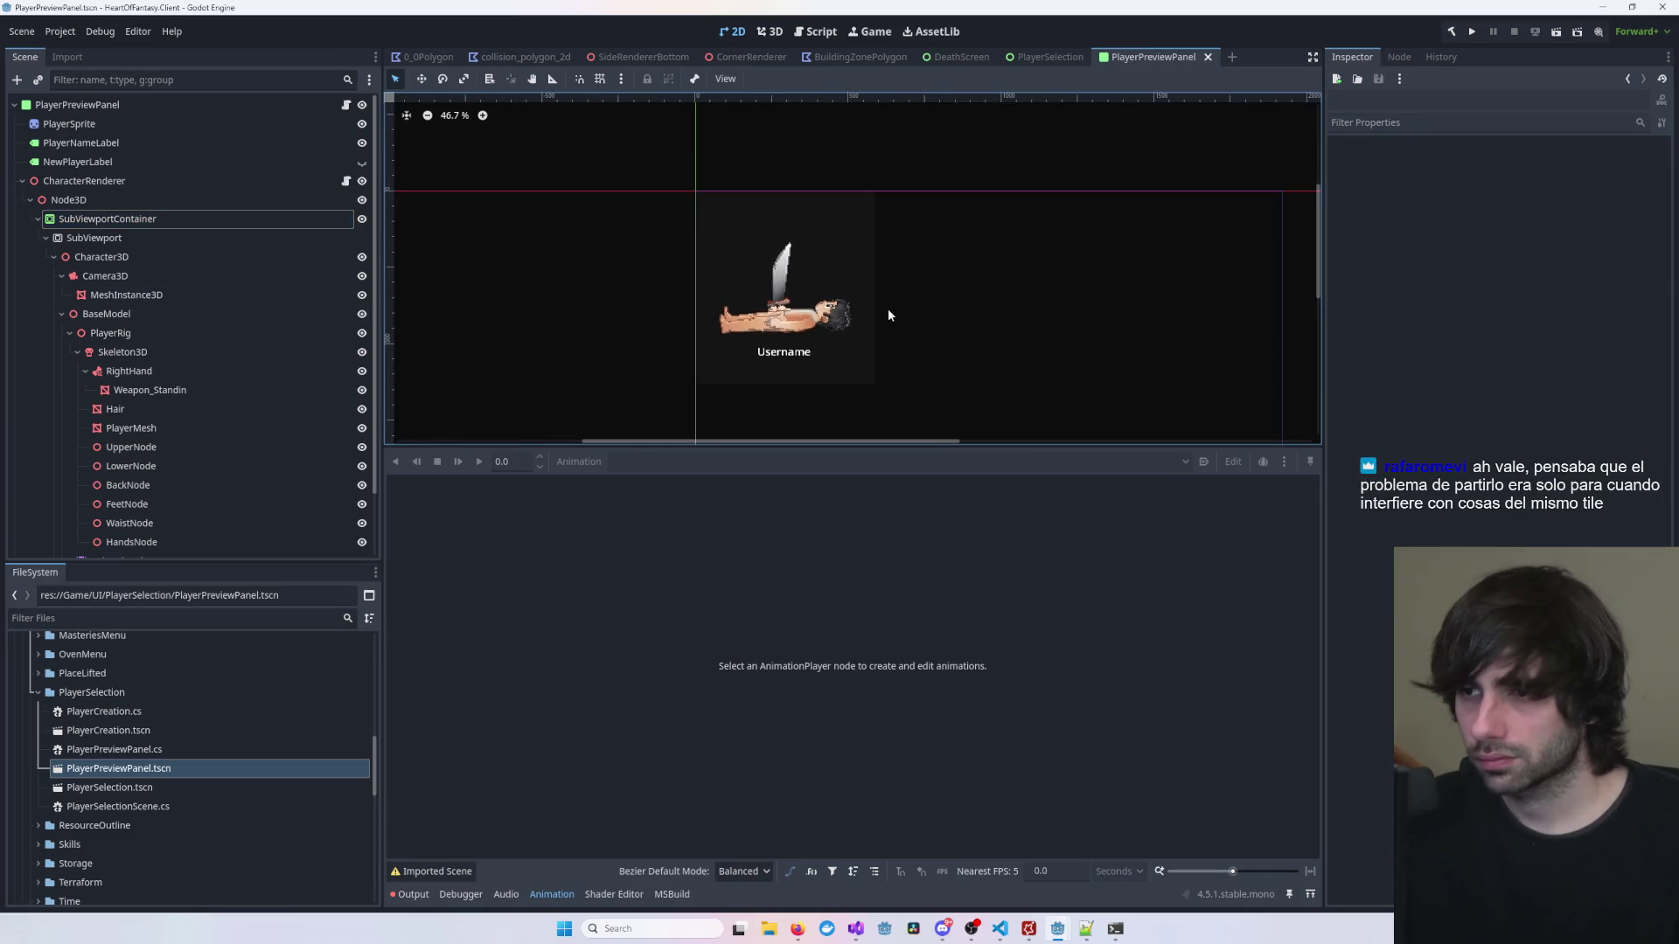
scroll(888, 307, "down", 2)
left_click(743, 227)
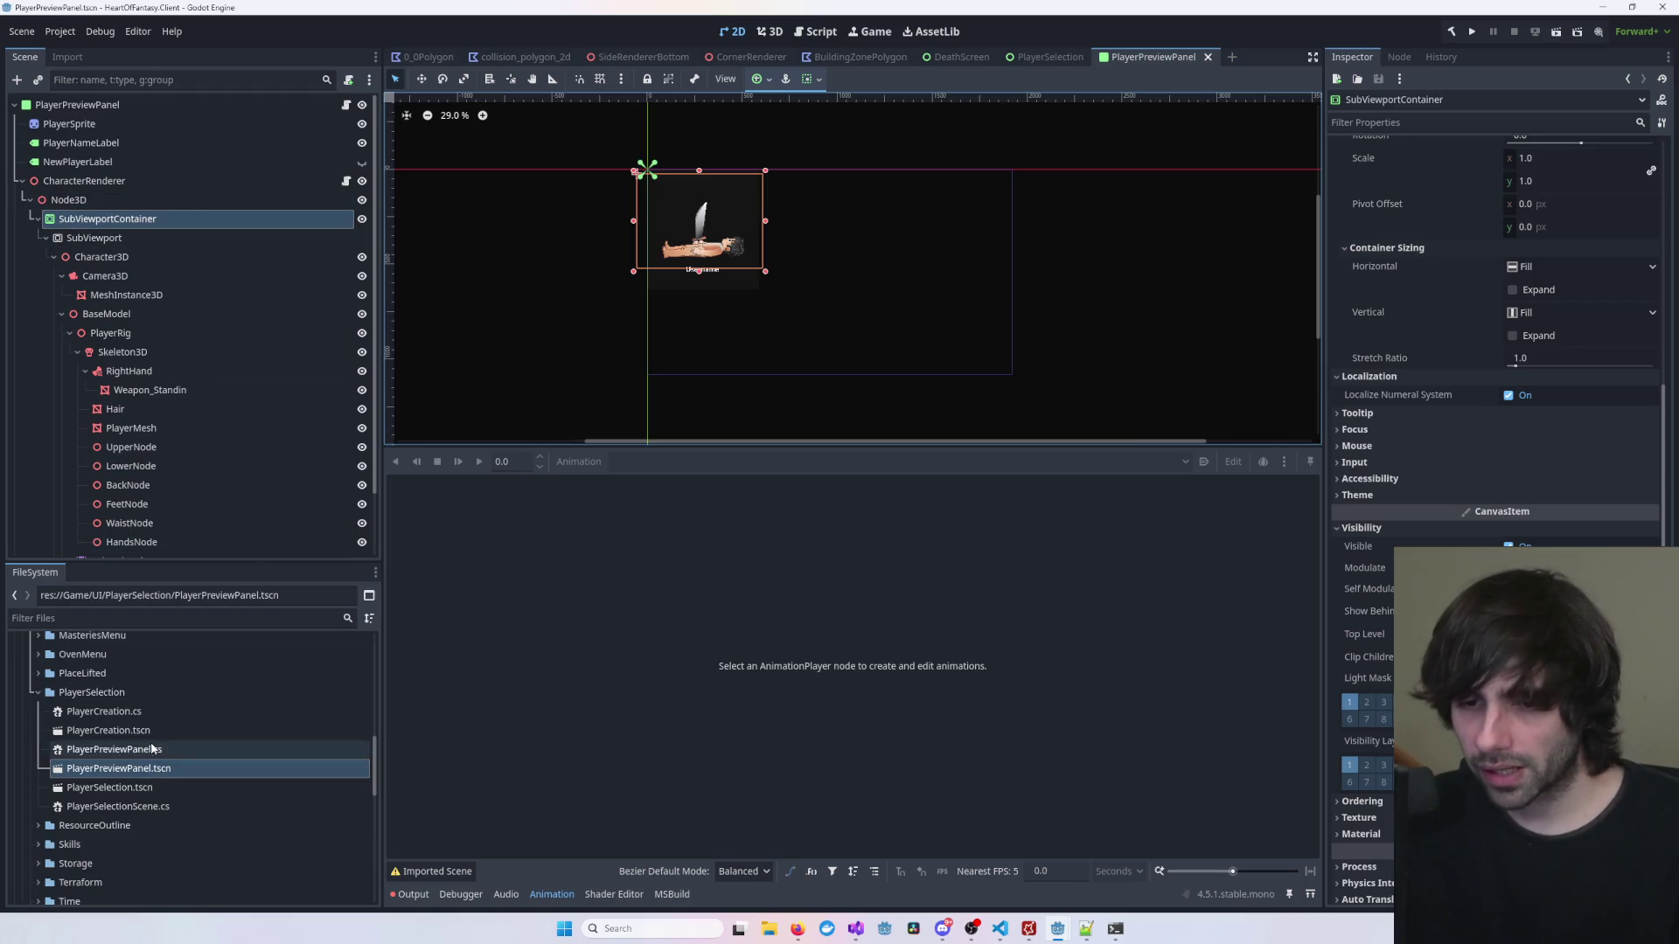
double_click(133, 788)
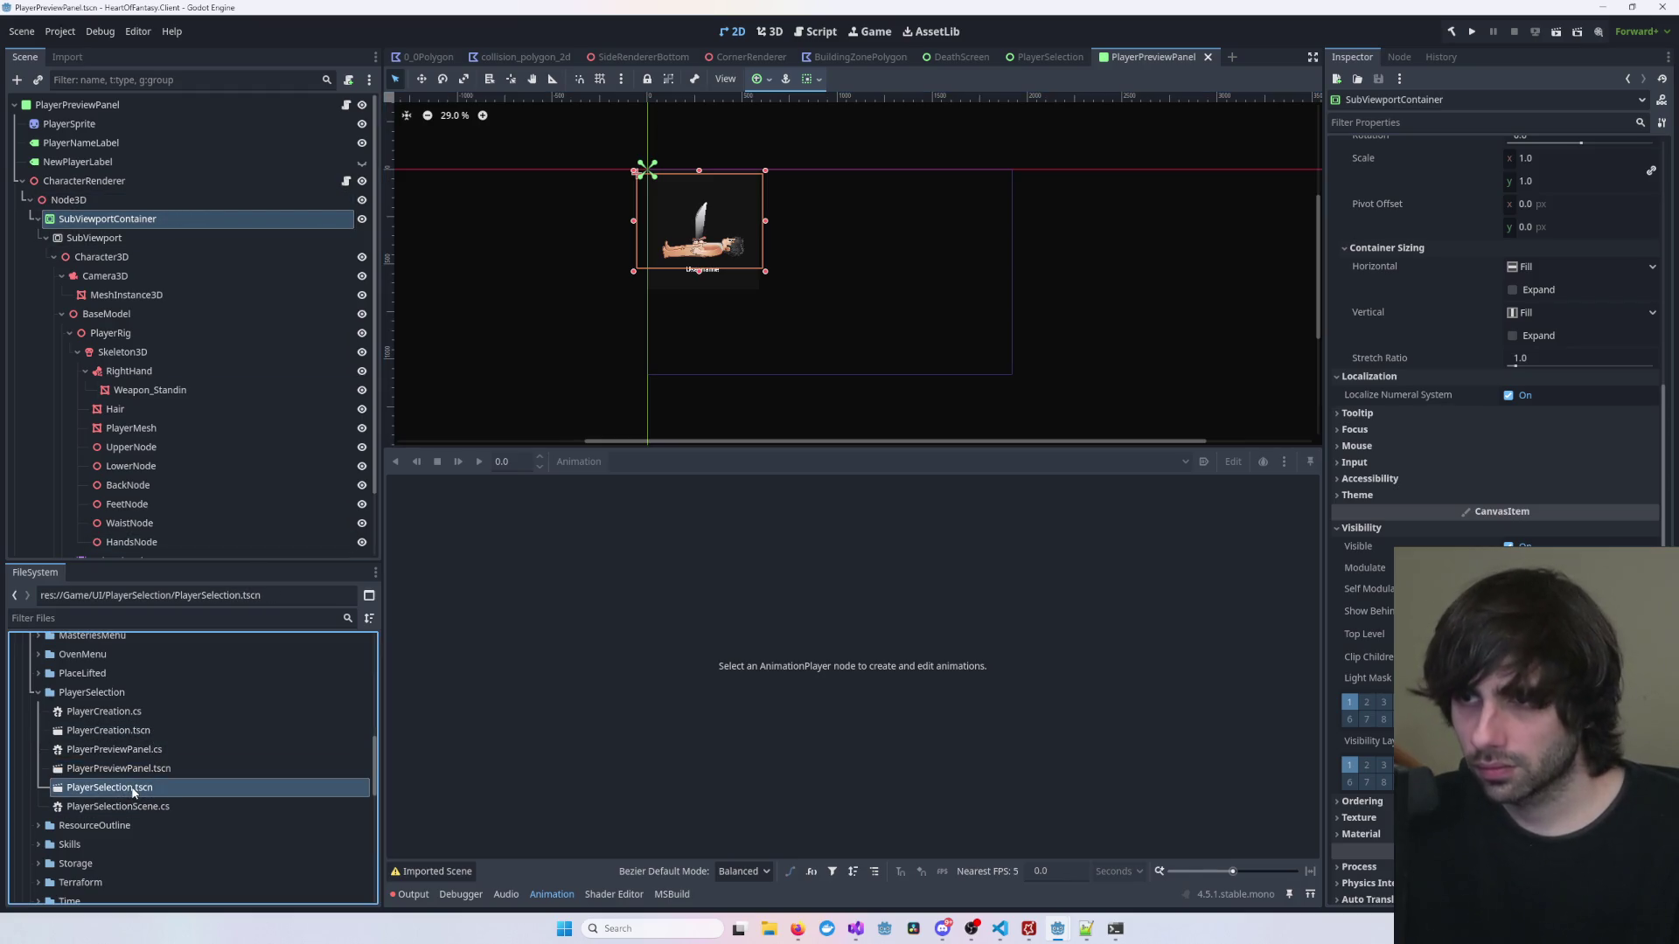
scroll(794, 380, "down", 2)
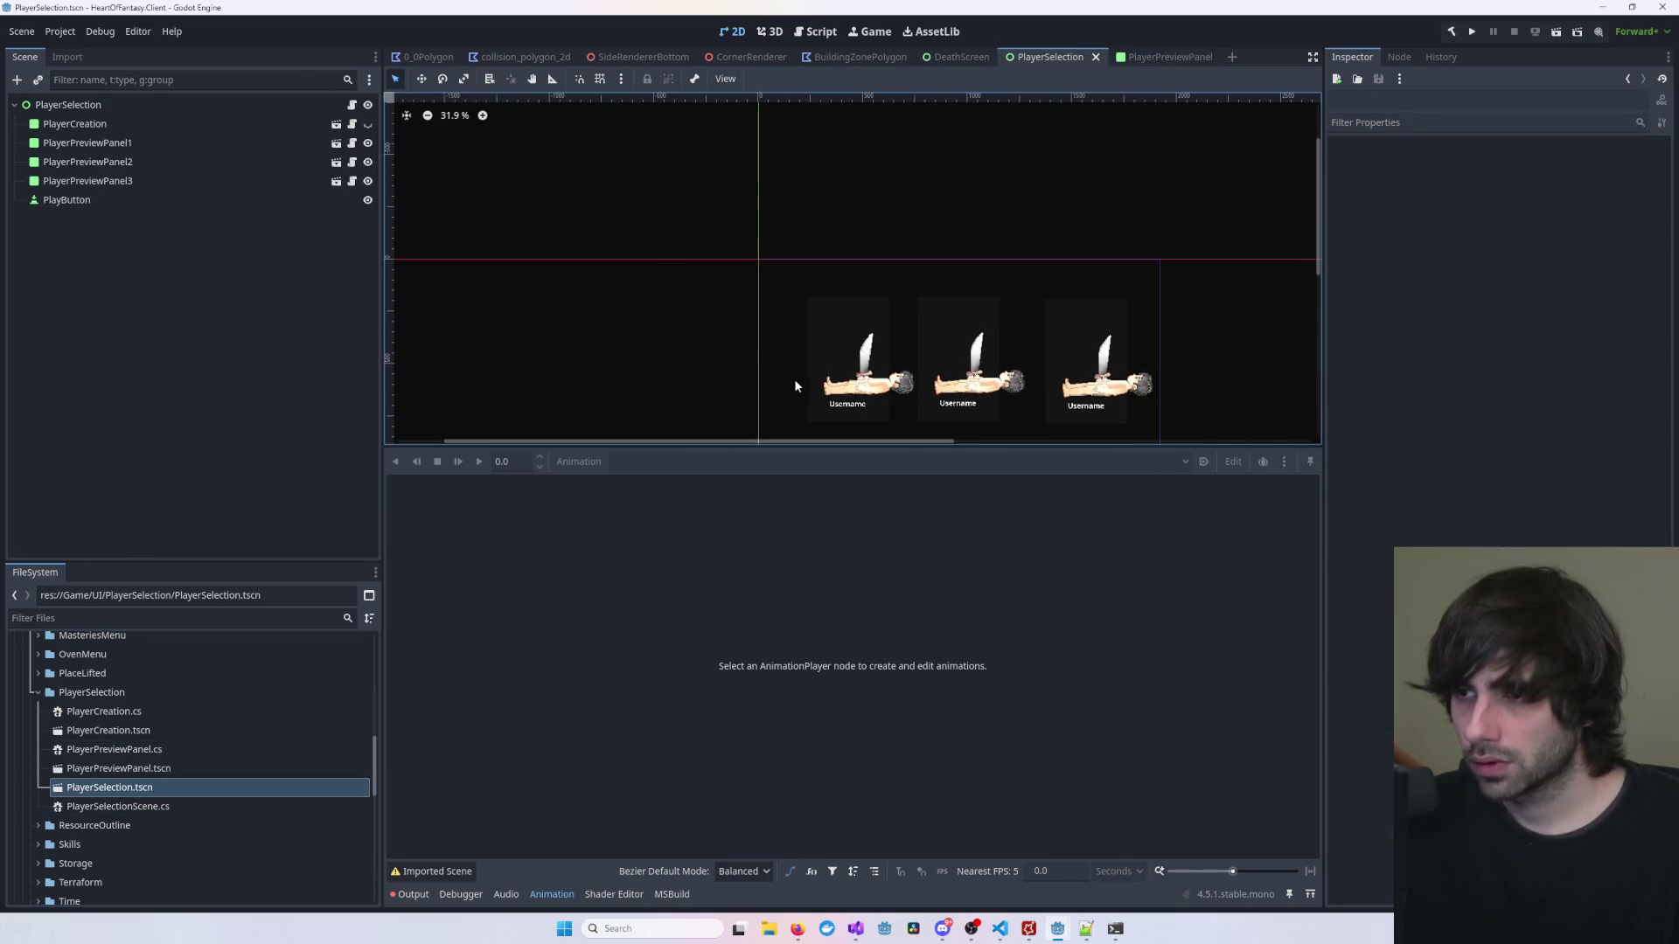
Step: Resize PlayerPreviewPanel1 and PlayerPreviewPanel2, shifting the second panel left
left_click(847, 334)
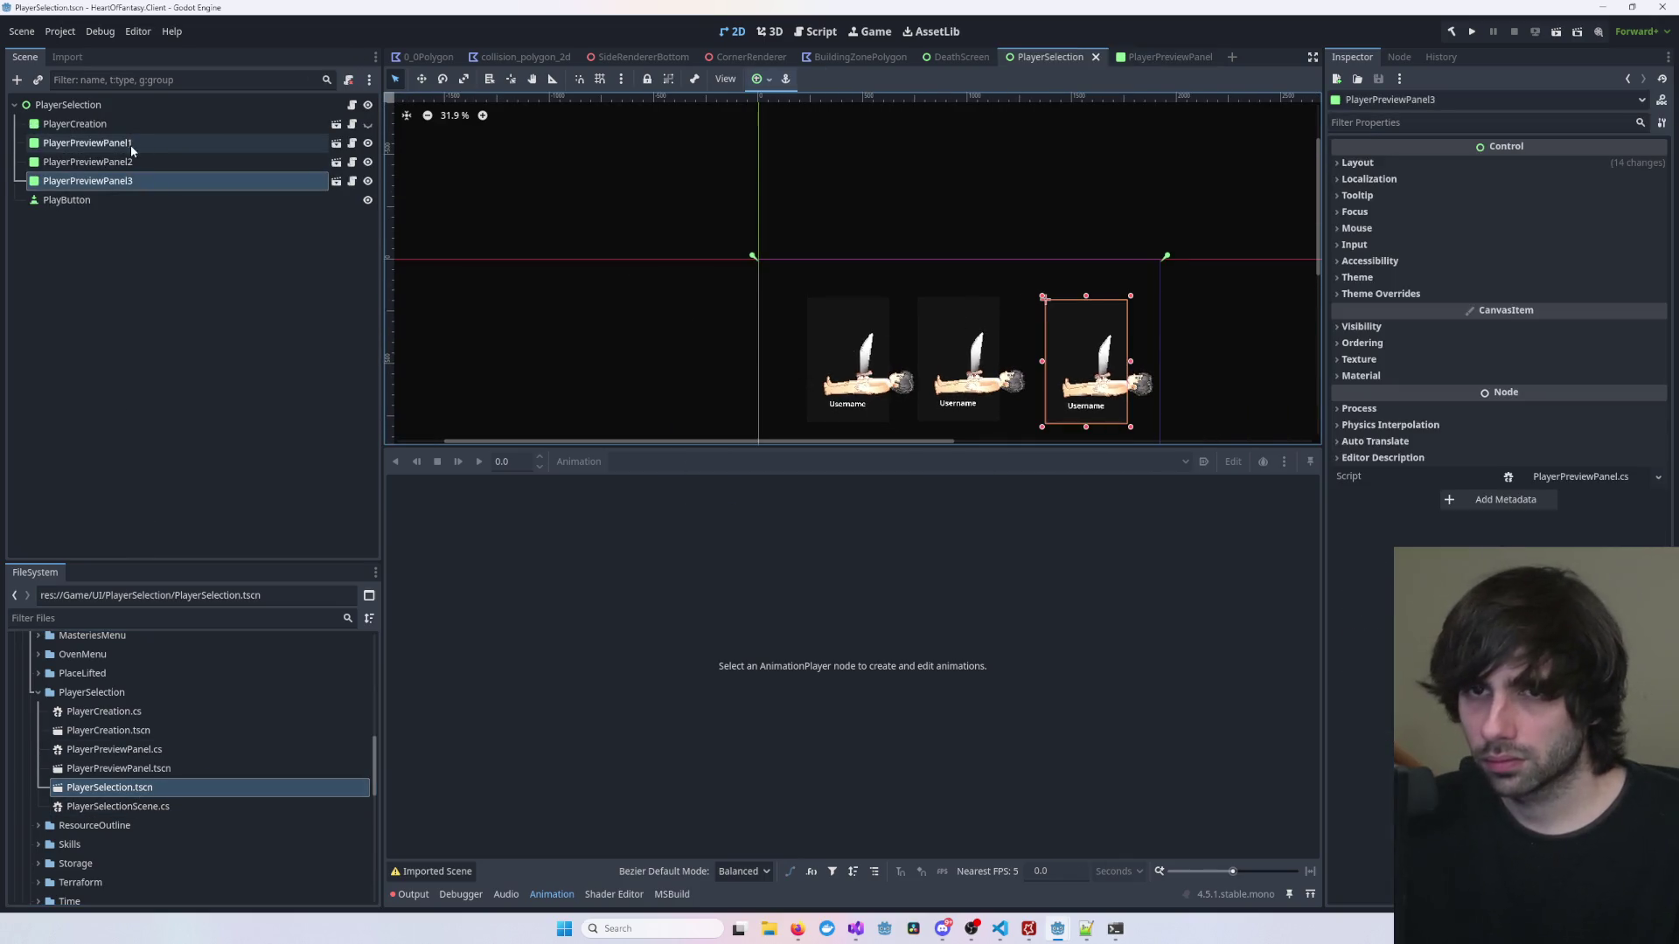
left_click(875, 366)
mouse_move(893, 364)
left_mouse_down()
mouse_move(919, 363)
mouse_move(827, 323)
left_mouse_up()
scroll(920, 352, "up", 2)
left_click(890, 216)
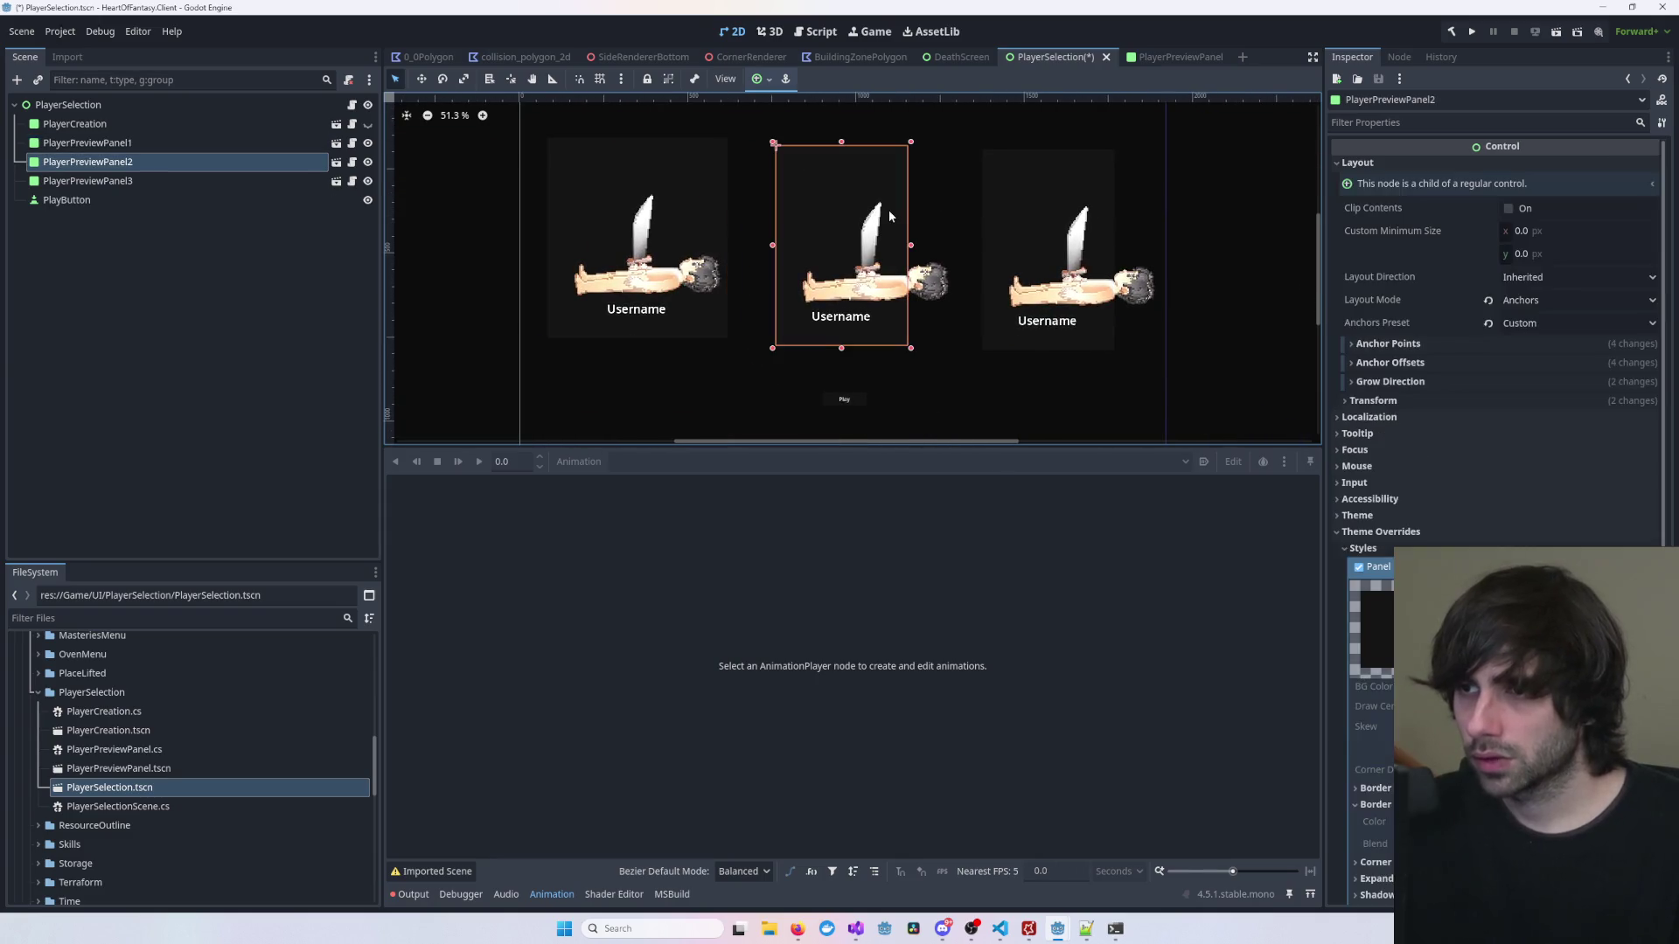
mouse_move(912, 247)
left_mouse_down()
mouse_move(967, 247)
mouse_move(899, 197)
left_mouse_up()
Step: Widen PlayerPreviewPanel3 to match the others, then select the first and second panels
left_click(1114, 241)
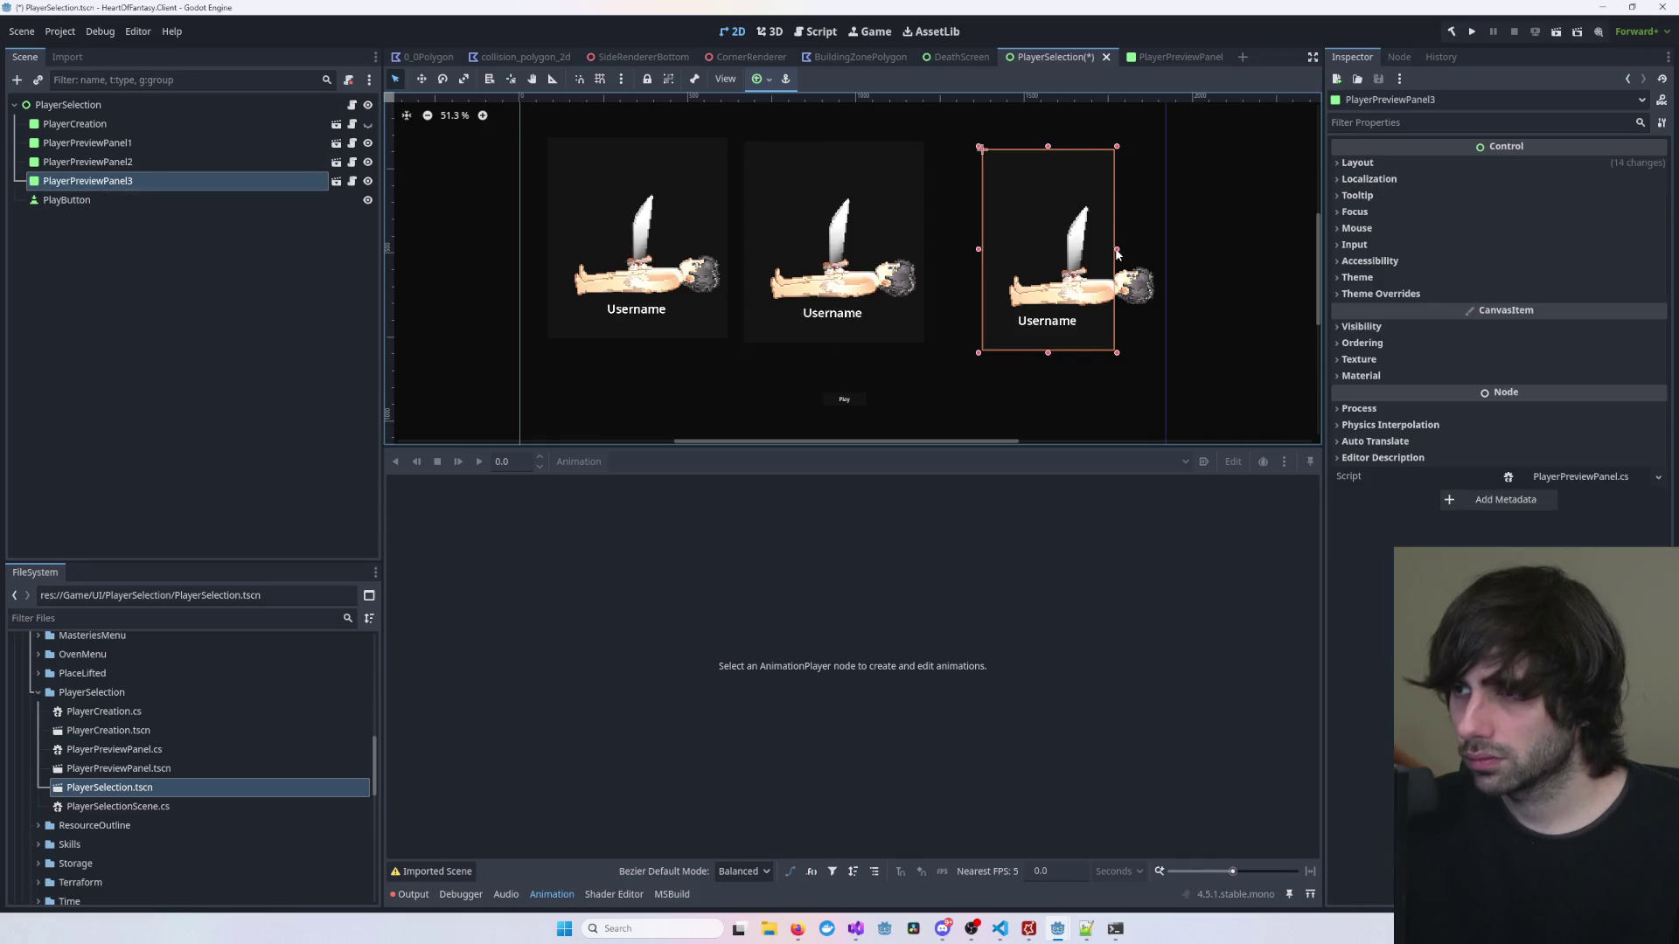
left_click_drag(1117, 254, 1167, 252)
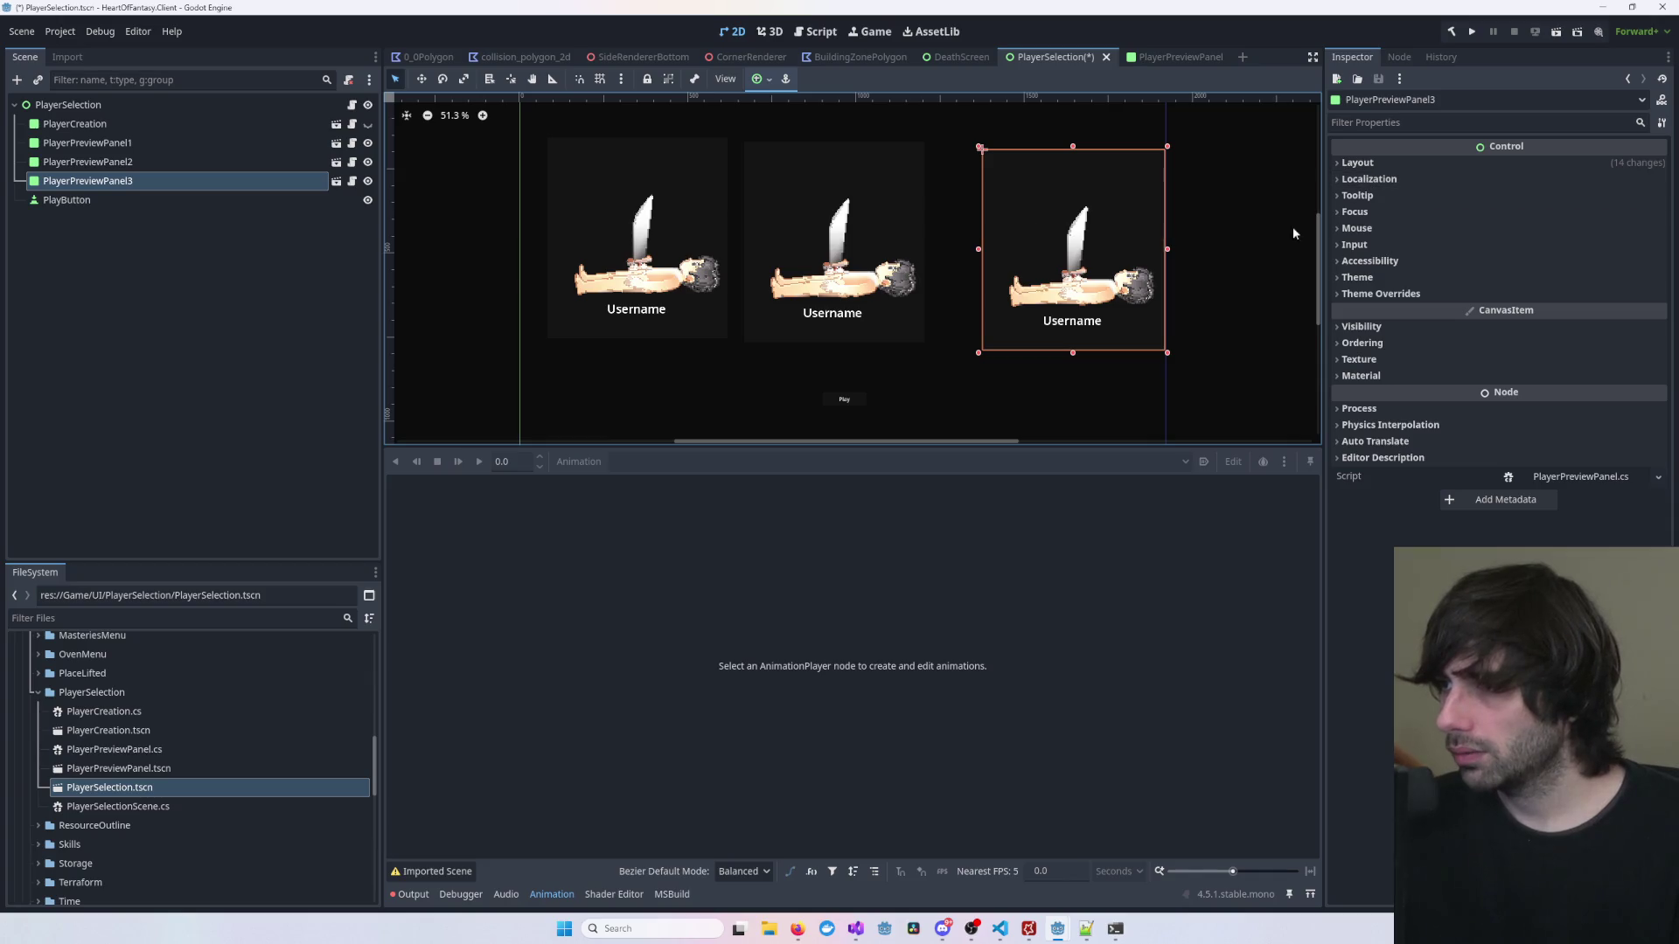
left_click(87, 143)
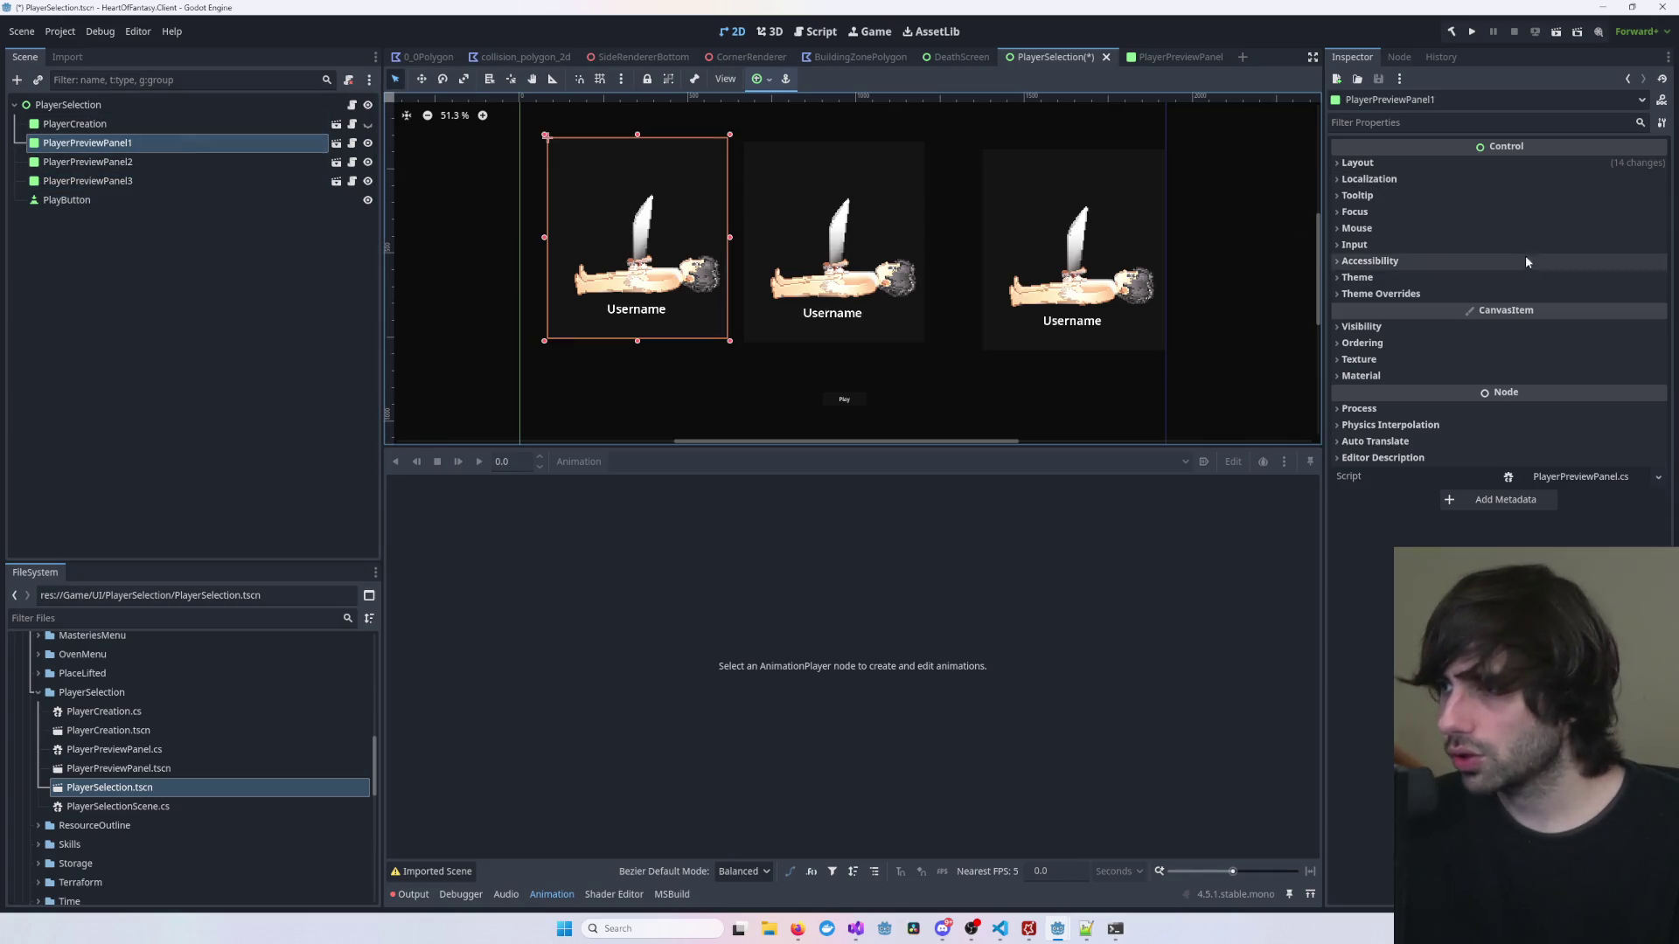
left_click(793, 225)
Step: Delete PlayerPreviewPanel2 and PlayerPreviewPanel3
key("Delete")
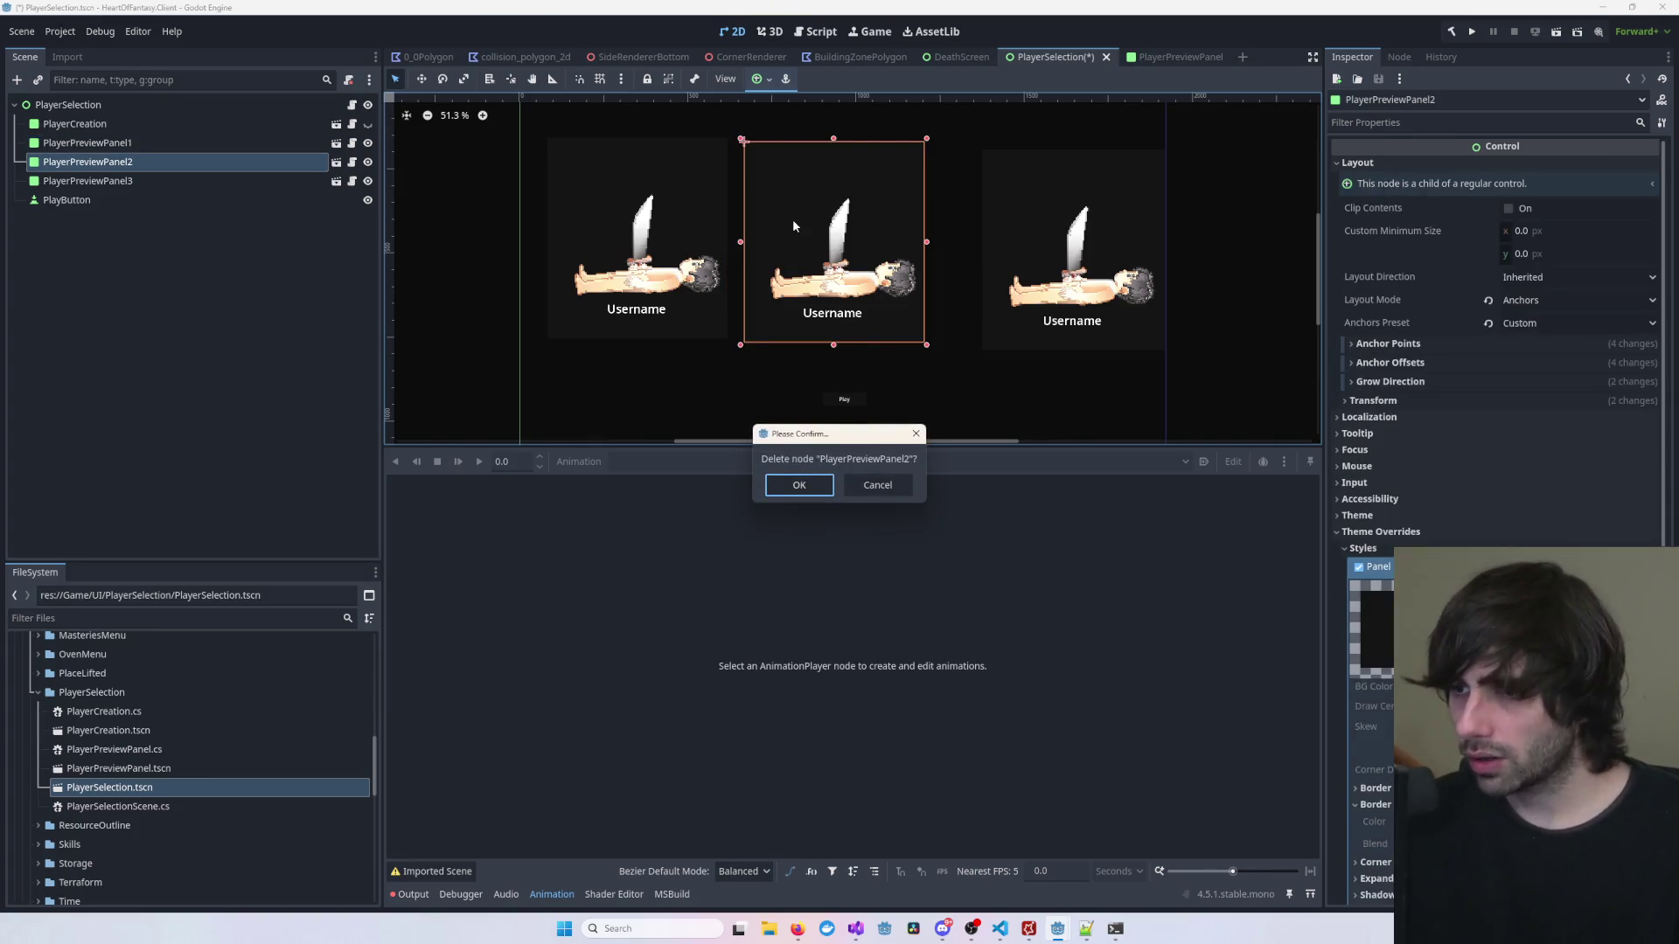
key("Return")
left_click(1035, 258)
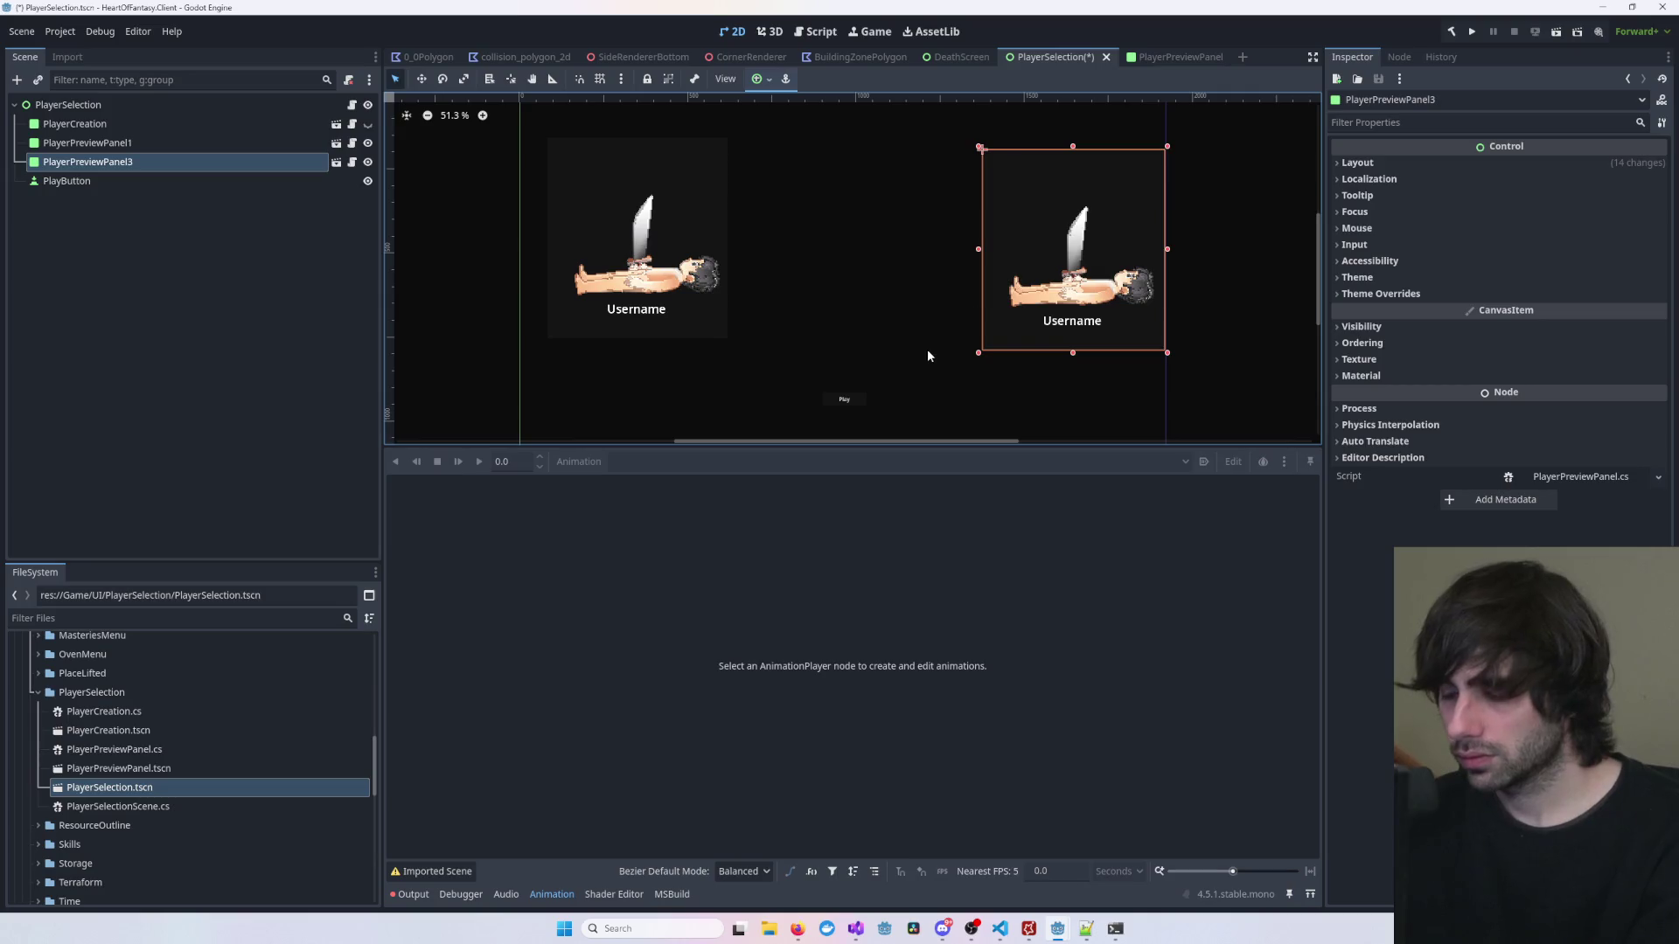
key("Delete")
key("Return")
Step: Duplicate PlayerPreviewPanel1 and set the copy's Layout Position x to 400
left_click(154, 146)
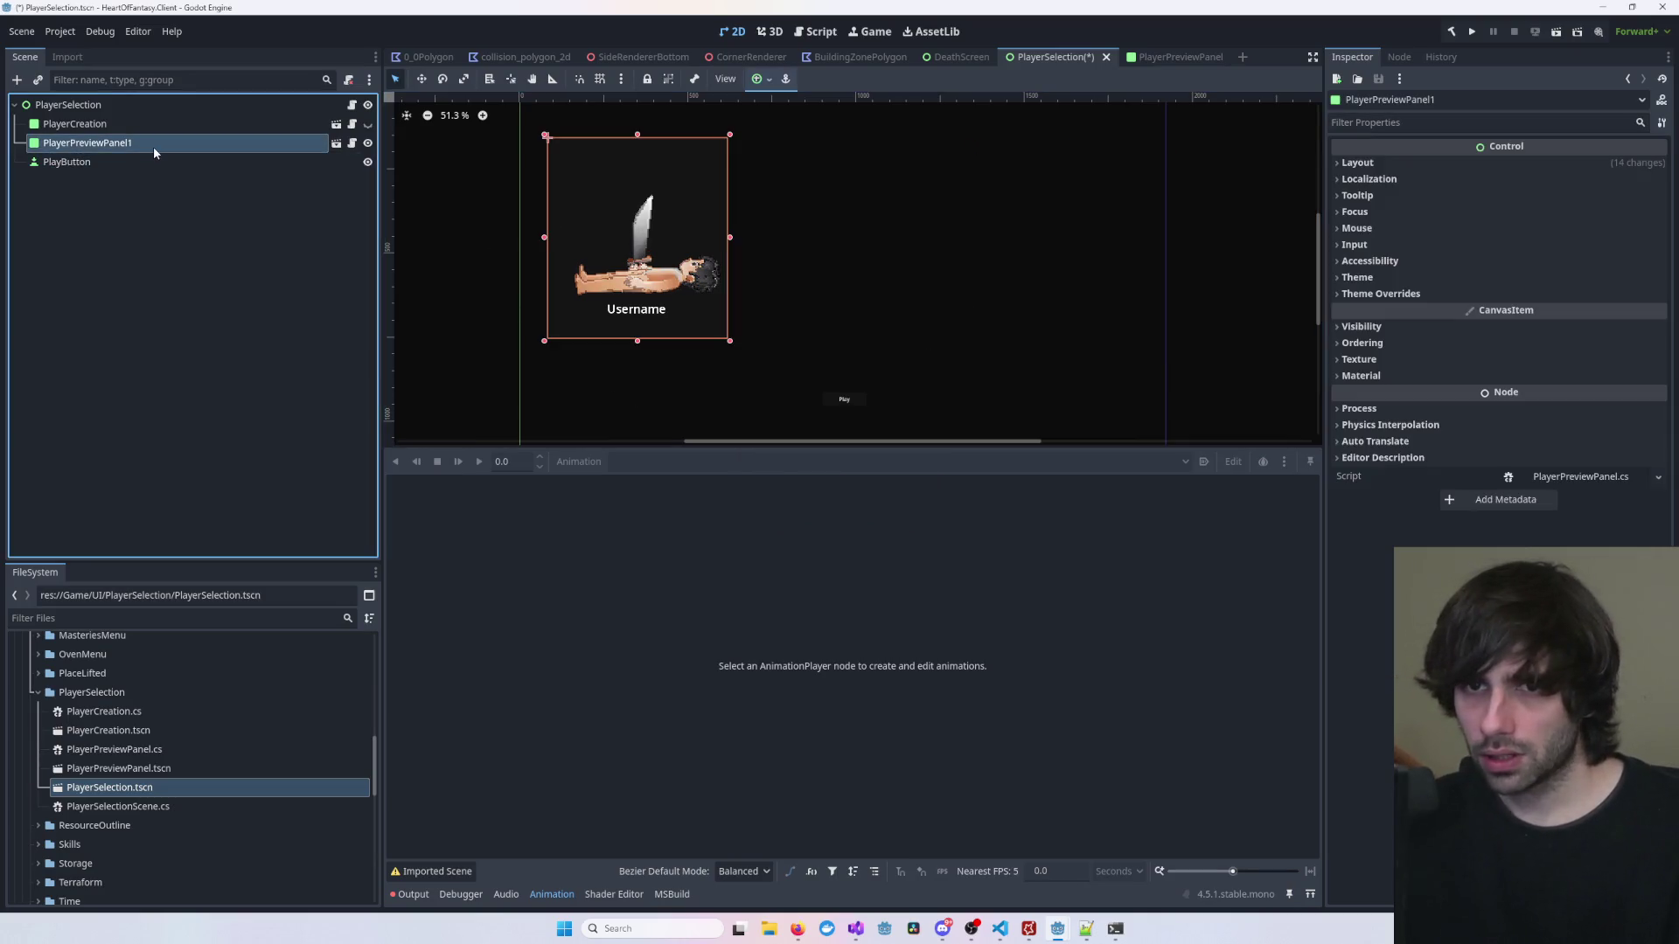
key("ctrl+d")
key("ctrl+d")
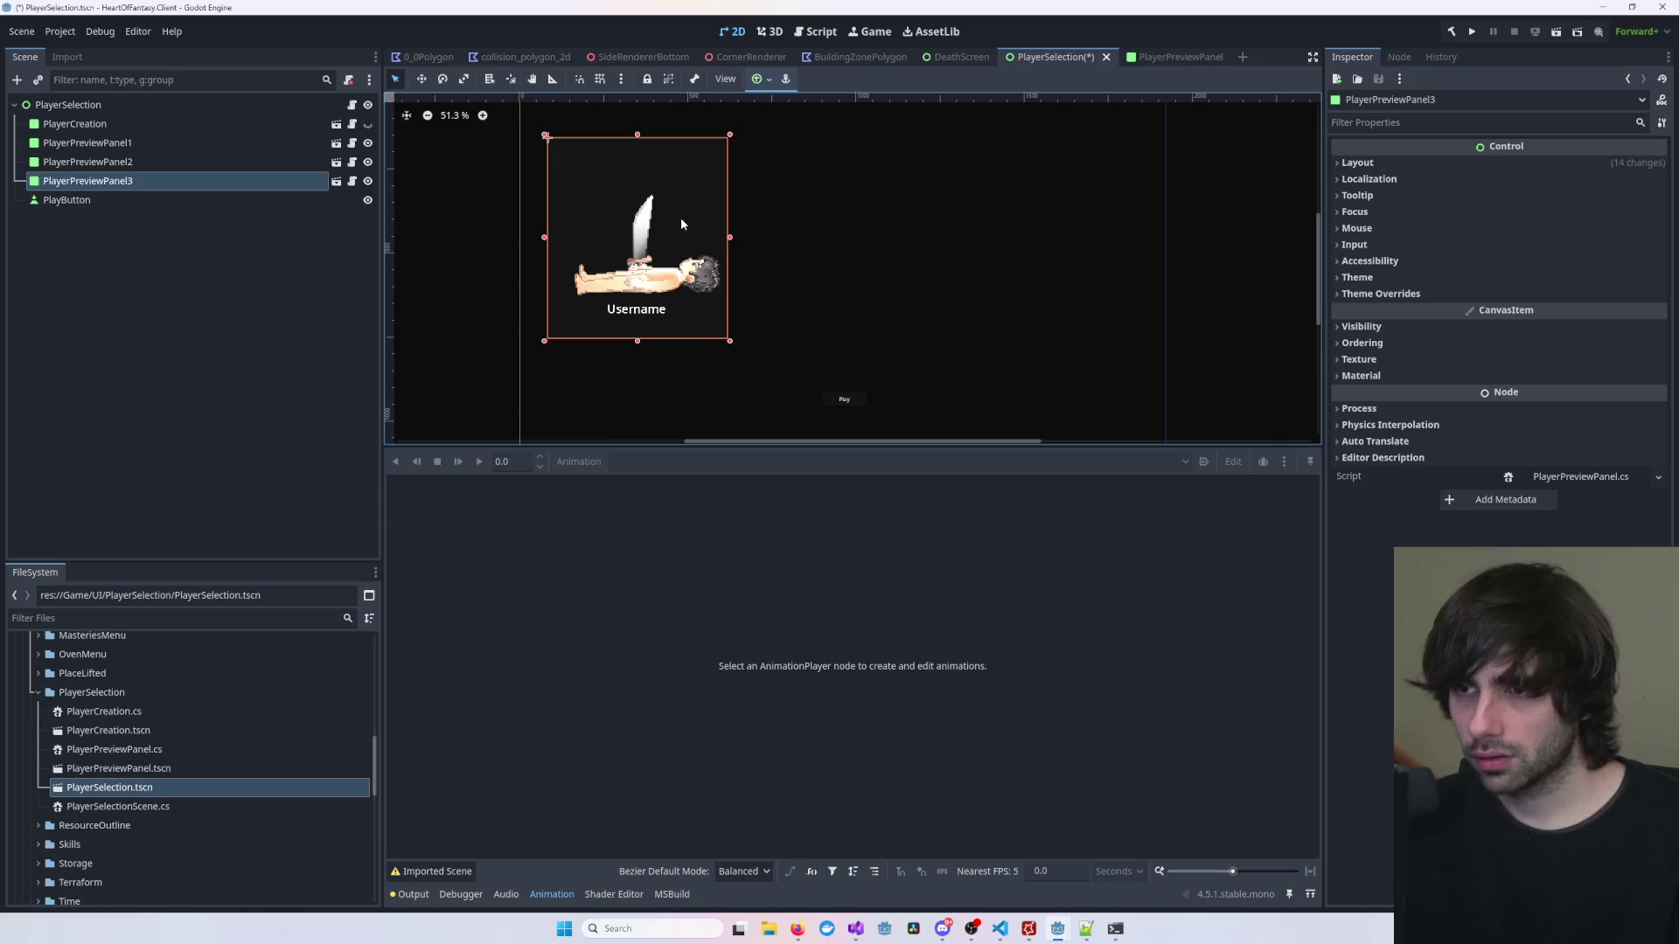
left_click(1355, 163)
left_click(1347, 404)
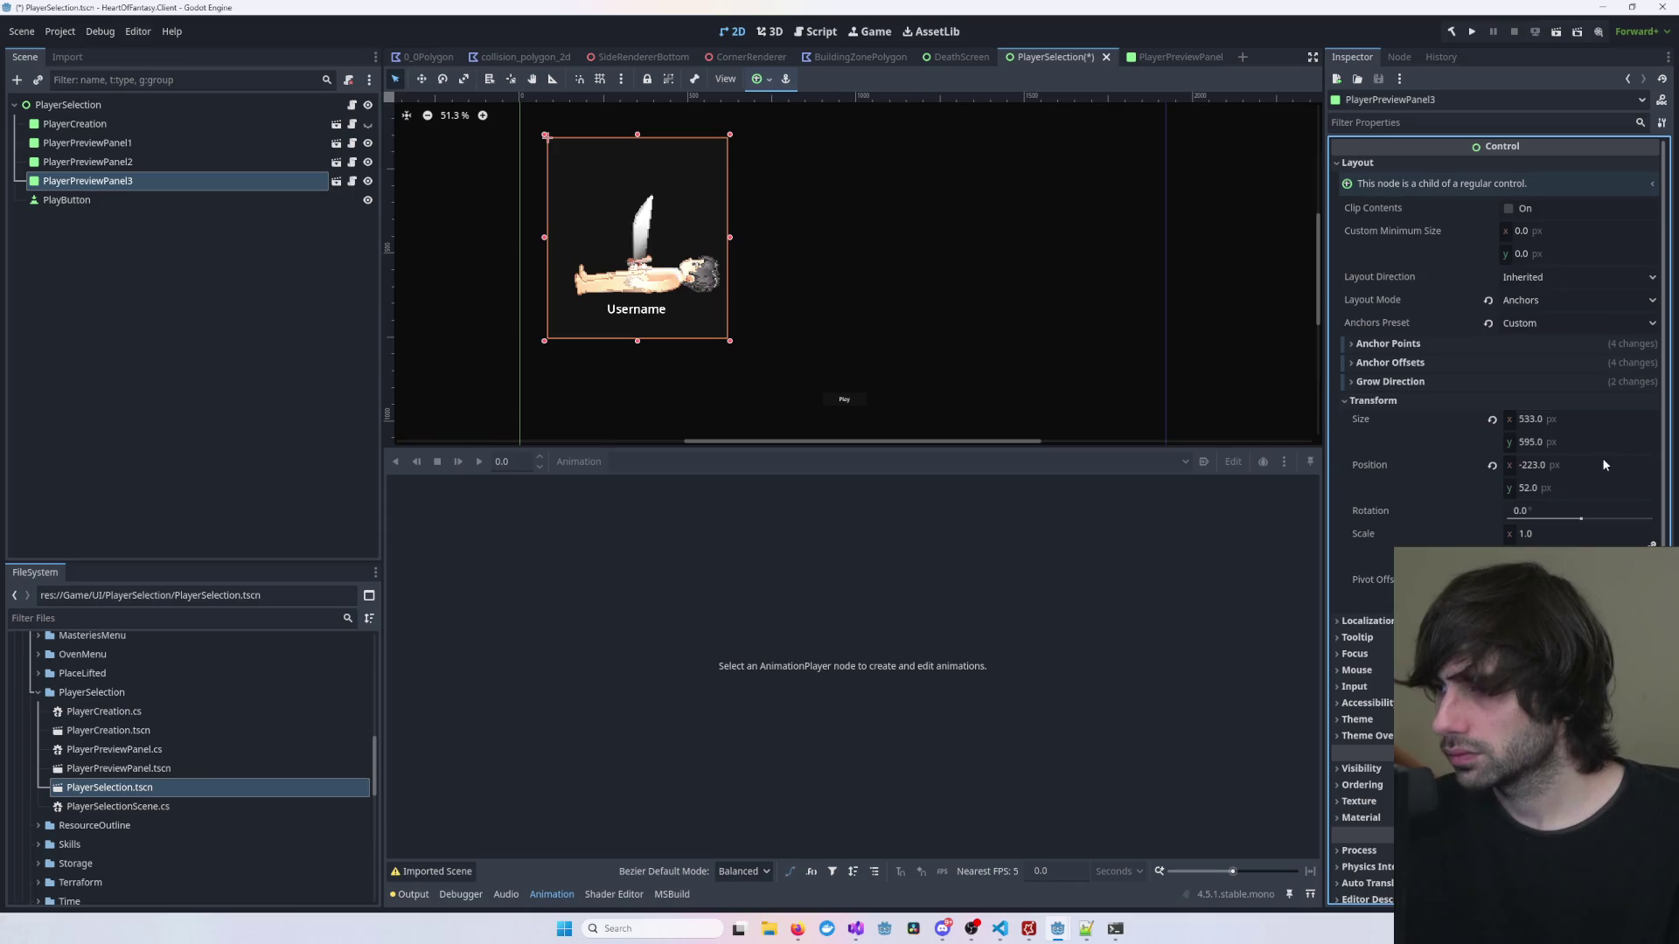
left_click_drag(1564, 472, 1576, 472)
left_click(1530, 464)
type("2")
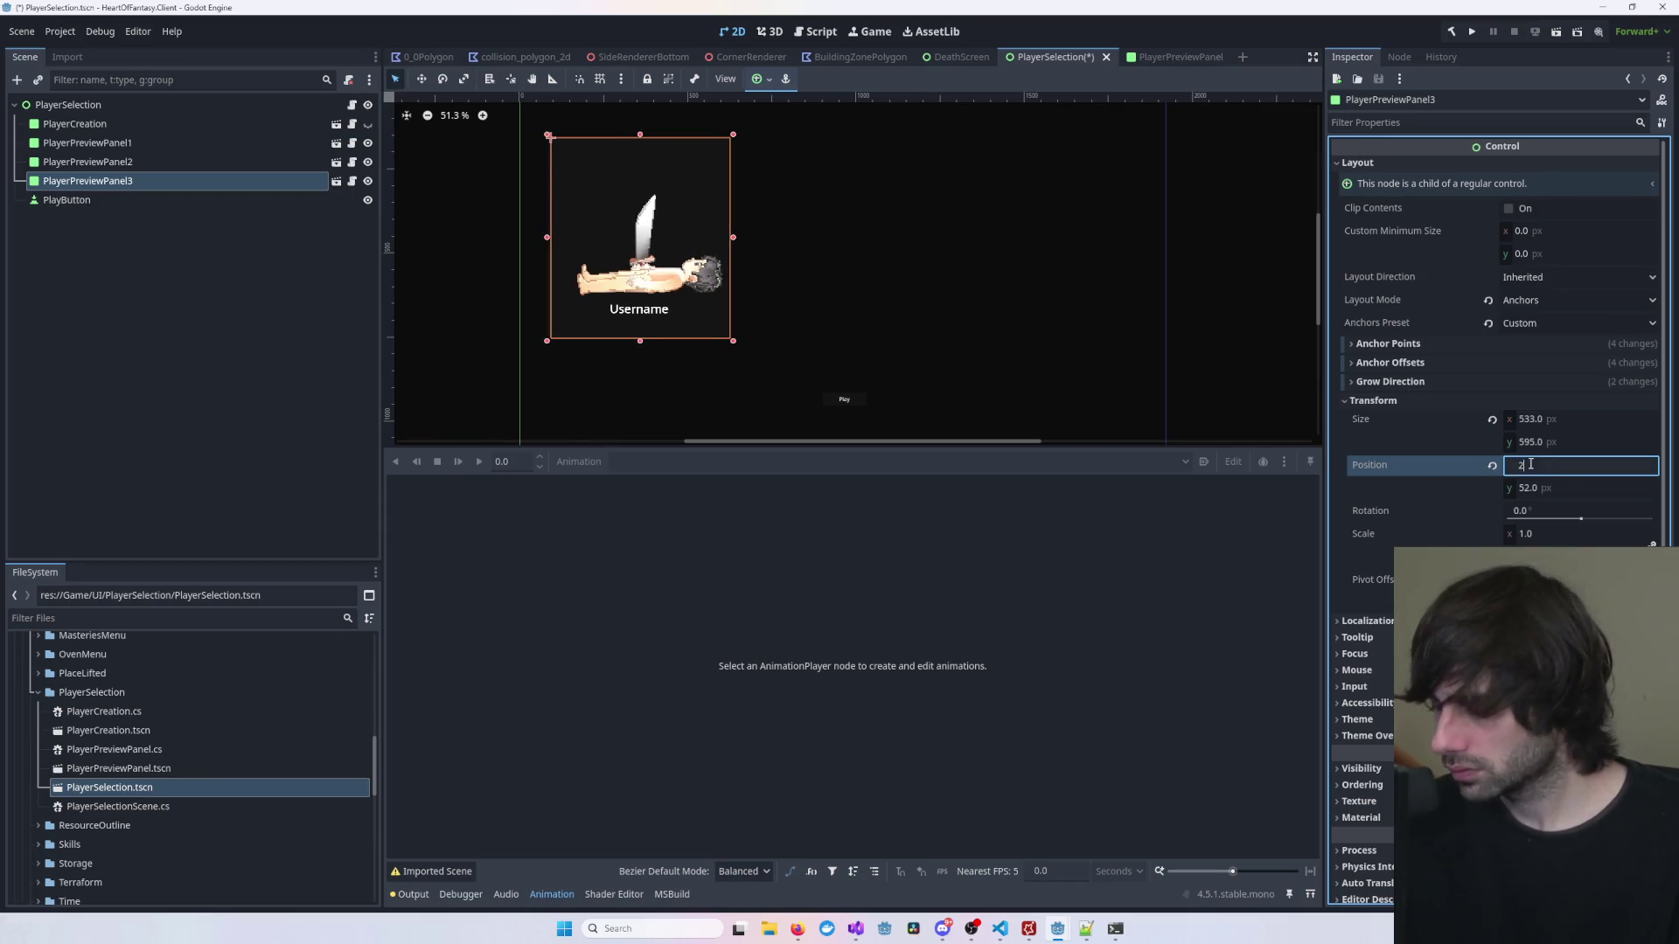
type("0")
key("Return")
left_click(1550, 465)
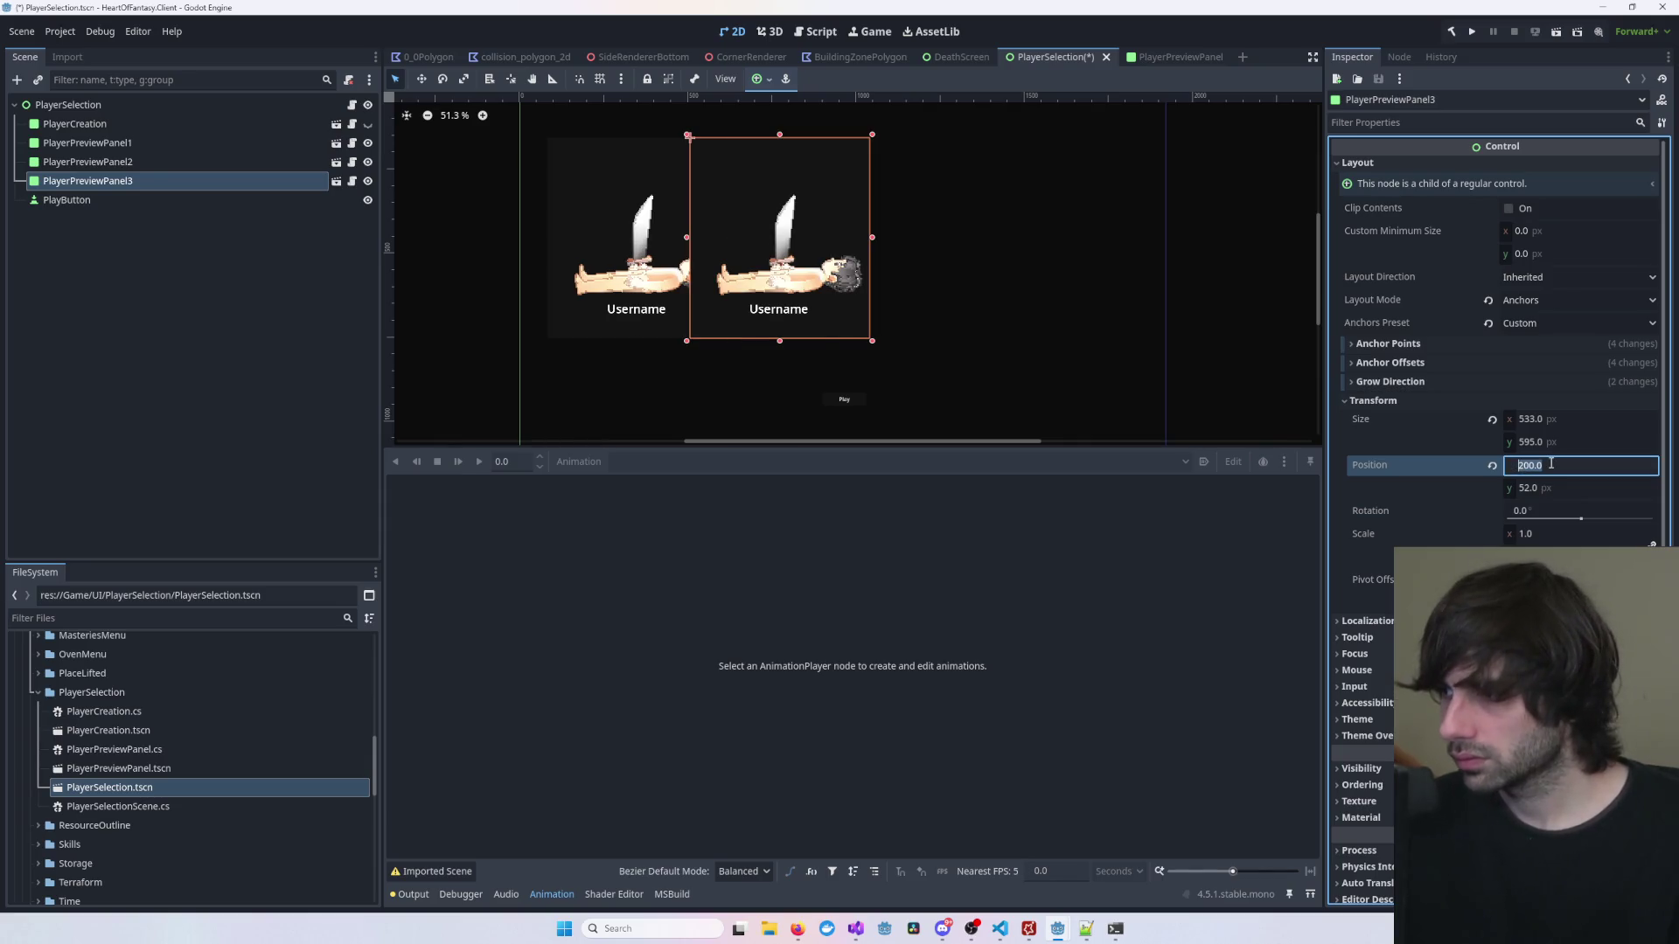
left_click(1551, 464)
type("0")
key("Return")
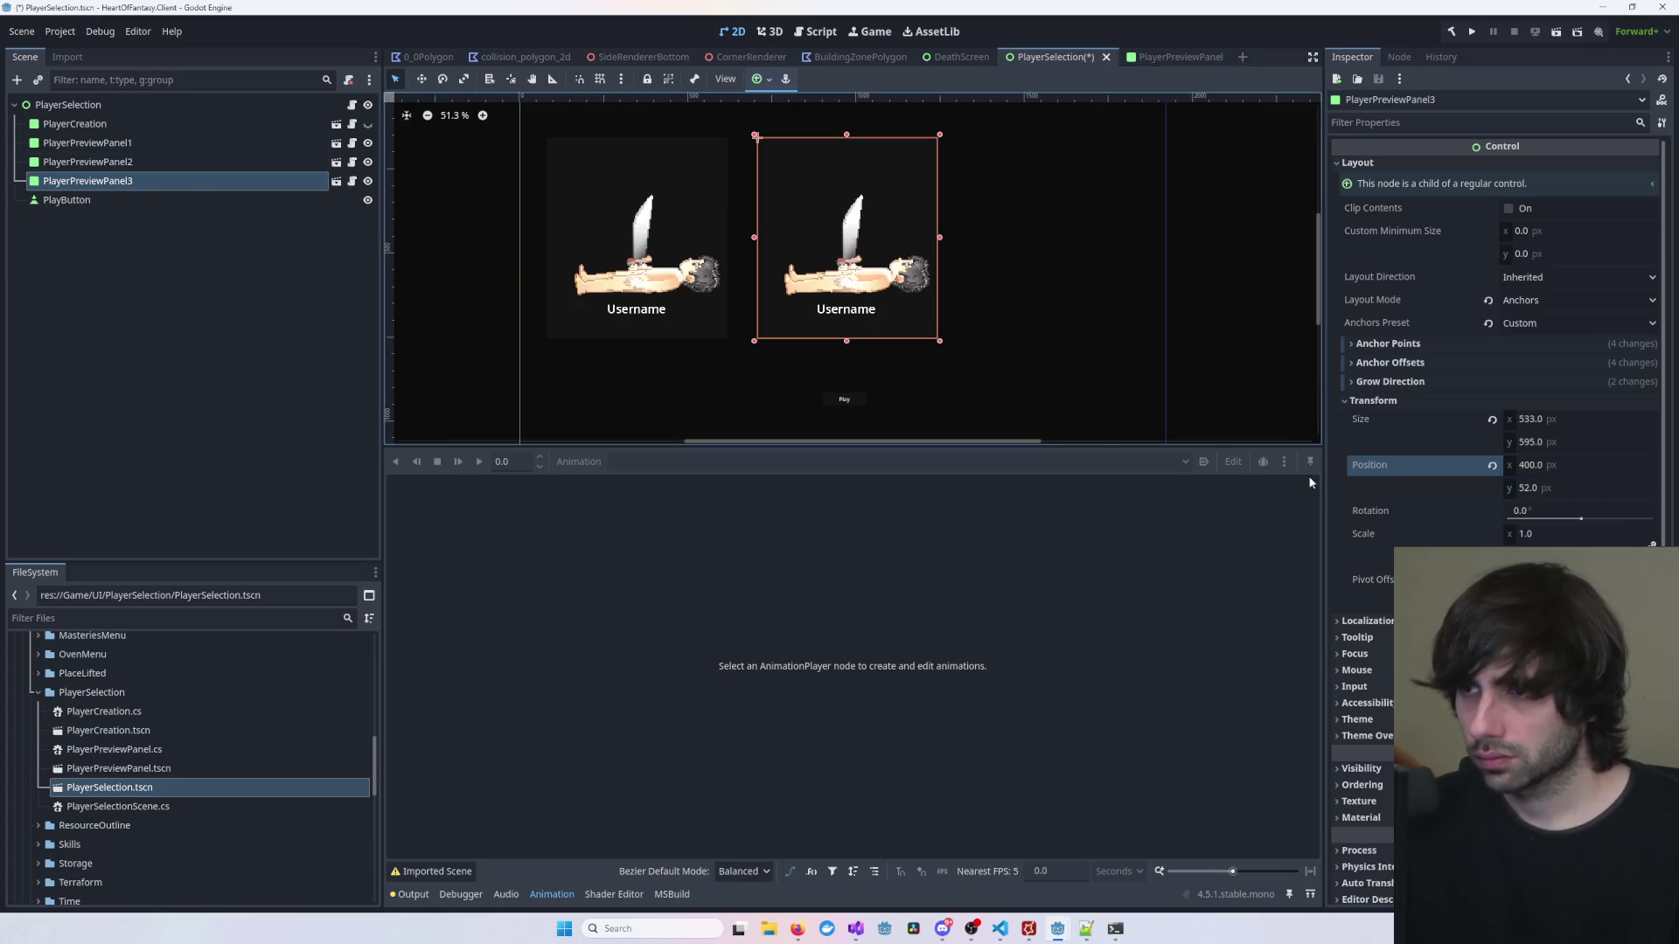
Step: Duplicate the second preview panel to create a third panel
left_click(138, 161)
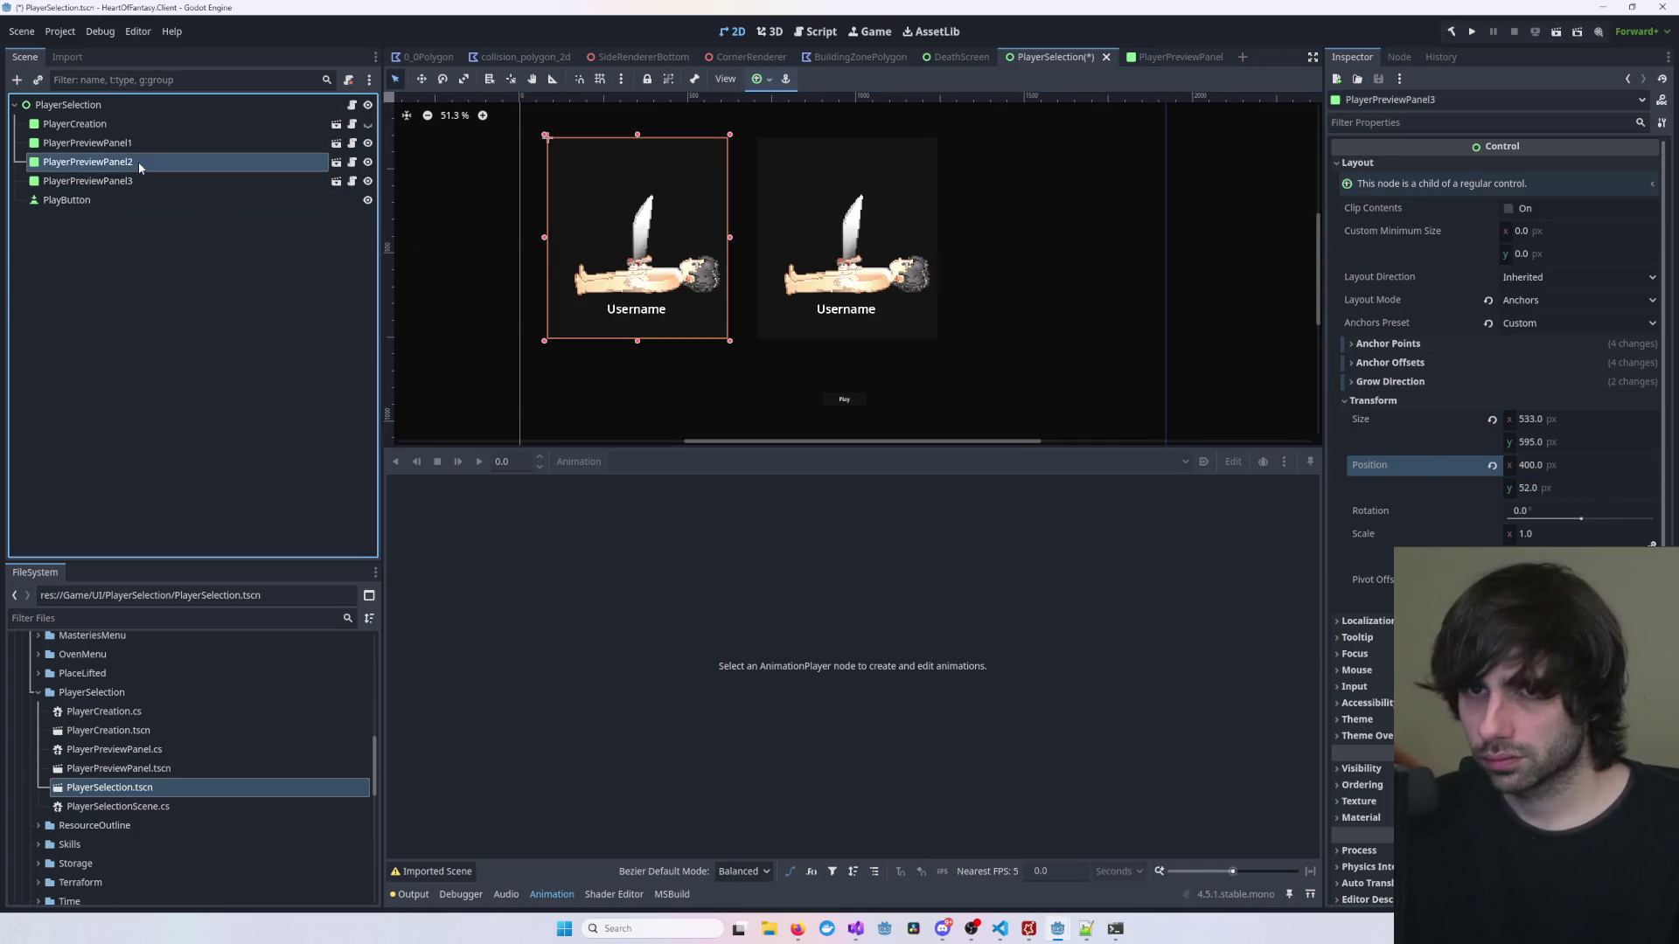
key("Delete")
key("Return")
key("ctrl+z")
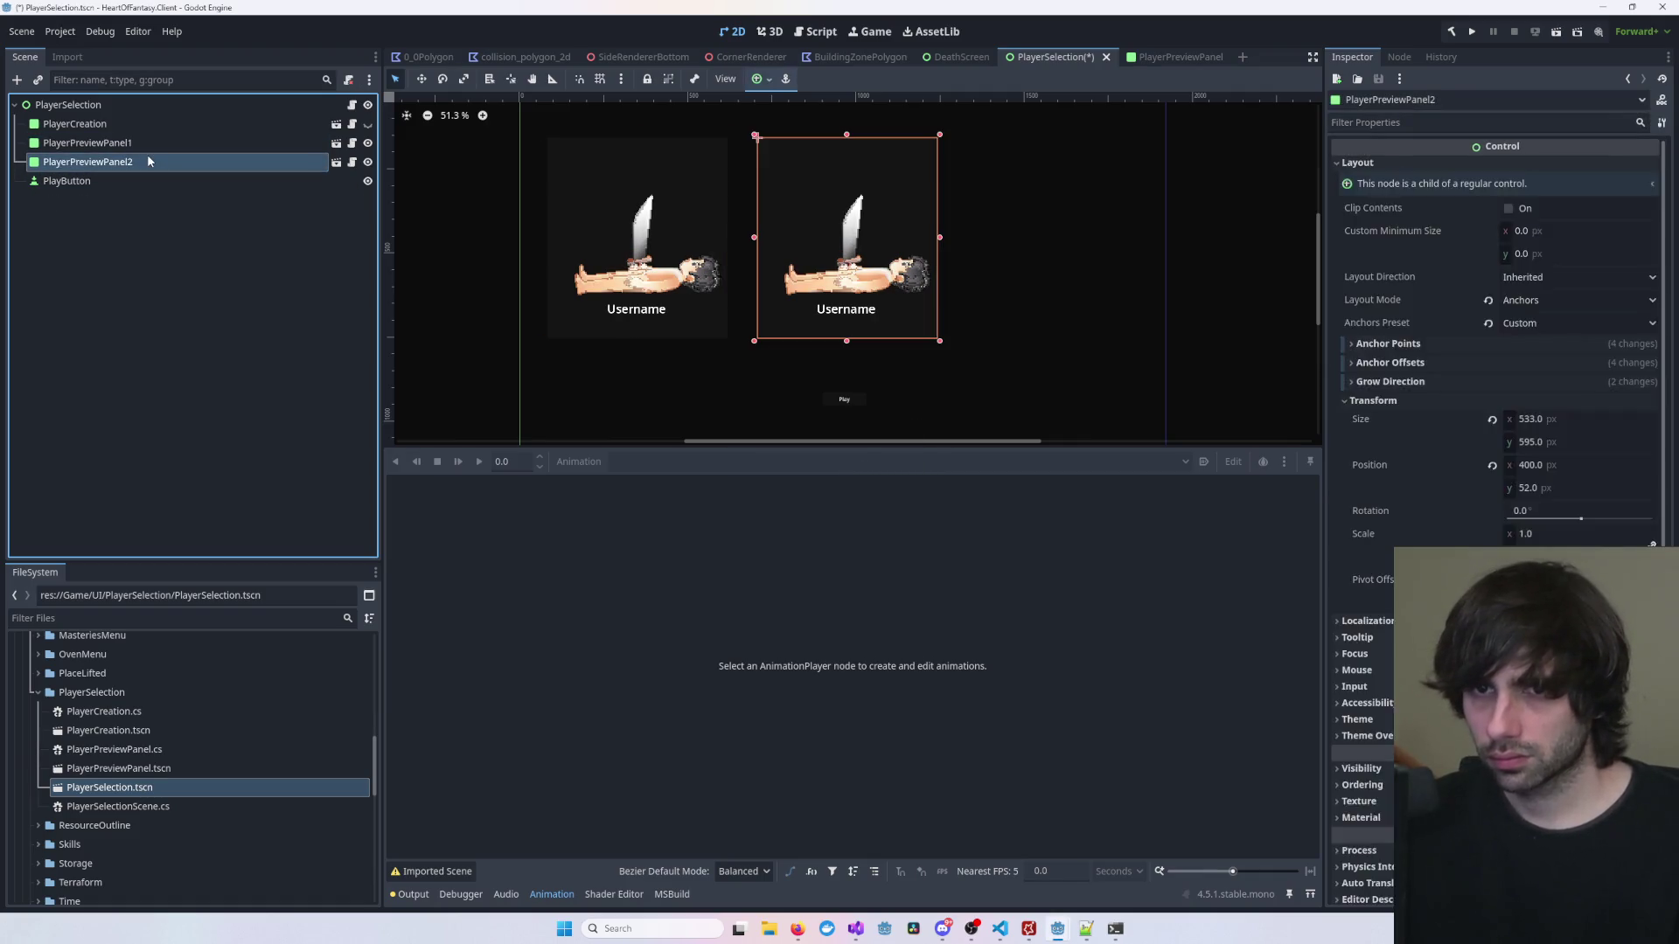
key("ctrl+d")
key("F2")
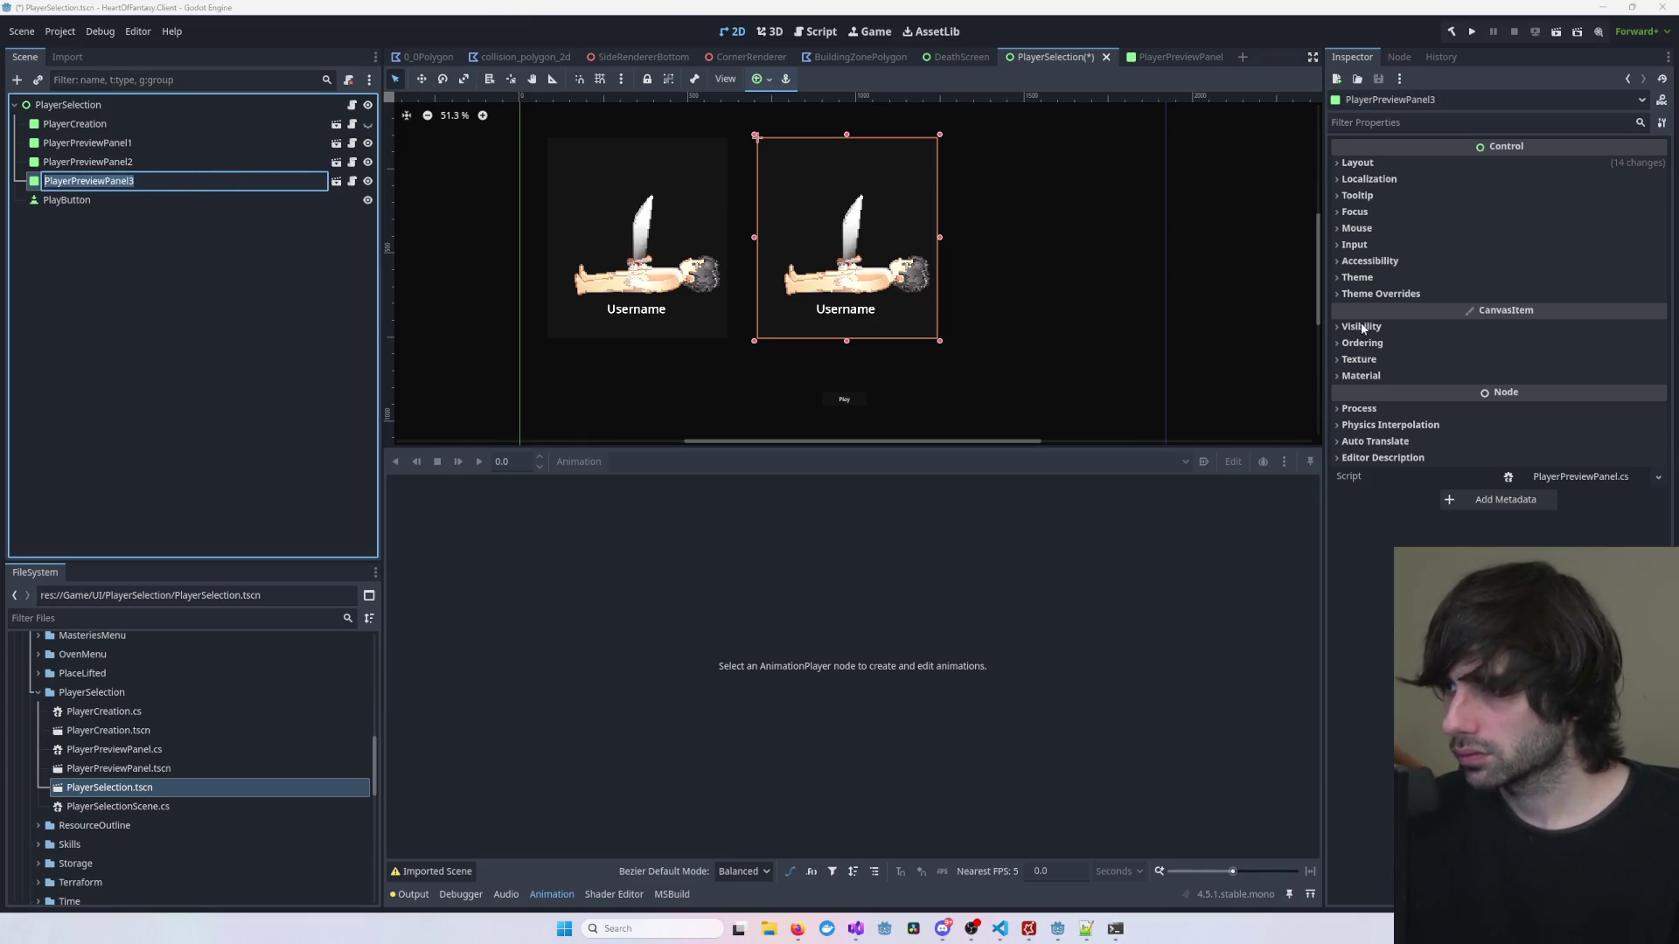
Step: Set the third panel's x position to 1000 so the three panels line up
left_click(1358, 163)
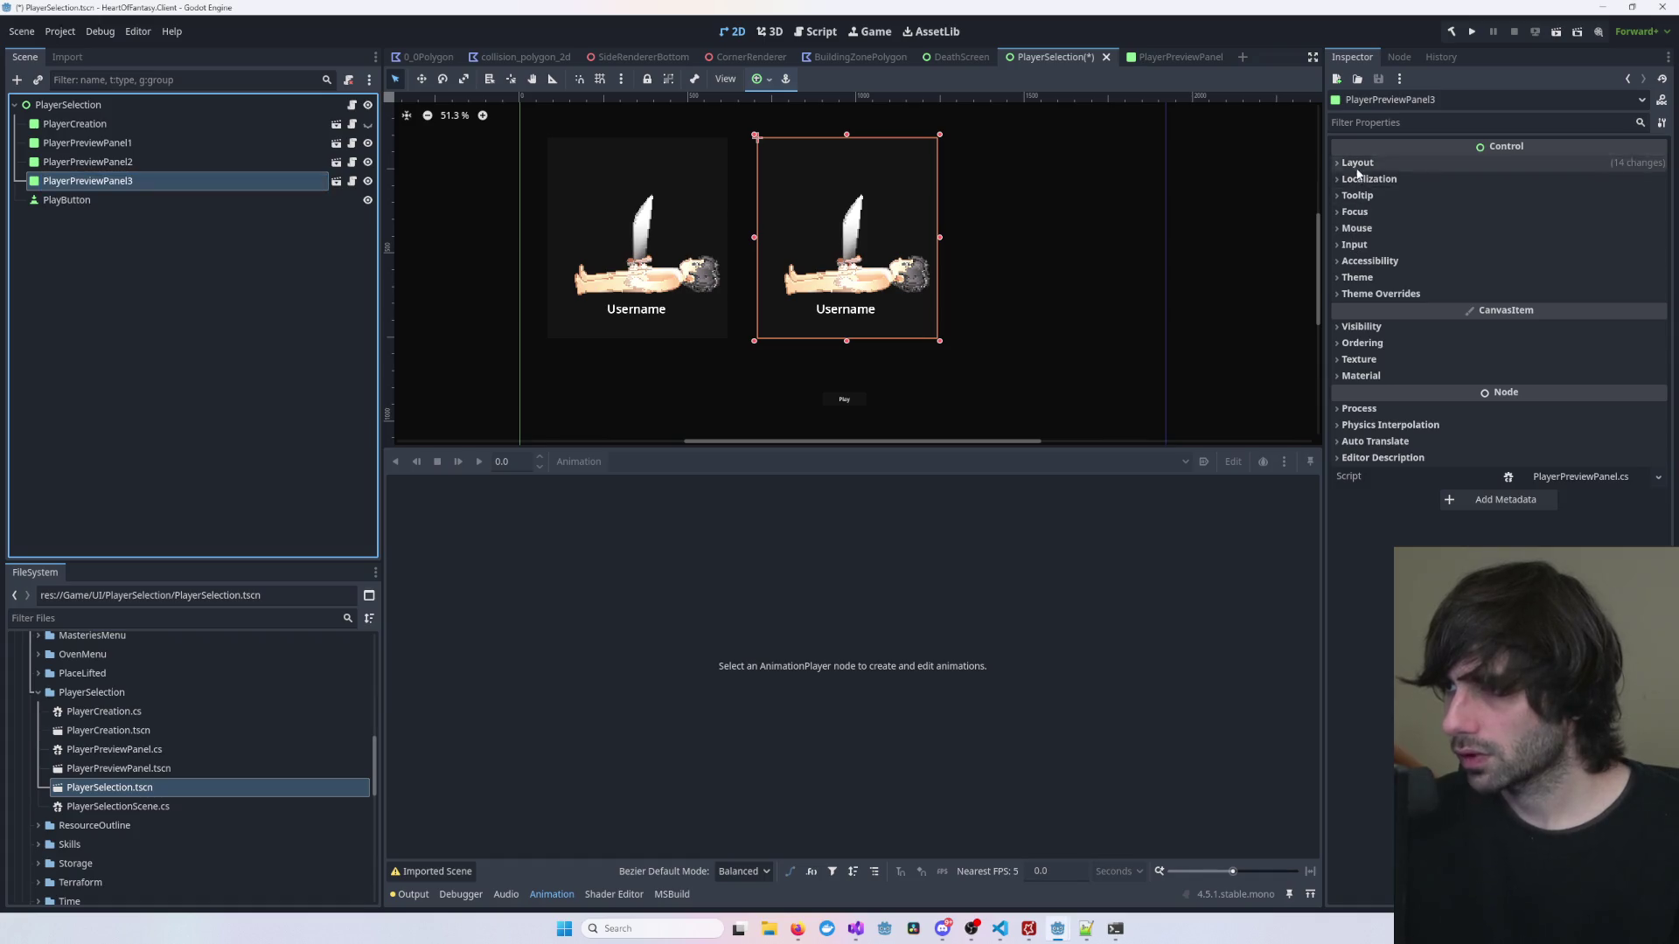
left_click(1378, 401)
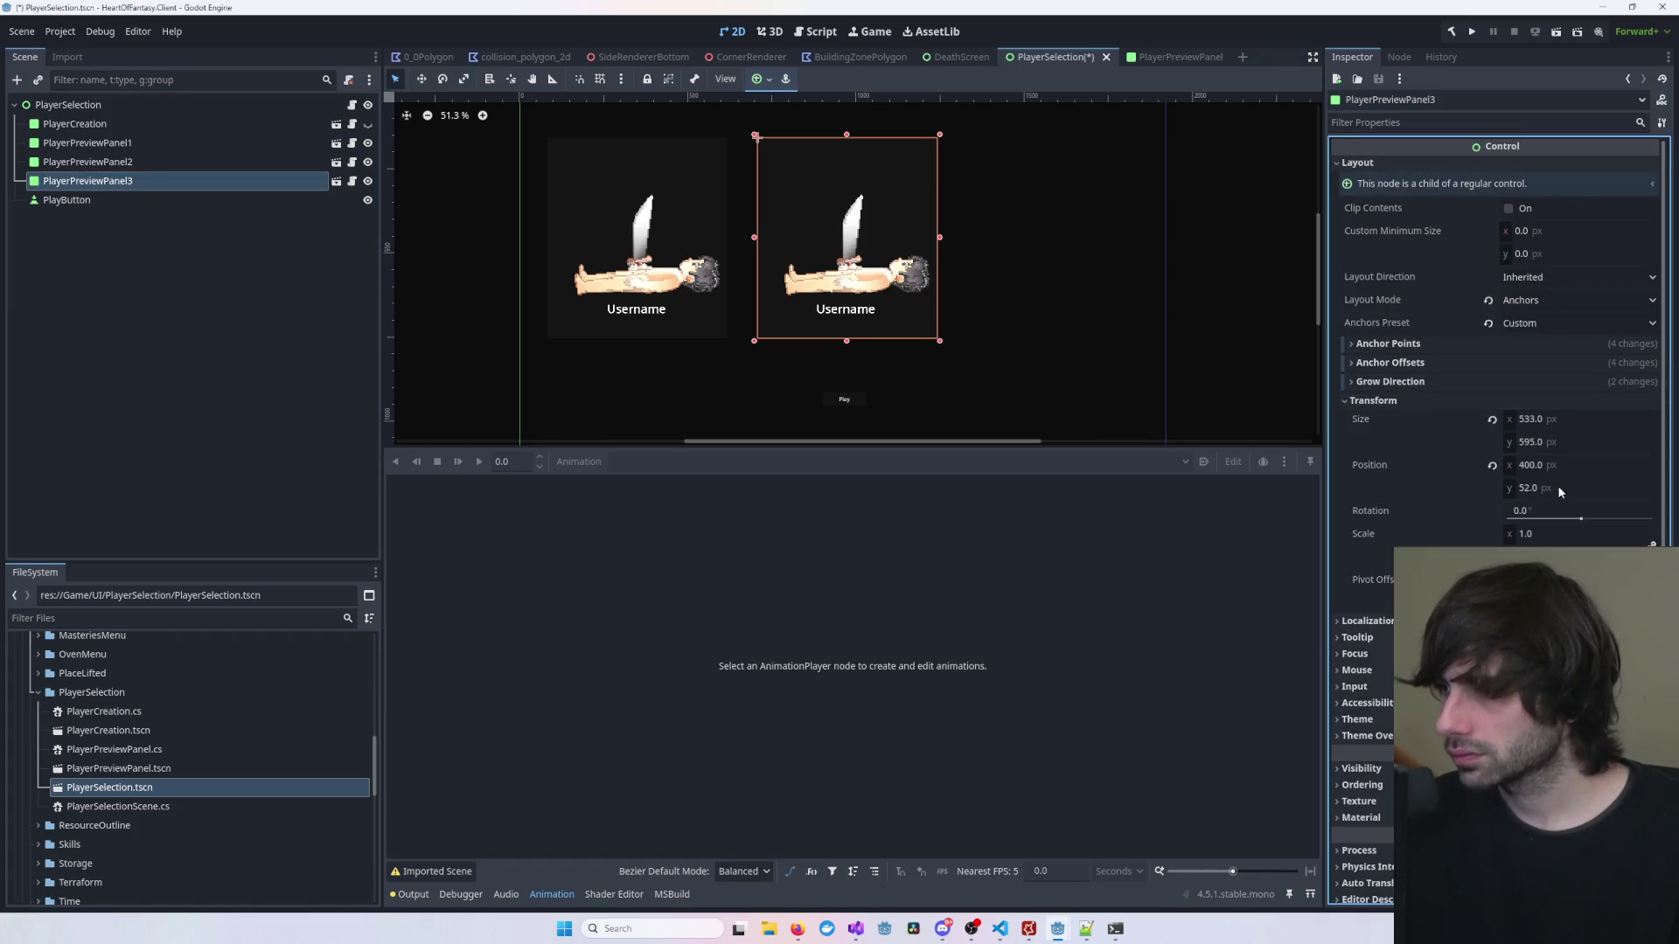
left_click(1578, 464)
left_click(1572, 460)
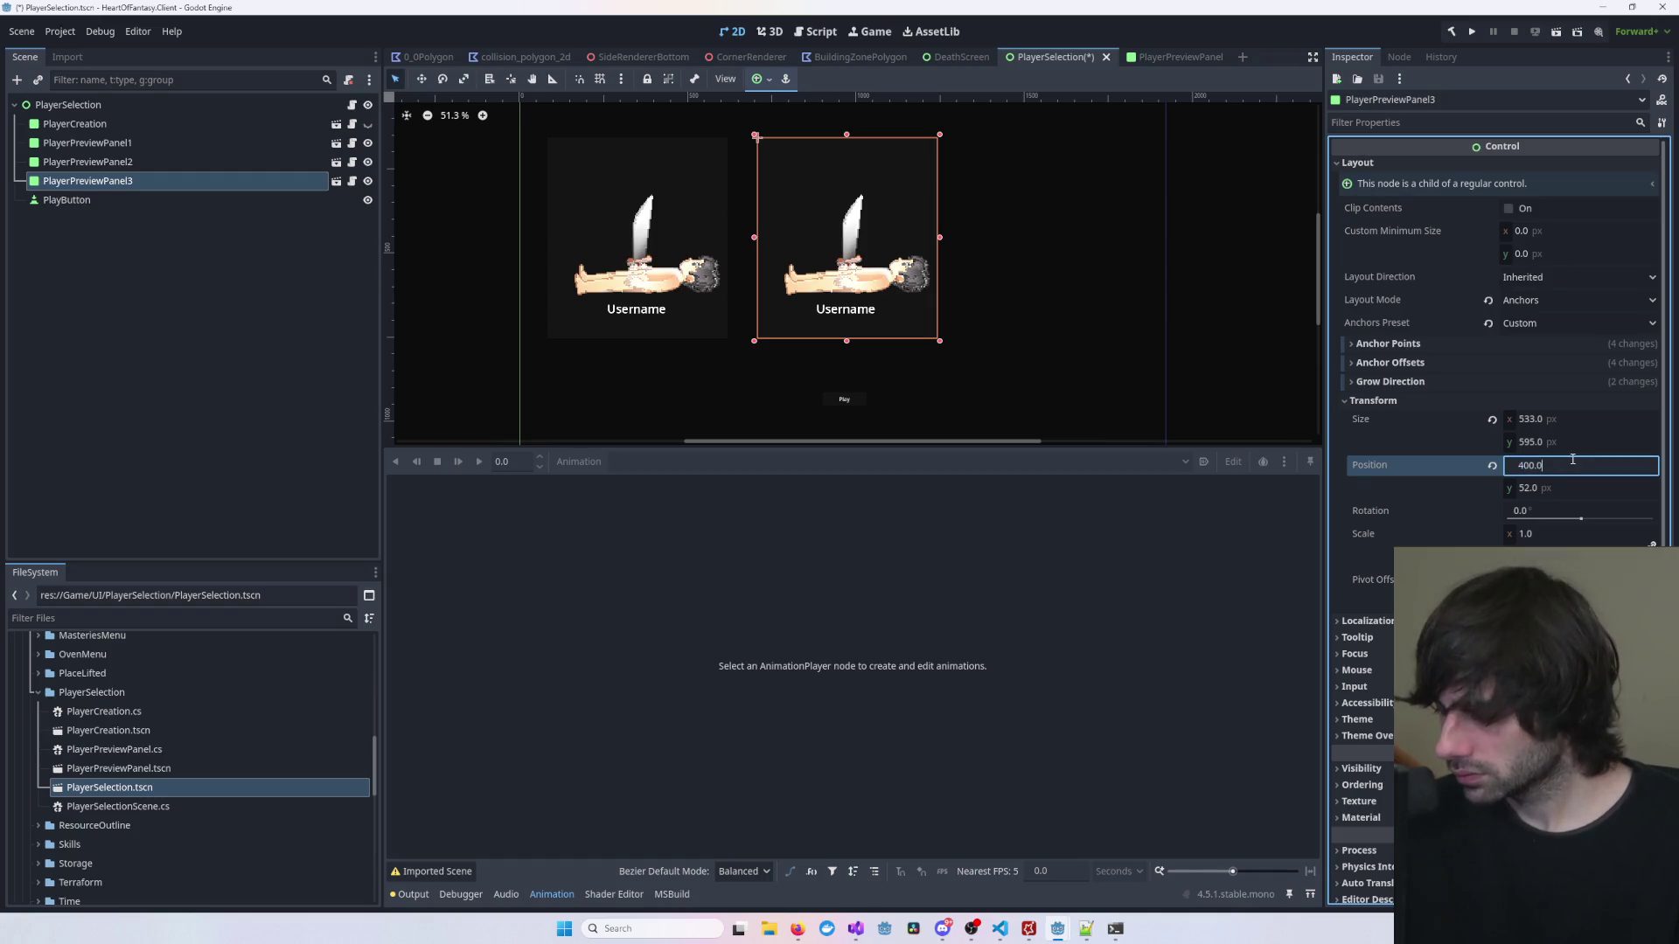
type("+200")
key("Return")
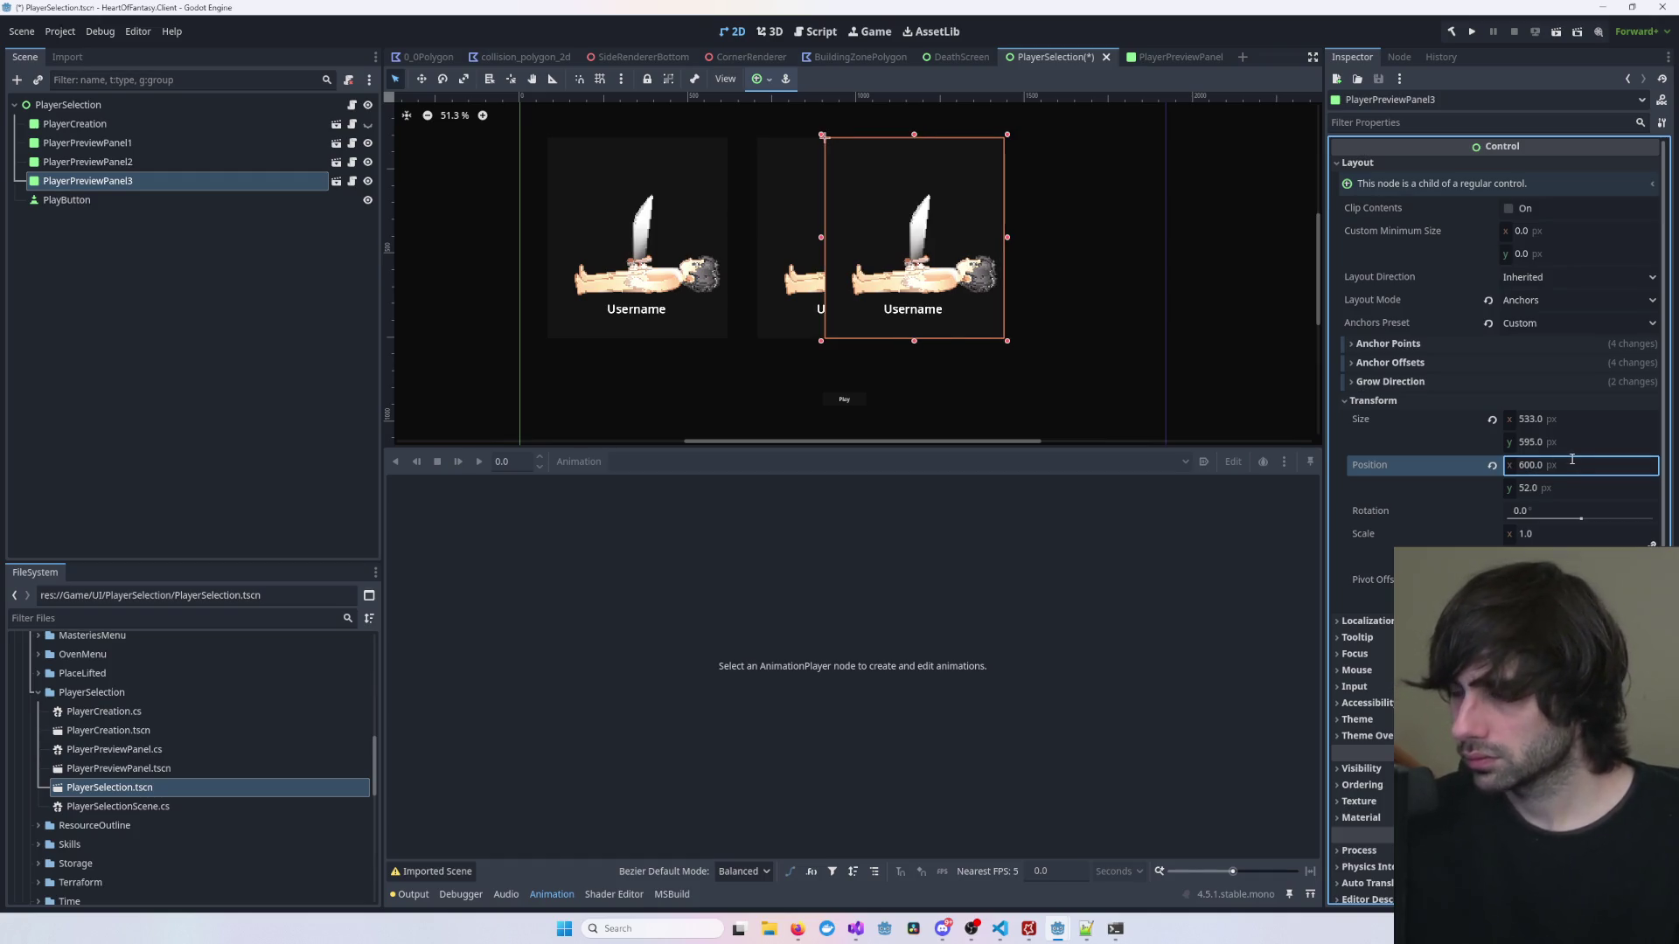
left_click(1576, 468)
left_click(1576, 469)
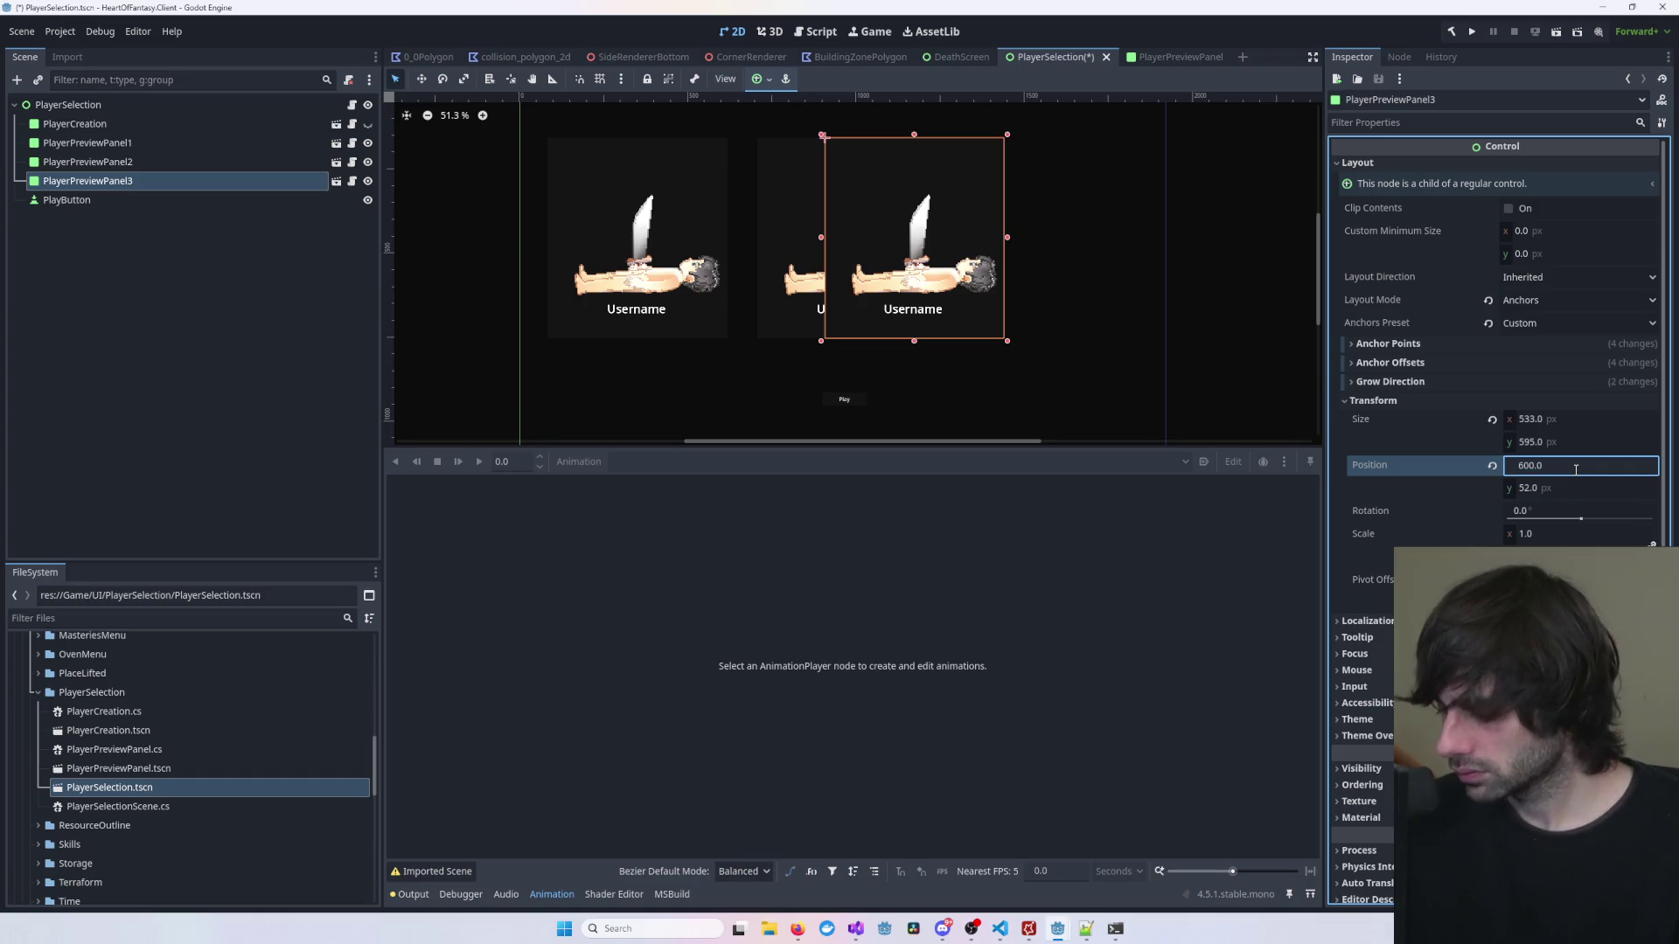
type("+400")
type("1000")
key("Return")
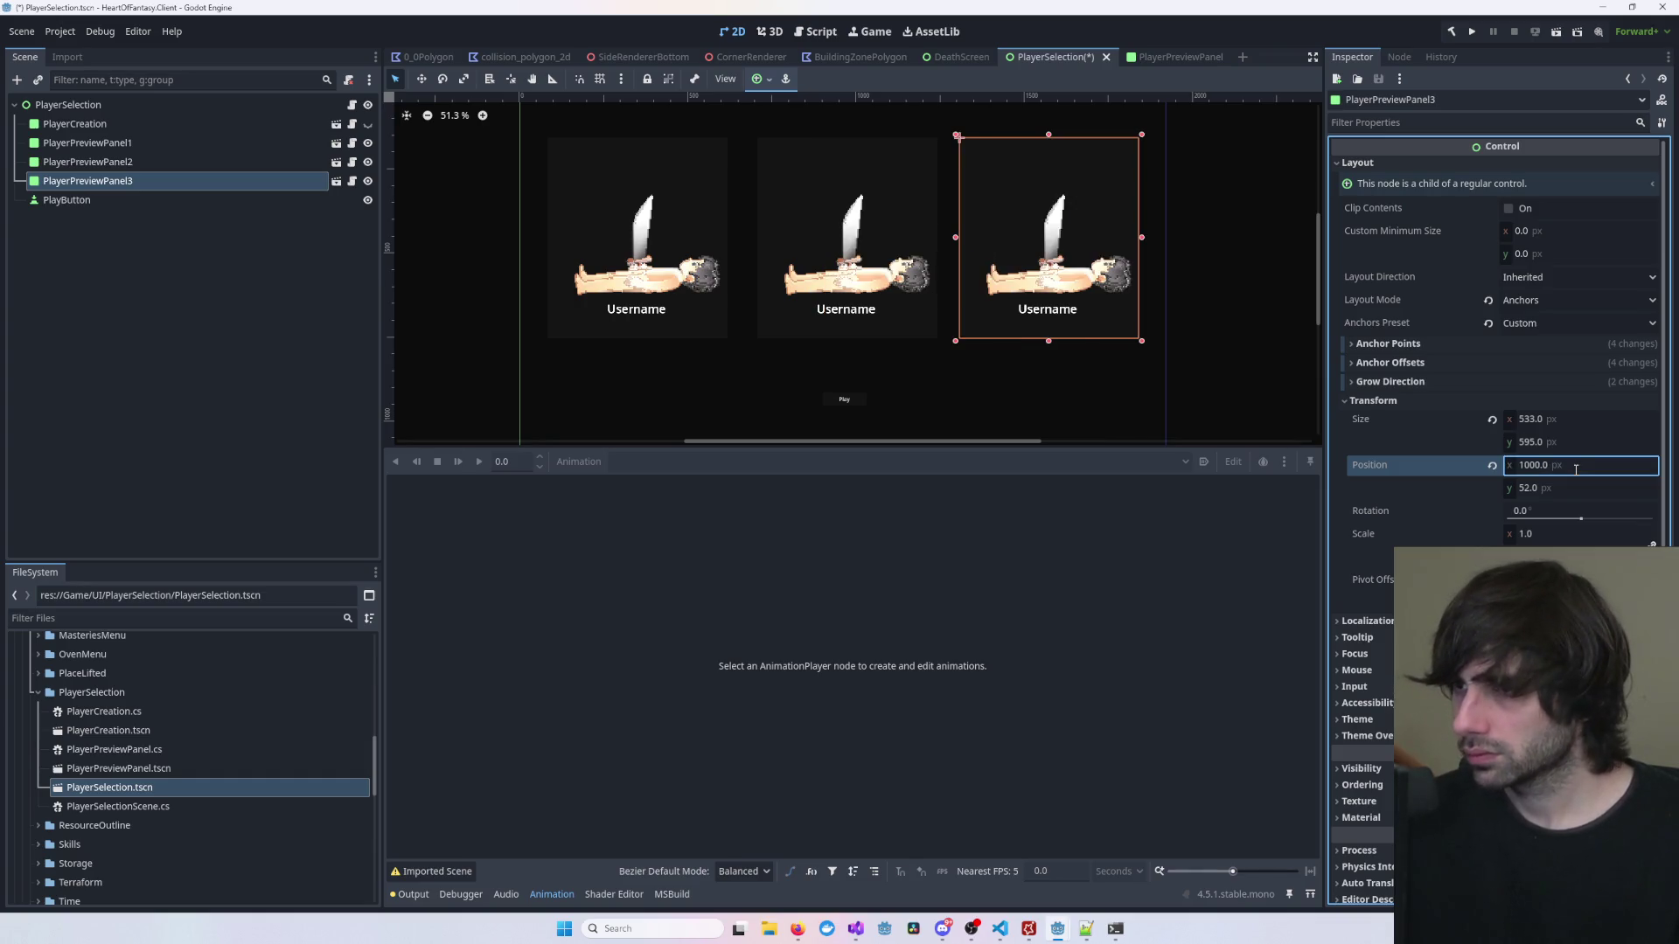
left_click(1237, 297)
scroll(1181, 316, "down", 4)
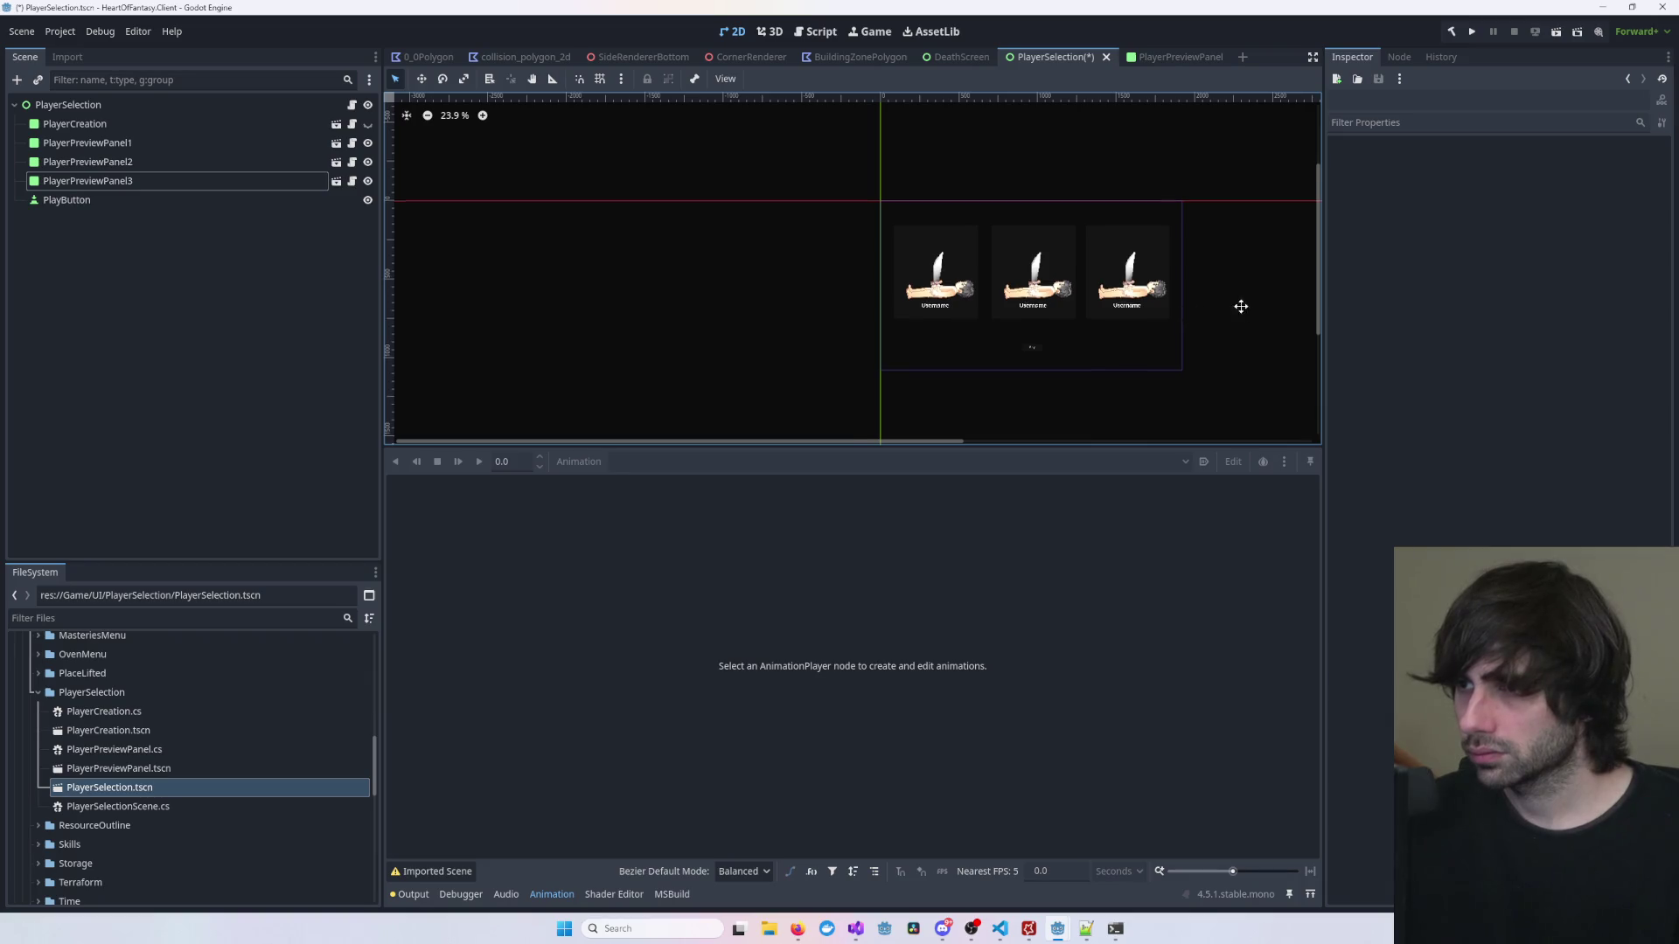
Step: Save the PlayerSelection scene with the three preview panels in view
scroll(852, 265, "up", 6)
left_click_drag(851, 262, 1012, 308)
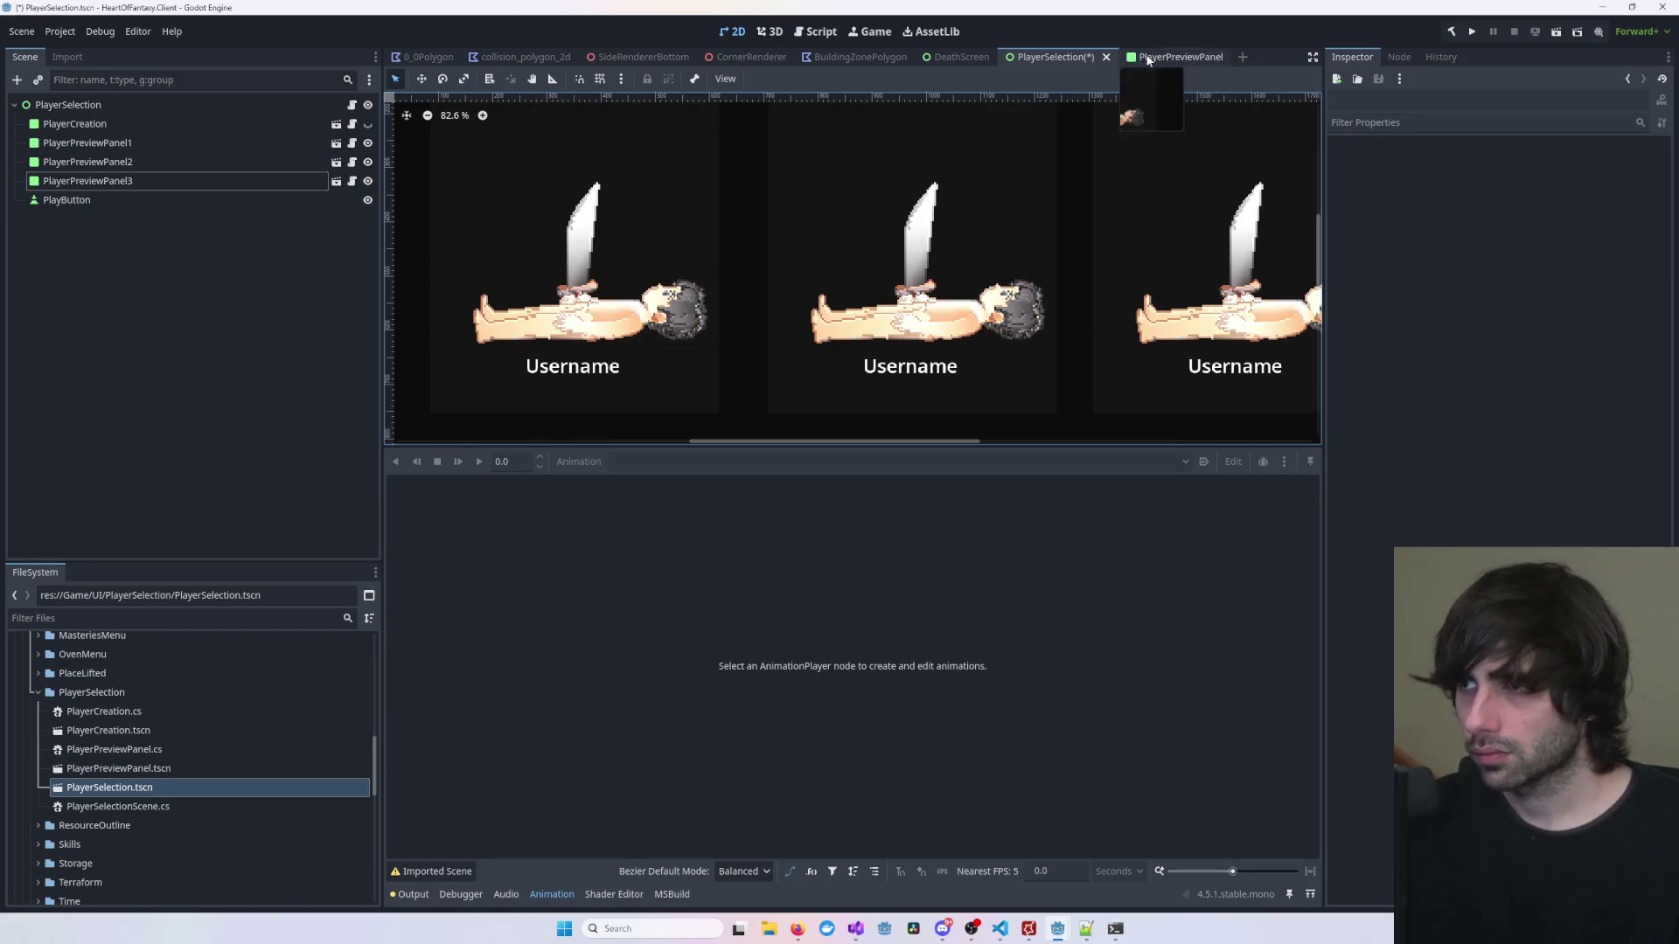
key("ctrl+s")
Step: Open the PlayerPreviewPanel scene and select its root node
left_click(1163, 56)
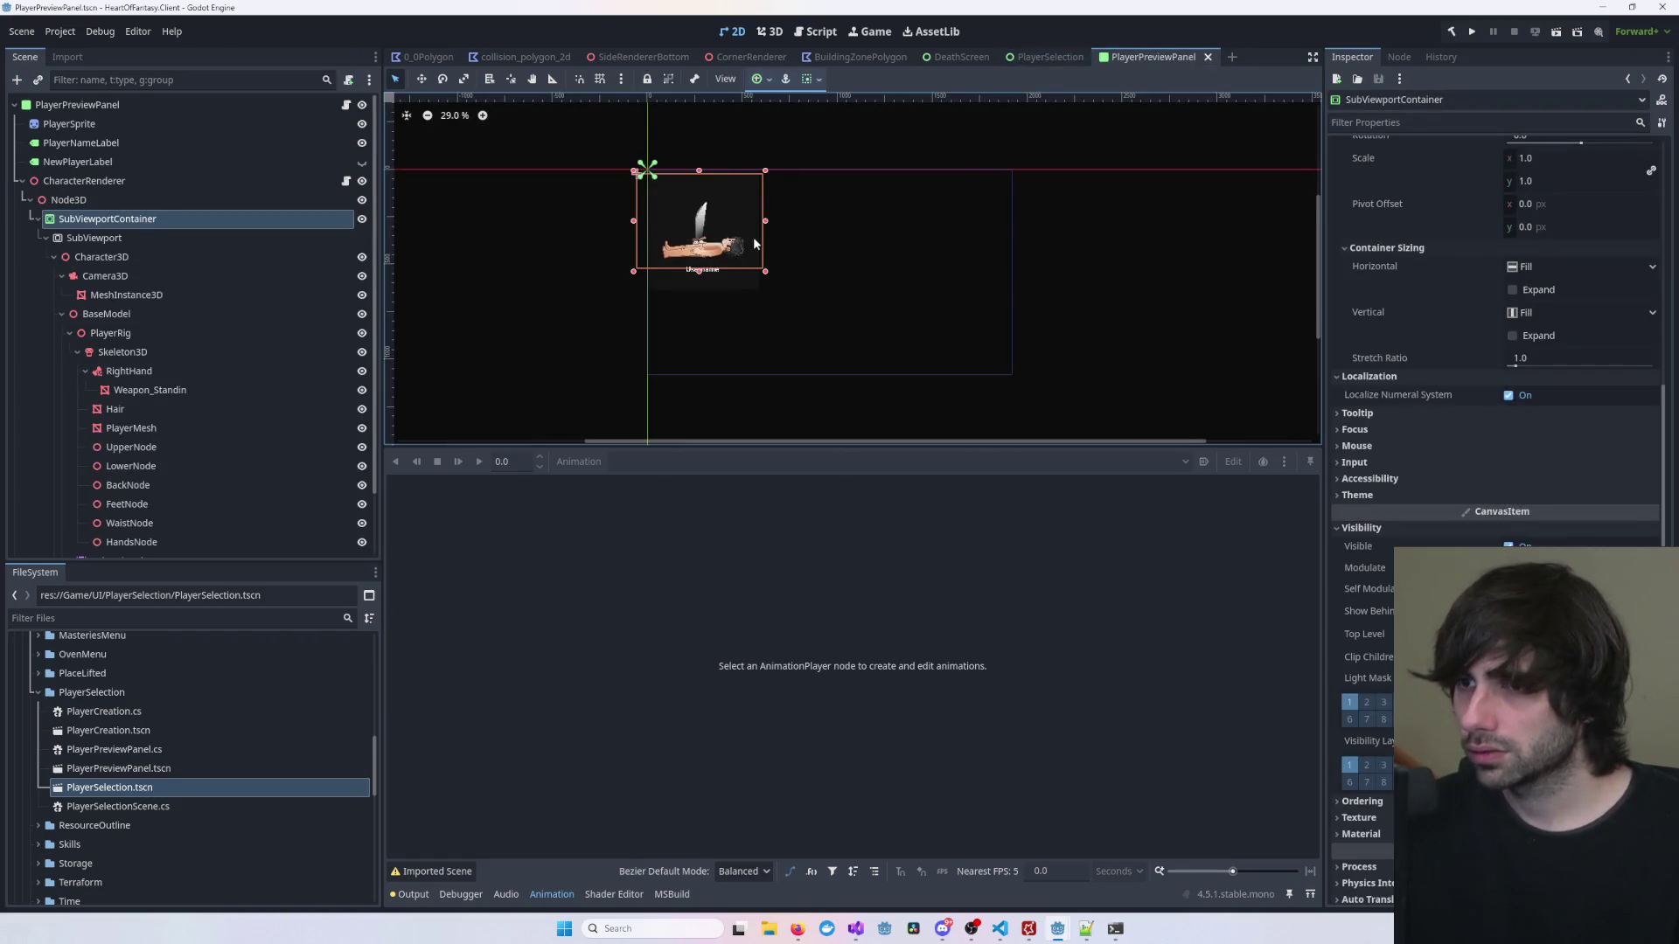
scroll(734, 253, "up", 5)
left_click(687, 389)
scroll(699, 339, "down", 5)
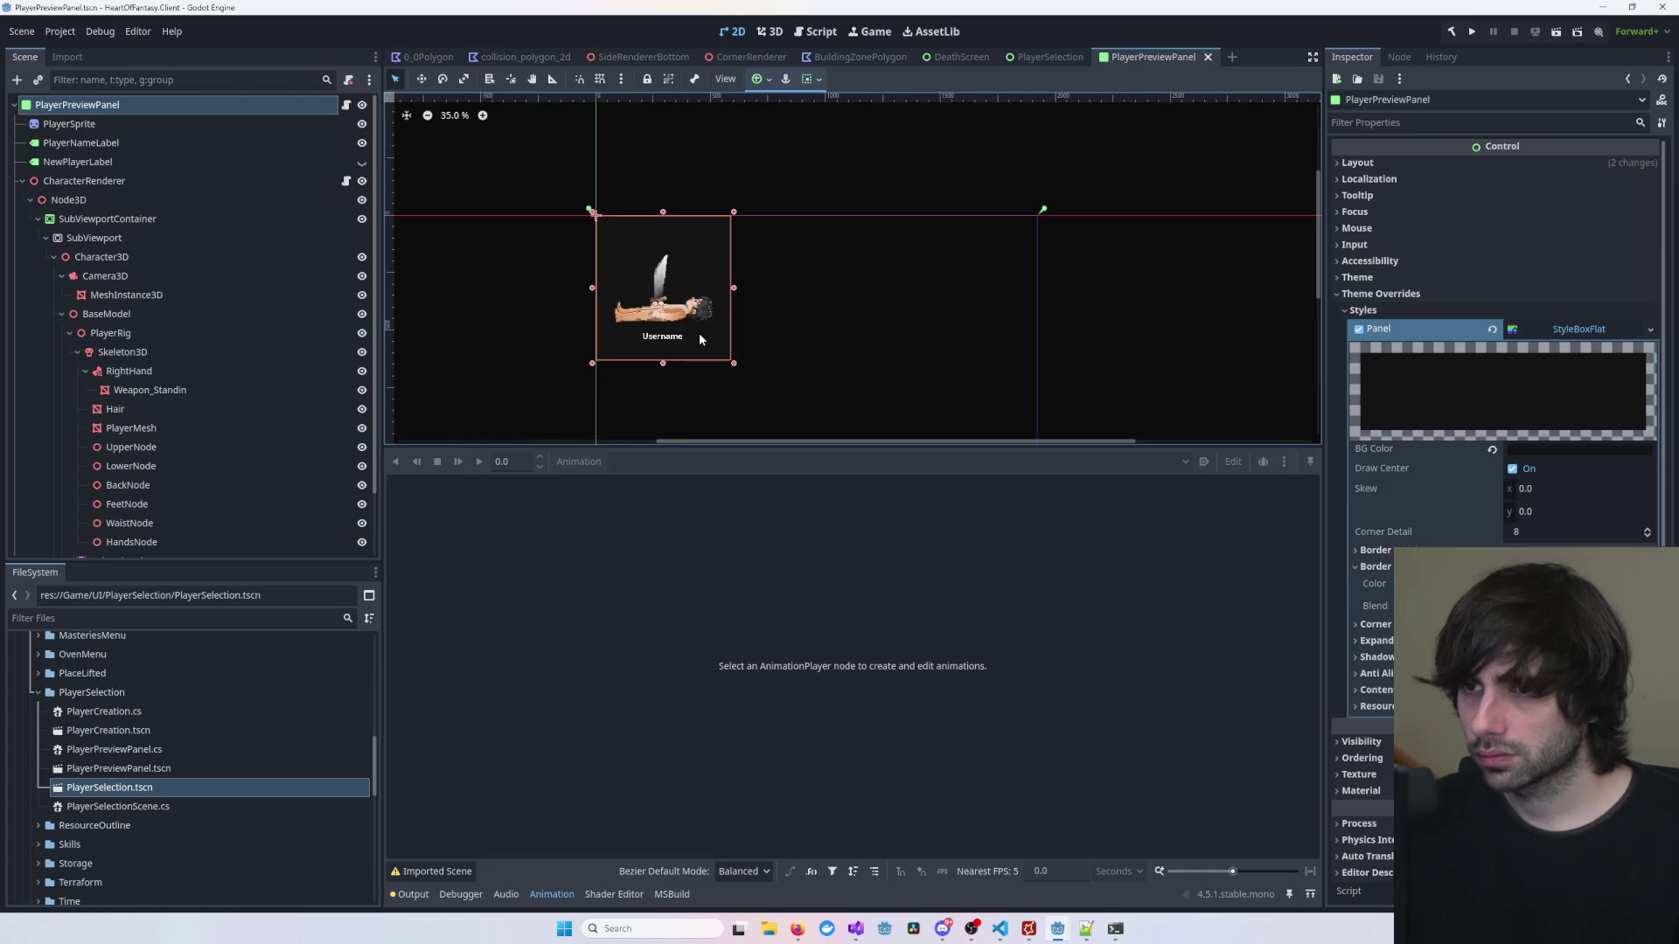
Step: Inspect the first preview panel in PlayerSelection without moving it, then return to PlayerPreviewPanel
left_click(1050, 56)
left_click(631, 306)
scroll(630, 313, "up", 10)
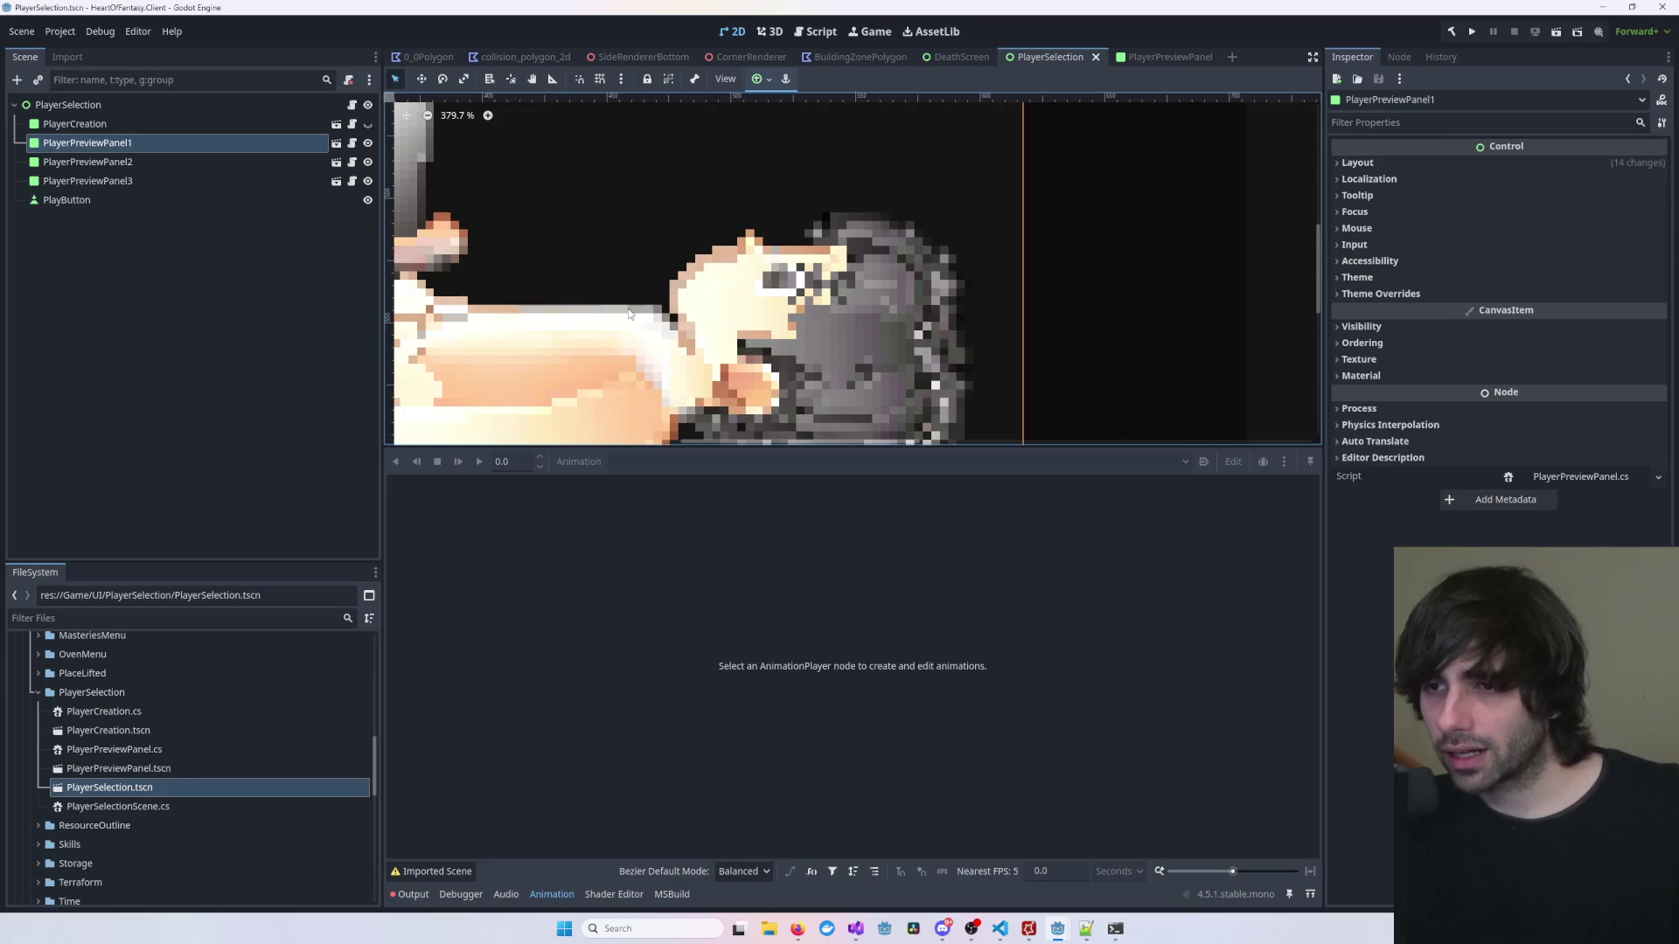
scroll(525, 262, "down", 6)
mouse_move(728, 257)
left_mouse_down()
mouse_move(590, 373)
mouse_move(669, 324)
left_mouse_up()
key("Escape")
scroll(669, 323, "down", 4)
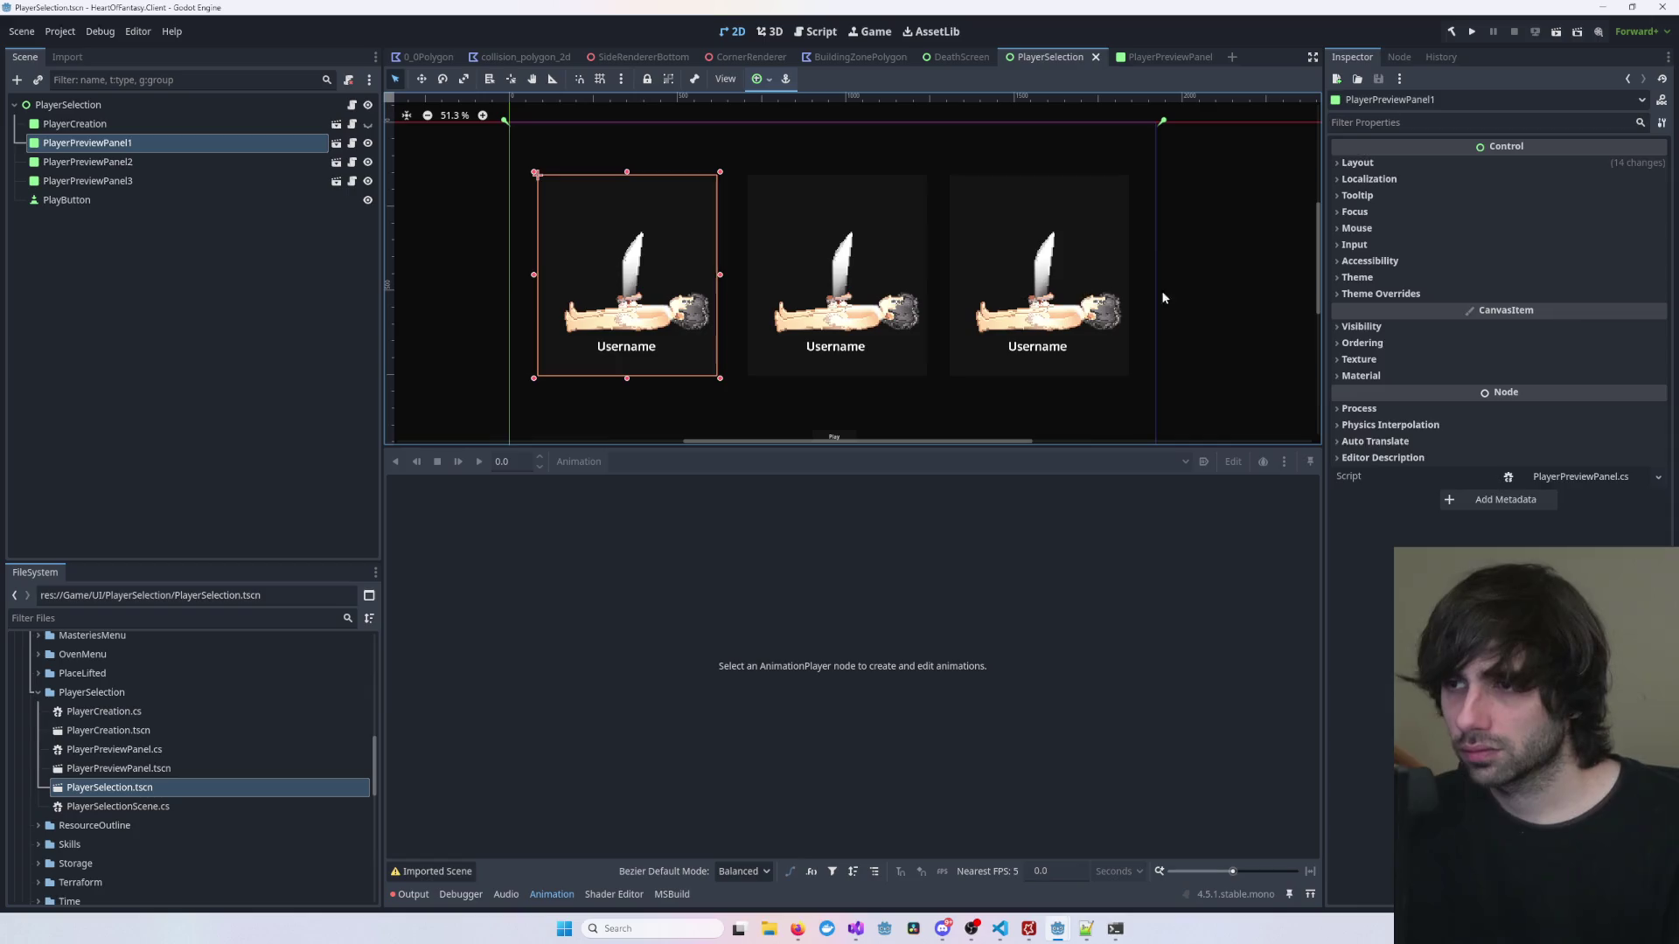
left_click(1162, 297)
left_click(1163, 57)
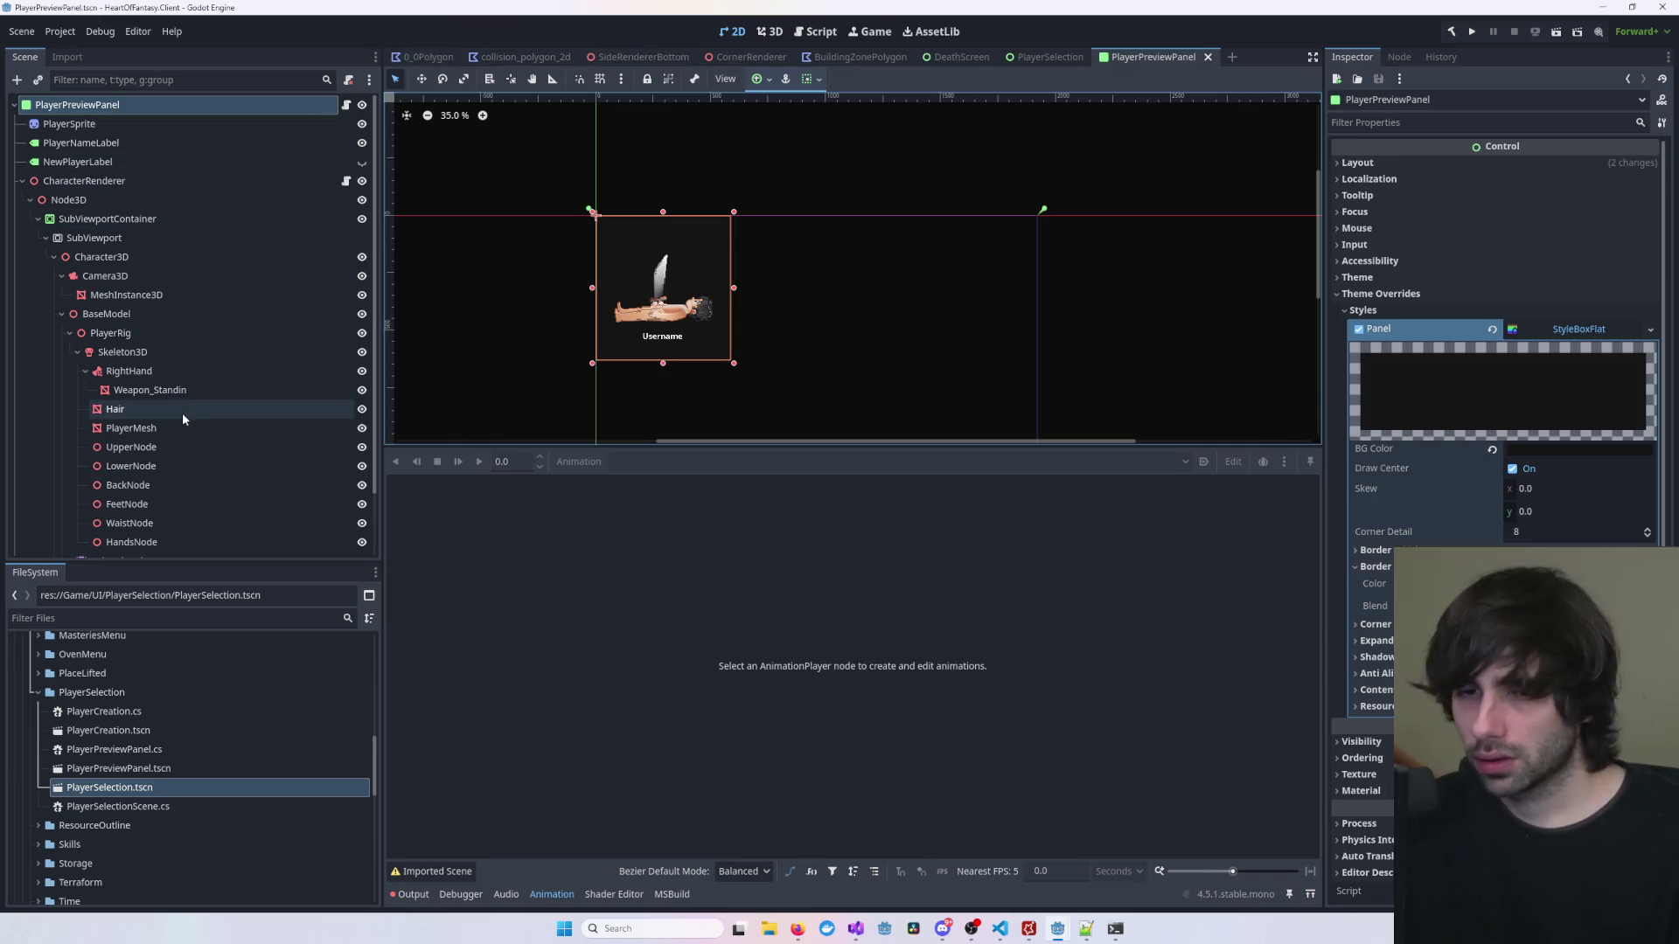
Step: In the 3D view, copy BaseModel's Transform Position value
left_click(773, 36)
scroll(800, 281, "up", 10)
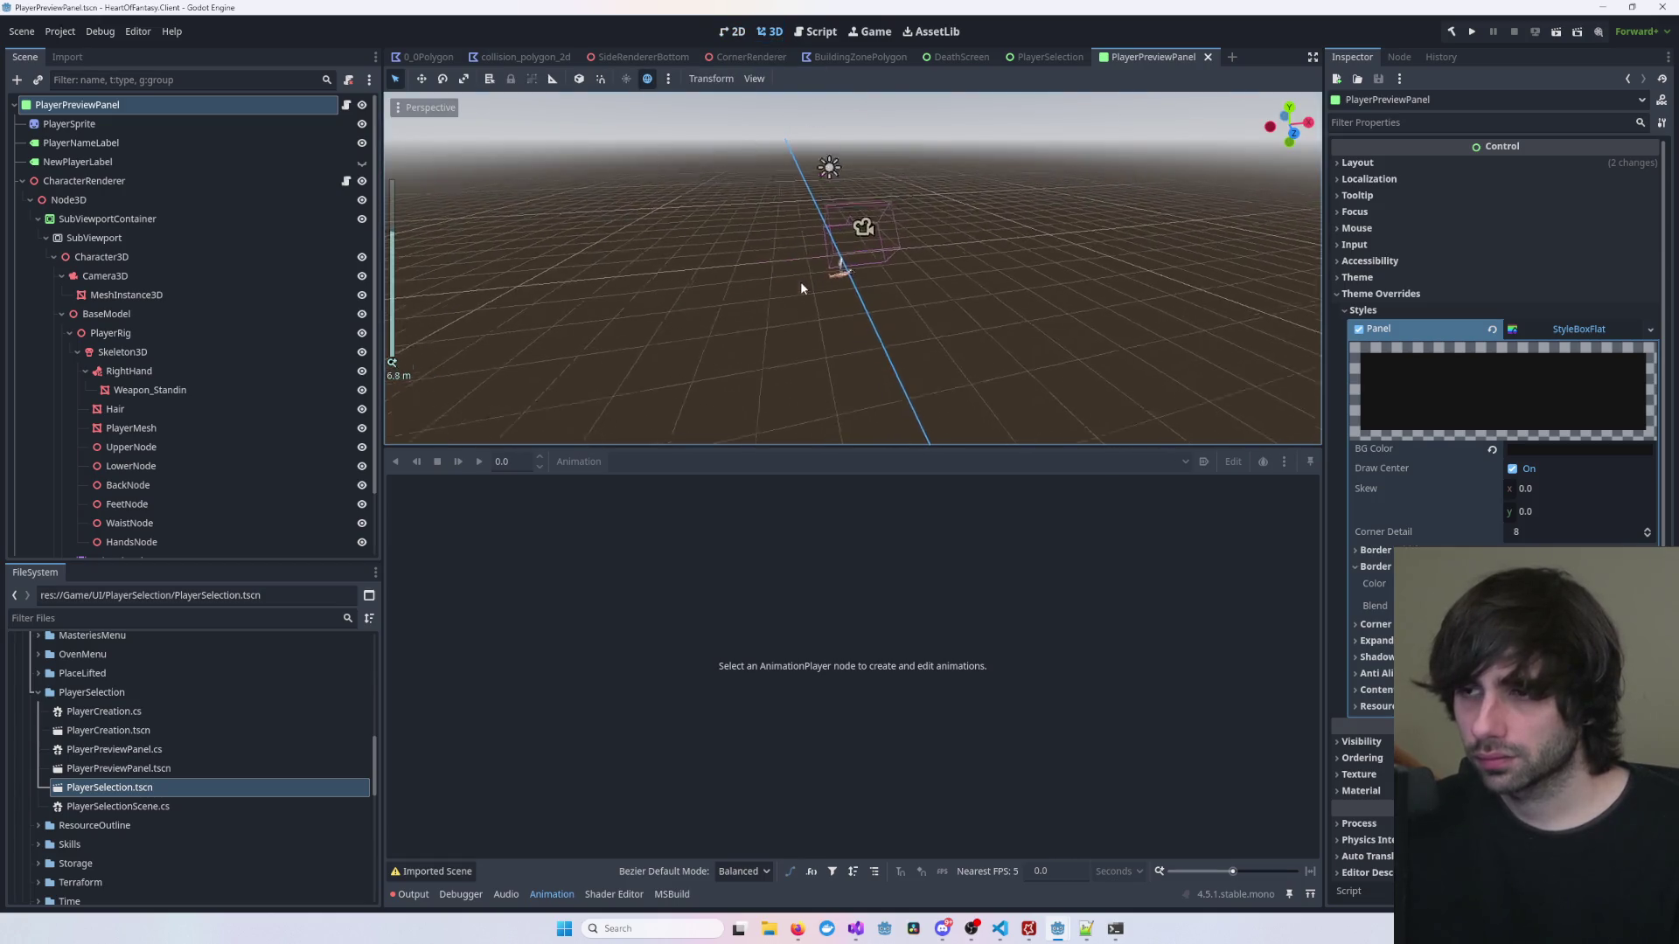
scroll(738, 283, "down", 10)
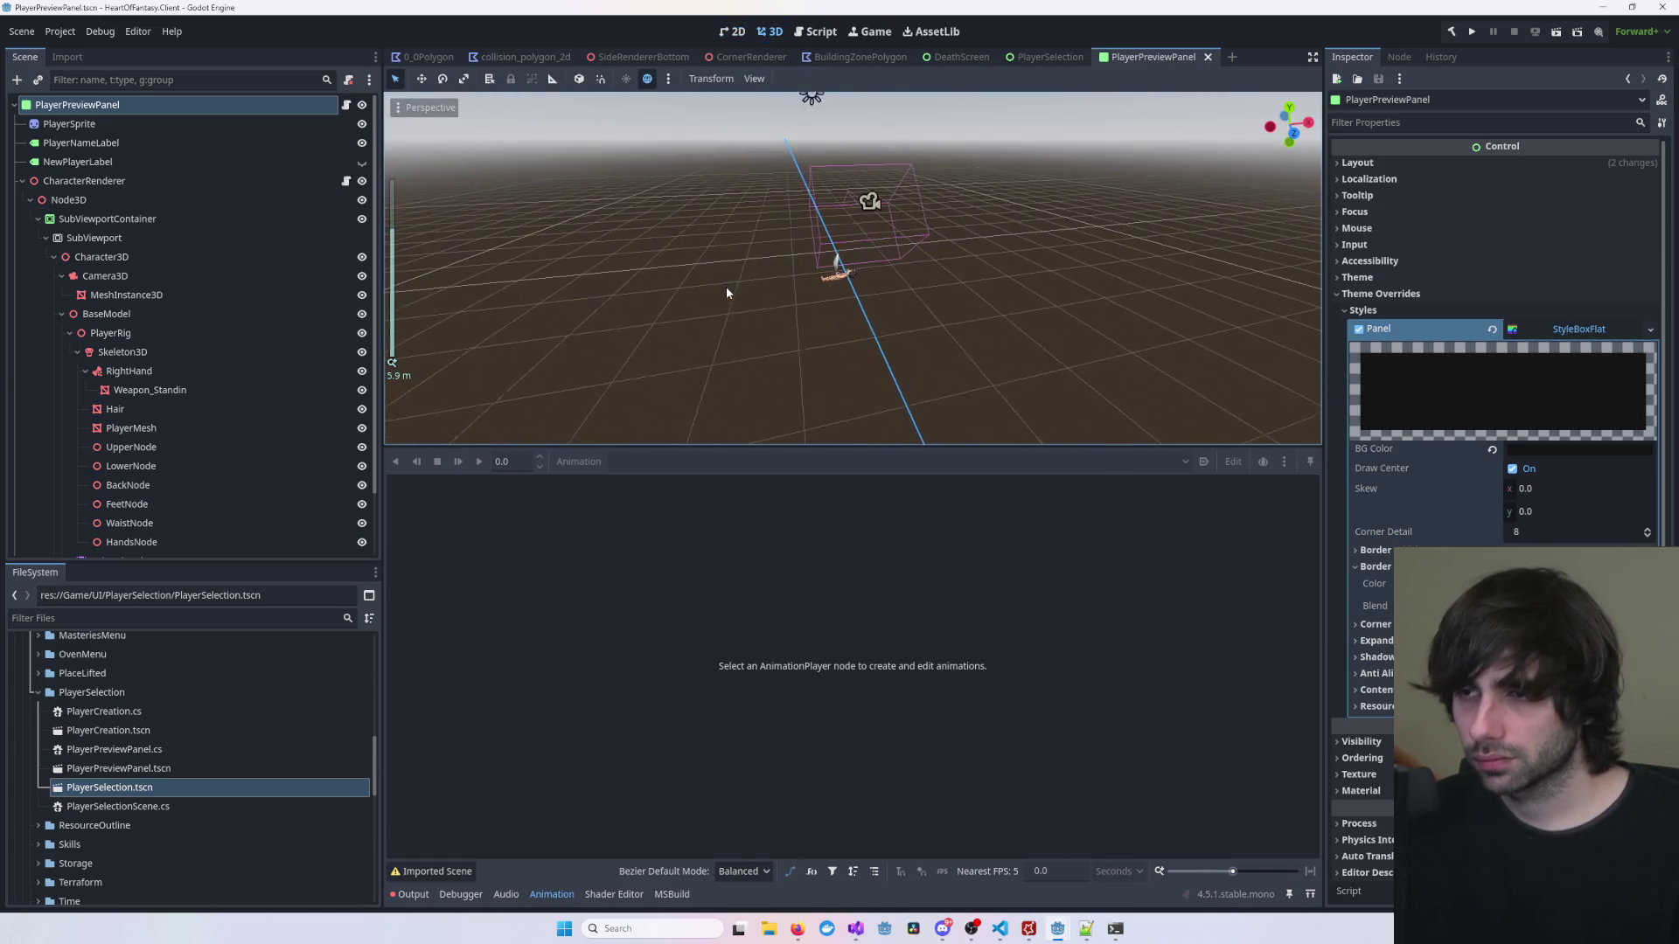
scroll(730, 284, "up", 5)
scroll(874, 280, "down", 10)
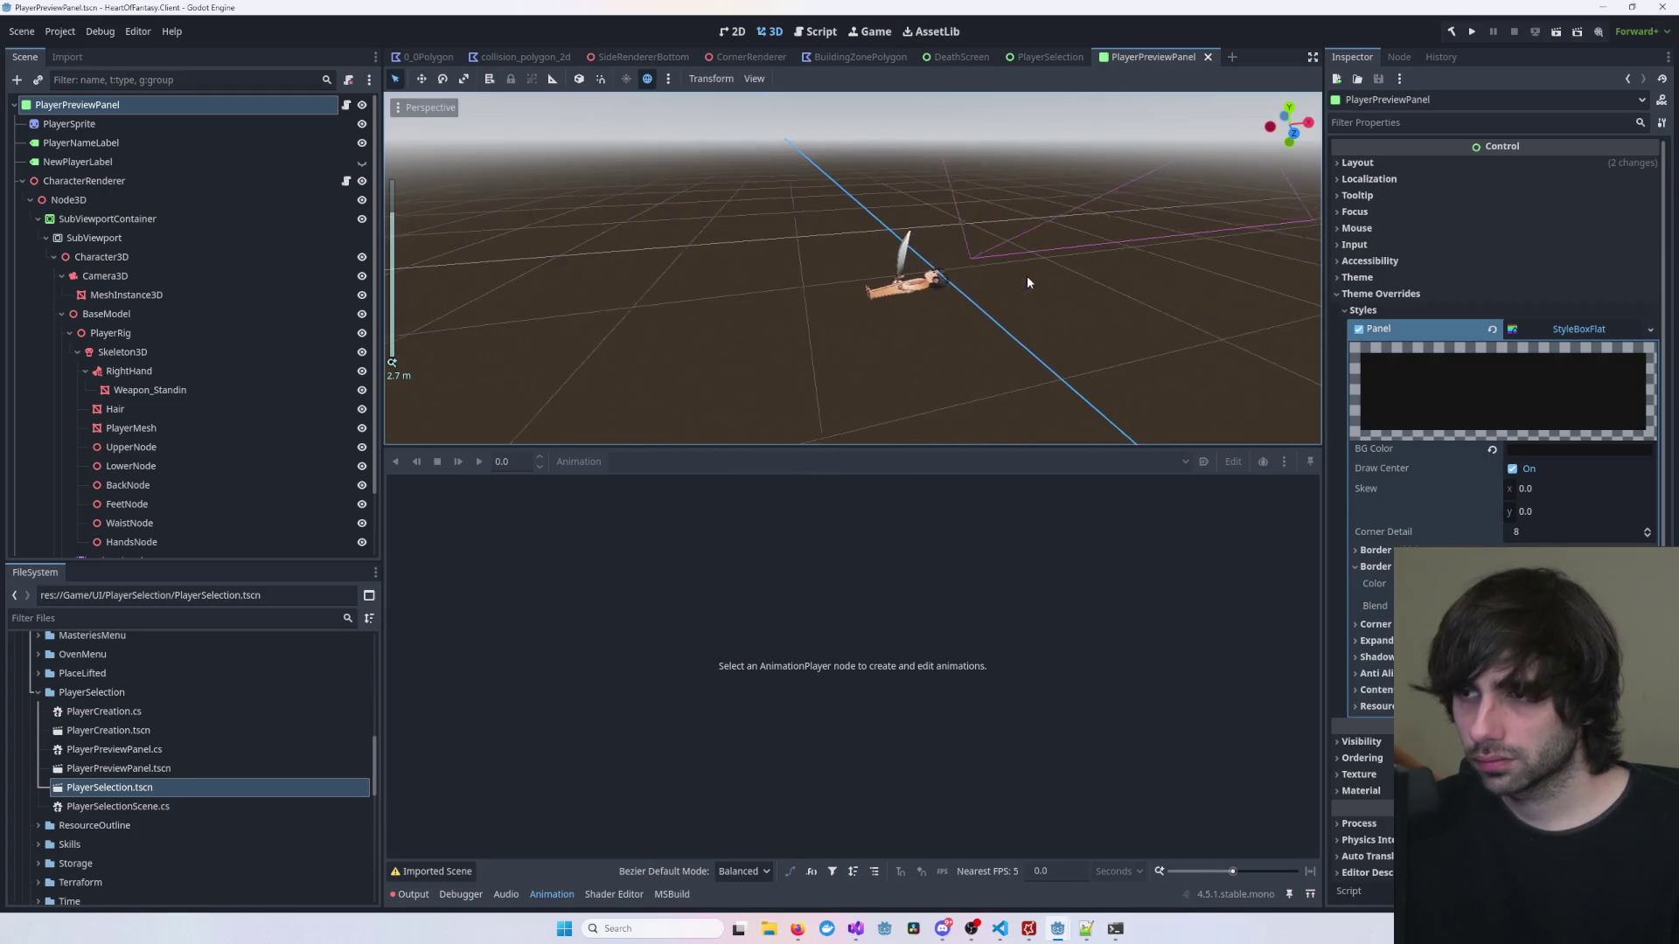
mouse_move(1089, 331)
left_mouse_down()
mouse_move(893, 316)
mouse_move(952, 354)
mouse_move(911, 392)
left_mouse_up()
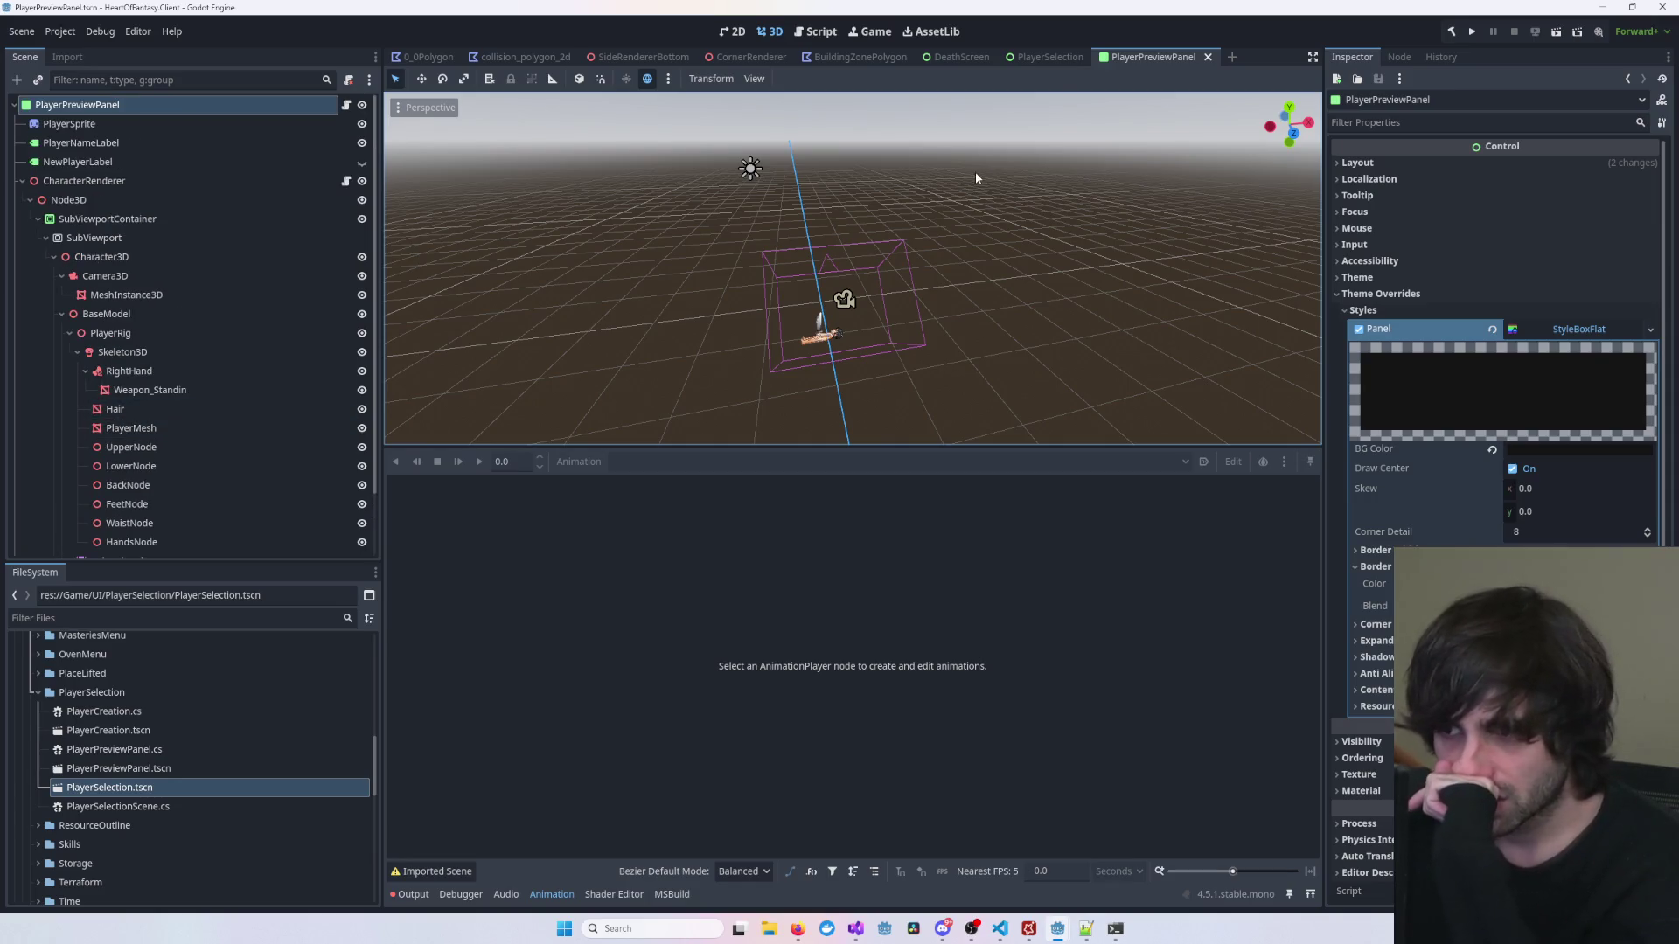
scroll(783, 318, "up", 5)
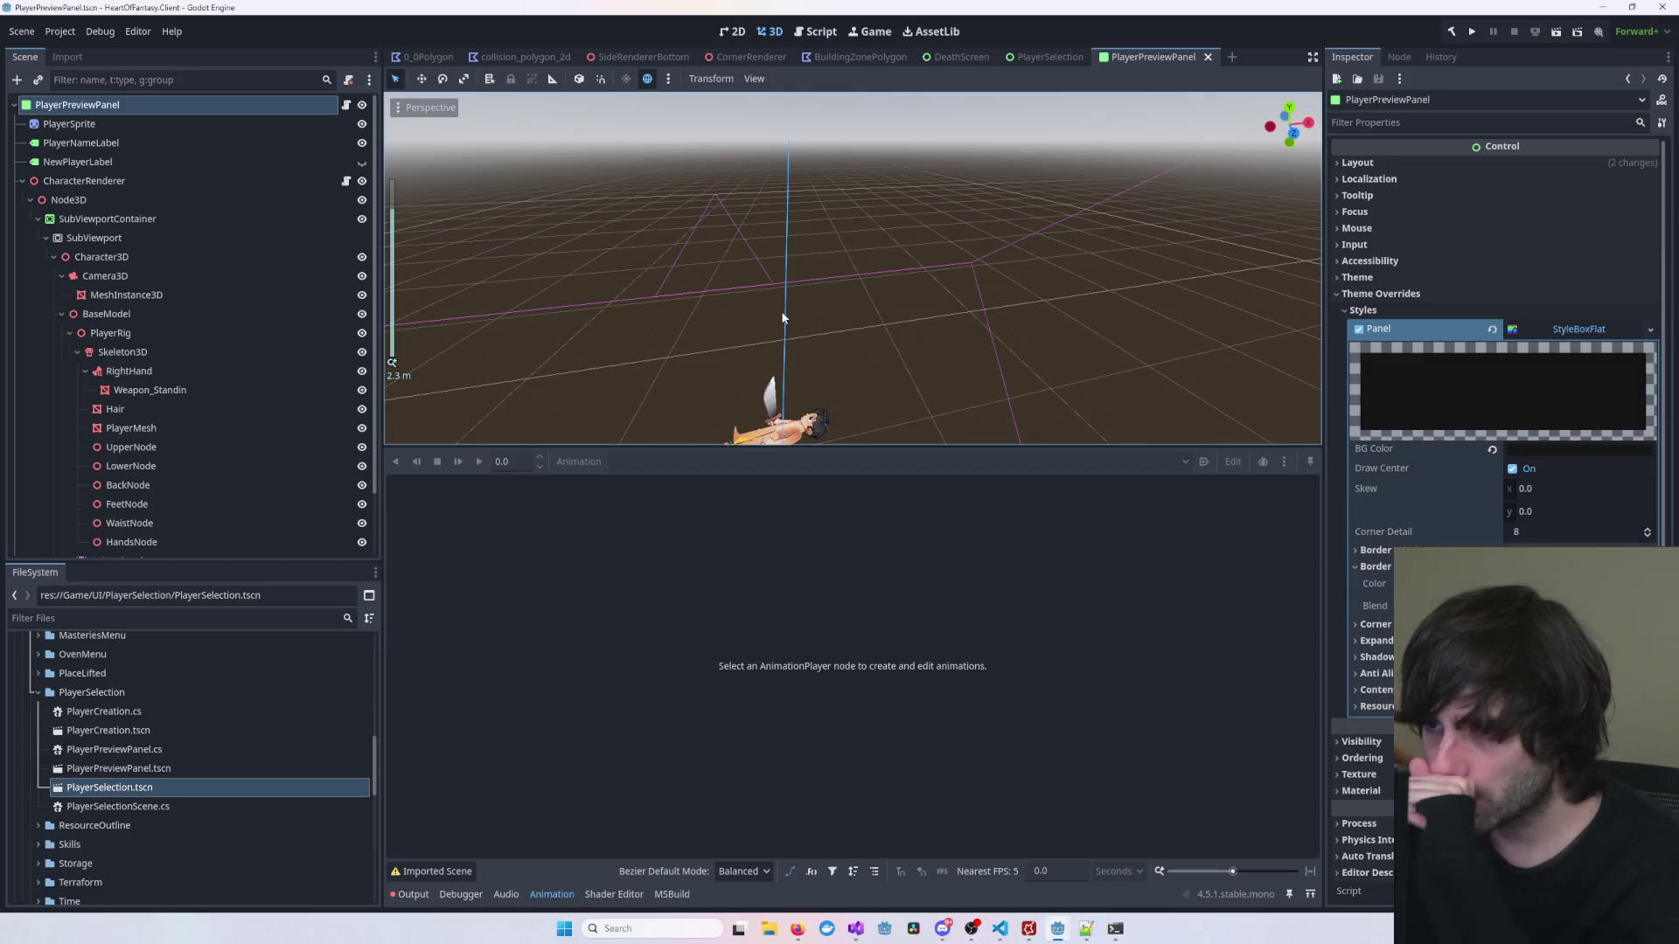
scroll(783, 318, "down", 4)
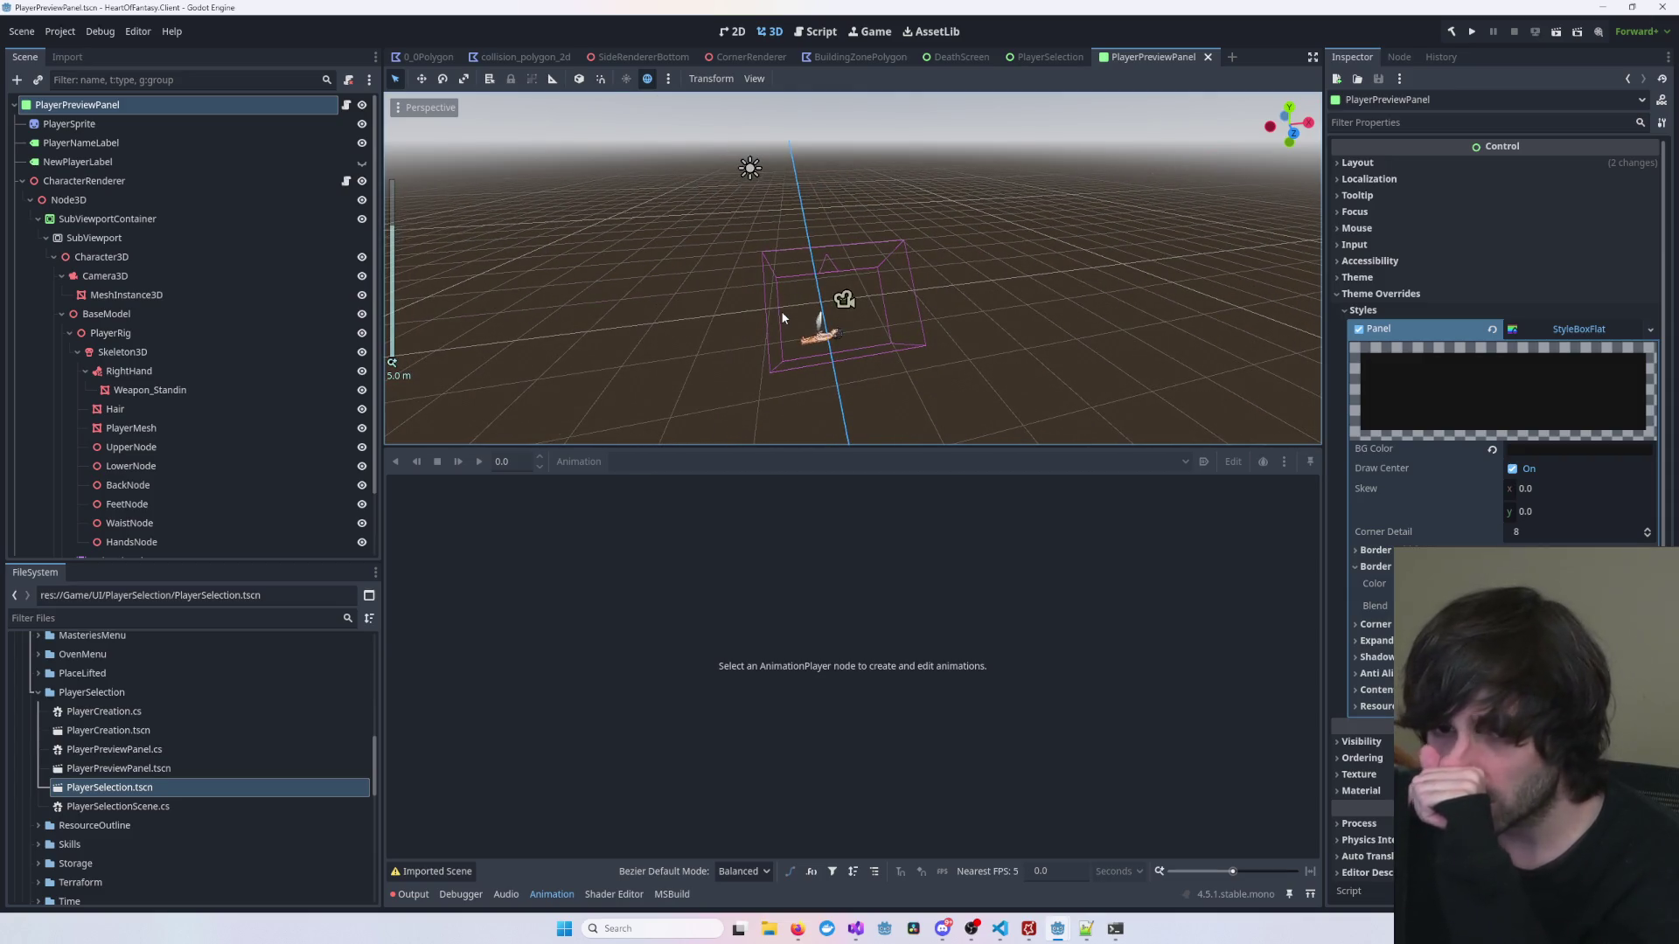
scroll(311, 363, "down", 3)
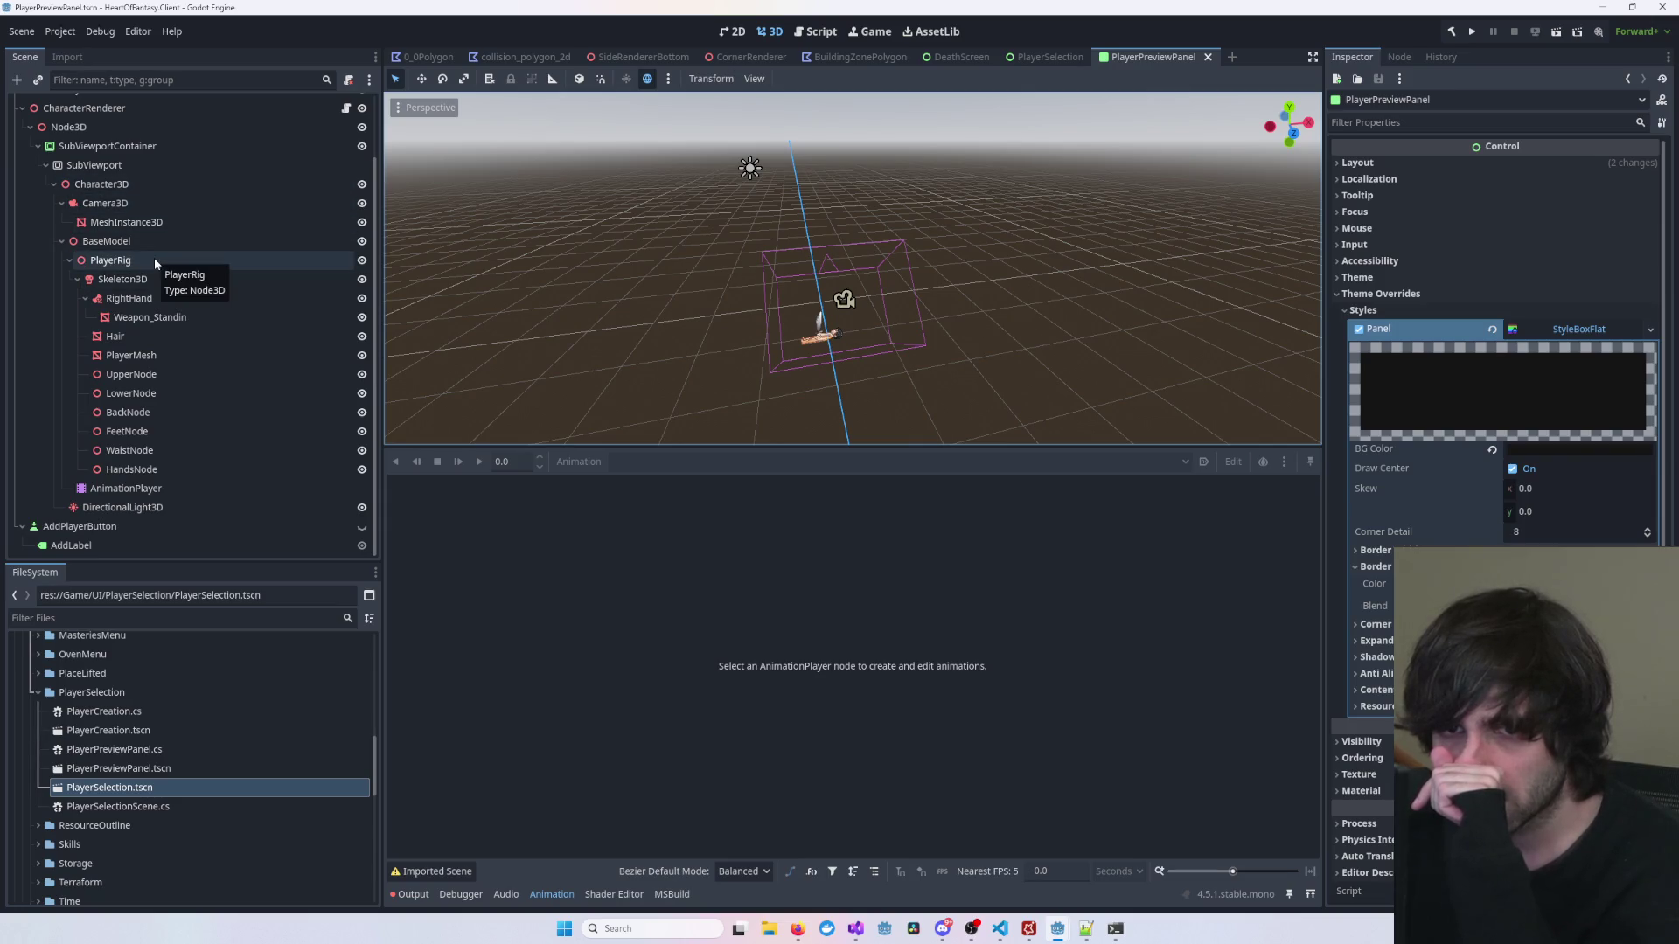
left_click(131, 241)
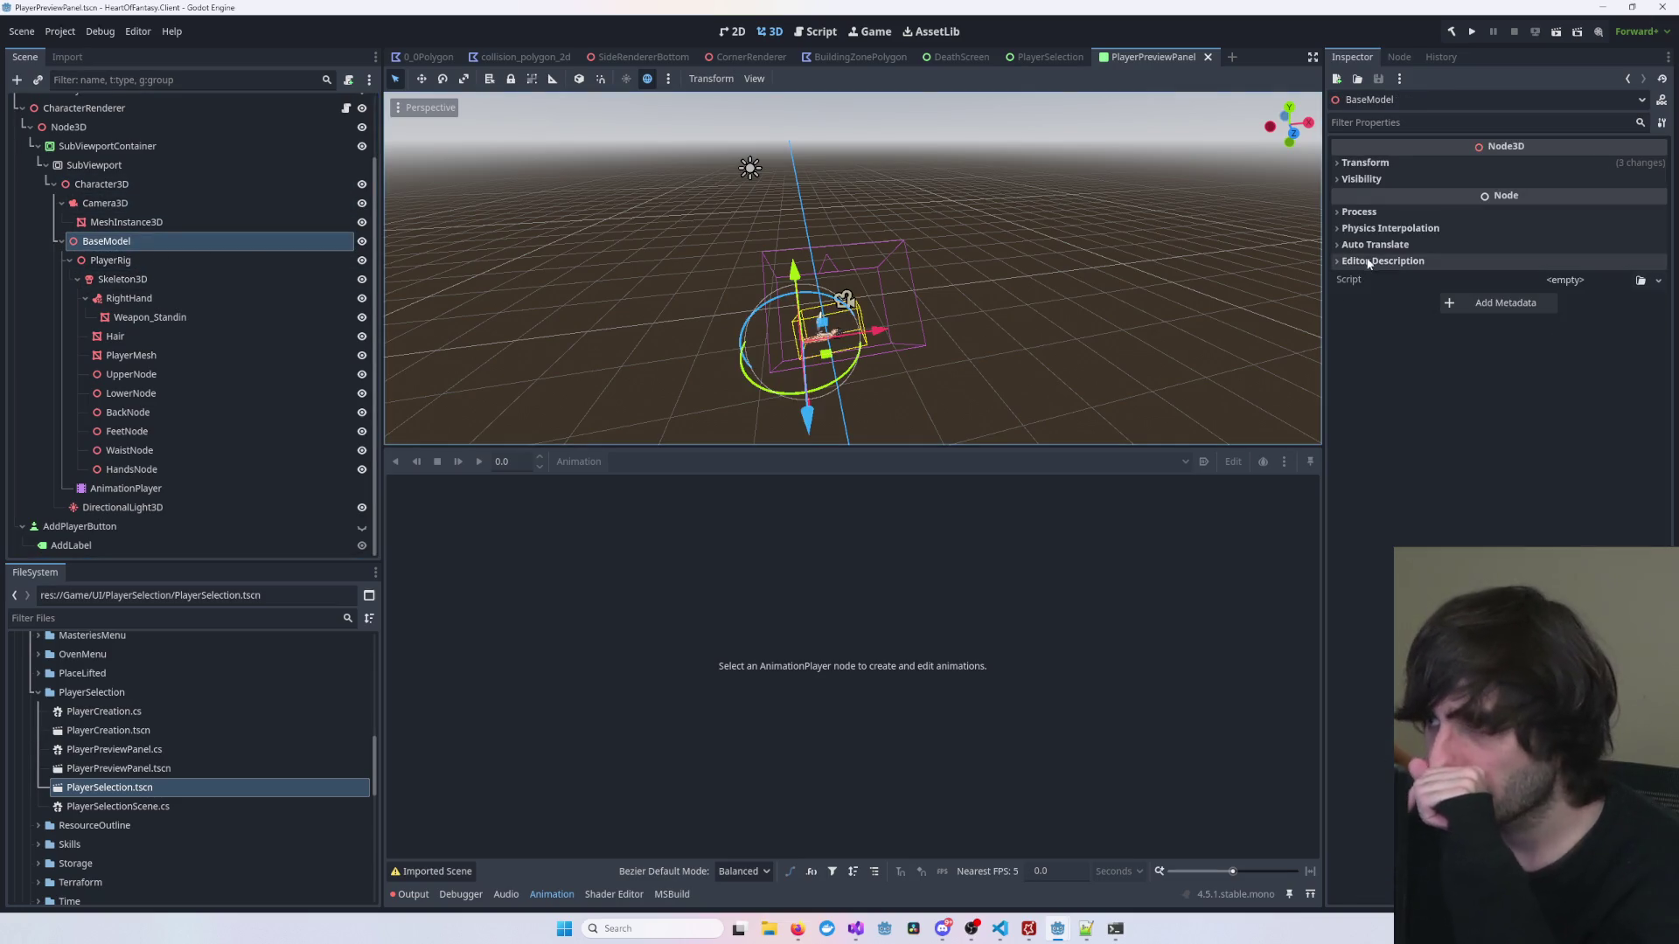
left_click(1364, 163)
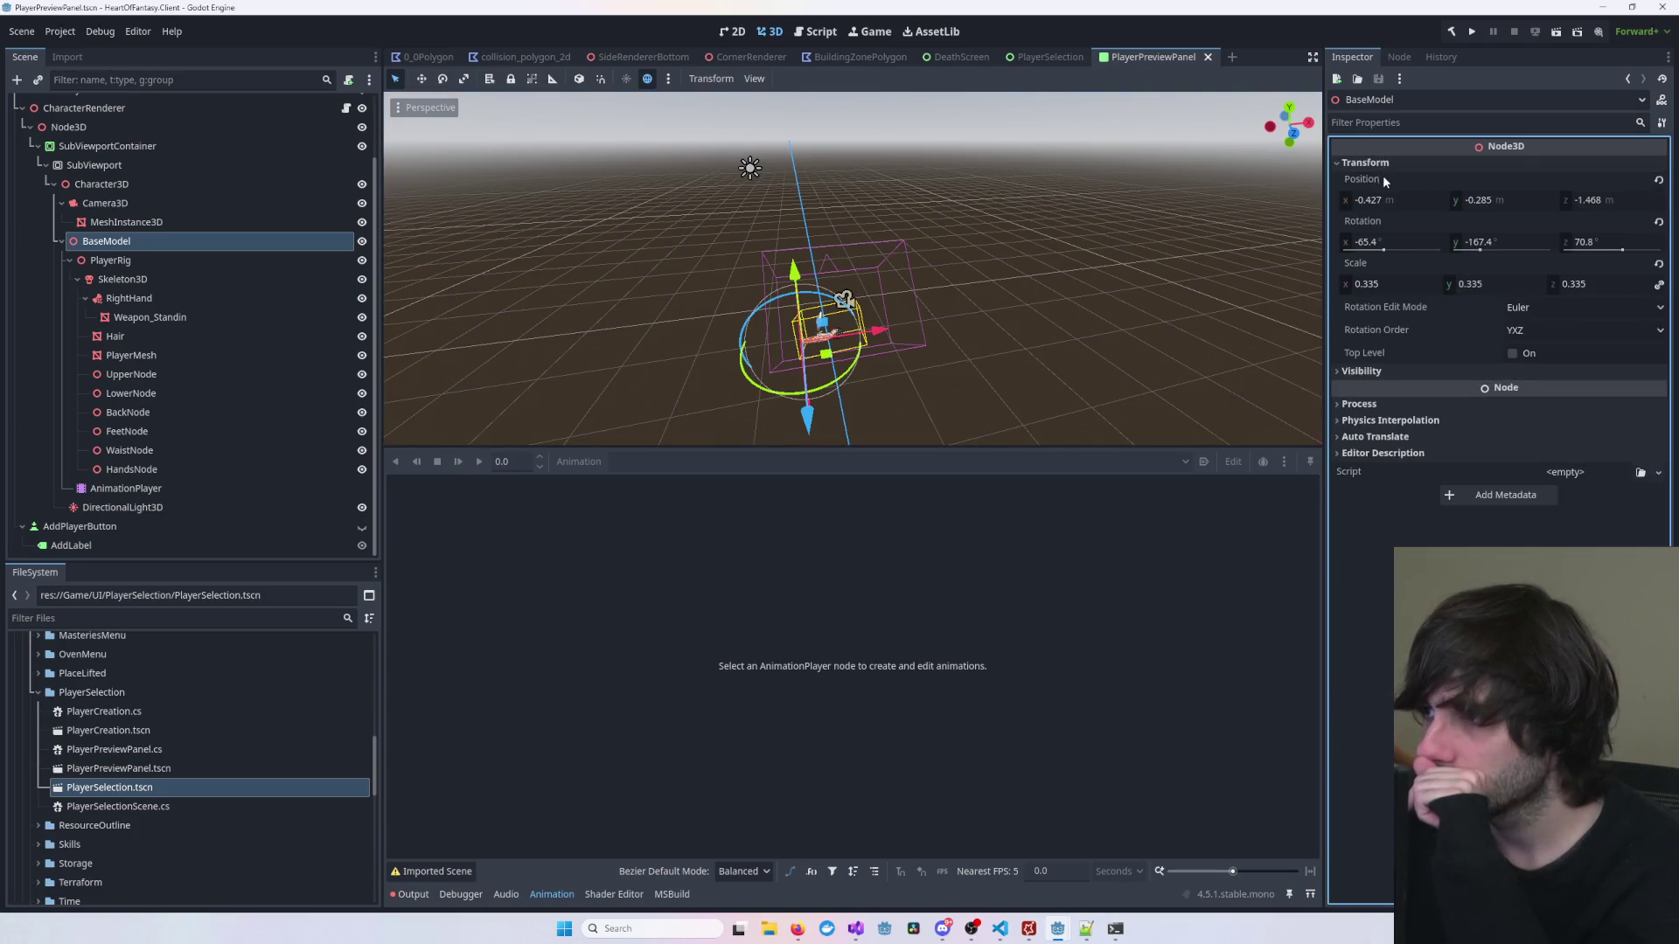
right_click(1383, 178)
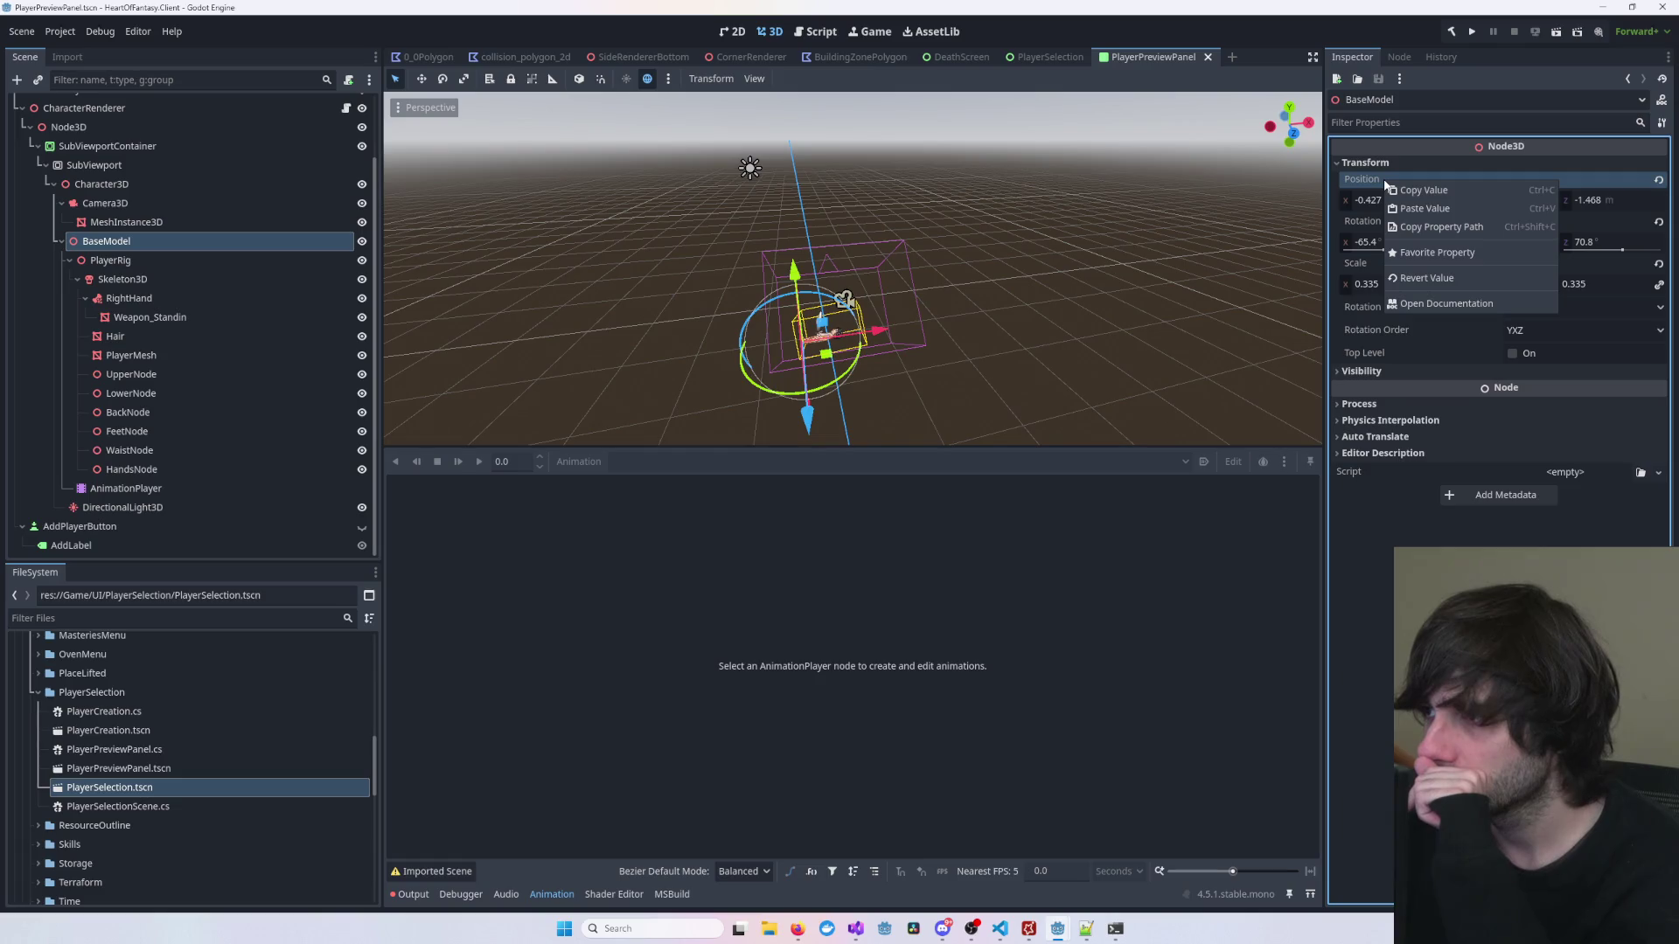
left_click(1446, 199)
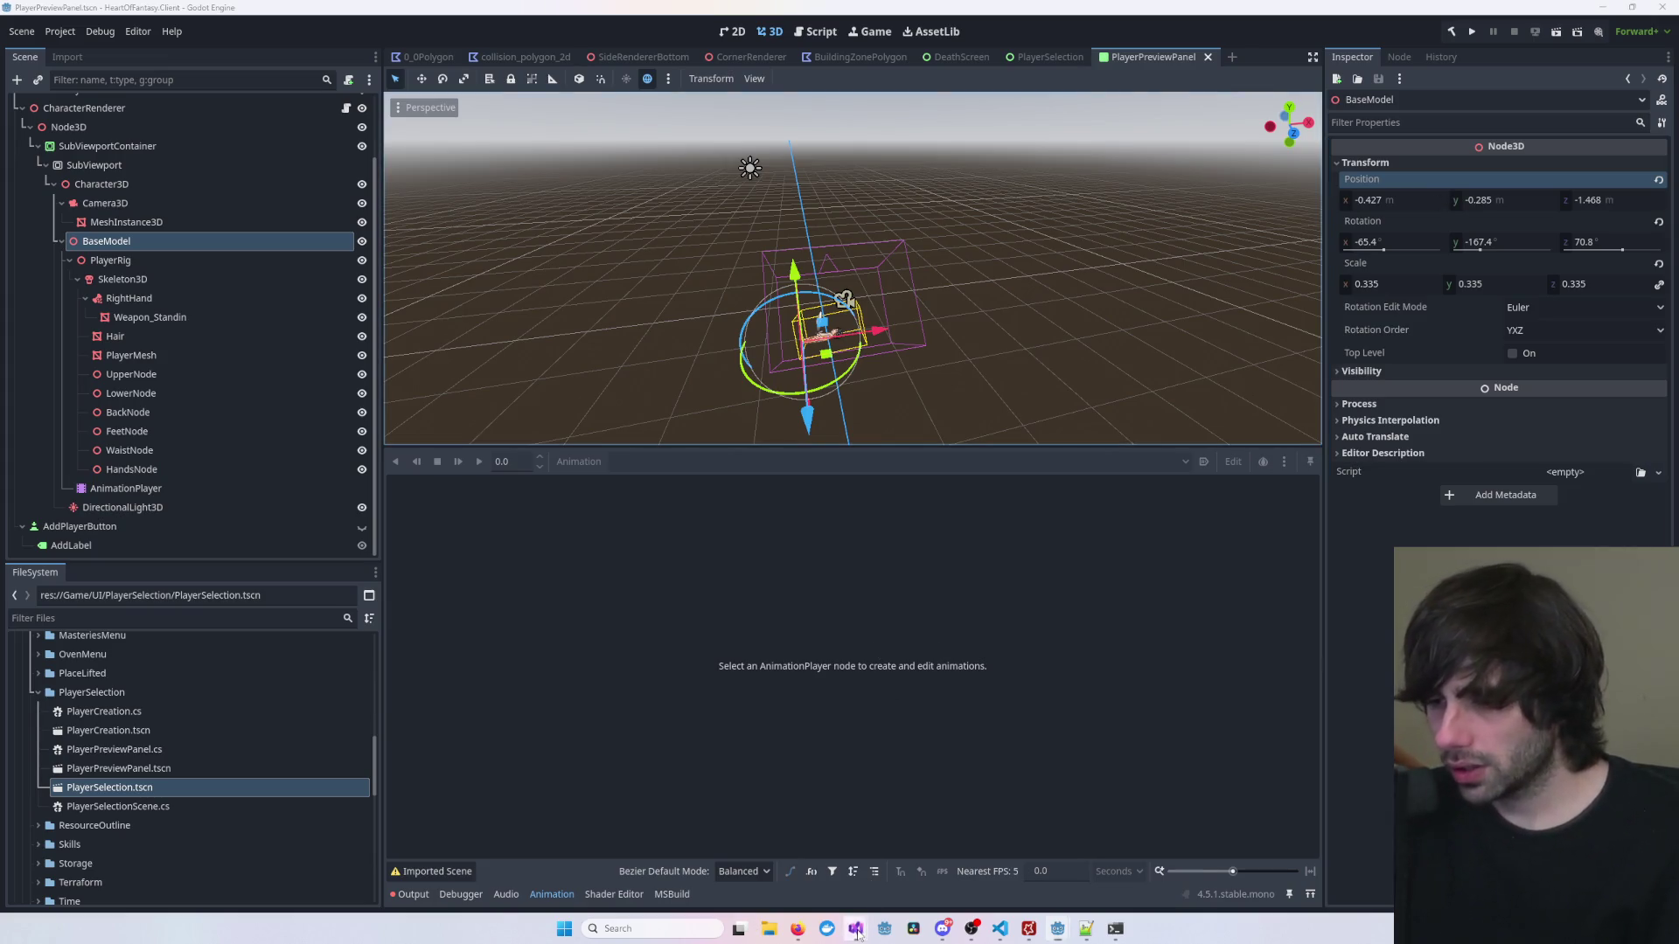
Step: Remove the stray test1 line in the C# code editor and return to Godot
mouse_move(857, 934)
left_click(1173, 857)
left_click(436, 341)
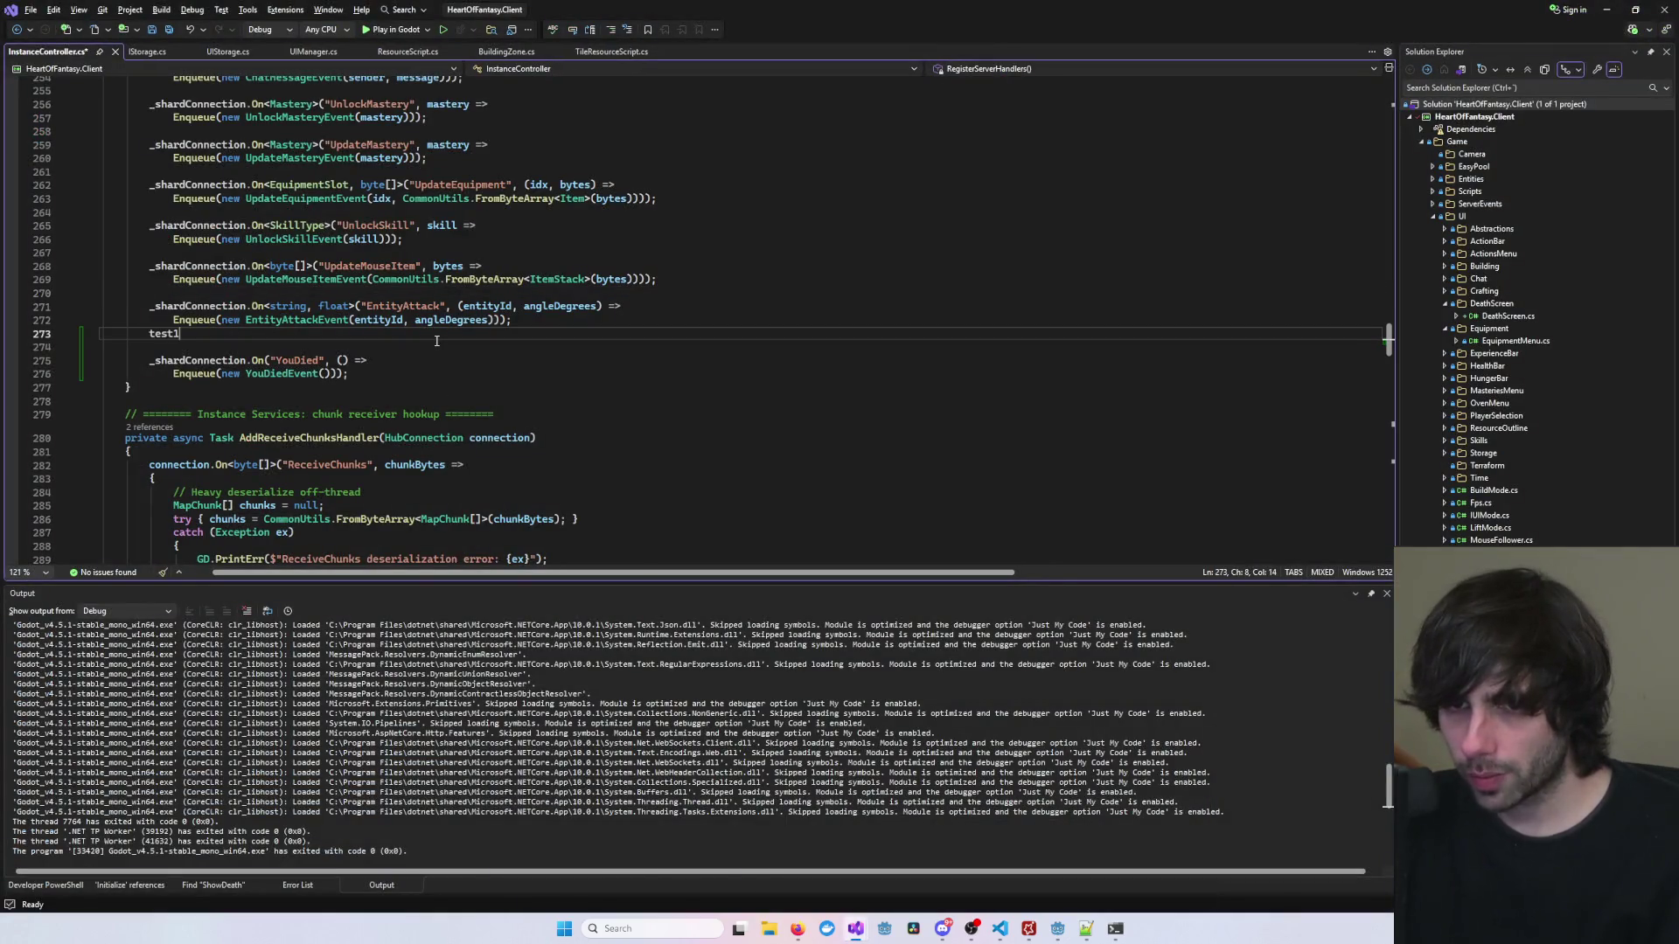
key("ctrl+z")
key("alt+Tab")
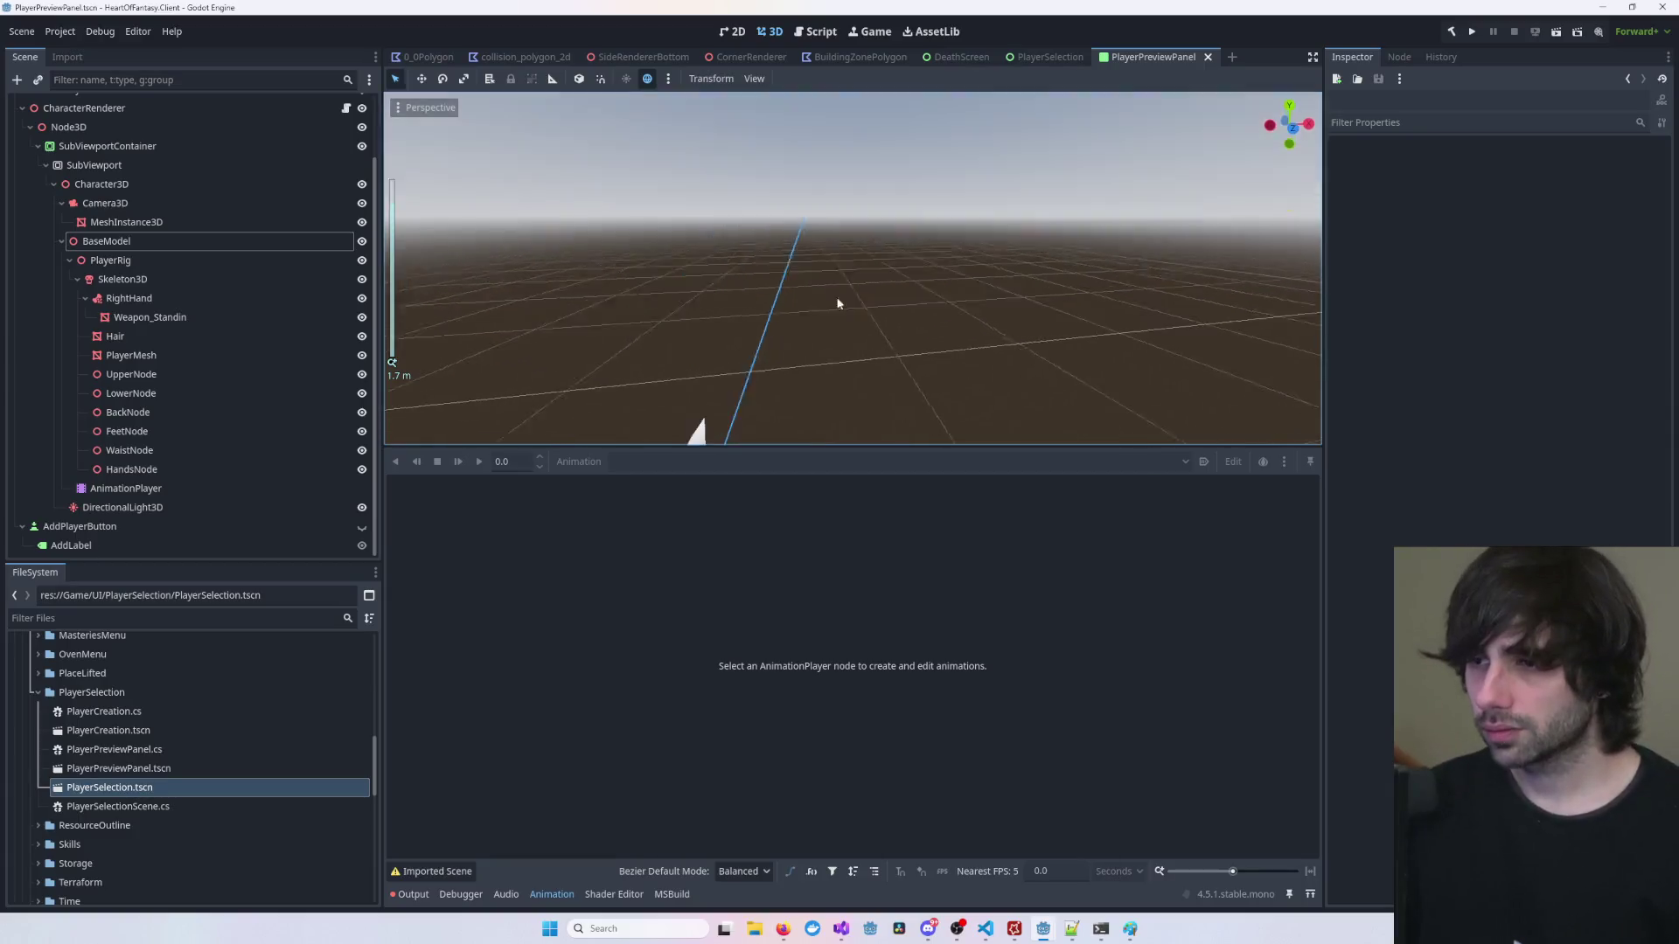
Step: Rotate BaseModel to -76° on X so the character stands upright, save, and view 2D
scroll(822, 227, "down", 6)
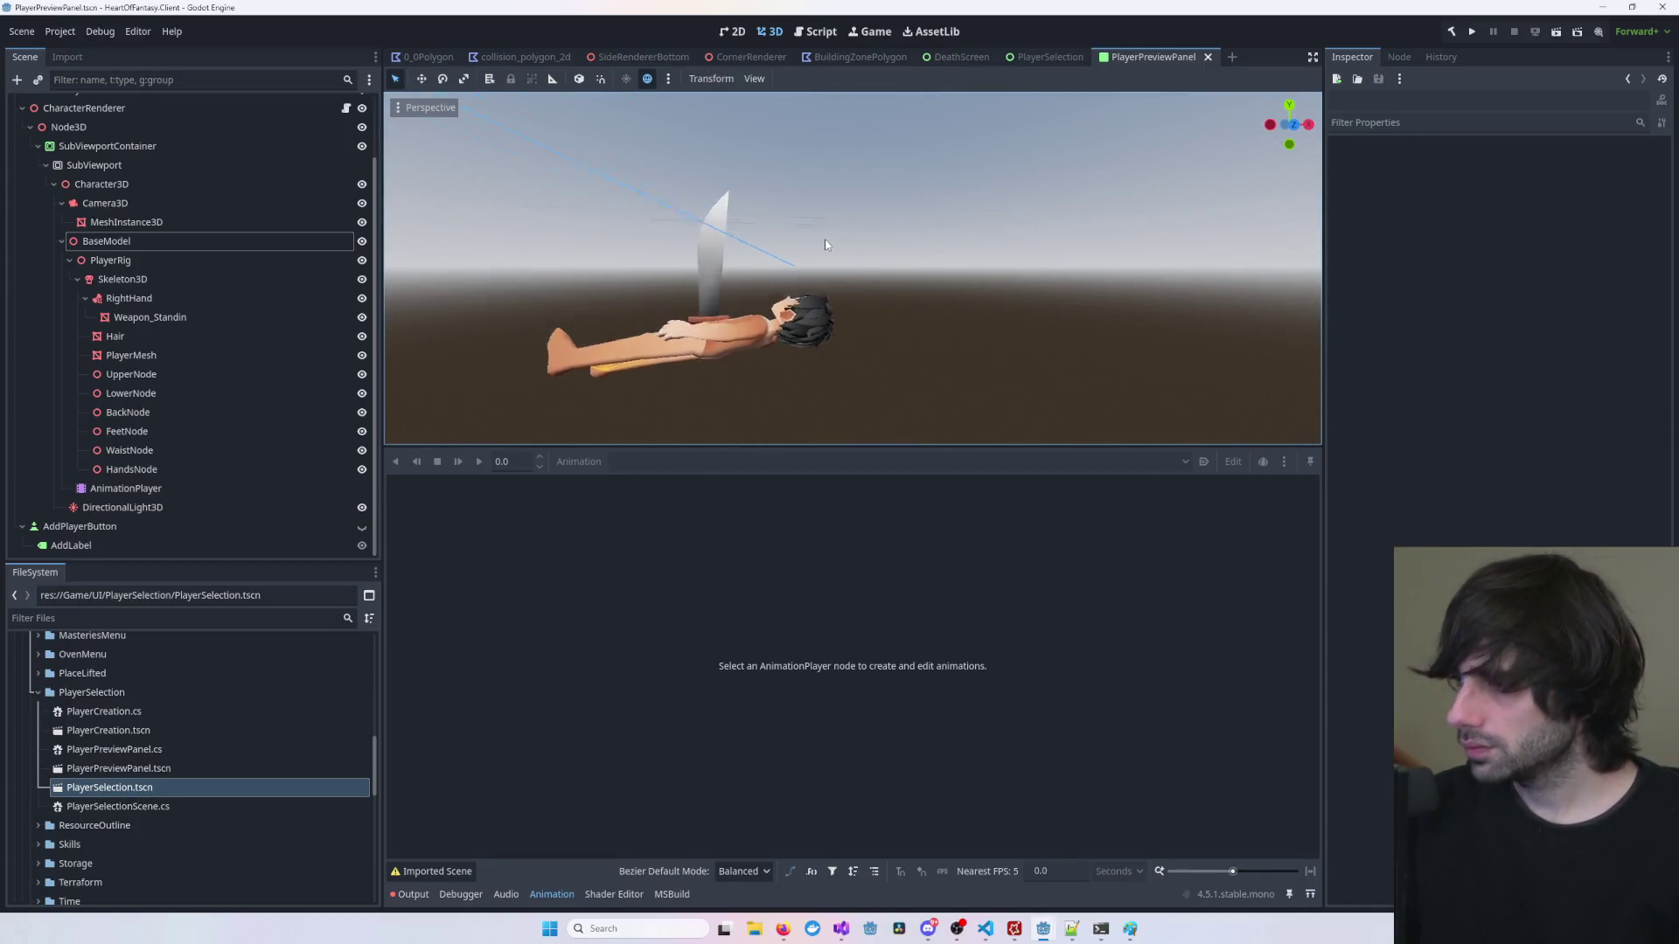
double_click(191, 242)
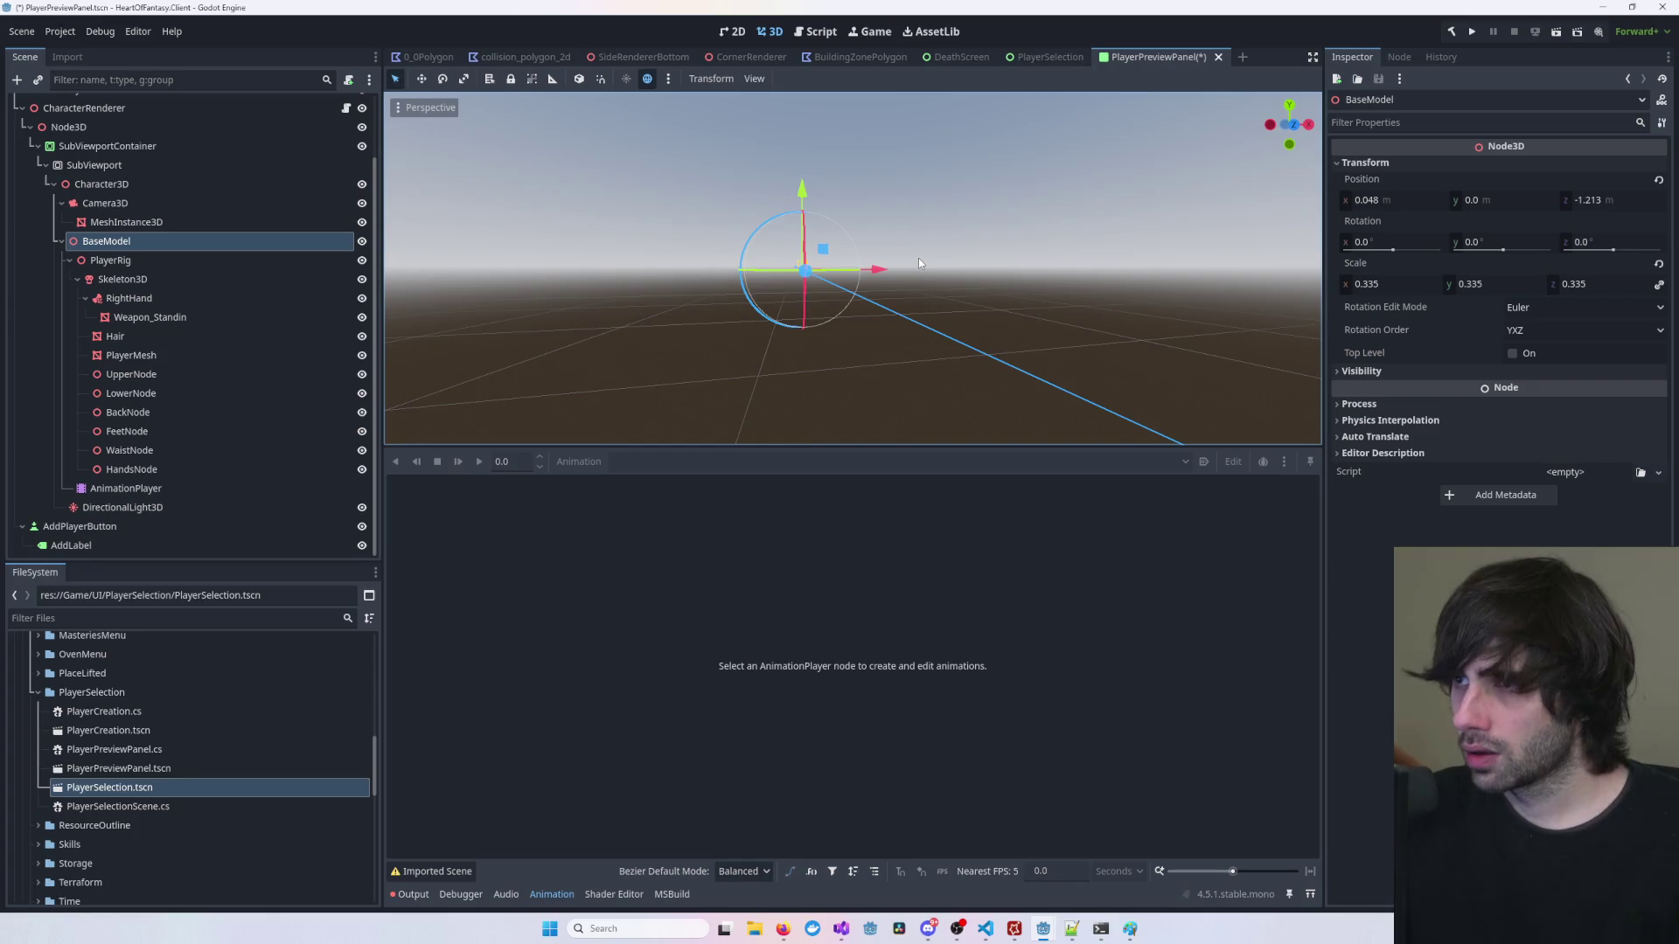
key("ctrl+s")
left_click(735, 31)
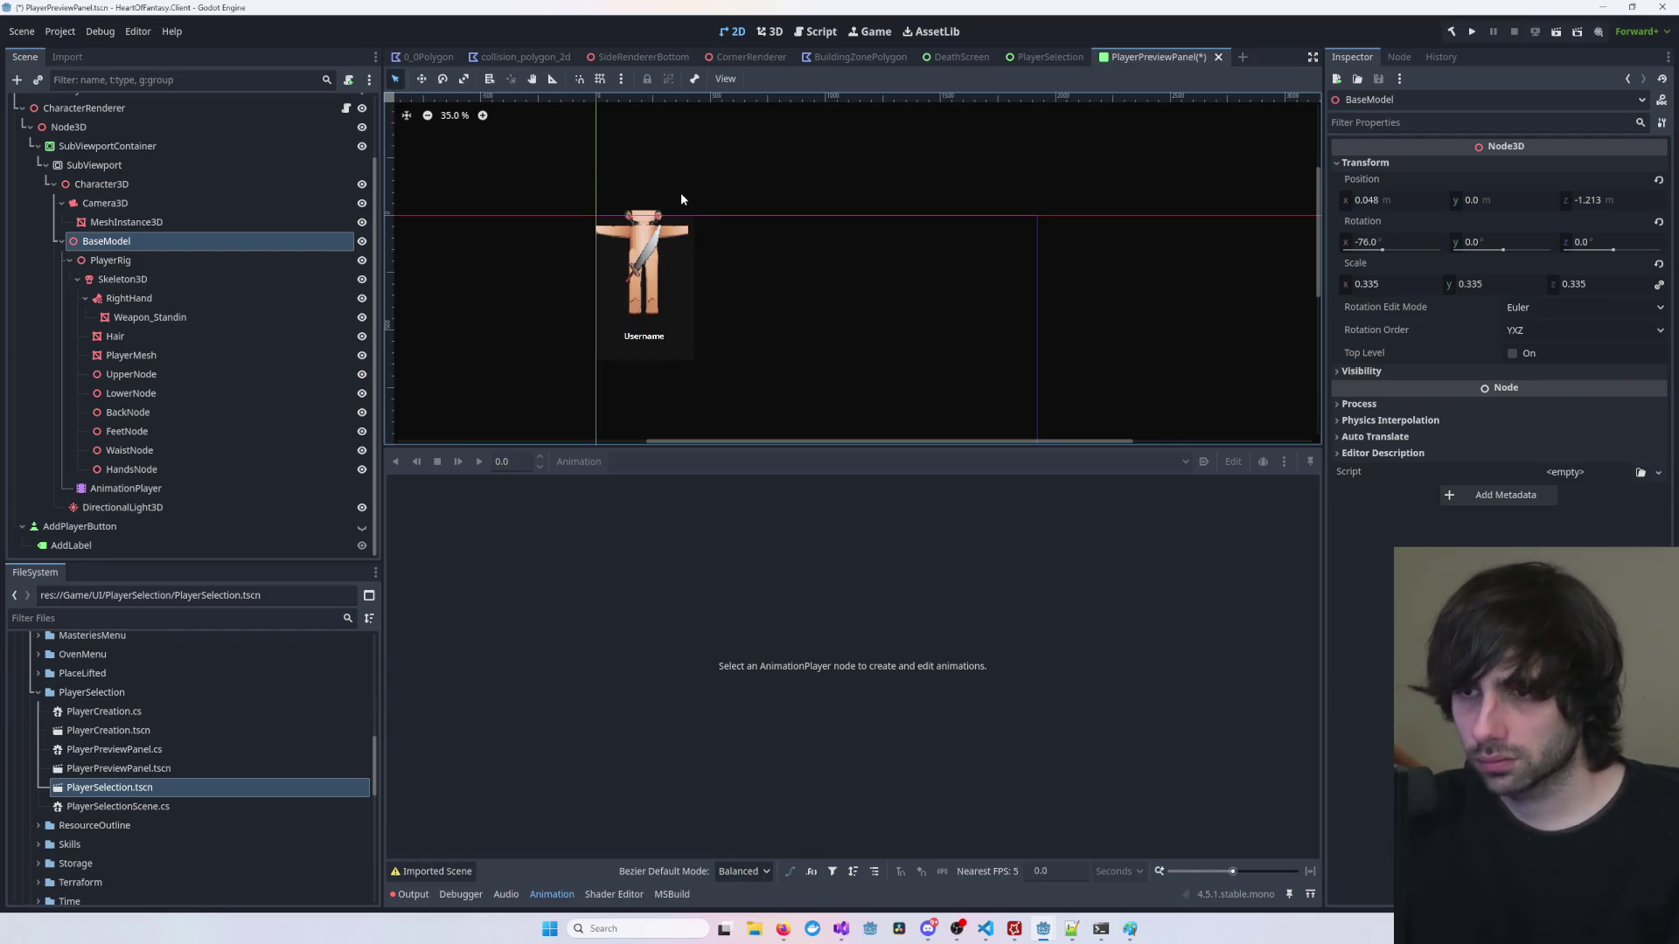
Step: Zoom the 2D canvas, save PlayerPreviewPanel, and select the SubViewportContainer node
scroll(658, 265, "up", 5)
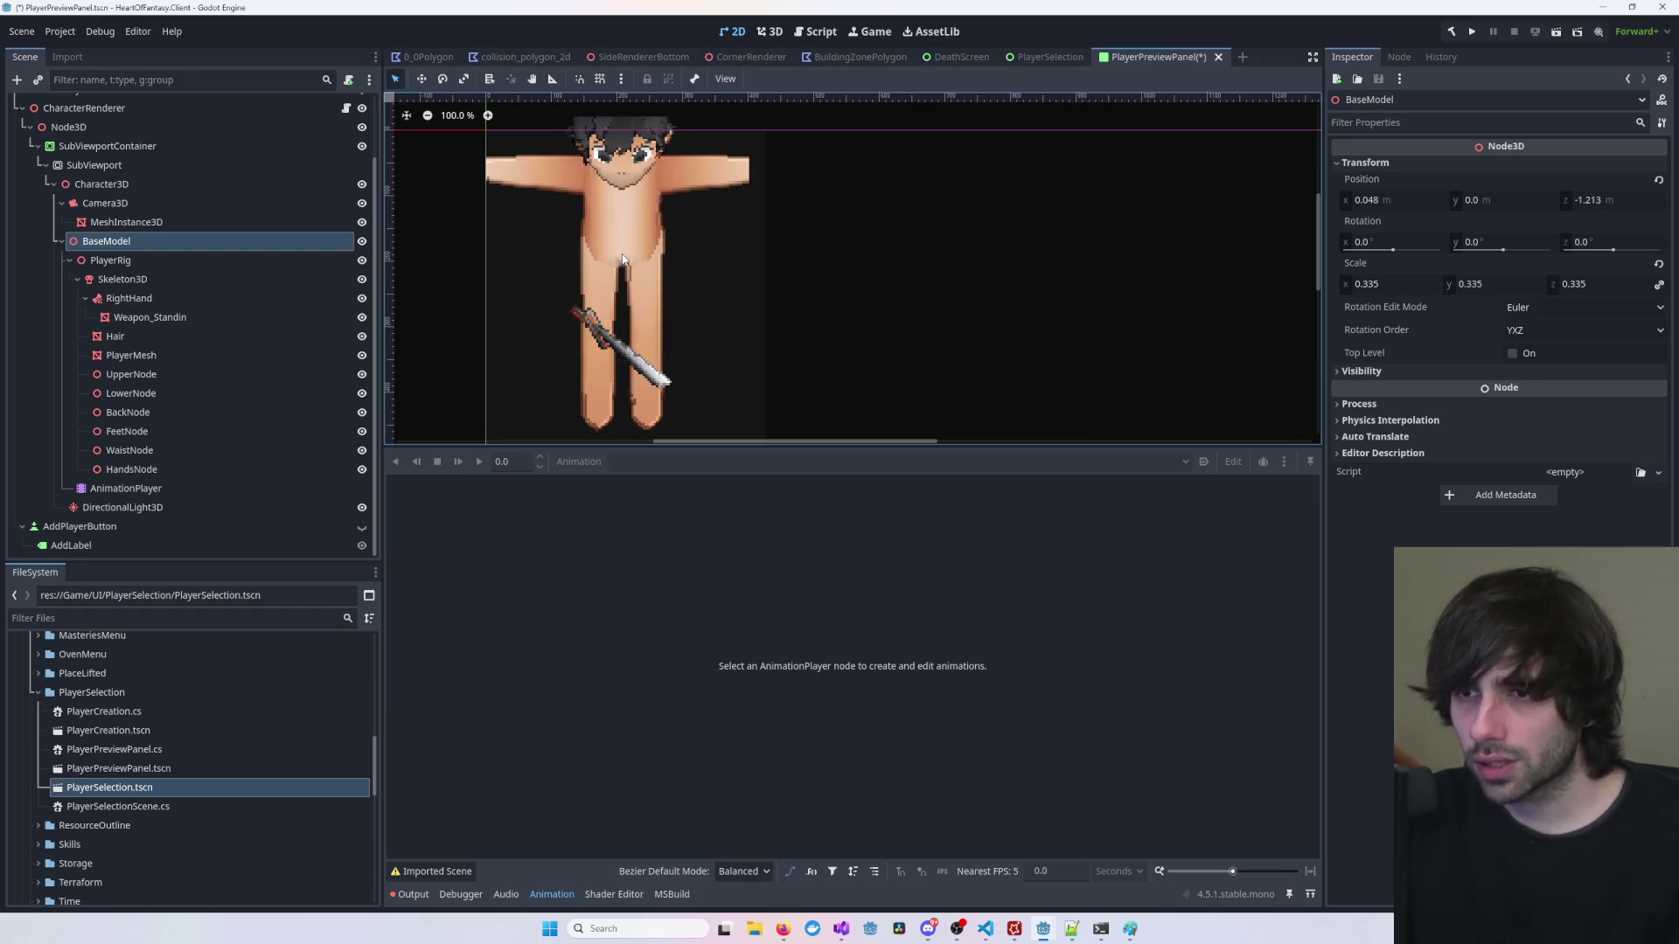
key("ctrl+s")
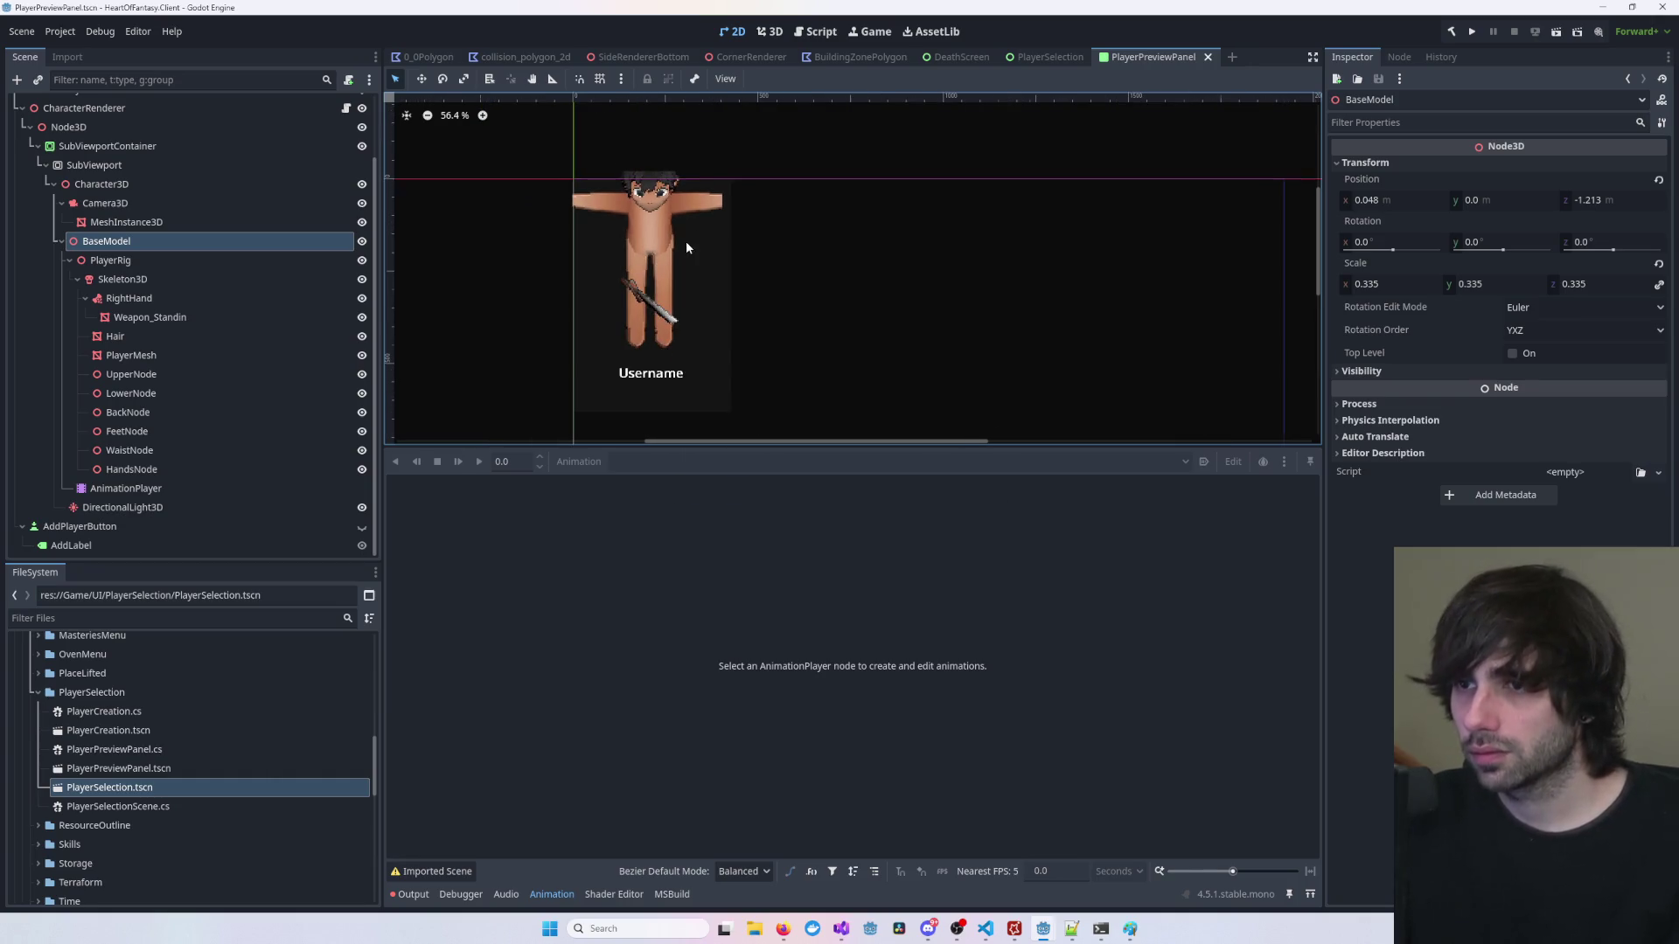
left_click(655, 270)
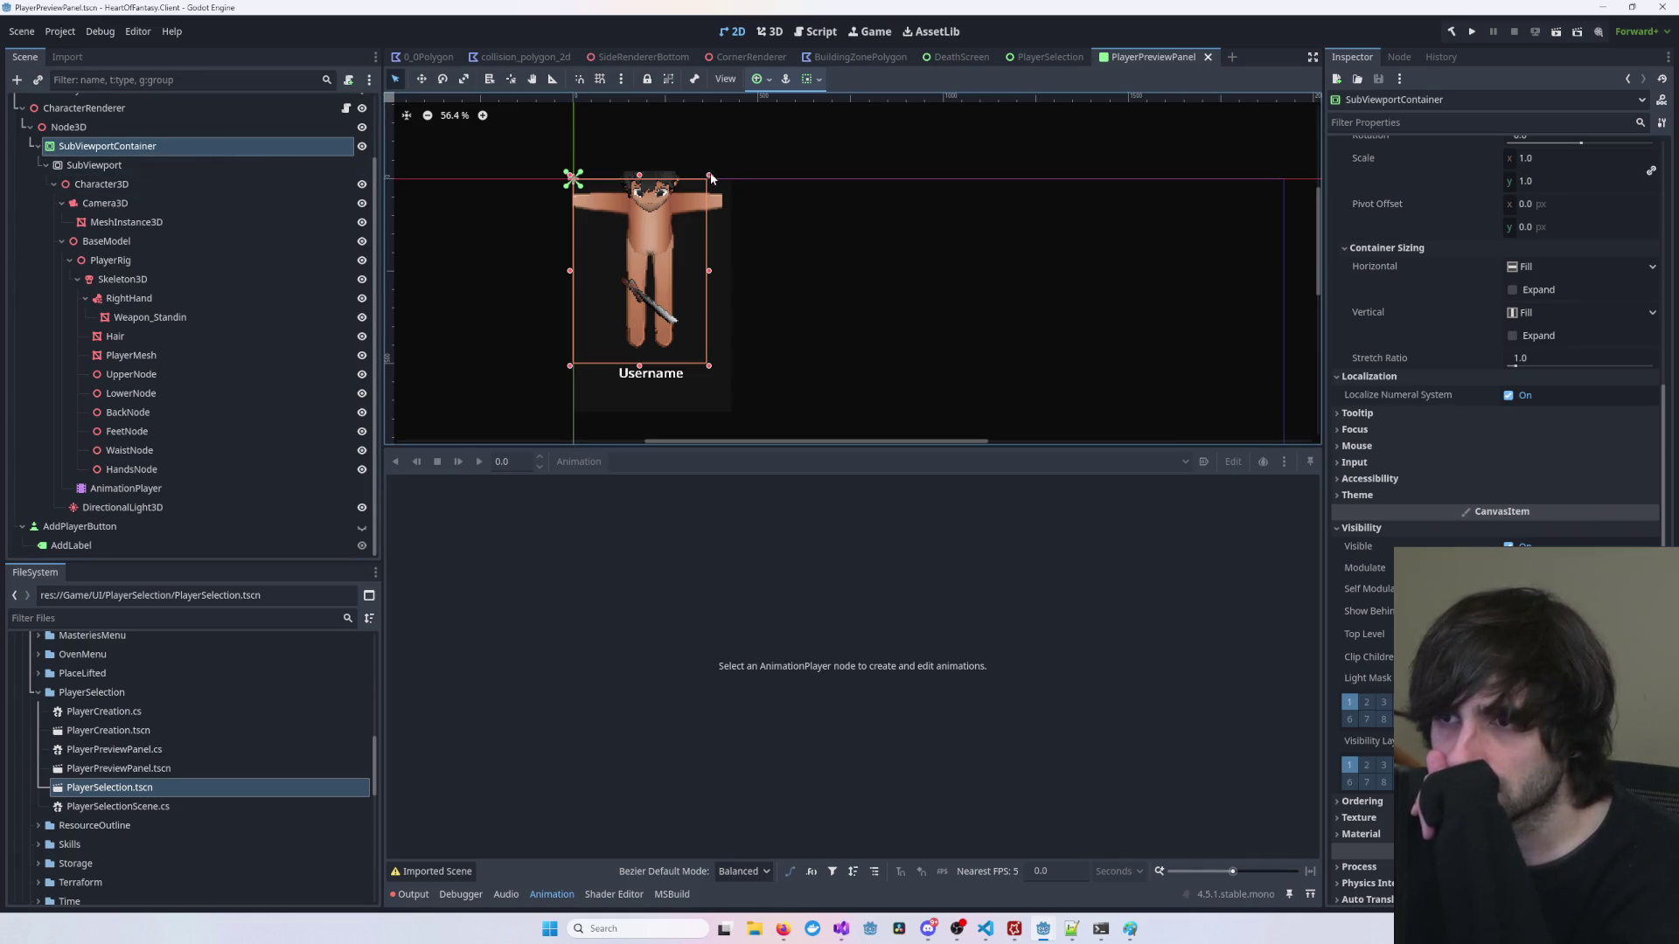
mouse_move(708, 365)
left_mouse_down()
mouse_move(825, 444)
mouse_move(595, 317)
mouse_move(959, 464)
mouse_move(835, 383)
mouse_move(684, 334)
mouse_move(790, 377)
left_mouse_up()
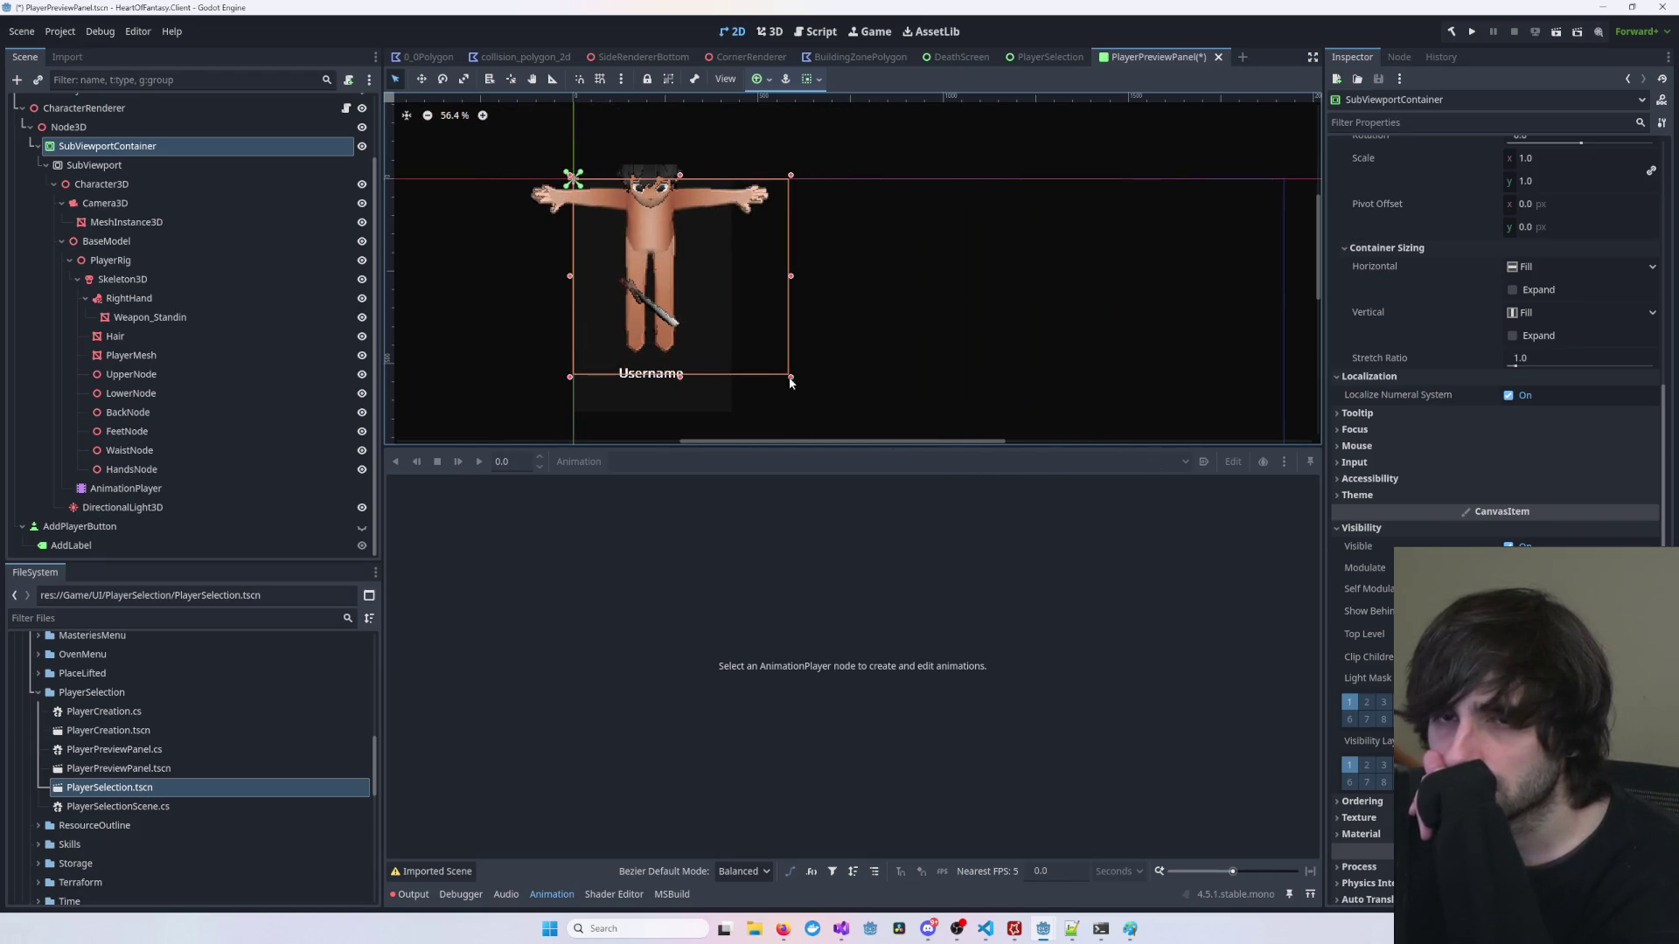
key("ctrl+z")
left_click(141, 164)
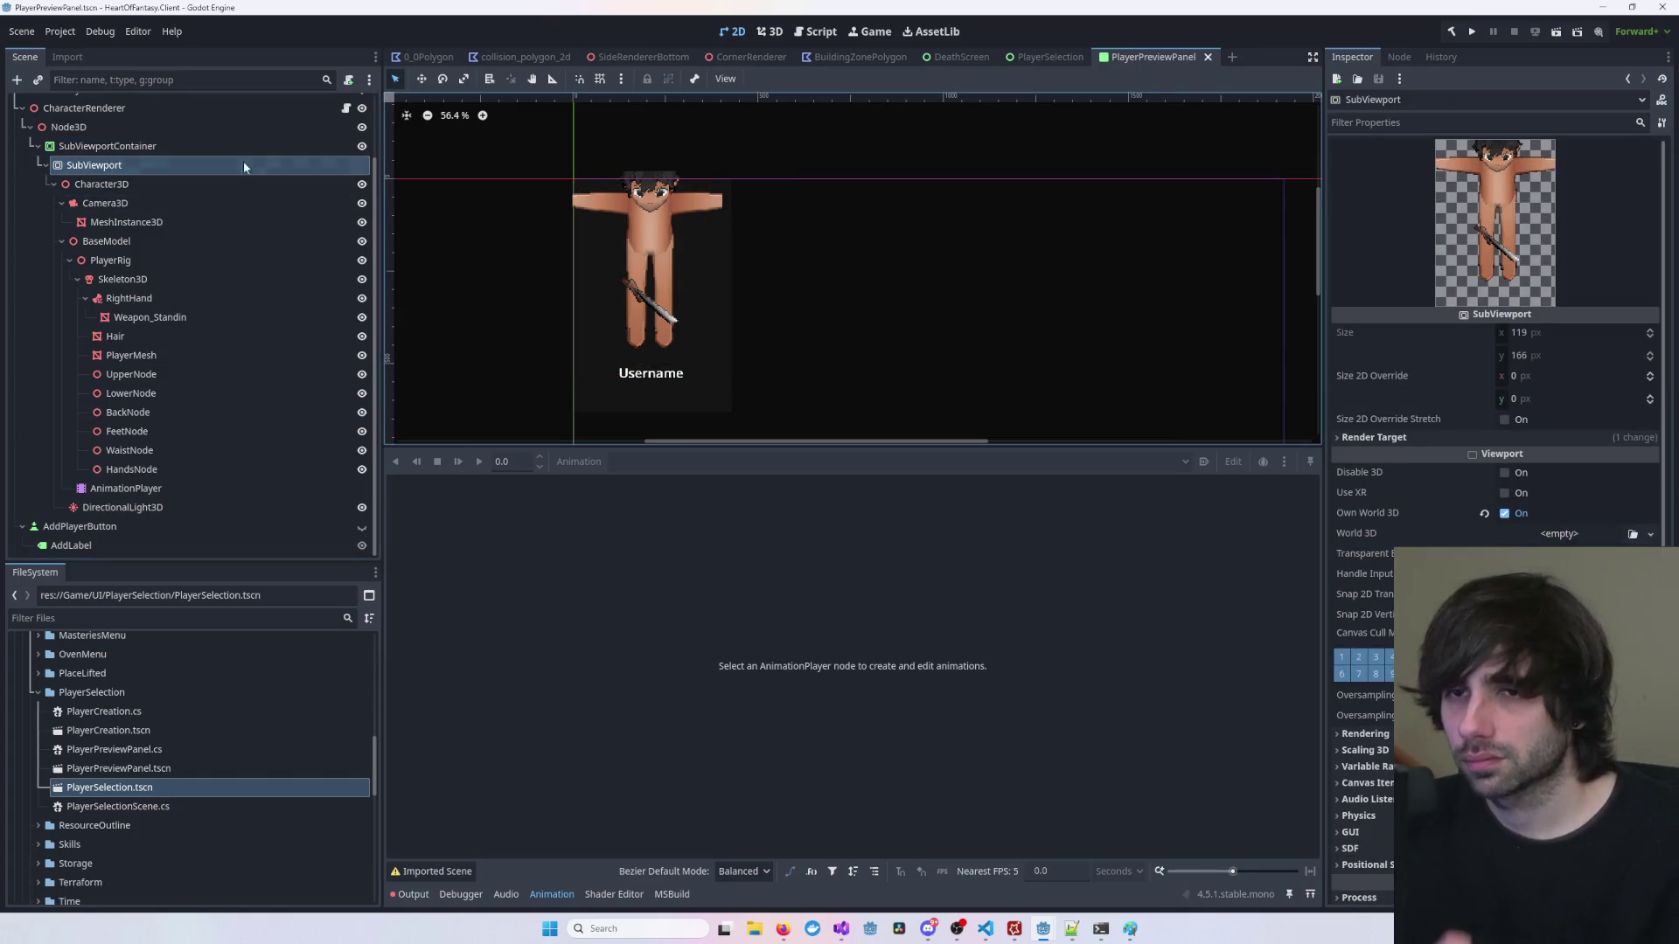
scroll(243, 166, "up", 3)
left_click(131, 125)
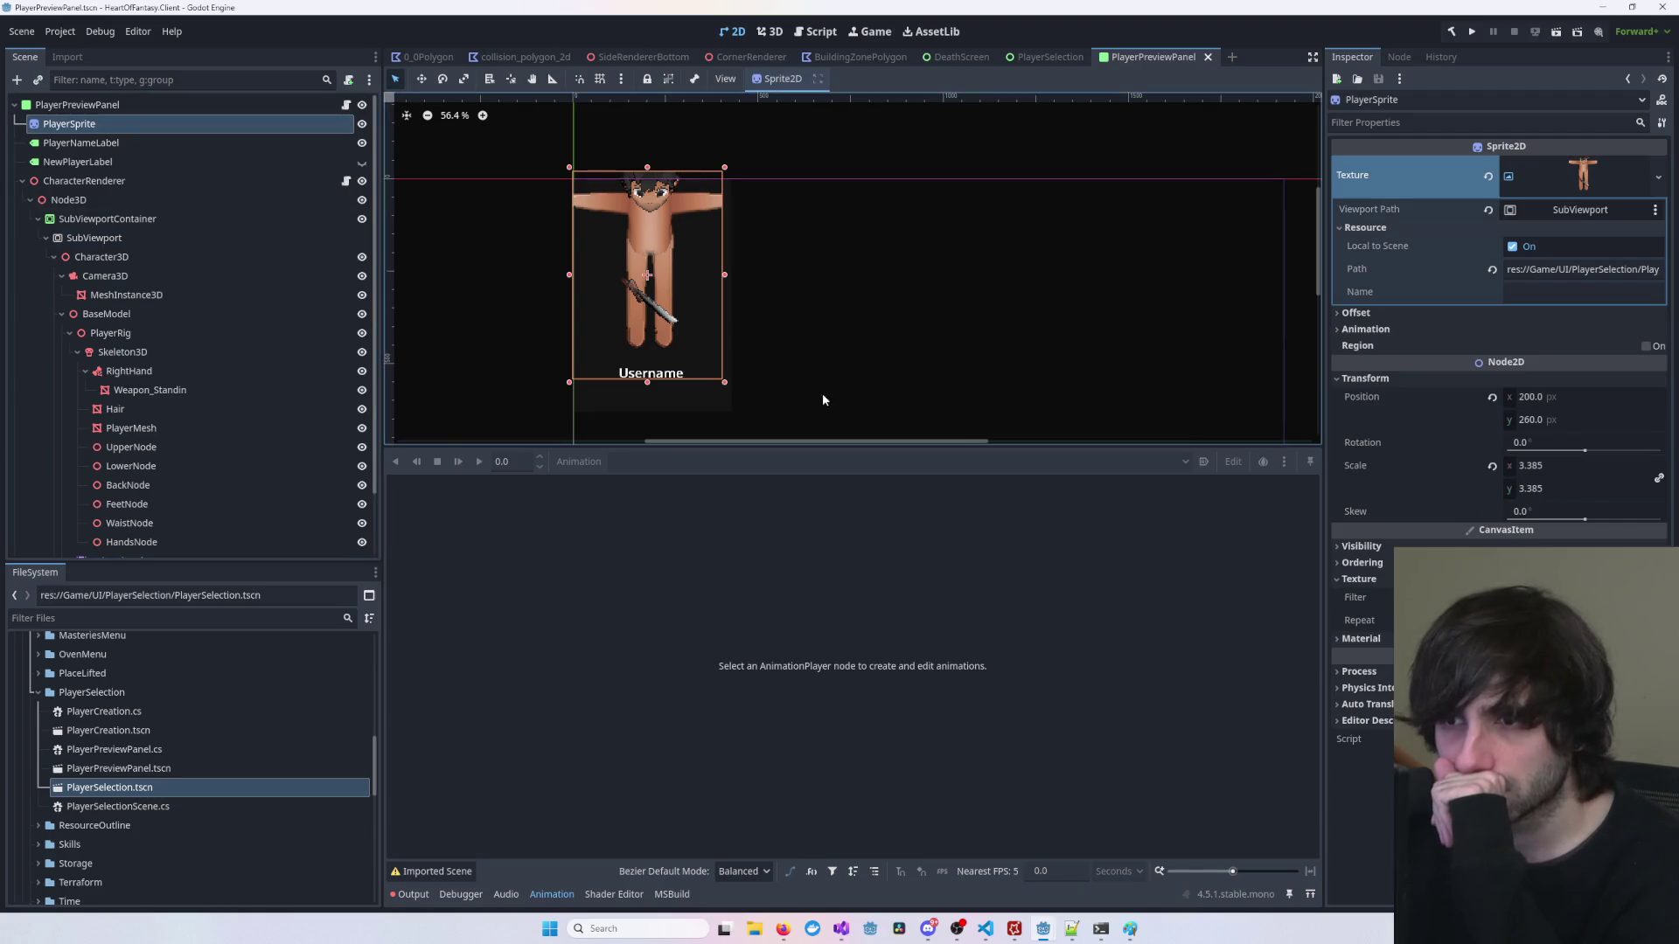
Step: Undo a PlayerSprite resize, keeping it at 200, 260 px with scale 3.385
left_click_drag(726, 386, 673, 339)
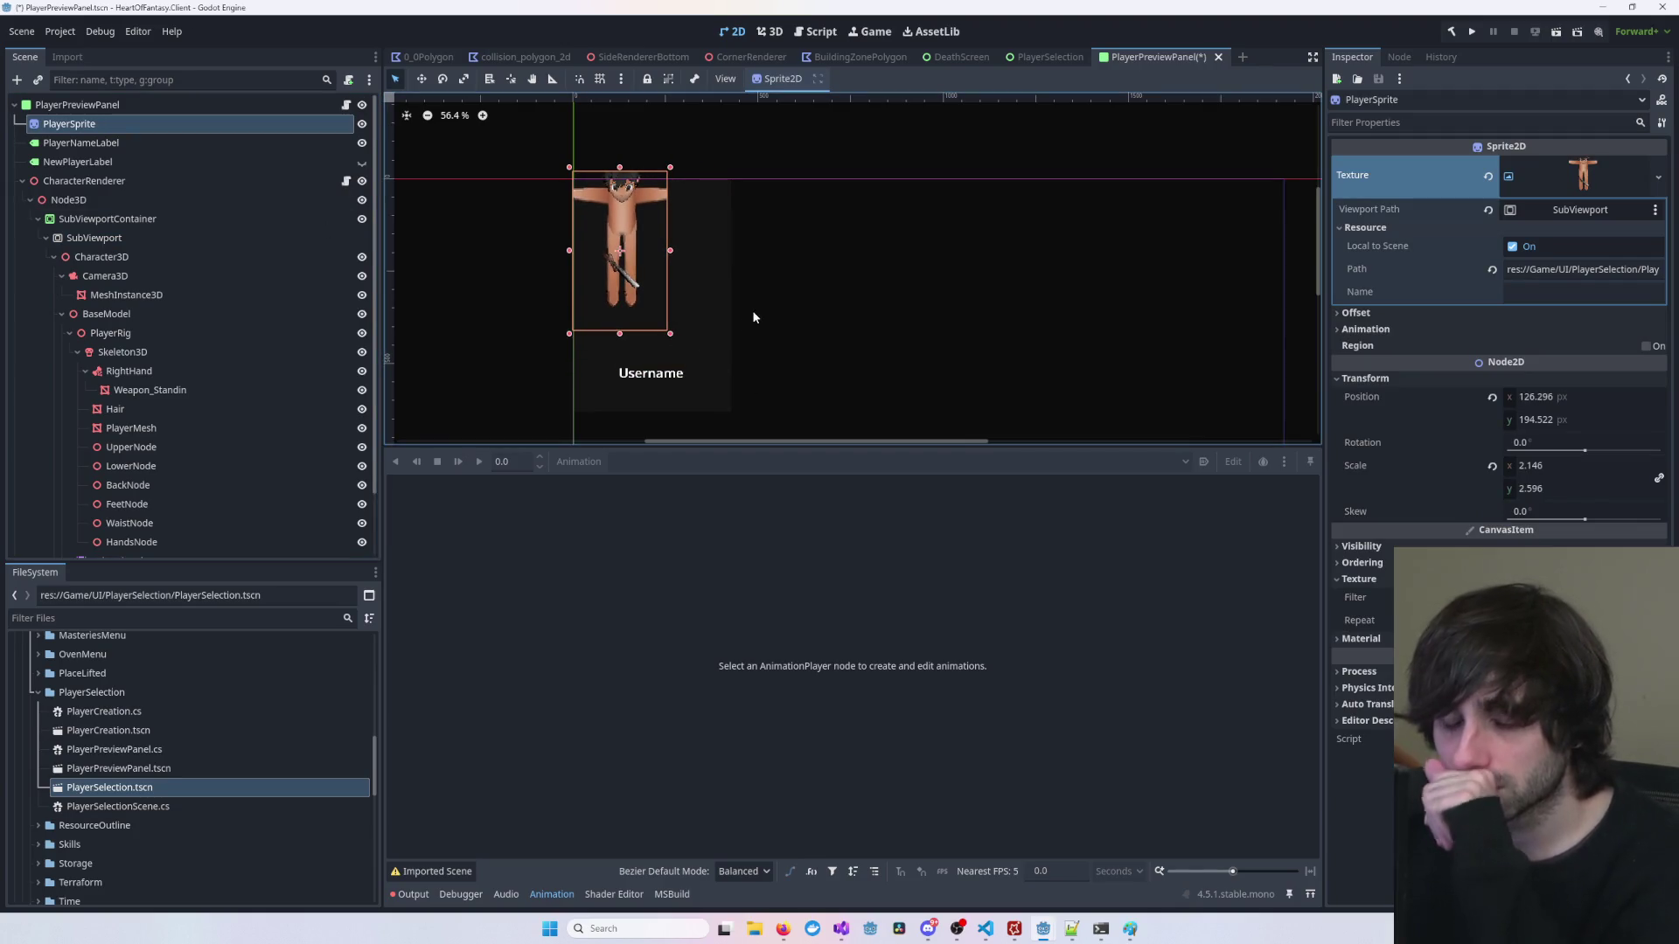
key("ctrl+z")
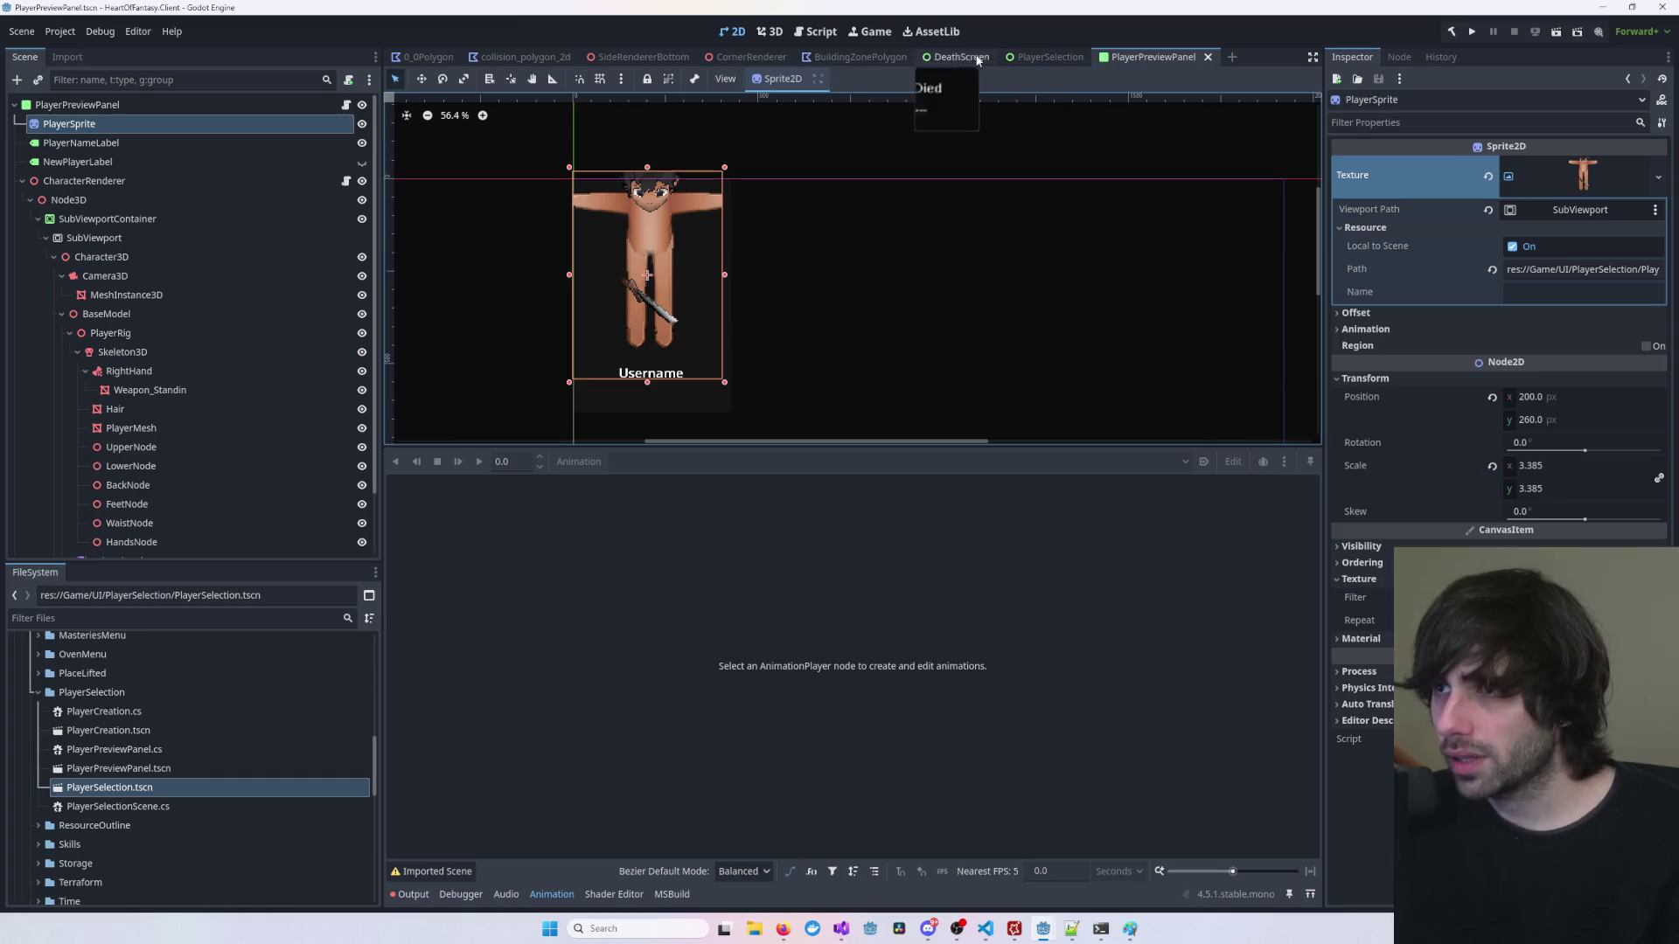
key("ctrl+z")
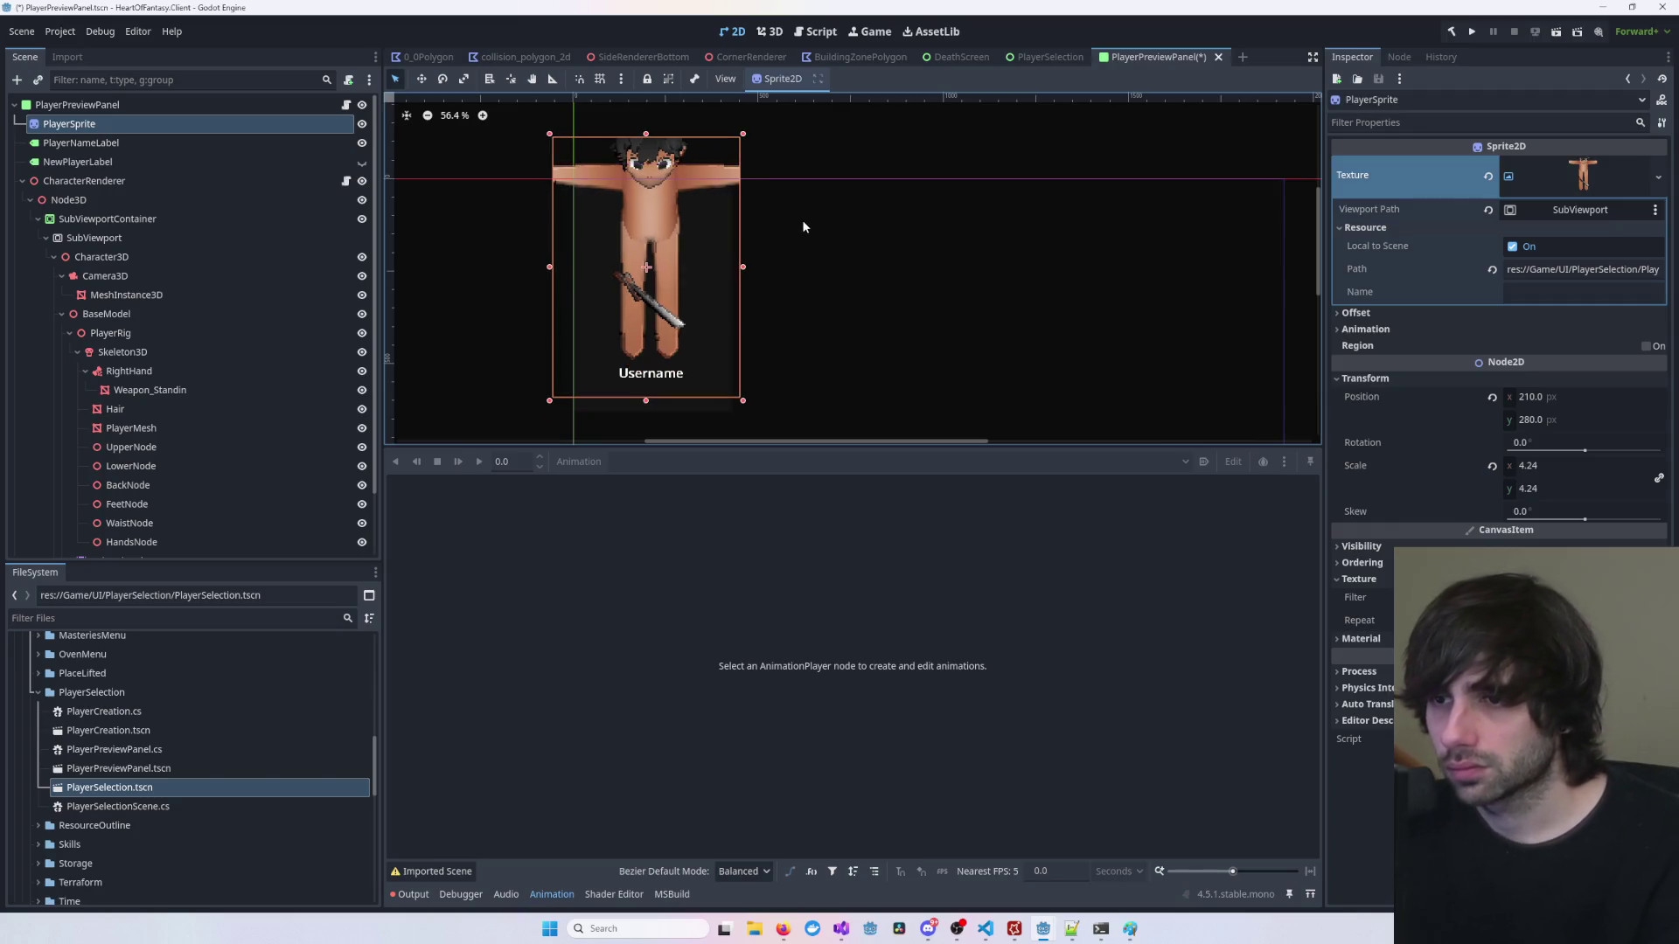
key("ctrl+z")
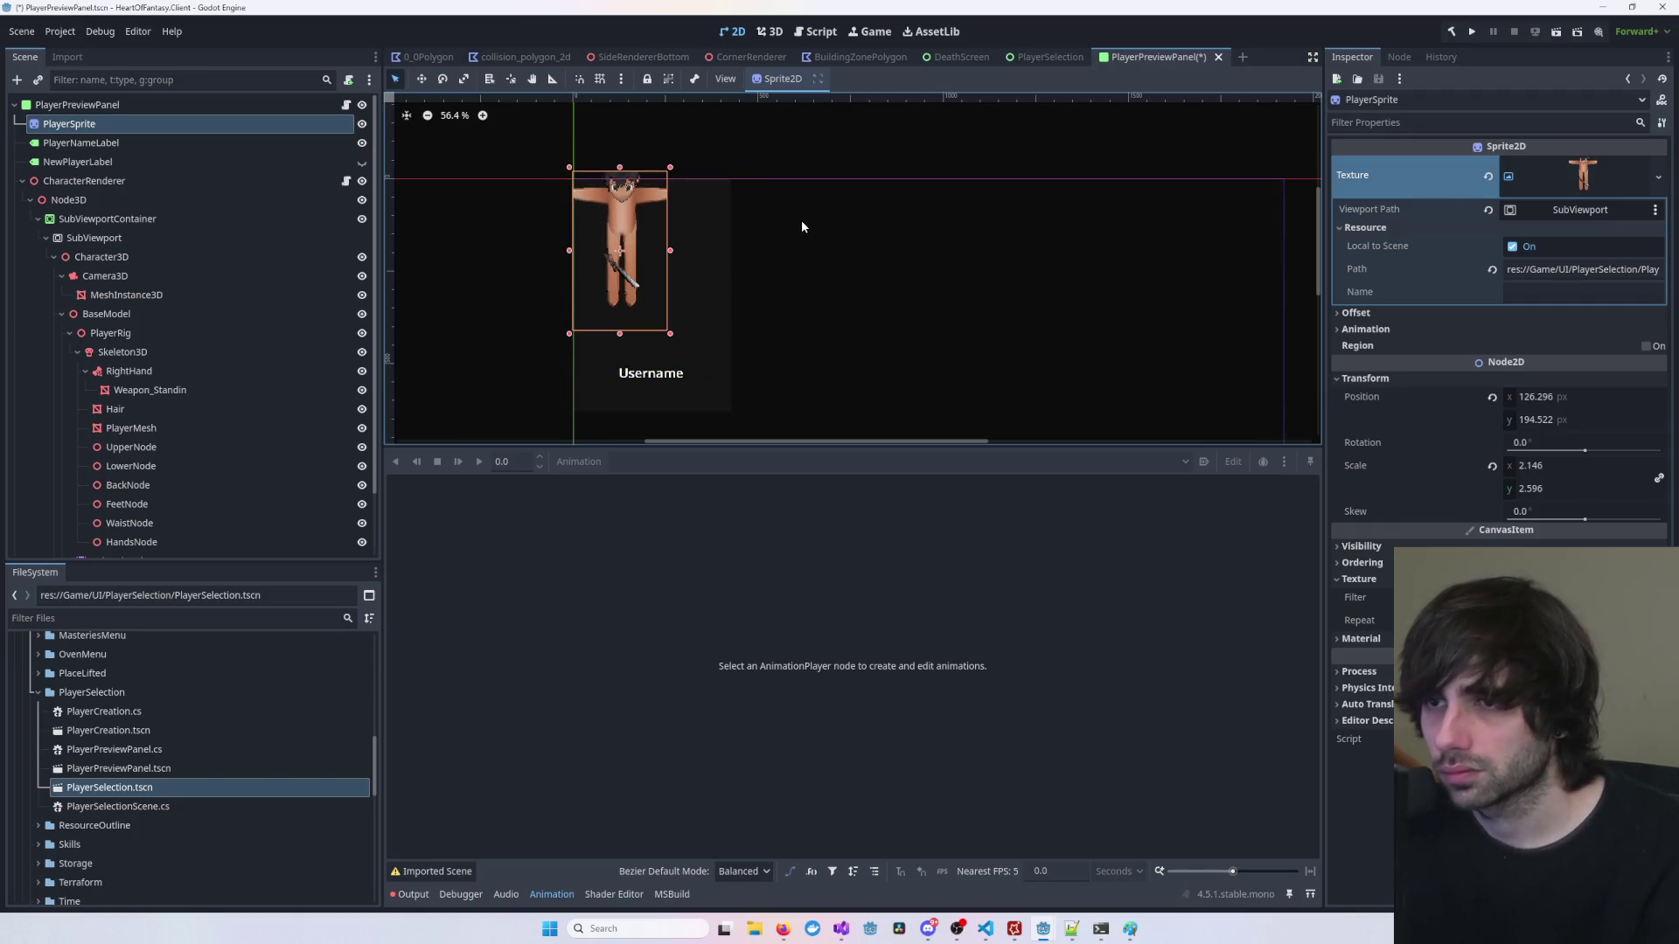
key("ctrl+z")
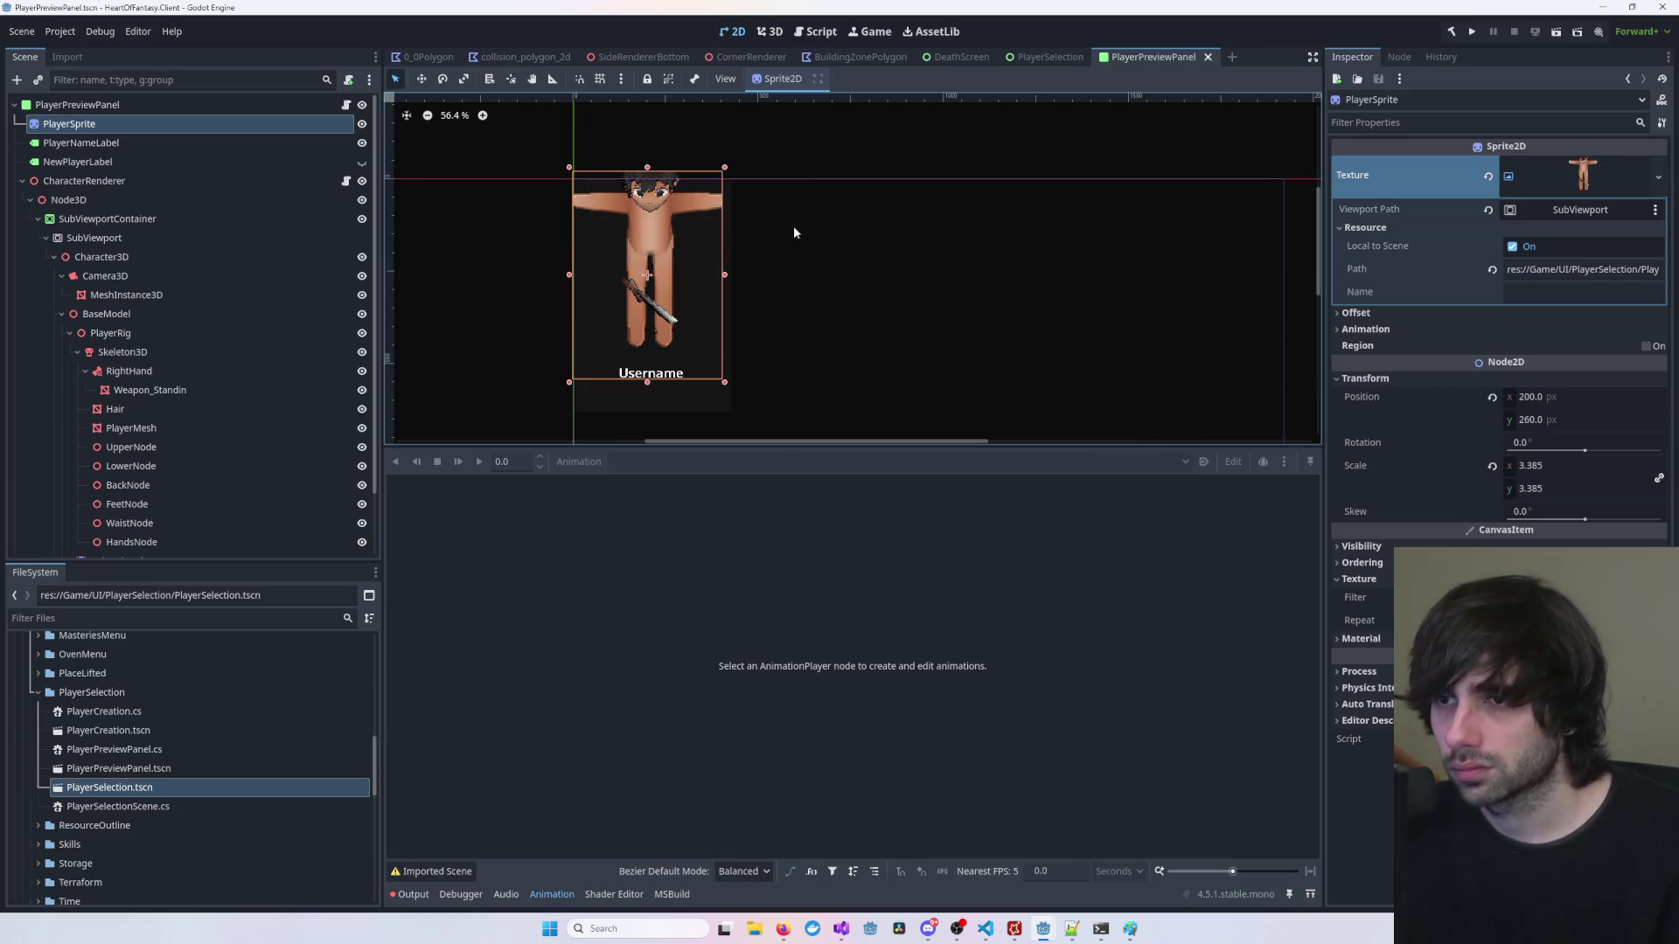
left_click(779, 35)
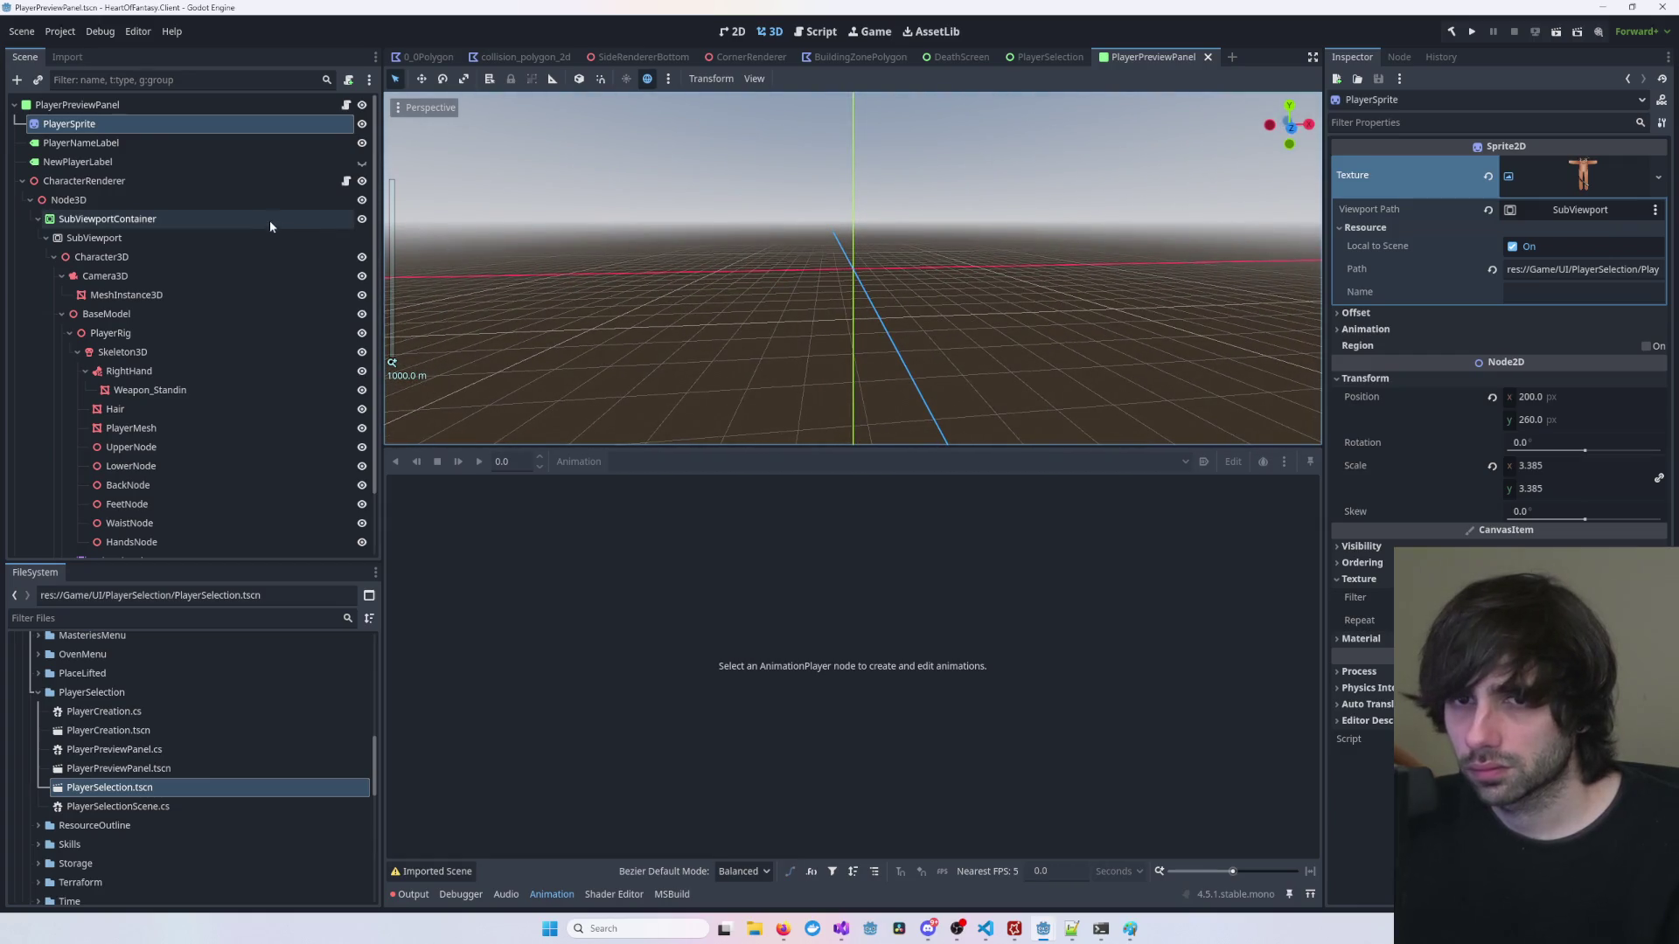
Step: Select Character3D and orbit the 3D view, comparing it with the 2D panel
left_click(182, 255)
left_click_drag(875, 271, 790, 296)
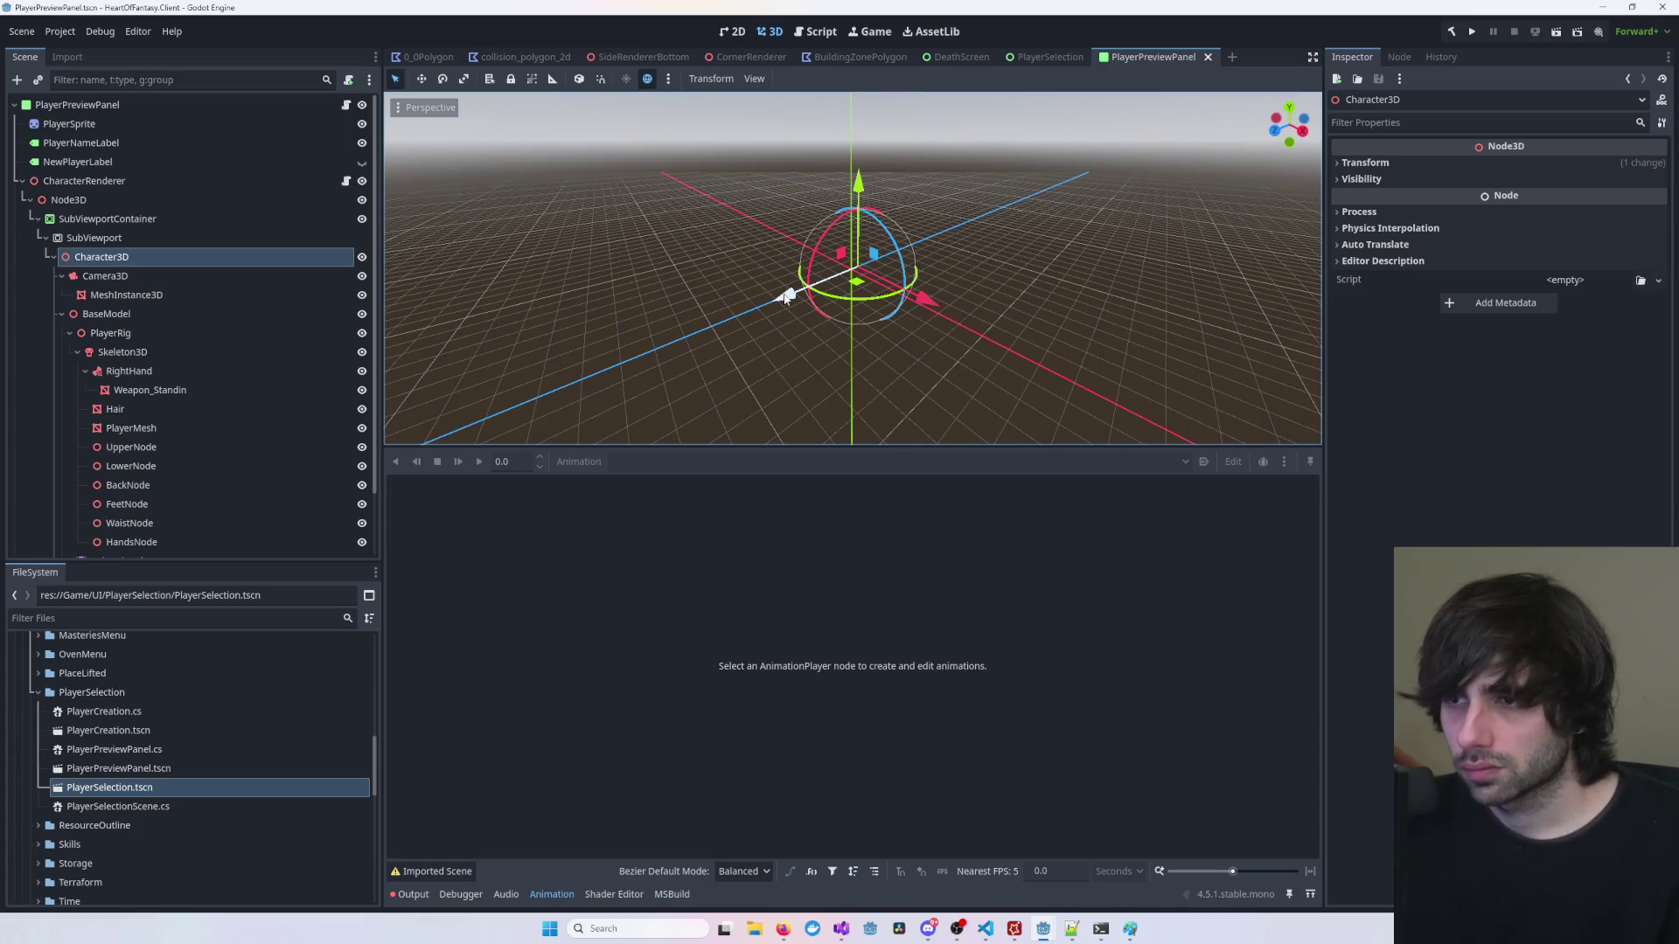
left_click(745, 35)
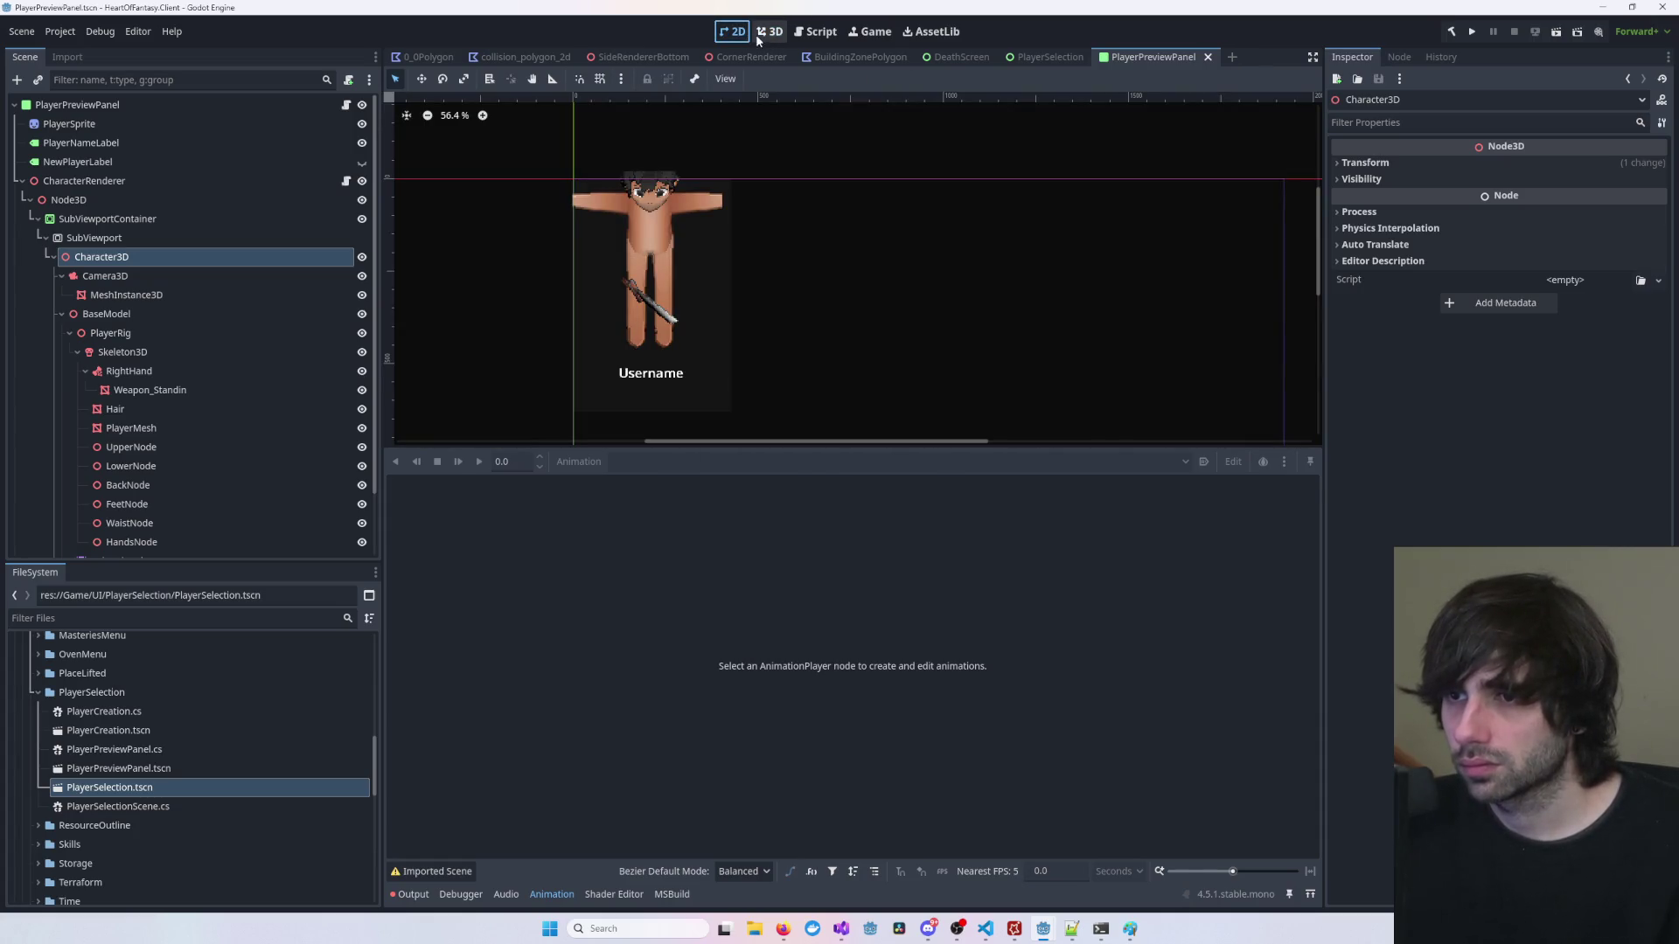
left_click(756, 37)
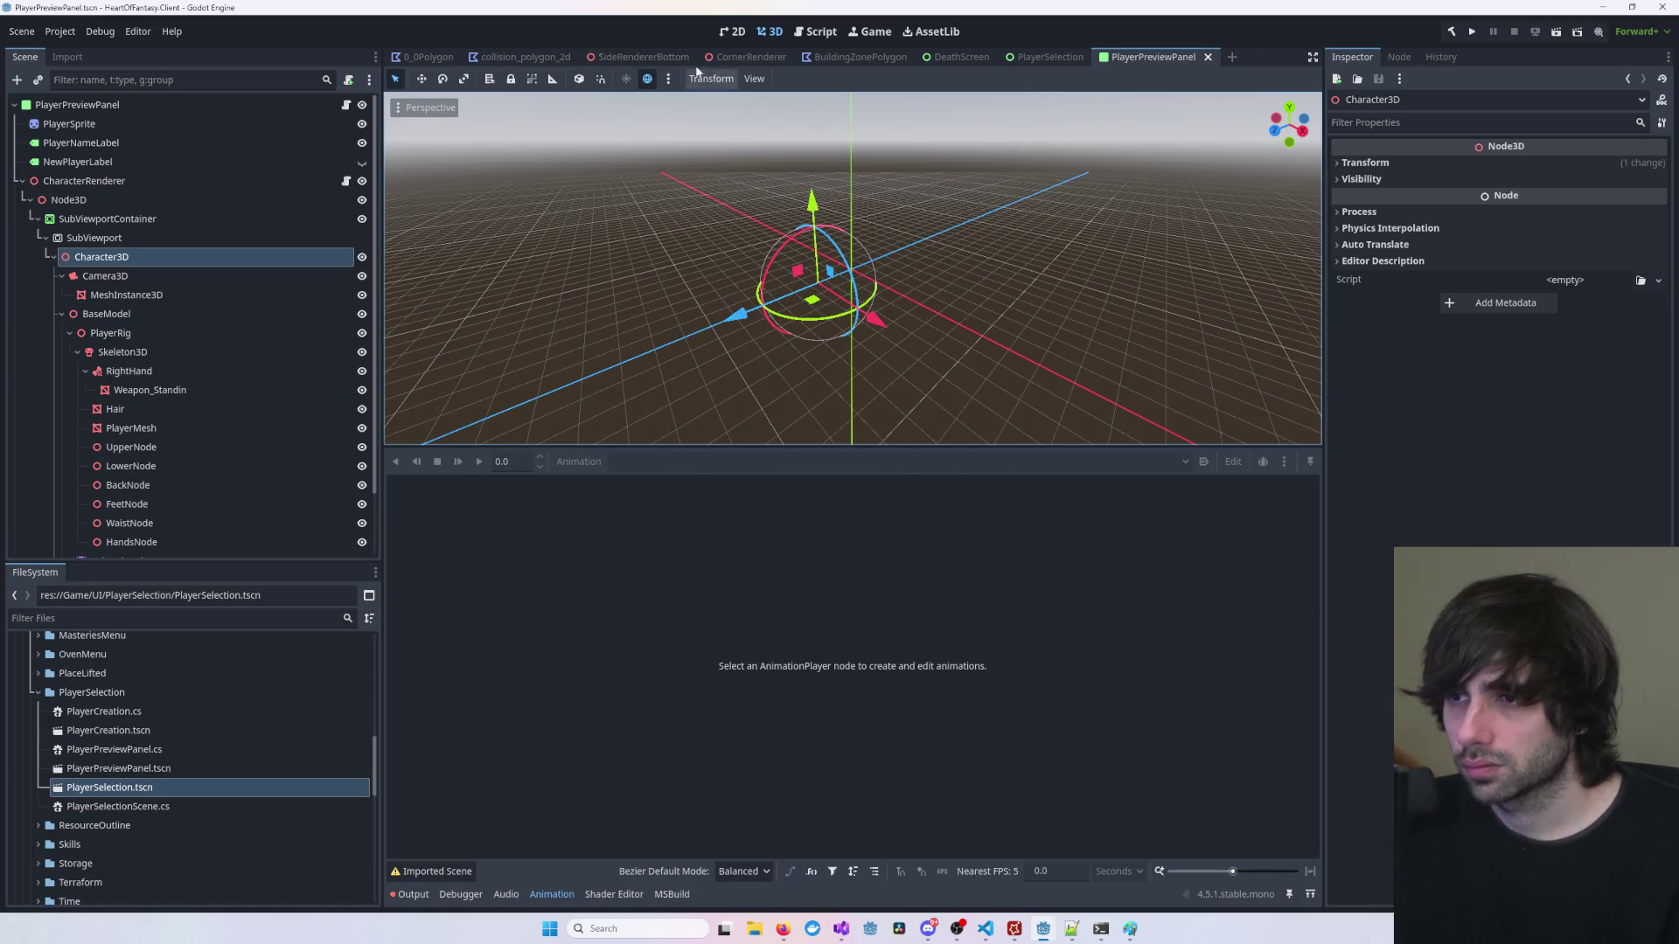
left_click(732, 32)
left_click(770, 32)
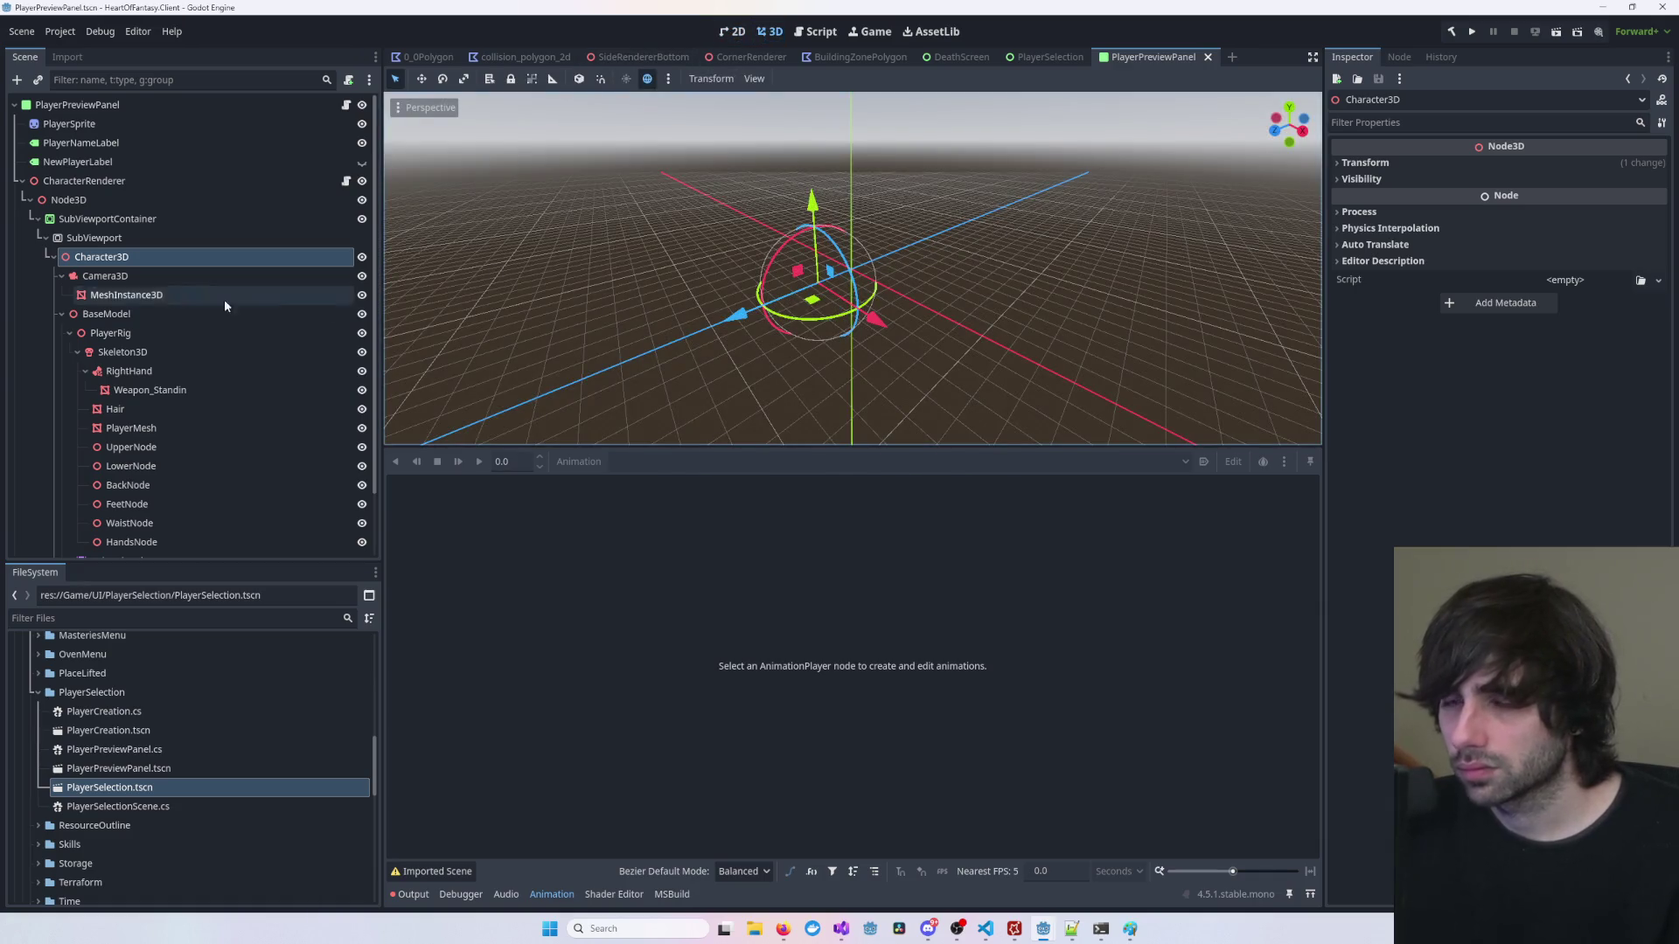
Step: Browse the AnimationPlayer's animations, then select the SubViewport node
left_click(144, 263)
scroll(151, 243, "down", 2)
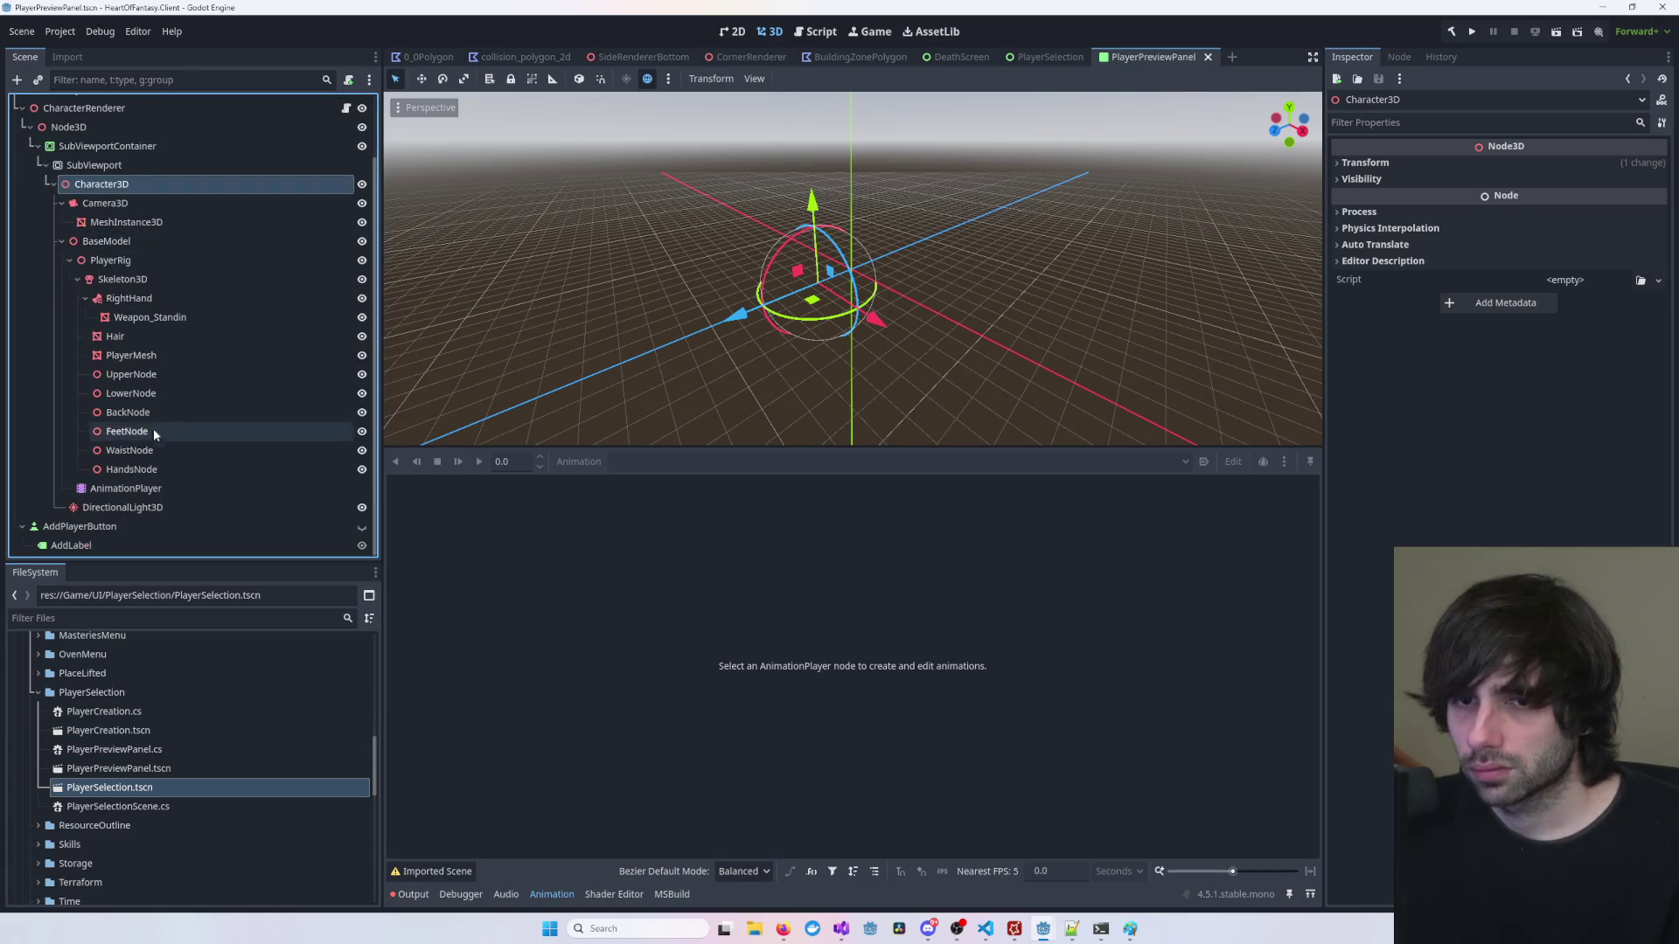
left_click(125, 488)
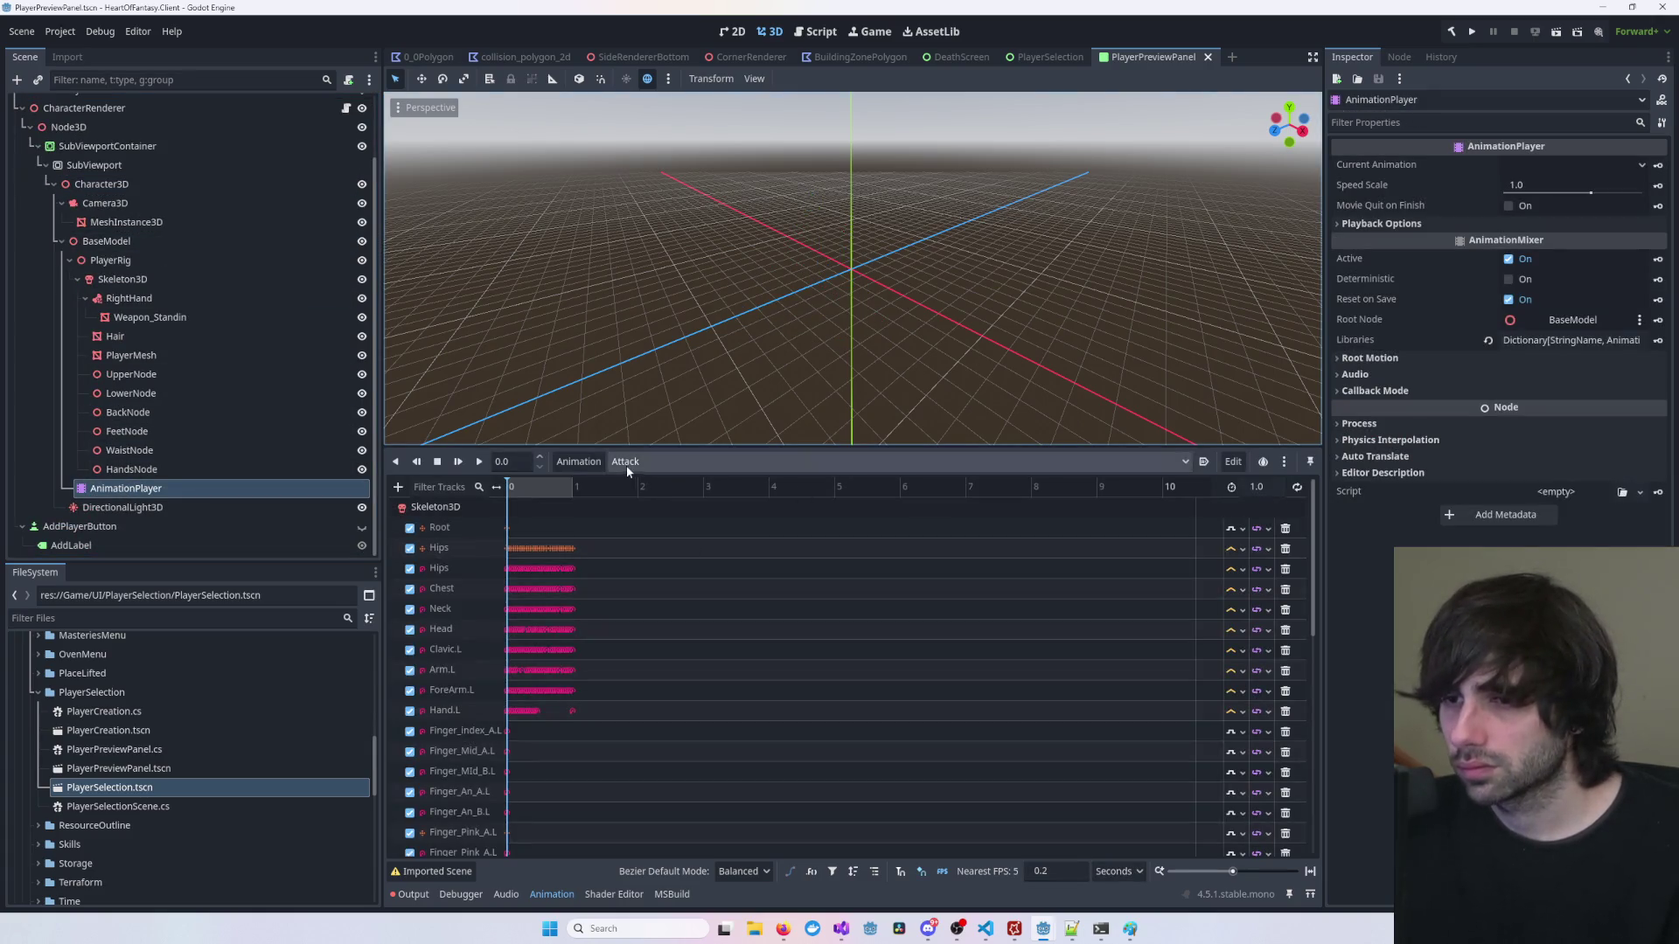
left_click(791, 469)
left_click(670, 508)
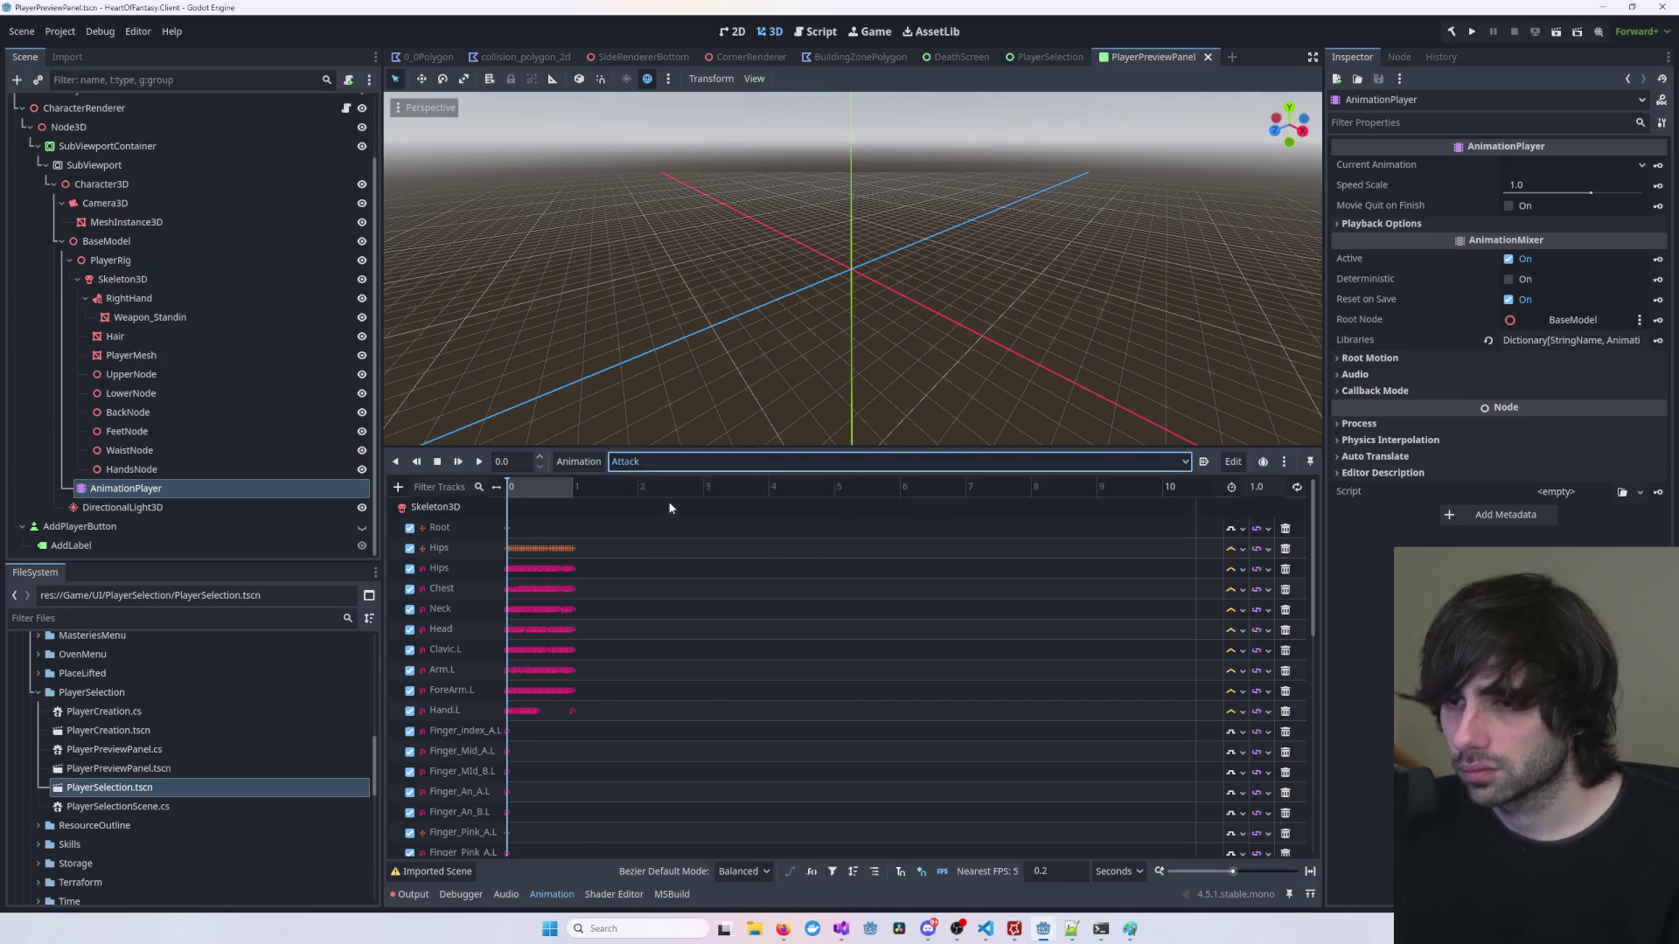
left_click(670, 462)
left_click(670, 489)
left_click(733, 32)
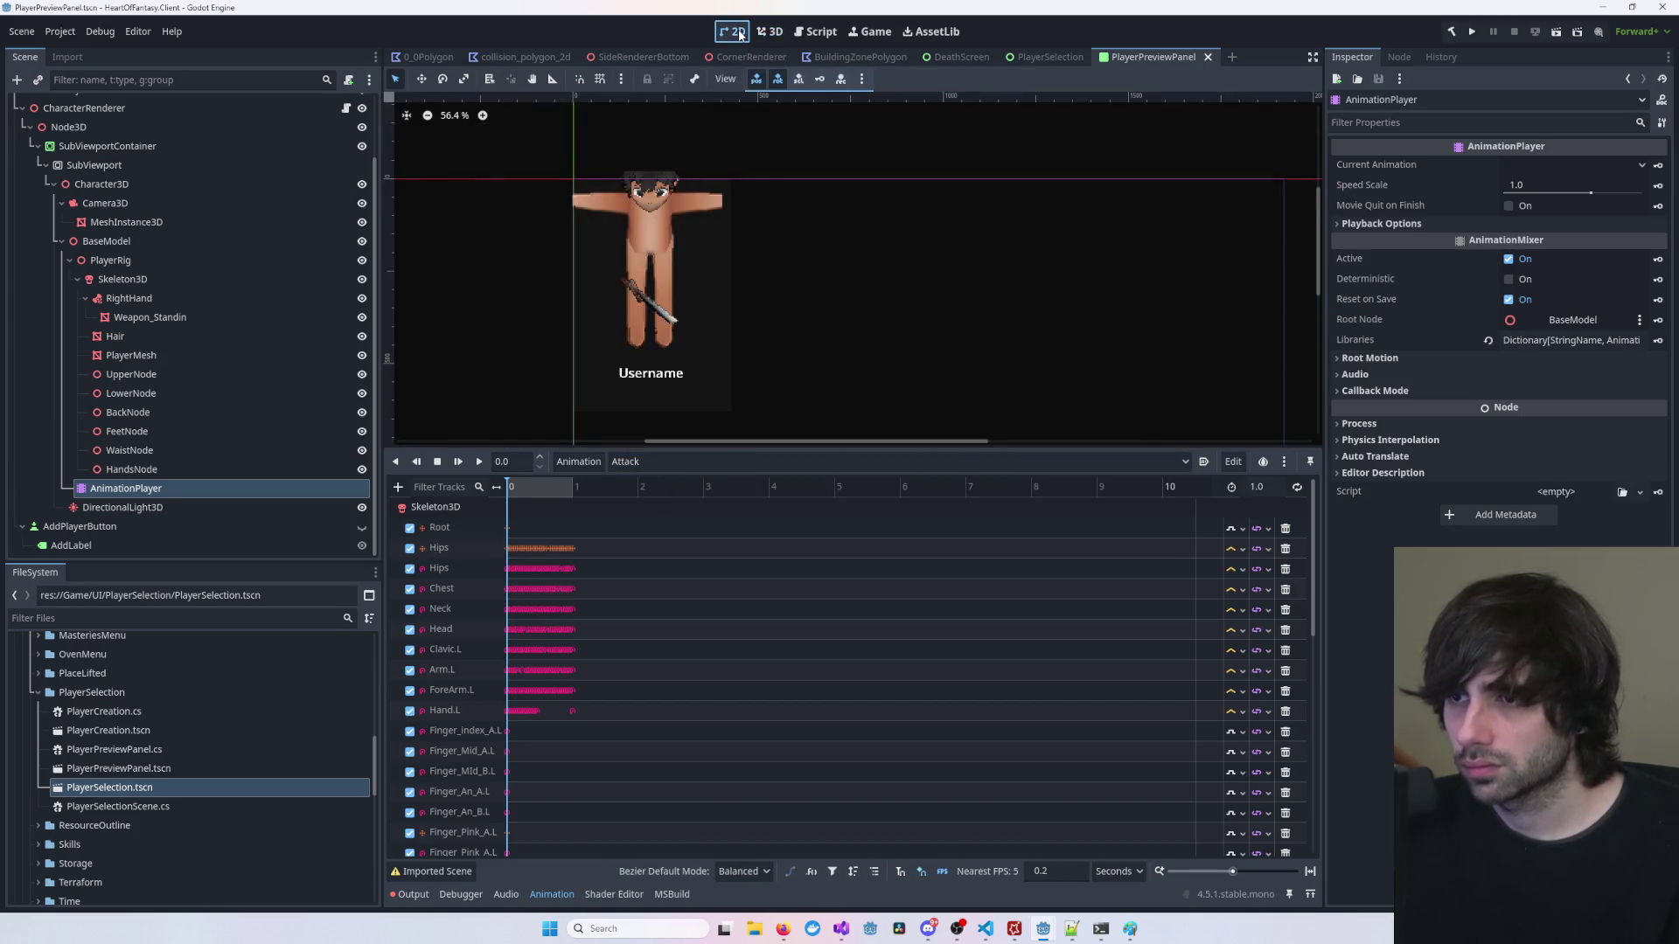
left_click(770, 32)
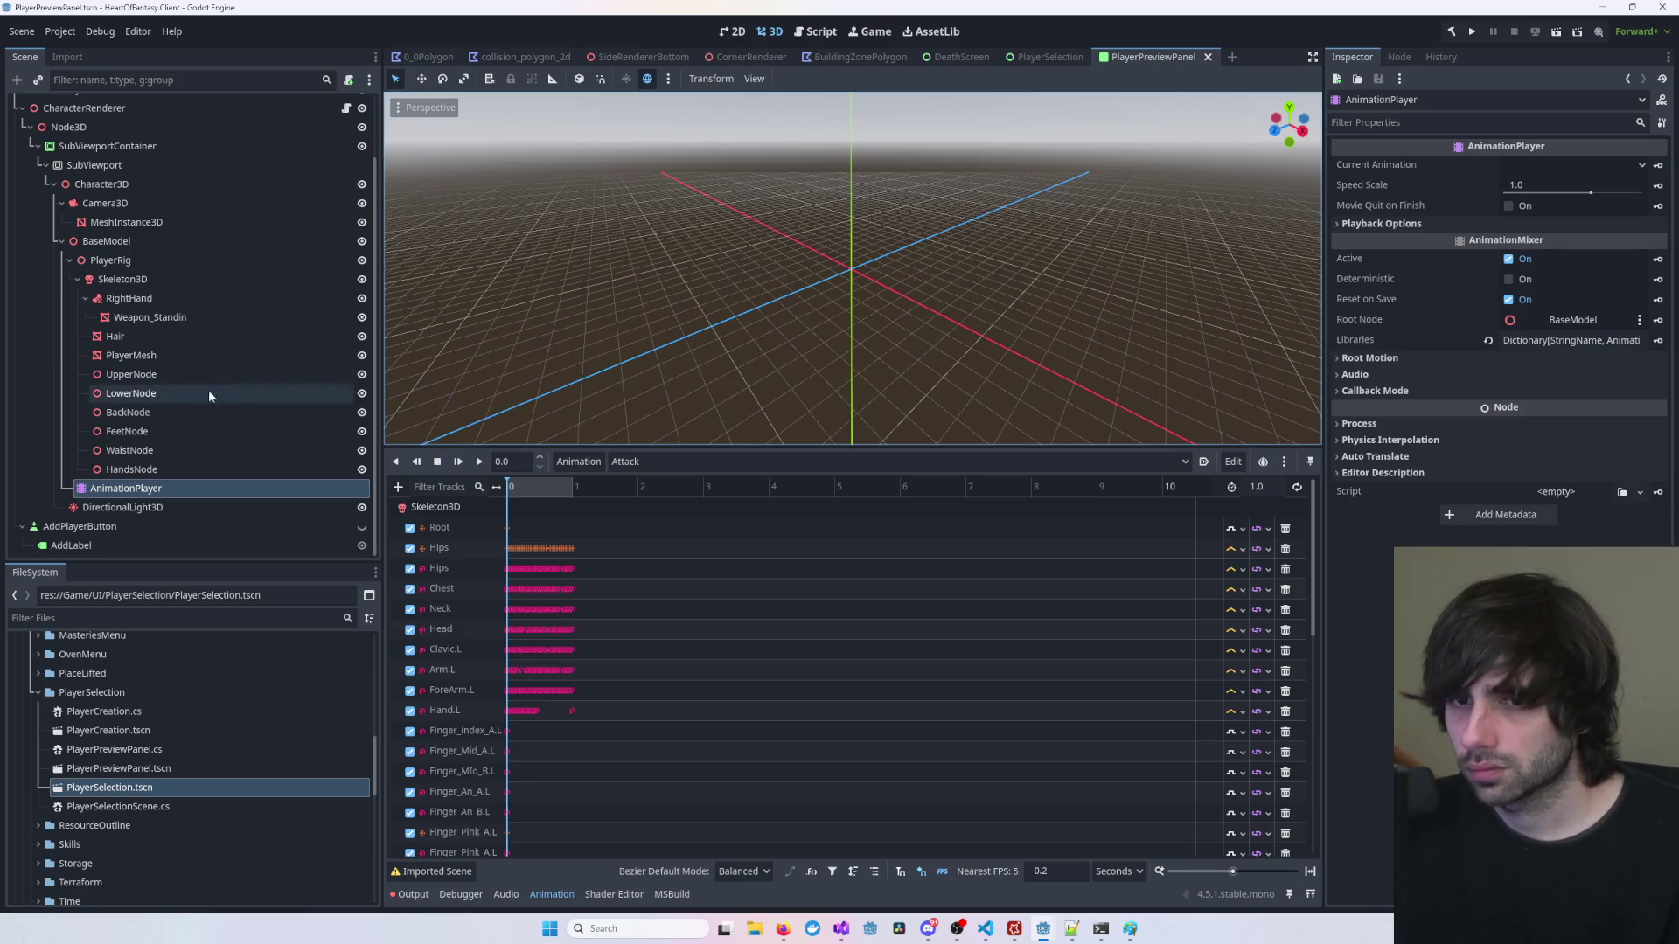
scroll(175, 236, "up", 2)
left_click(138, 243)
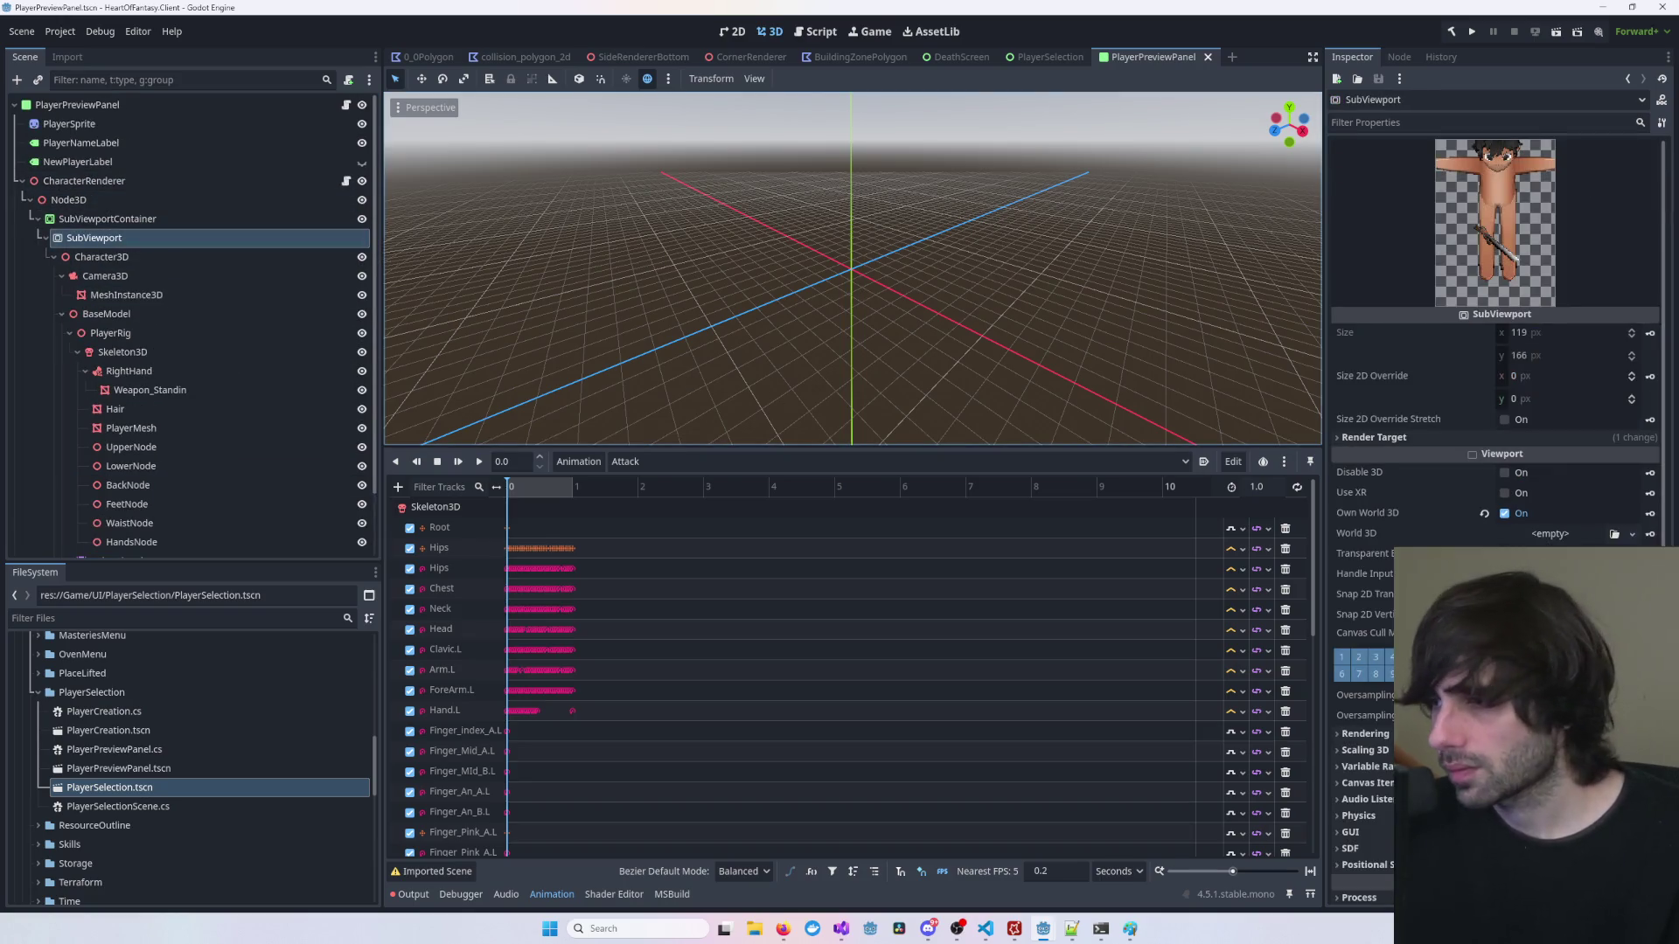
Step: Disable Own World 3D on the SubViewport and select Character3D in the 3D view
scroll(1533, 542, "down", 2)
left_click(1505, 415)
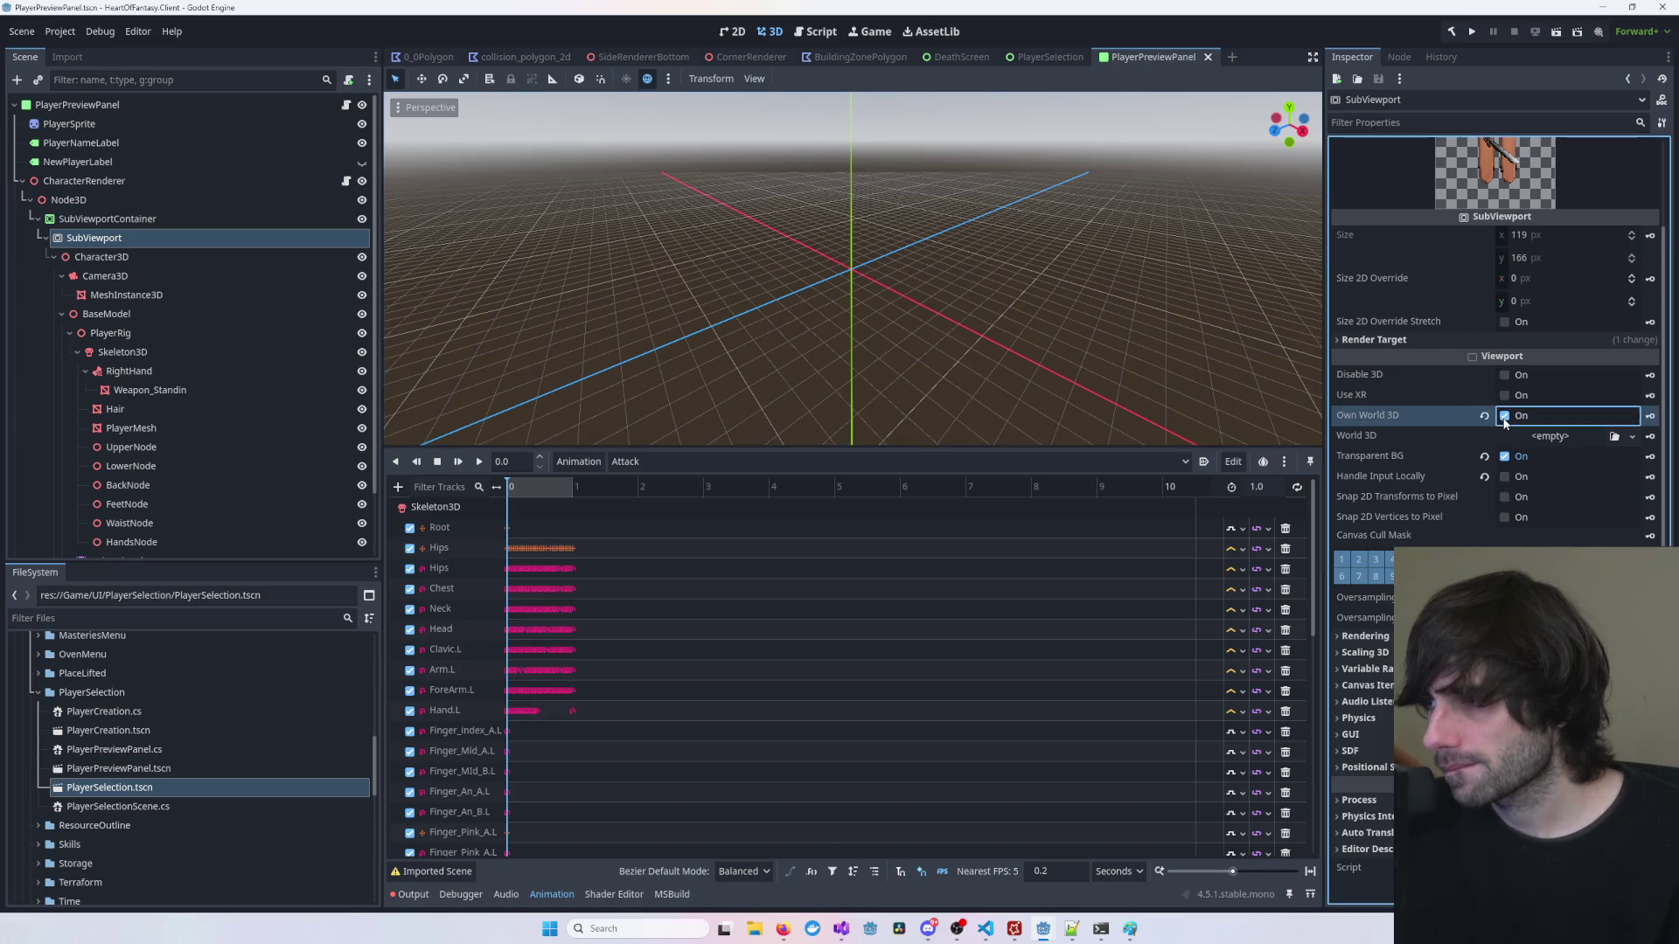
left_click(736, 32)
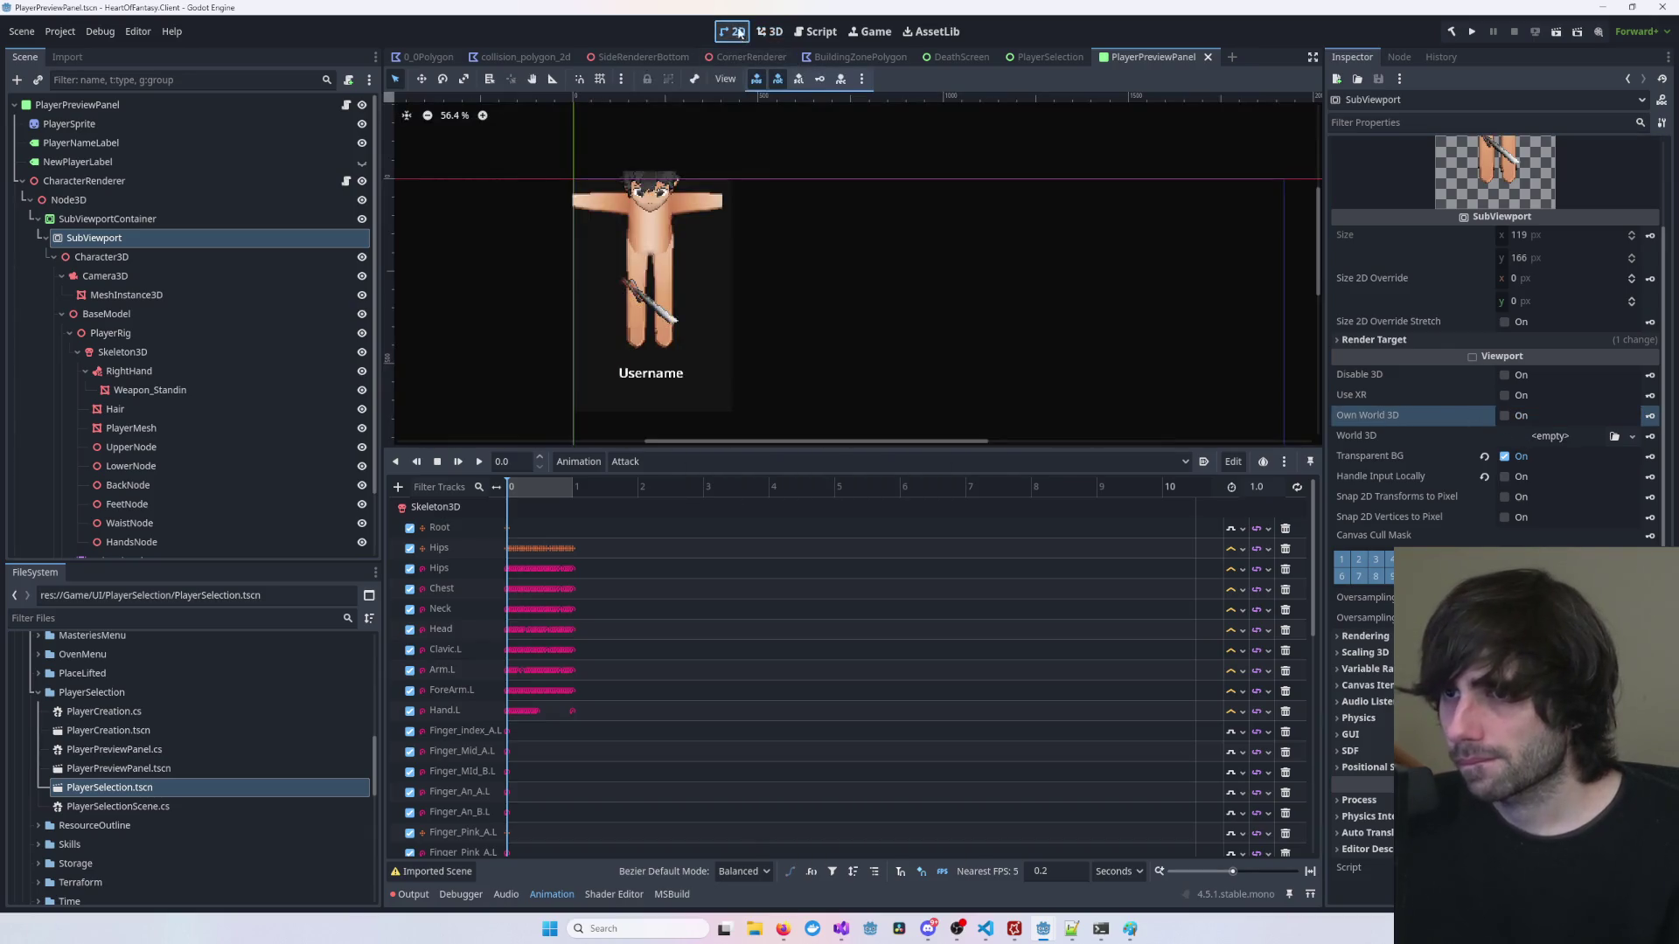
left_click(770, 32)
scroll(874, 232, "up", 3)
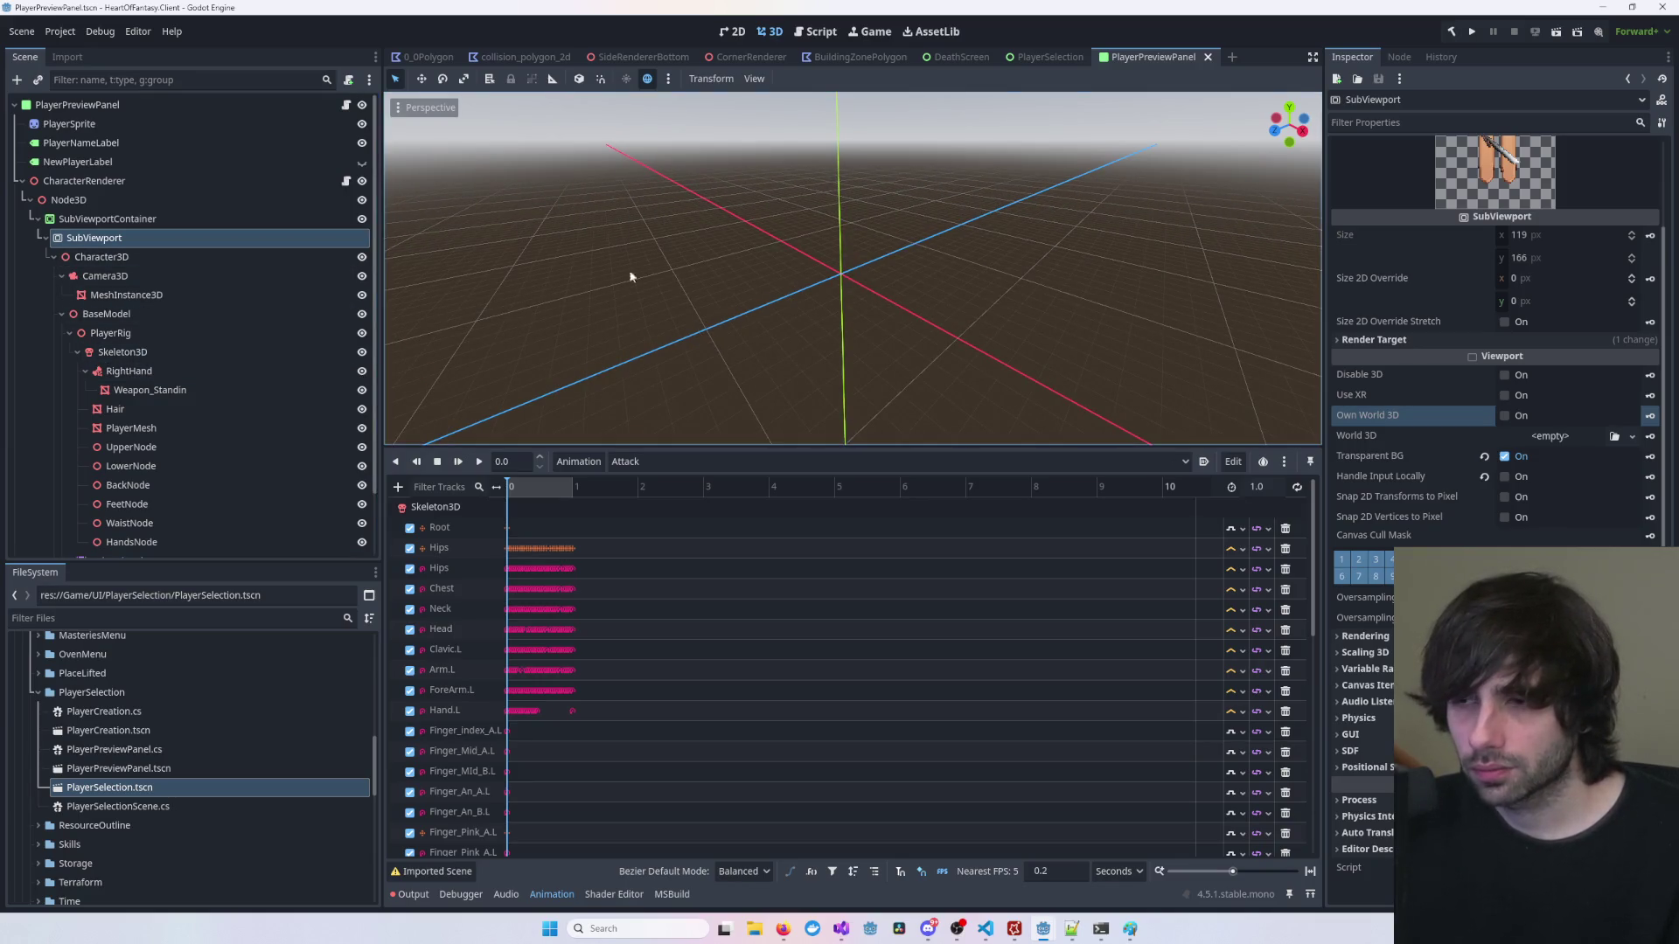
scroll(702, 280, "down", 3)
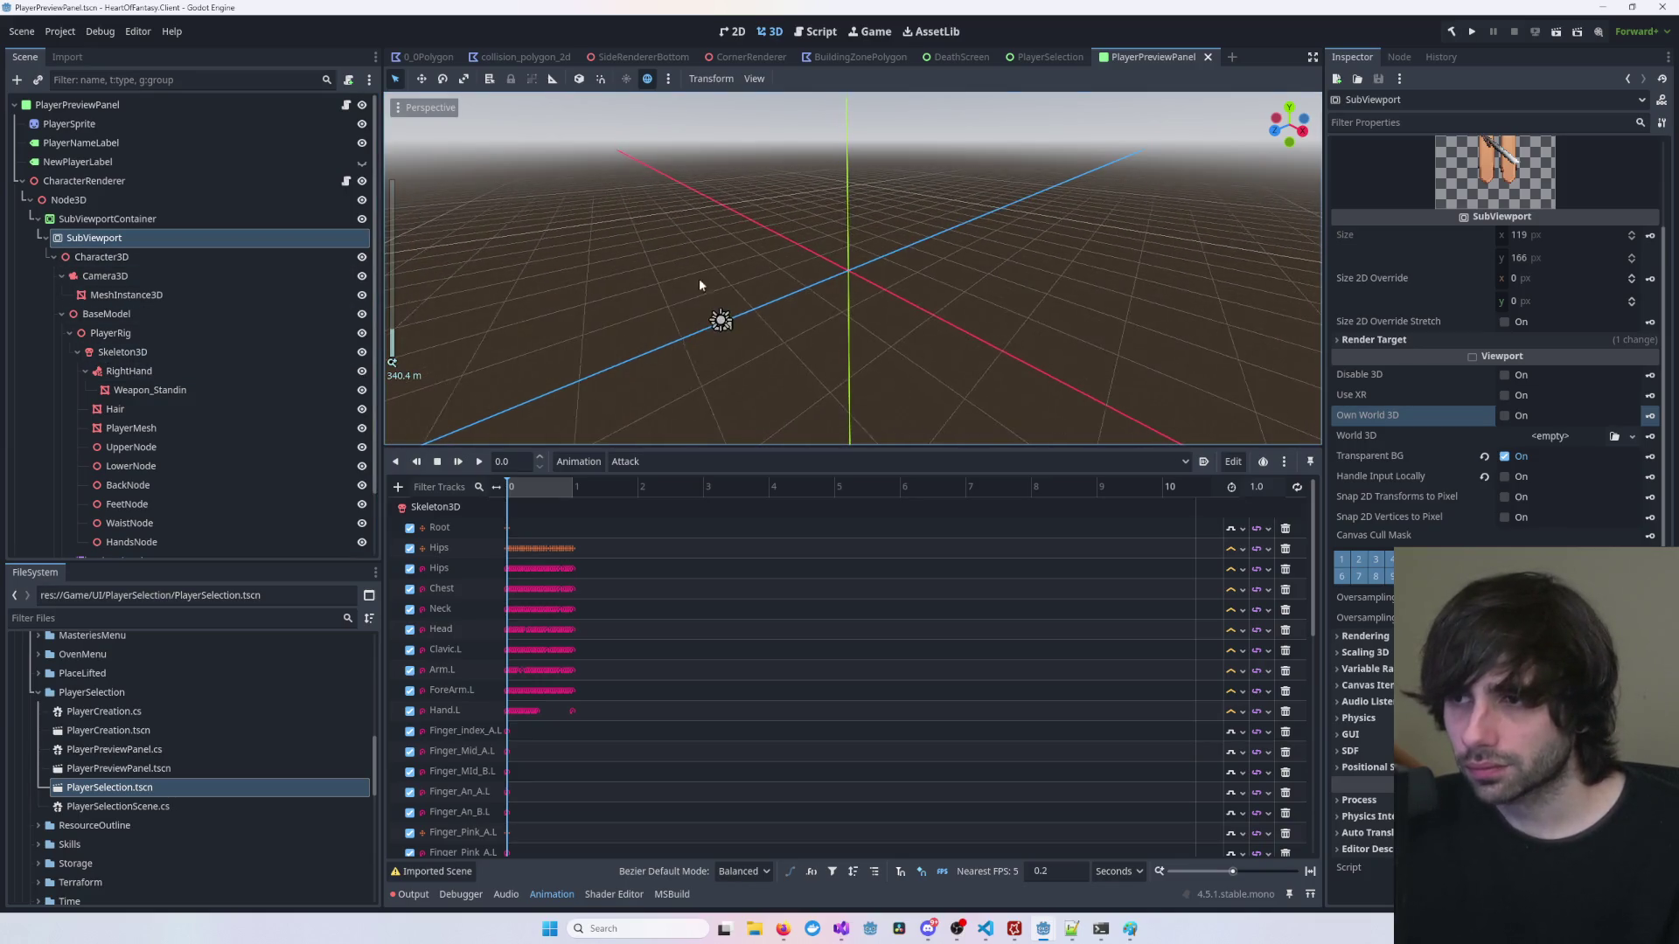
left_click(120, 258)
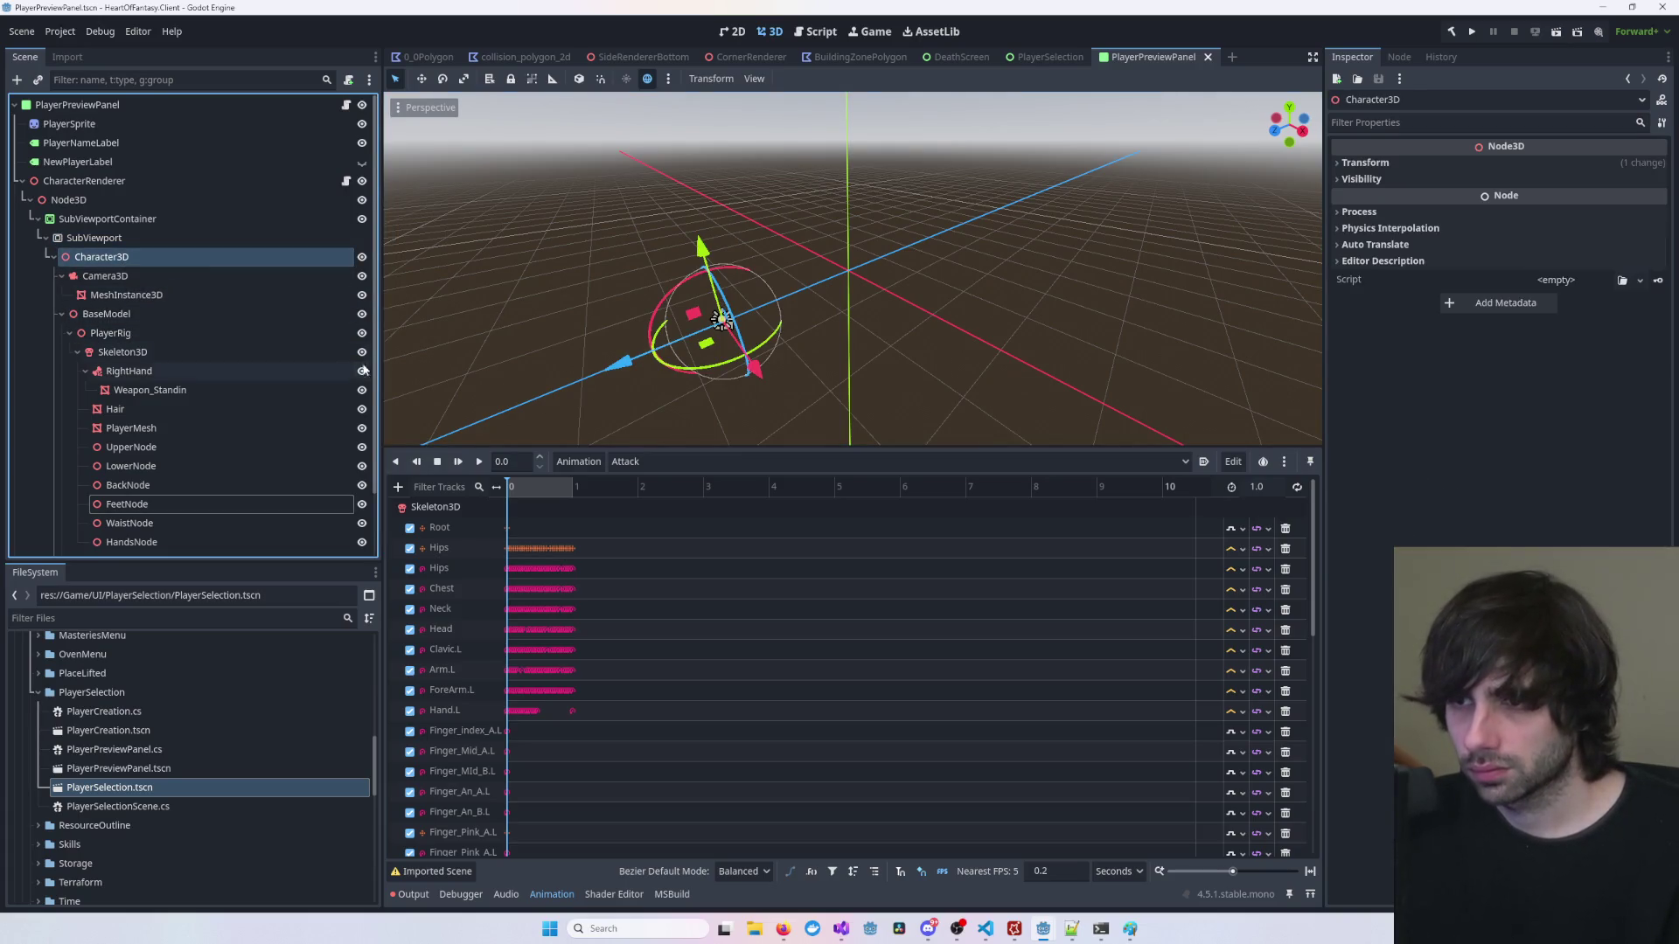
Step: Frame the character and drag BaseModel along Z to about -1.088, checking the 2D preview
key("f")
scroll(872, 332, "up", 10)
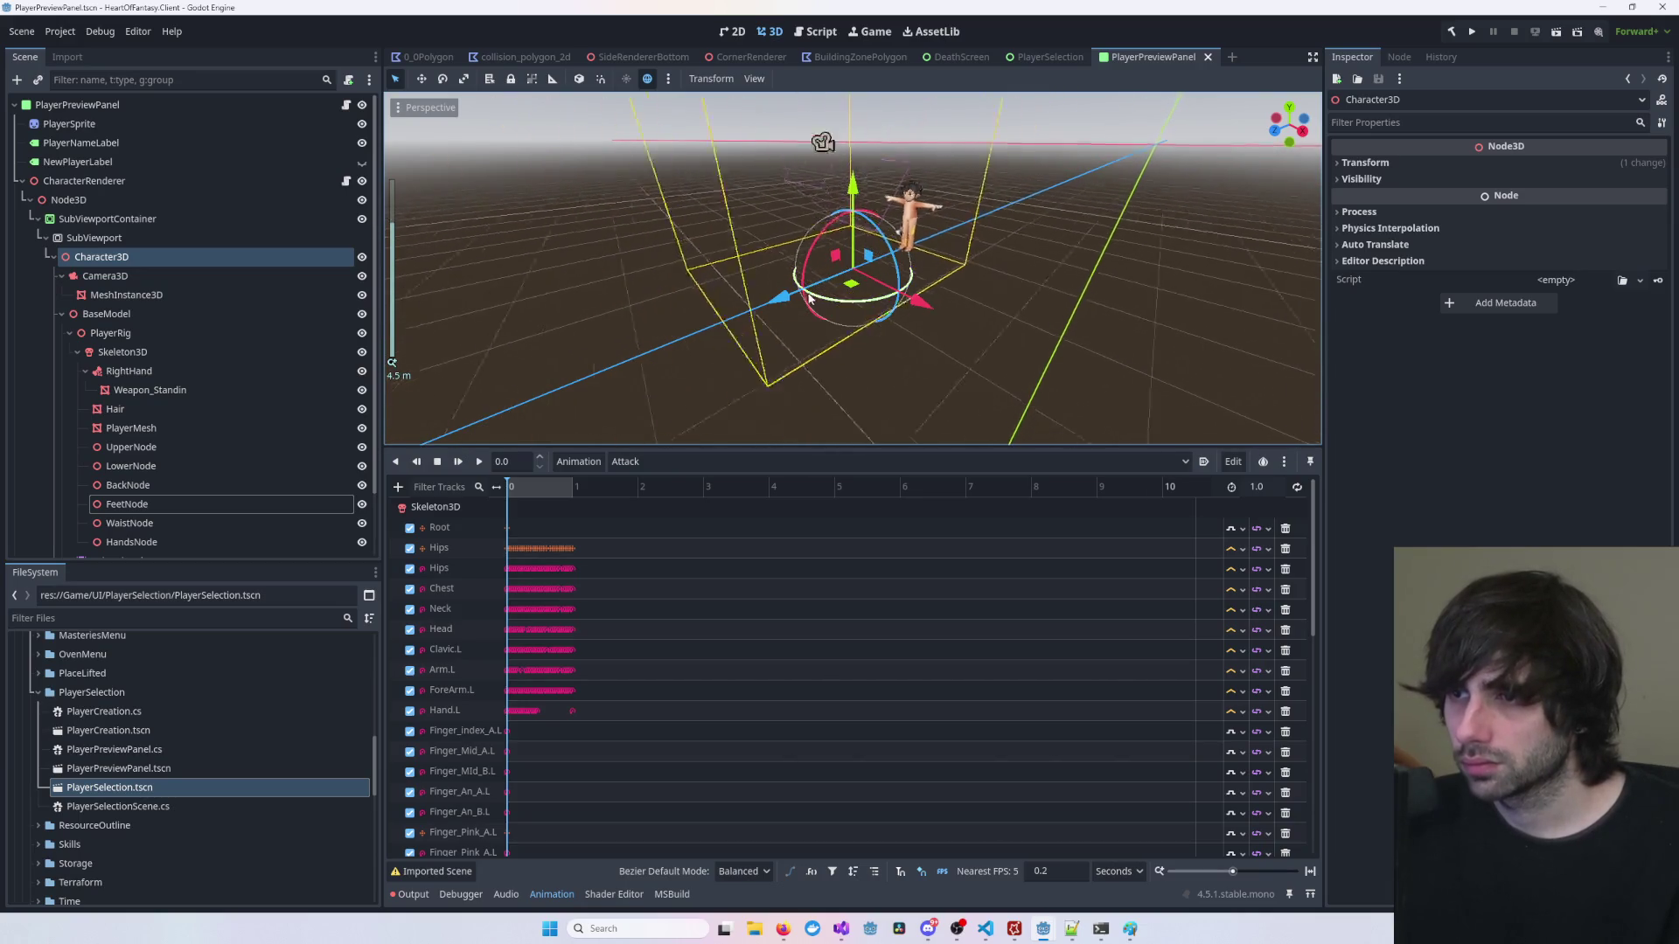
left_click_drag(783, 302, 787, 296)
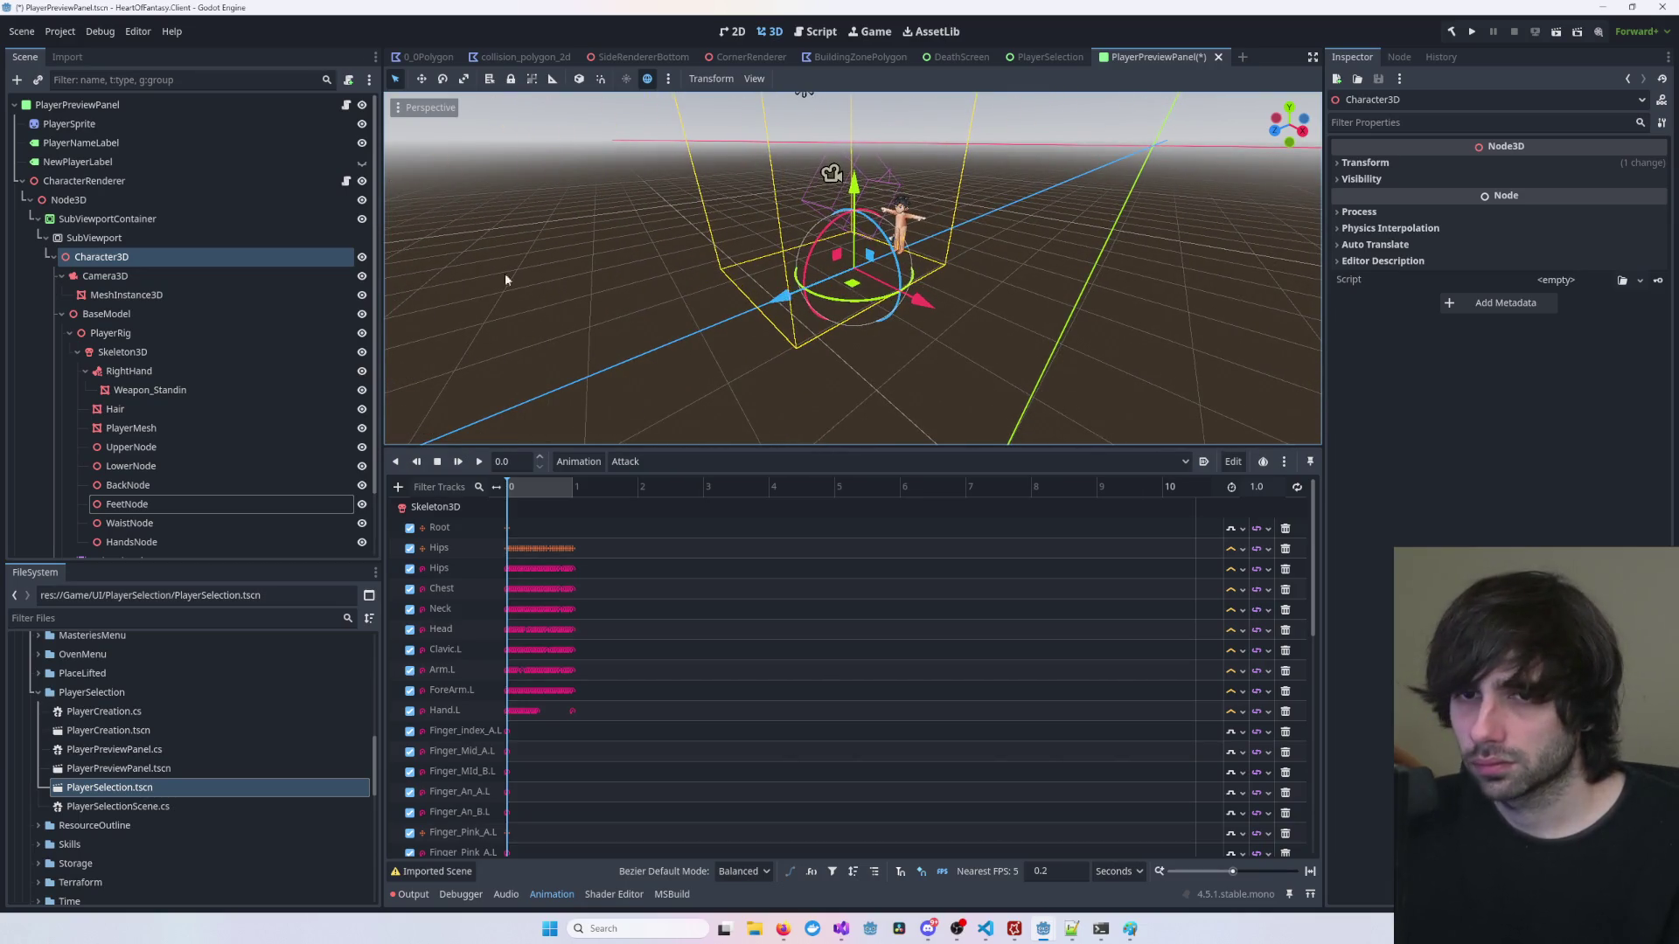
left_click(106, 314)
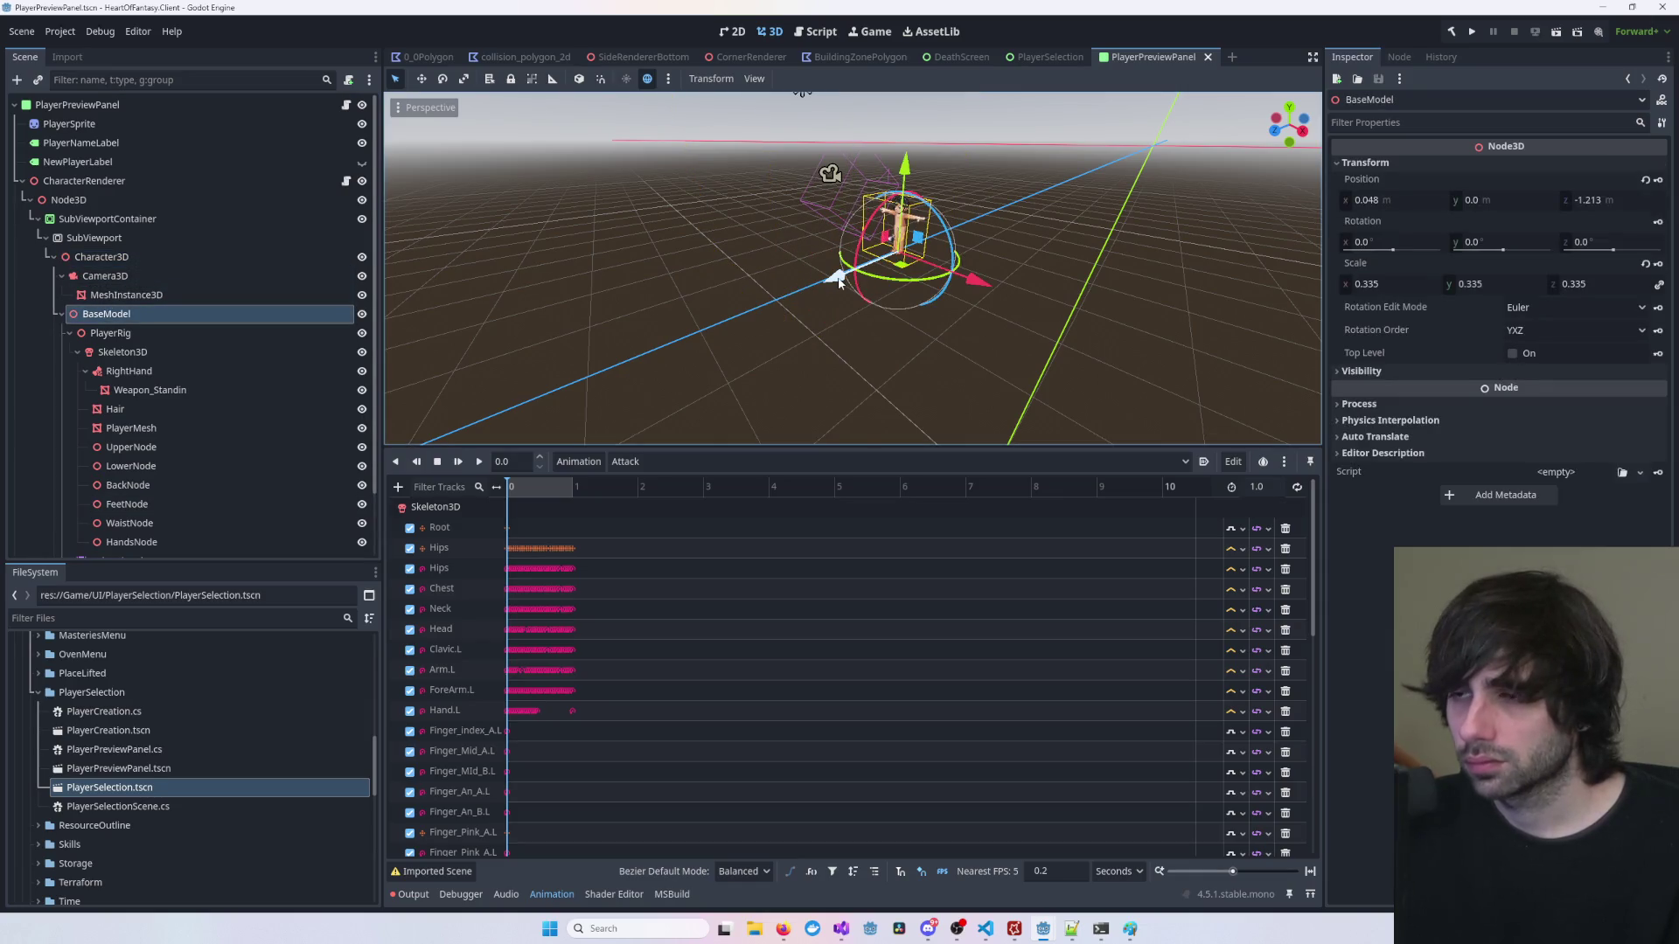
left_click_drag(837, 281, 822, 282)
left_click(733, 31)
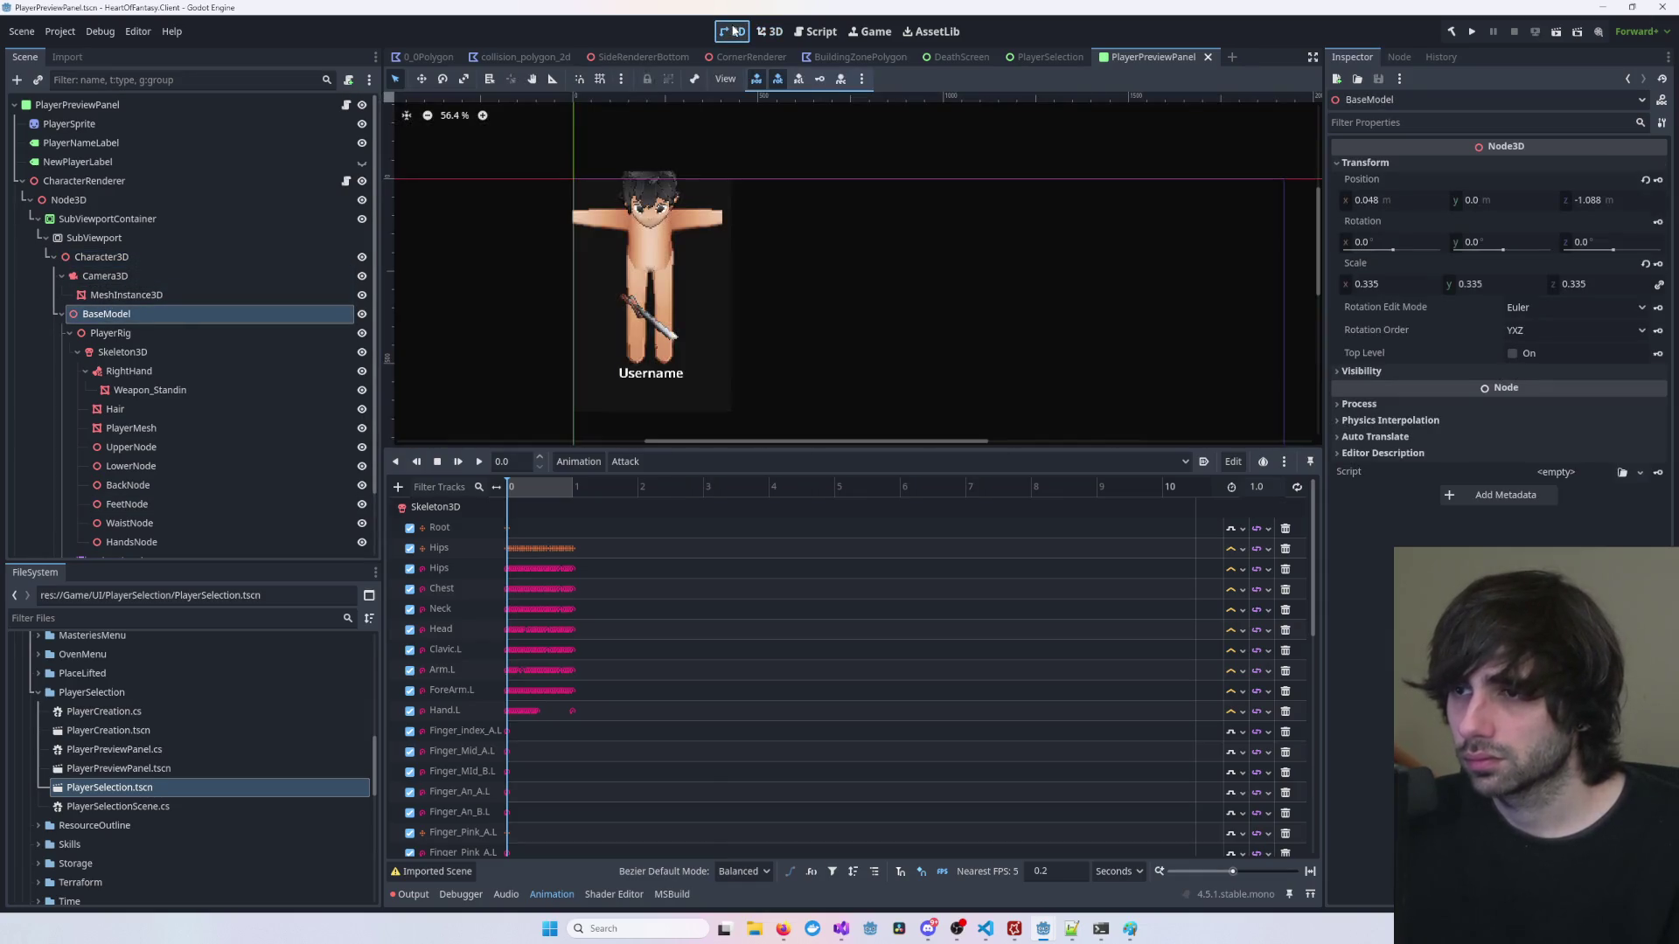
left_click(769, 32)
Step: Adjust BaseModel's Z between -0.784 and -1.107 until it frames above Username
left_click_drag(900, 245, 819, 291)
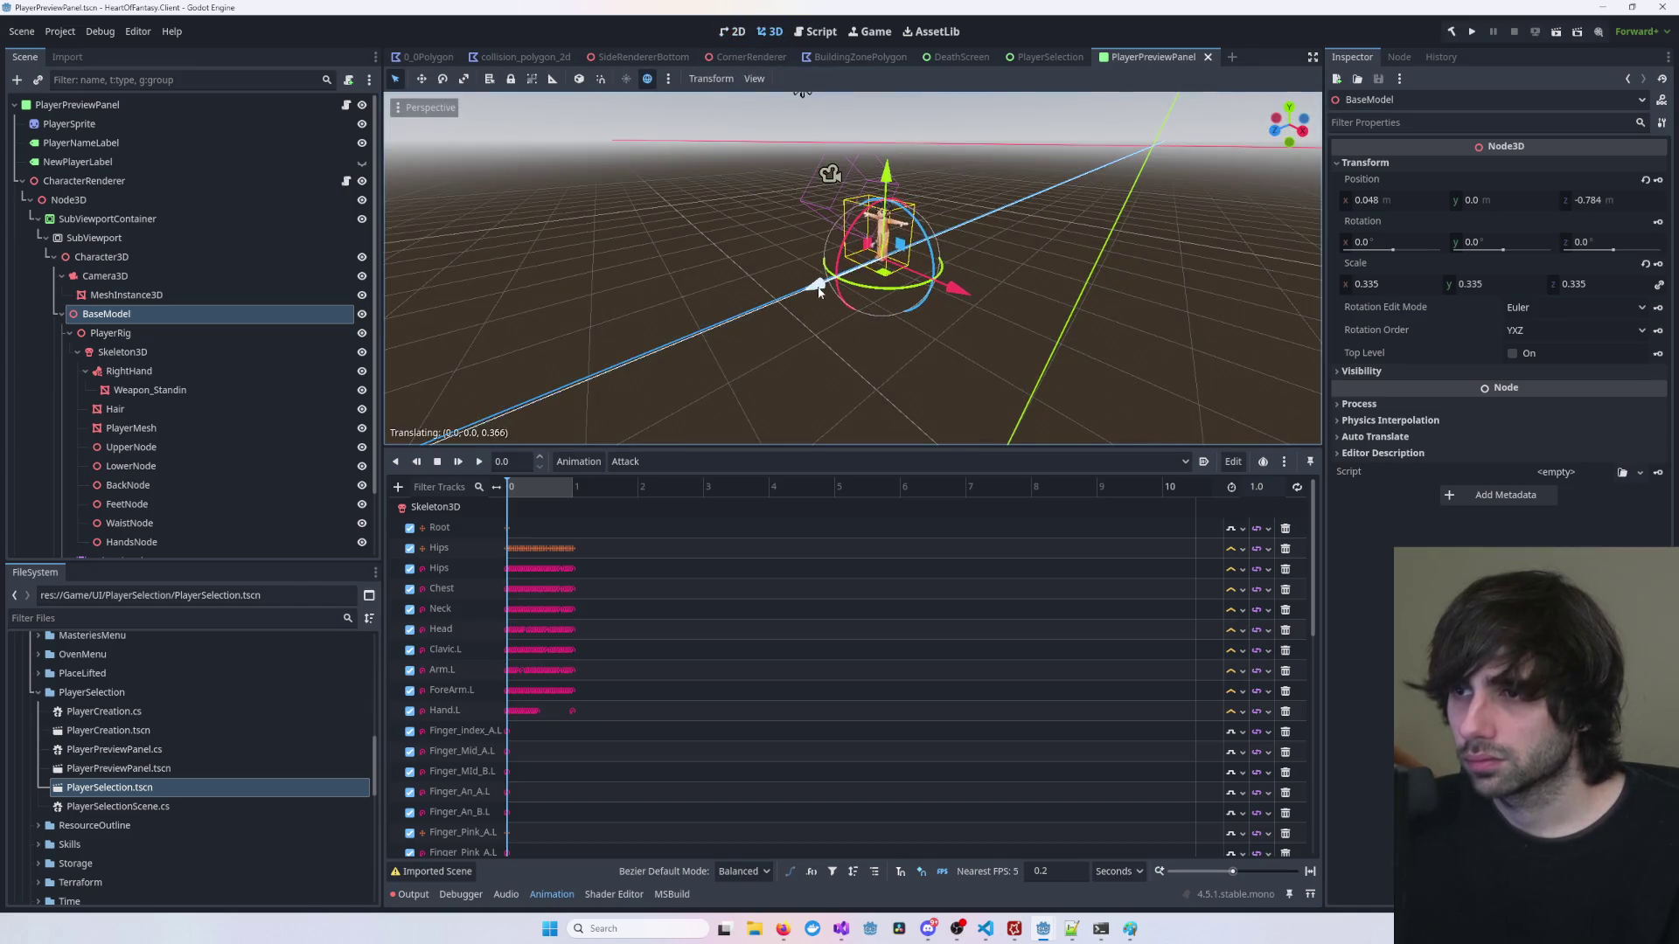
left_click(734, 32)
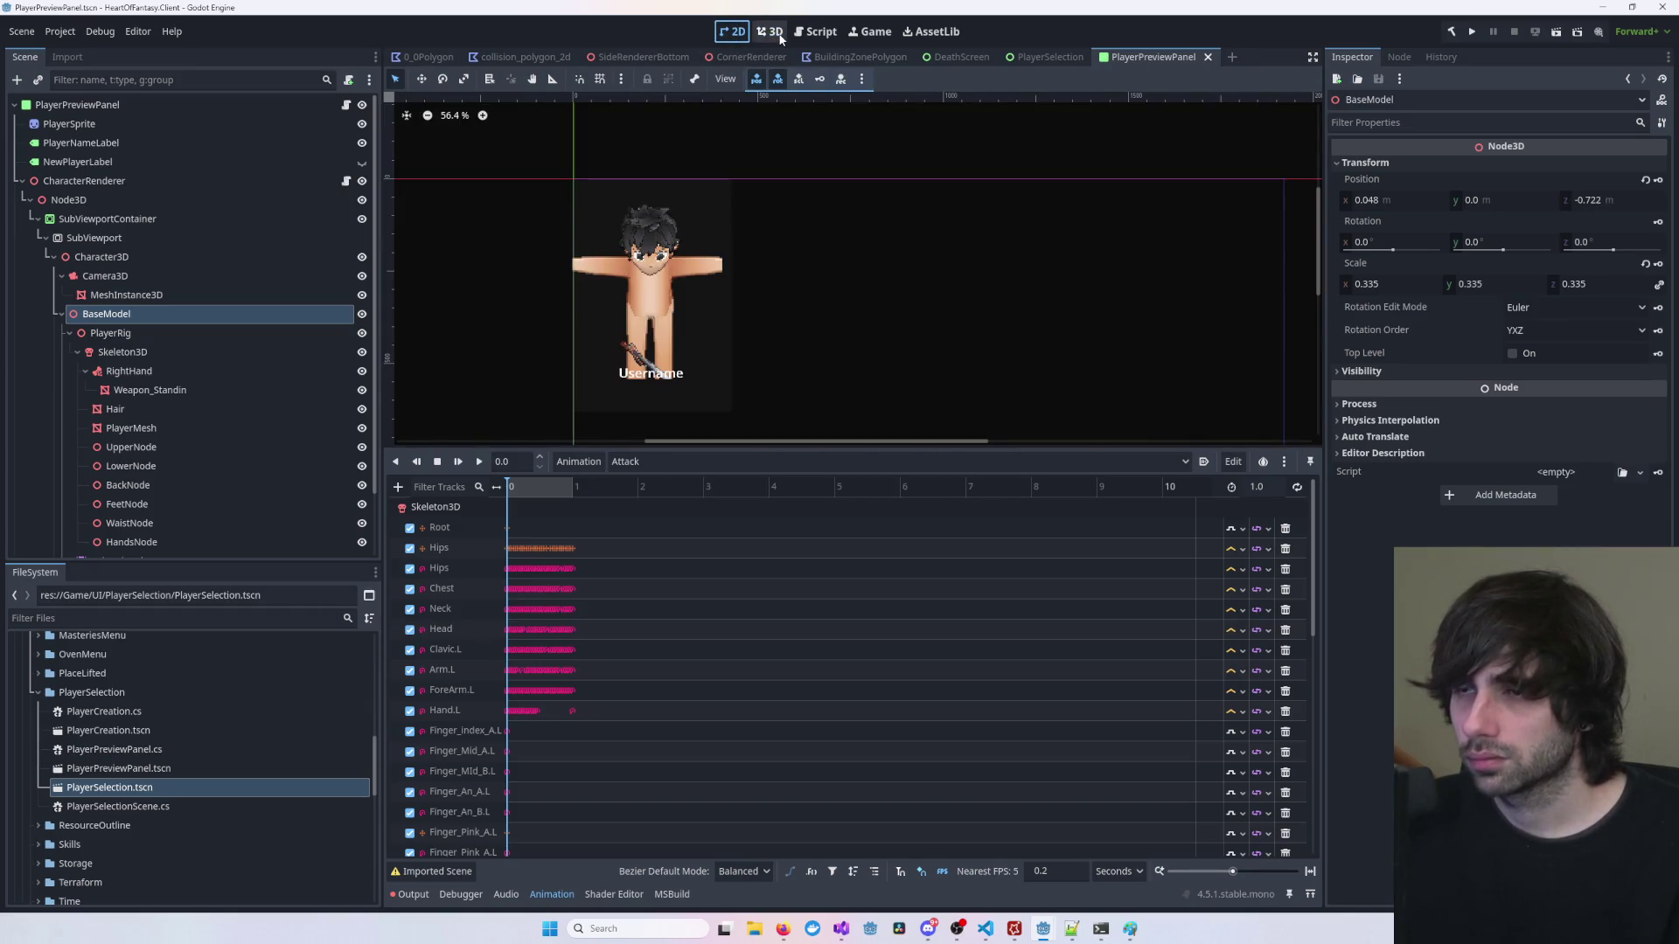
left_click(770, 31)
mouse_move(822, 275)
left_mouse_down()
mouse_move(839, 281)
mouse_move(828, 169)
left_mouse_up()
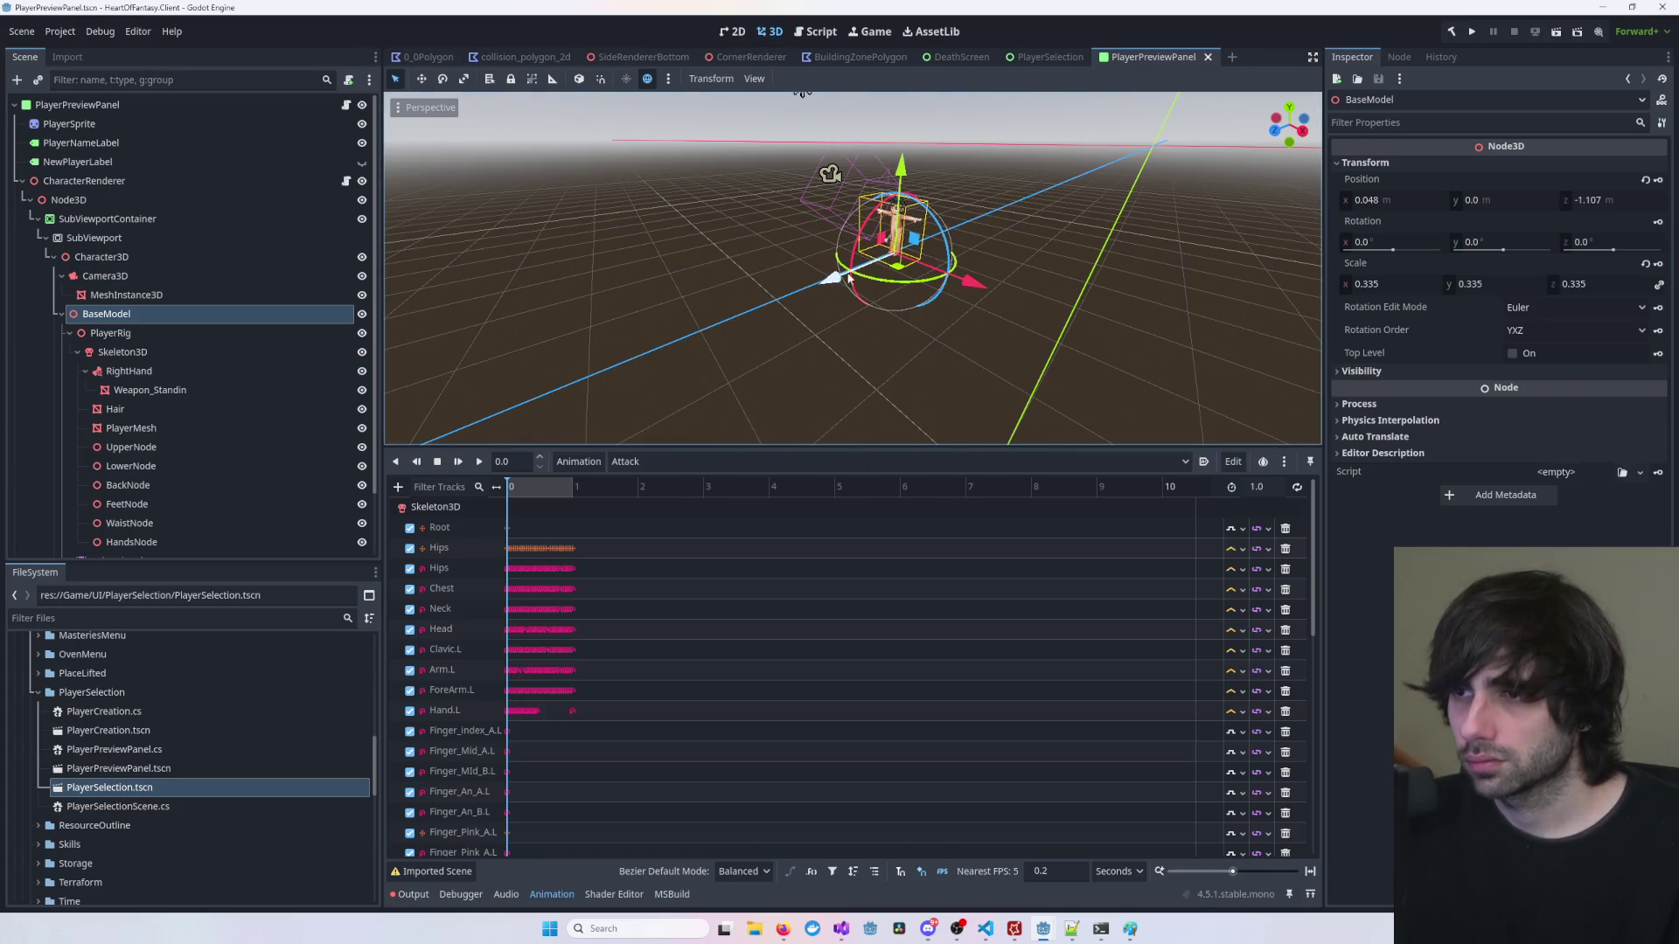
scroll(828, 180, "down", 3)
left_click(734, 31)
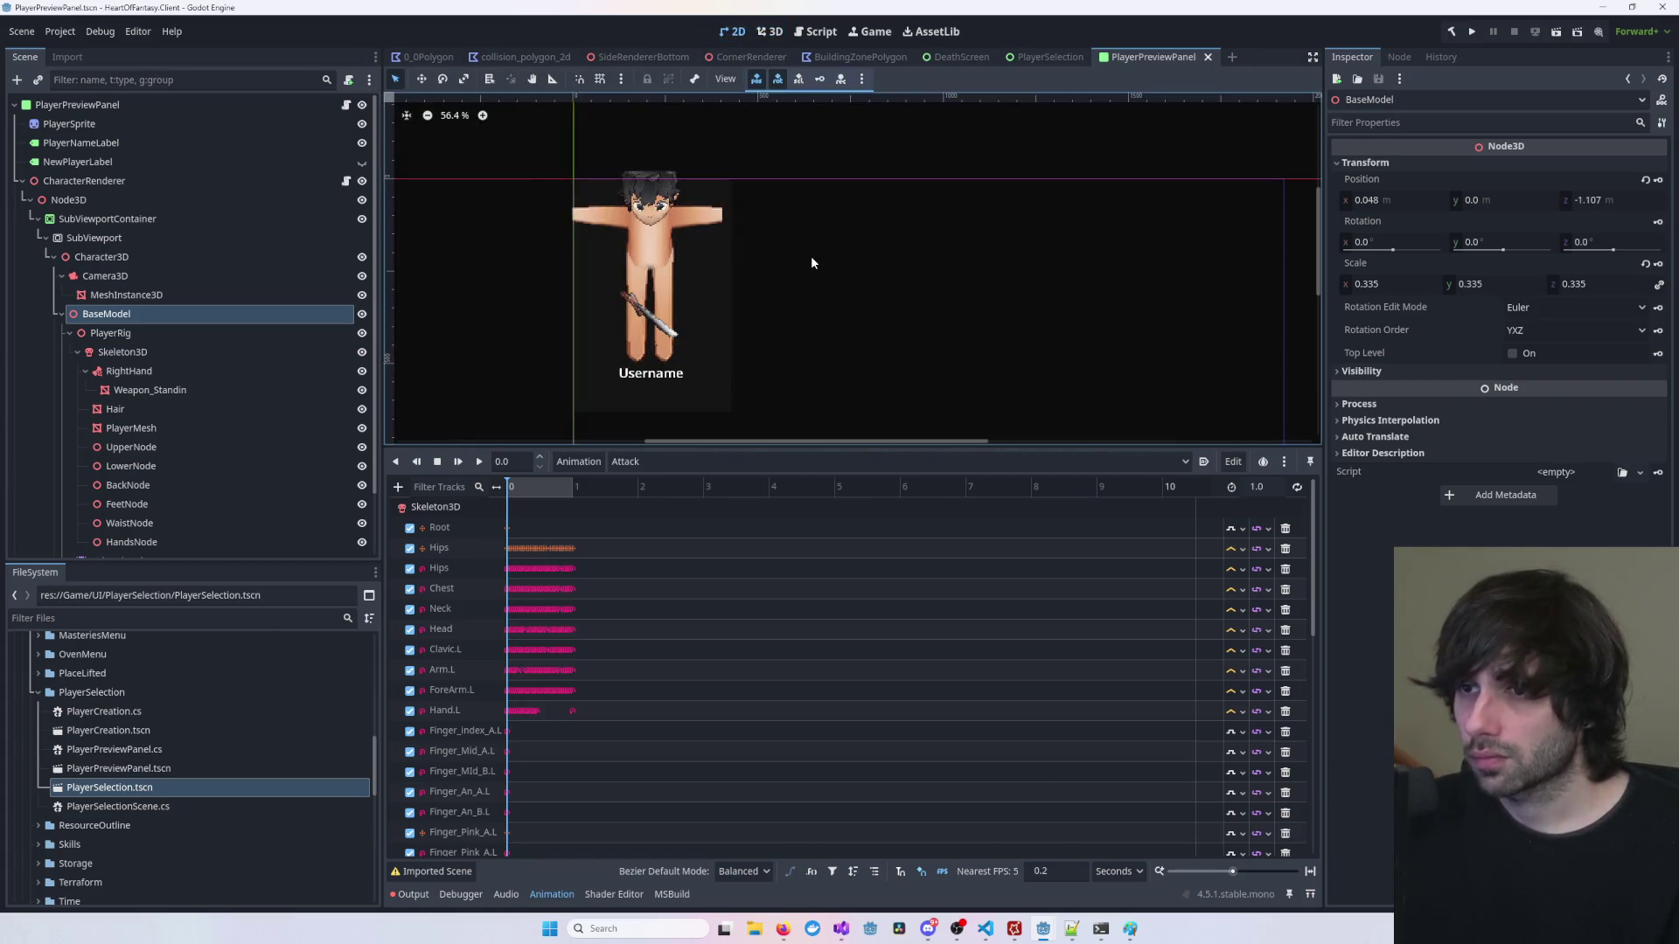
key("ctrl+F2")
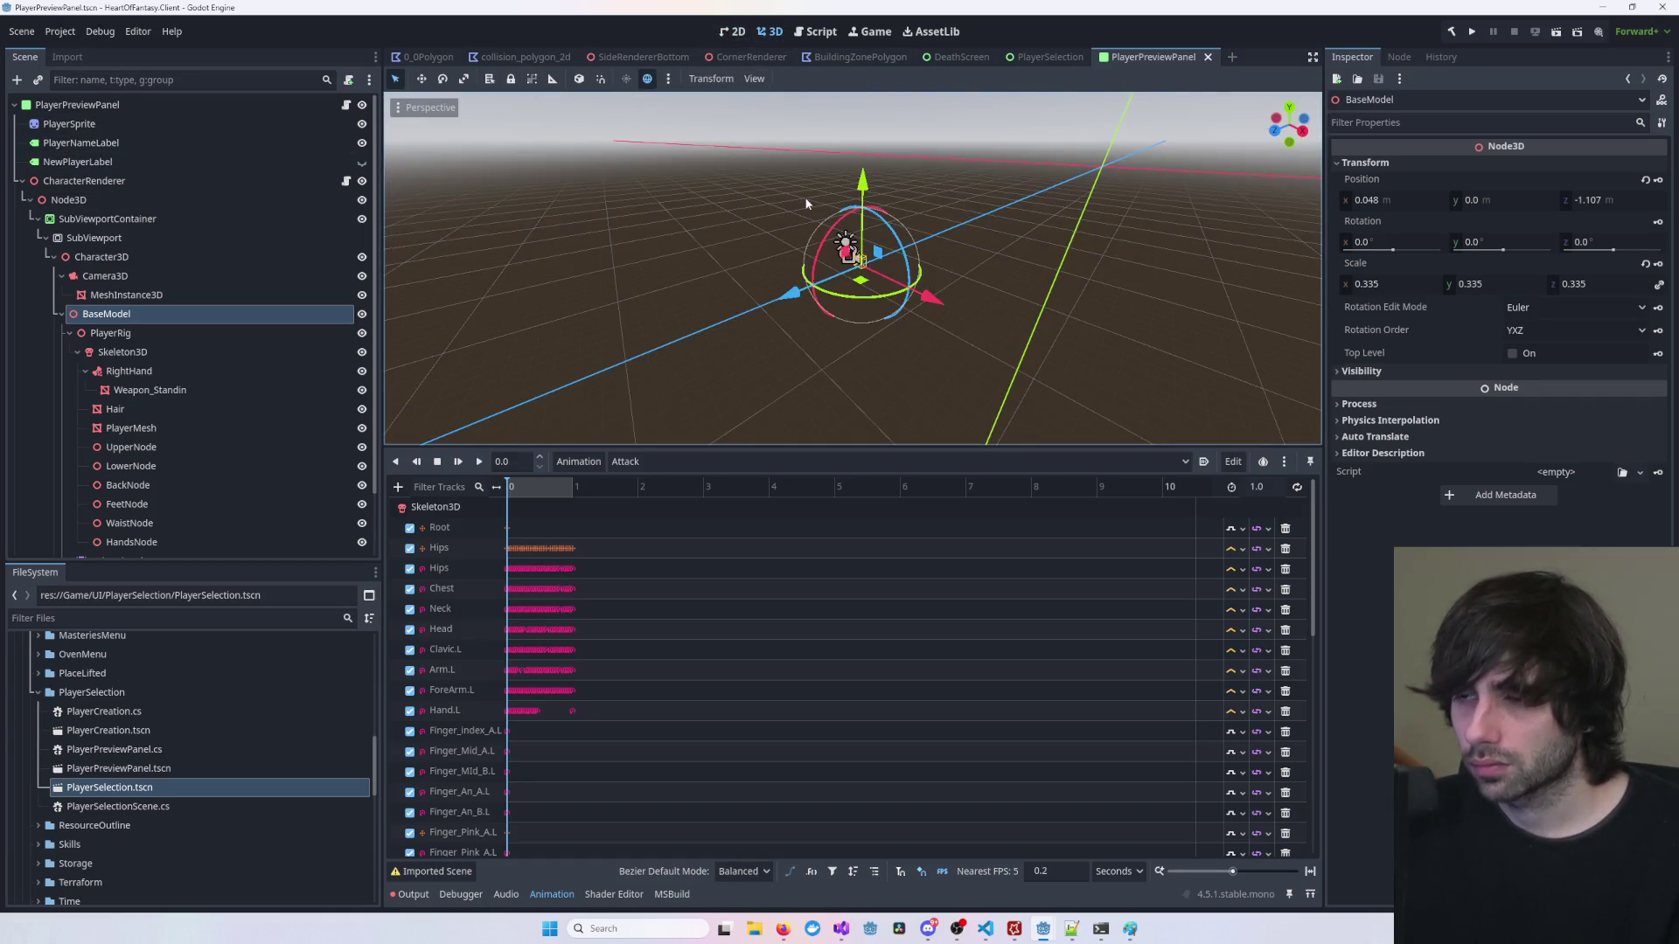
scroll(815, 208, "up", 5)
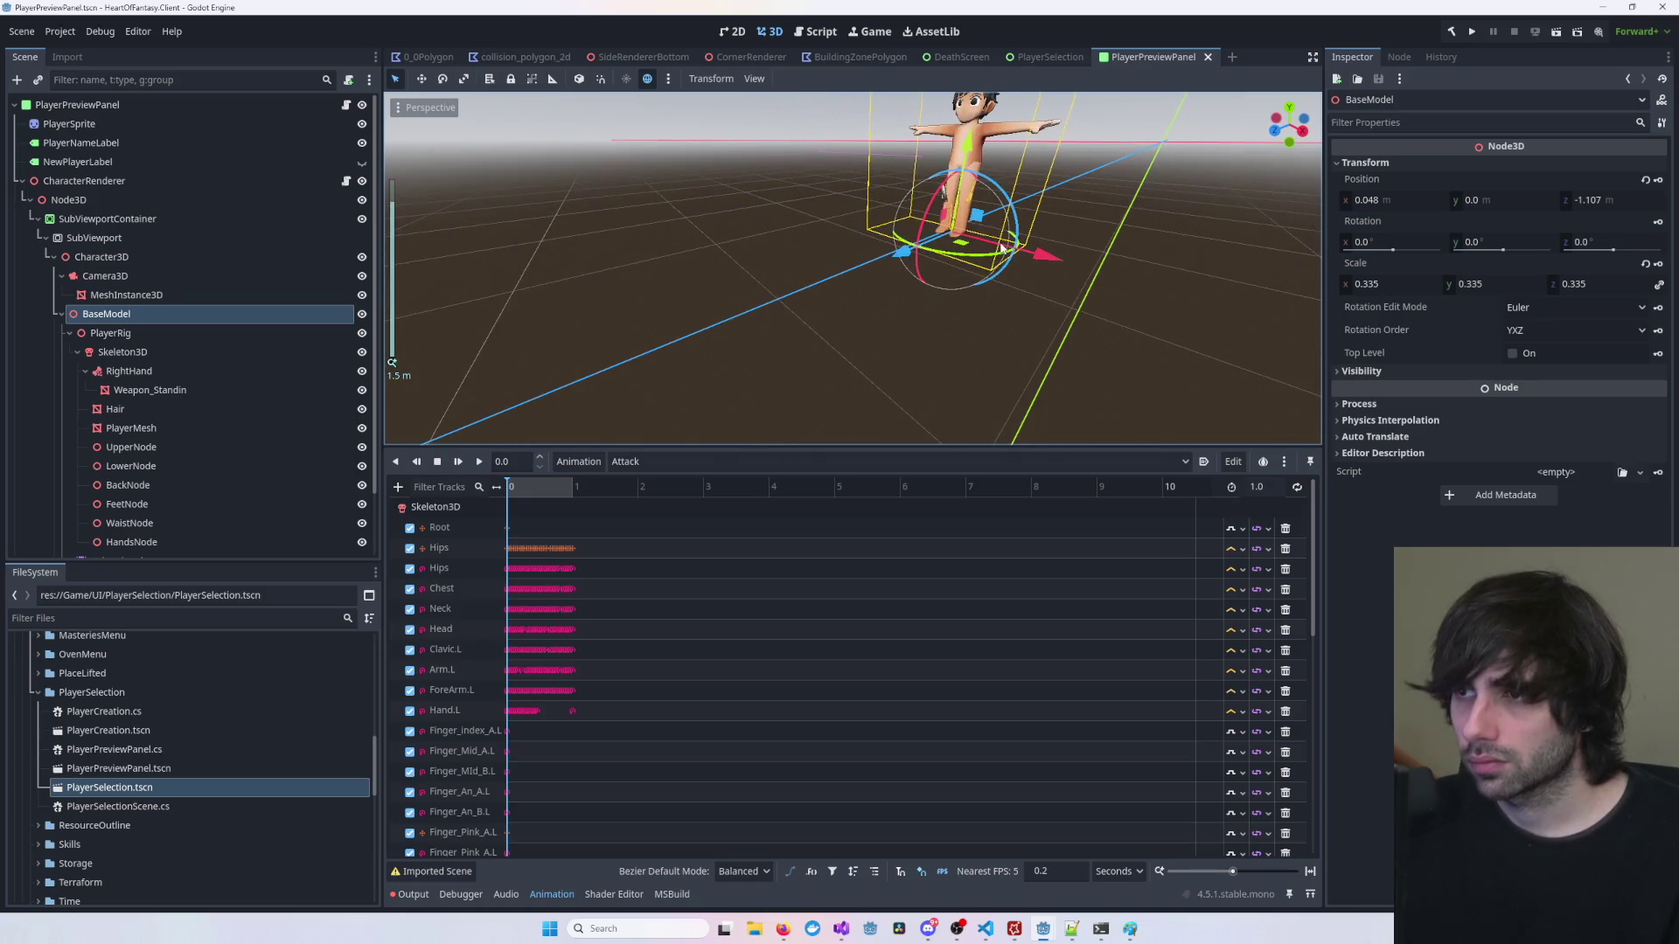
left_click(731, 31)
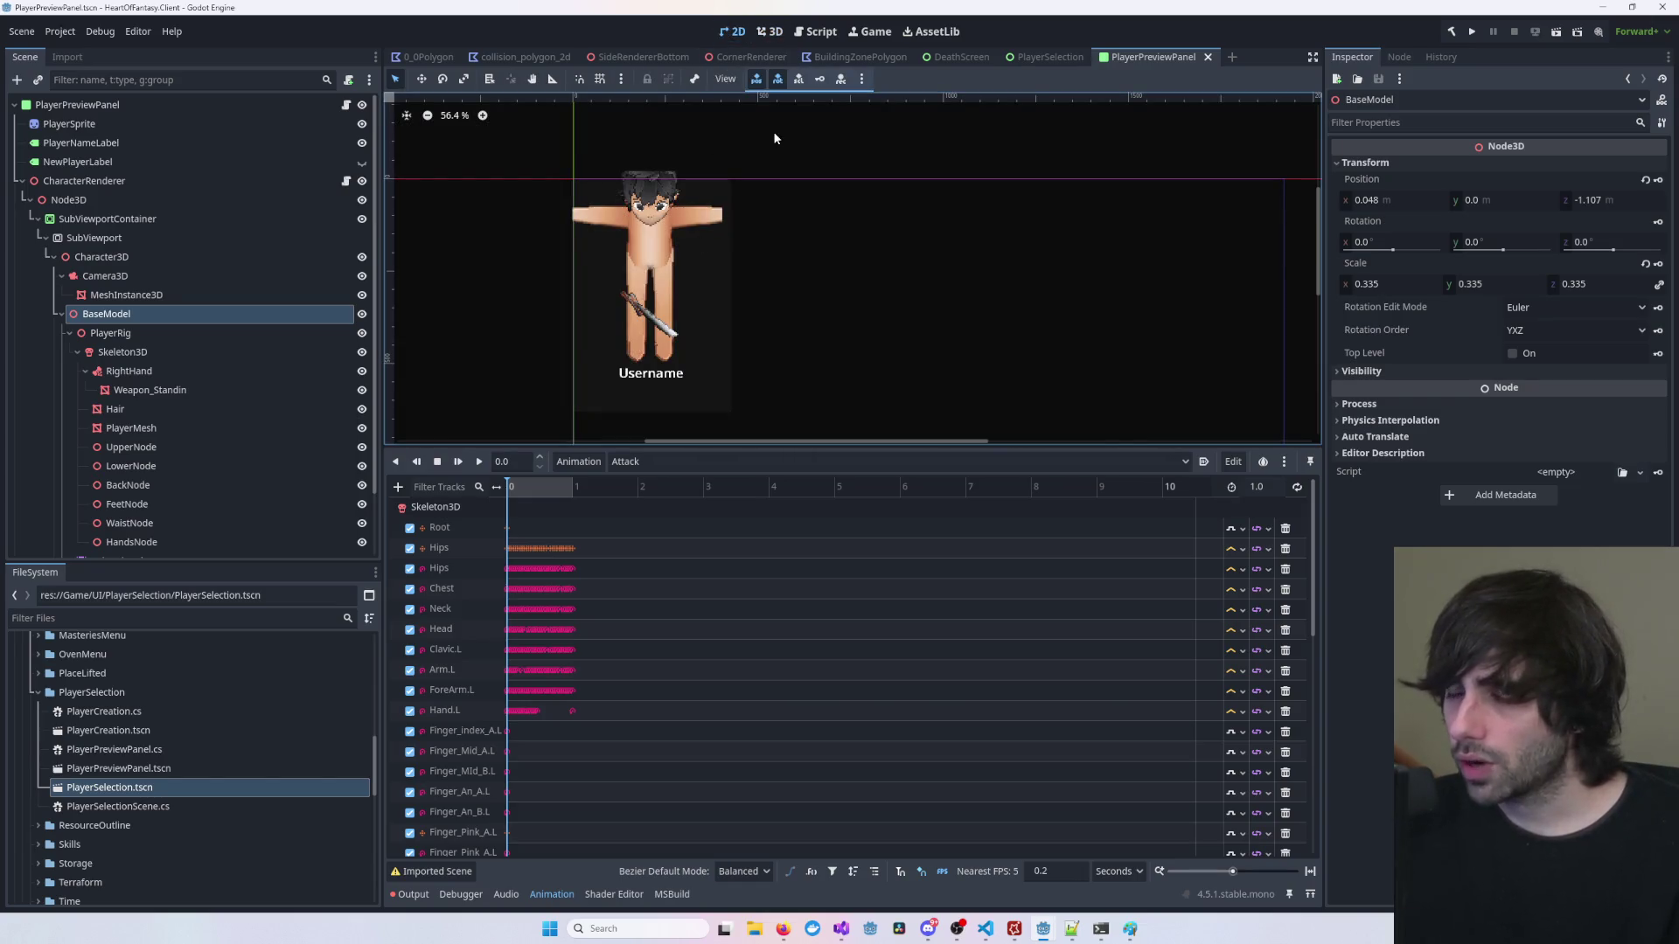
left_click(770, 32)
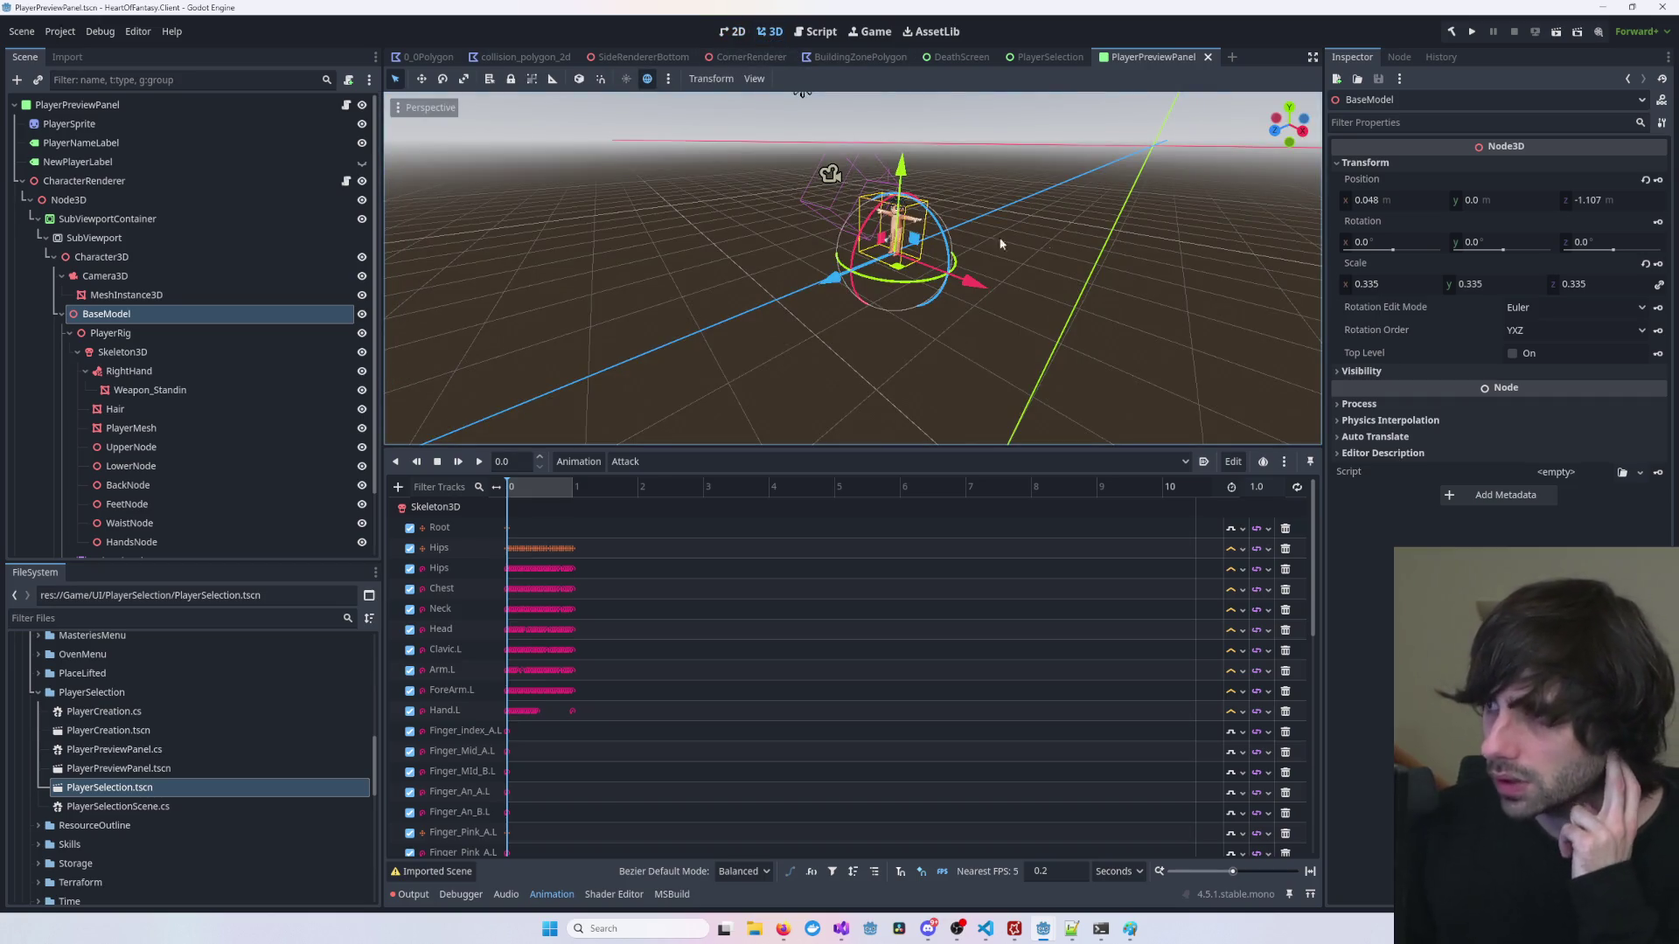
left_click(652, 461)
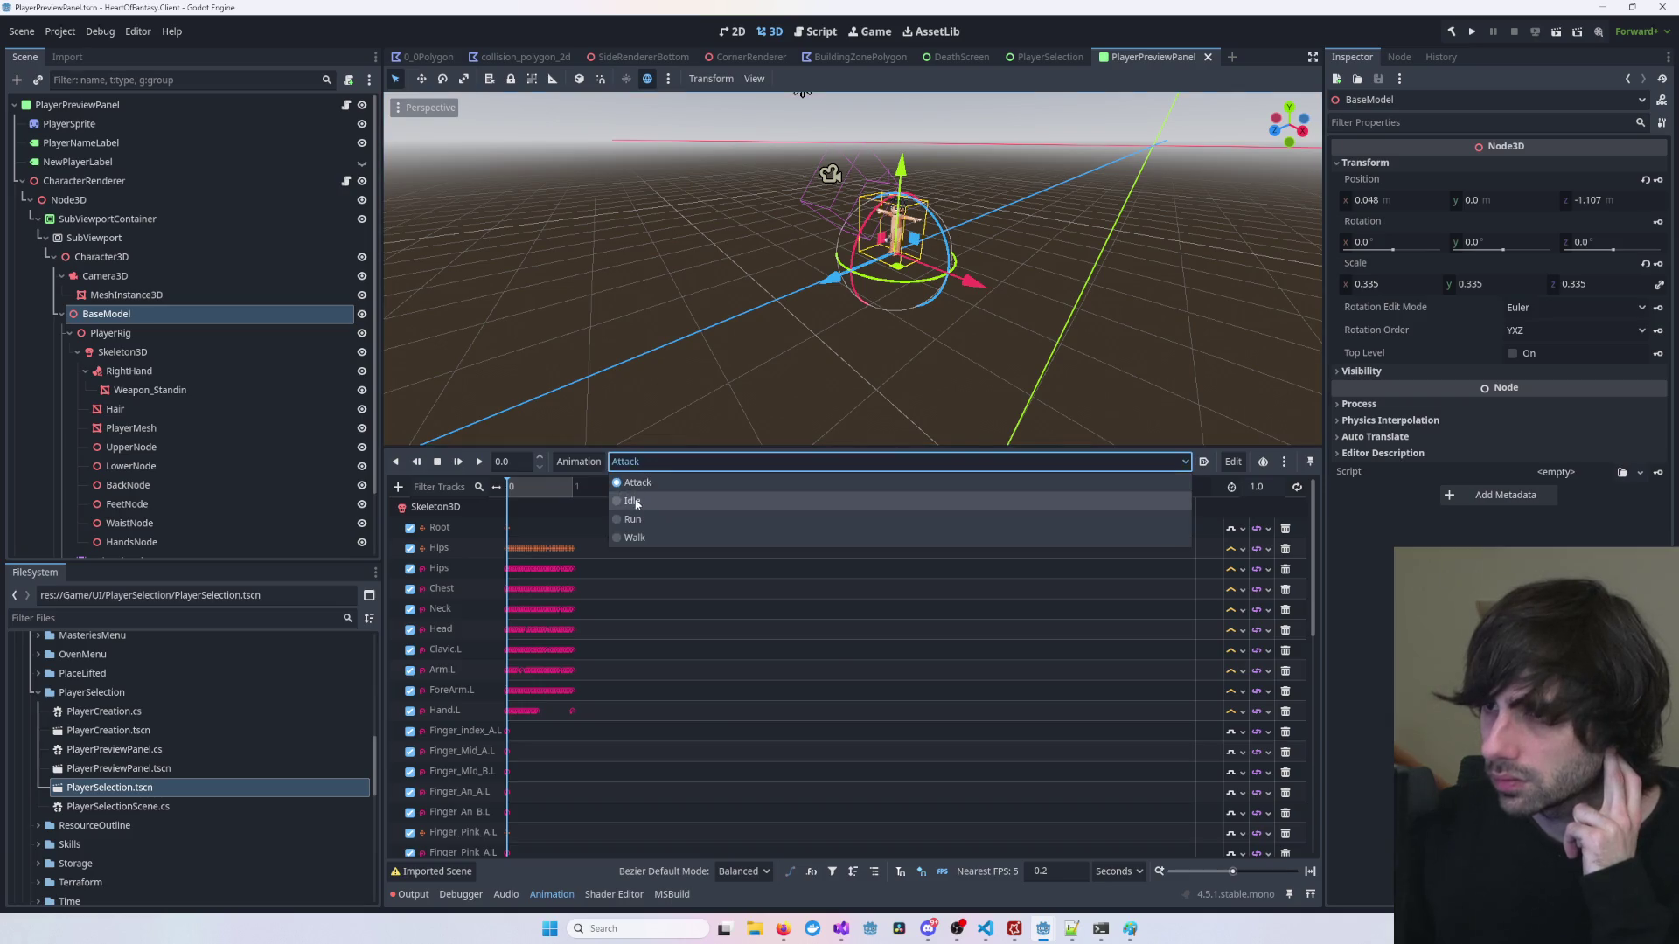
Step: Switch the animation to Idle and play it, watching the 2D preview
left_click(652, 501)
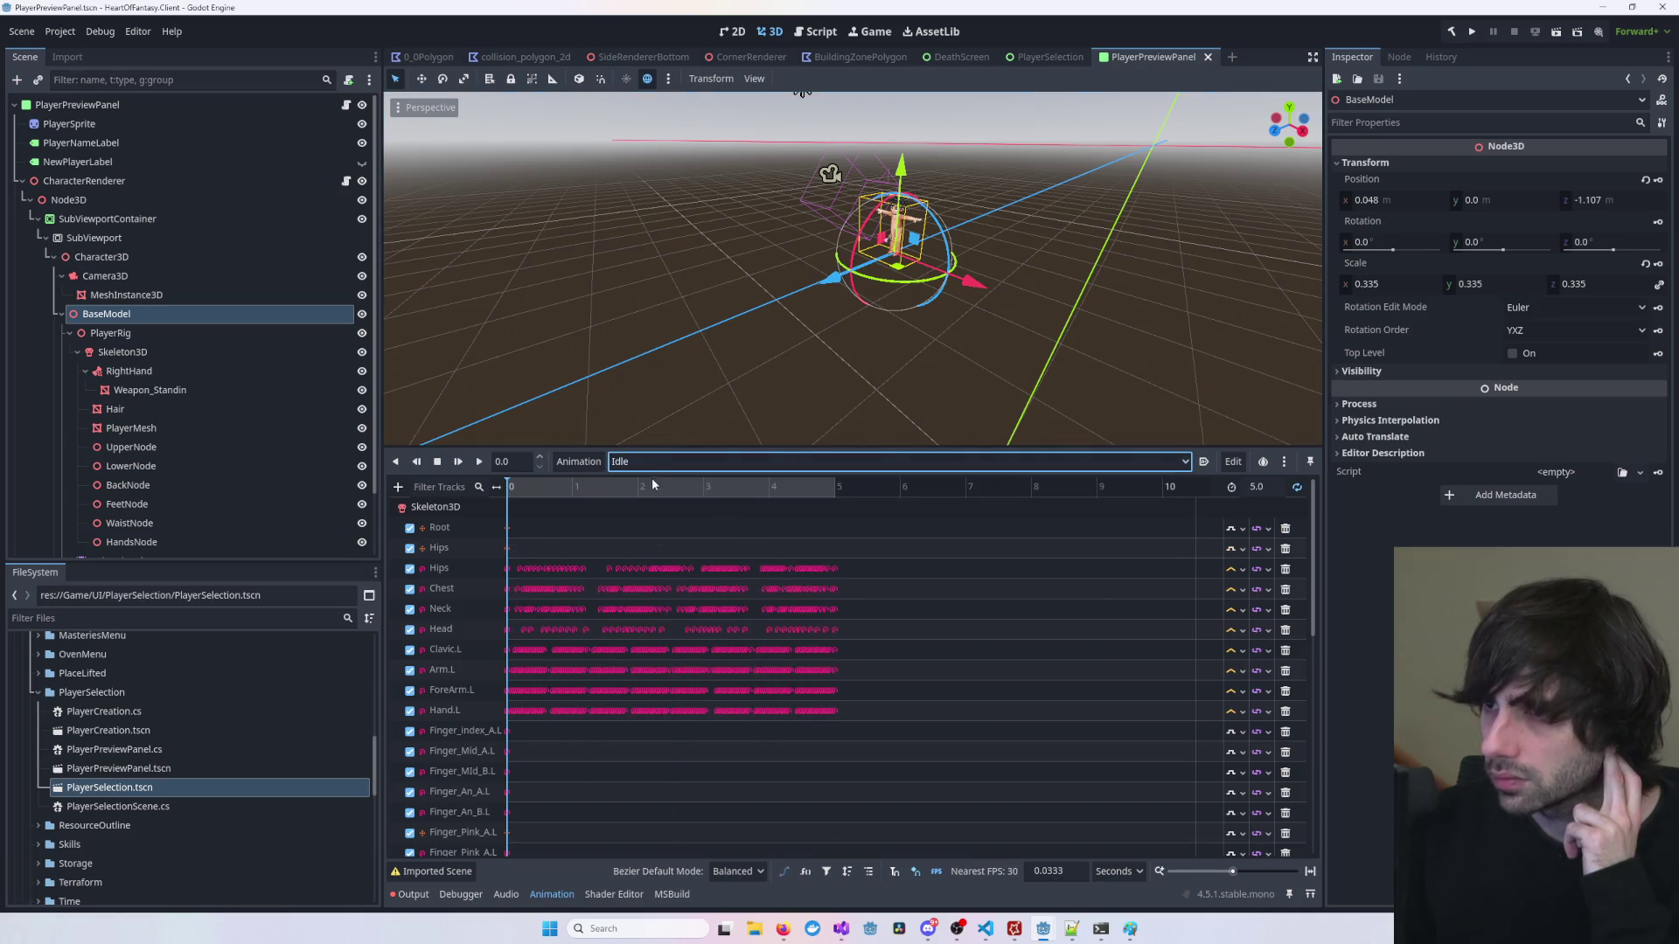
left_click(479, 463)
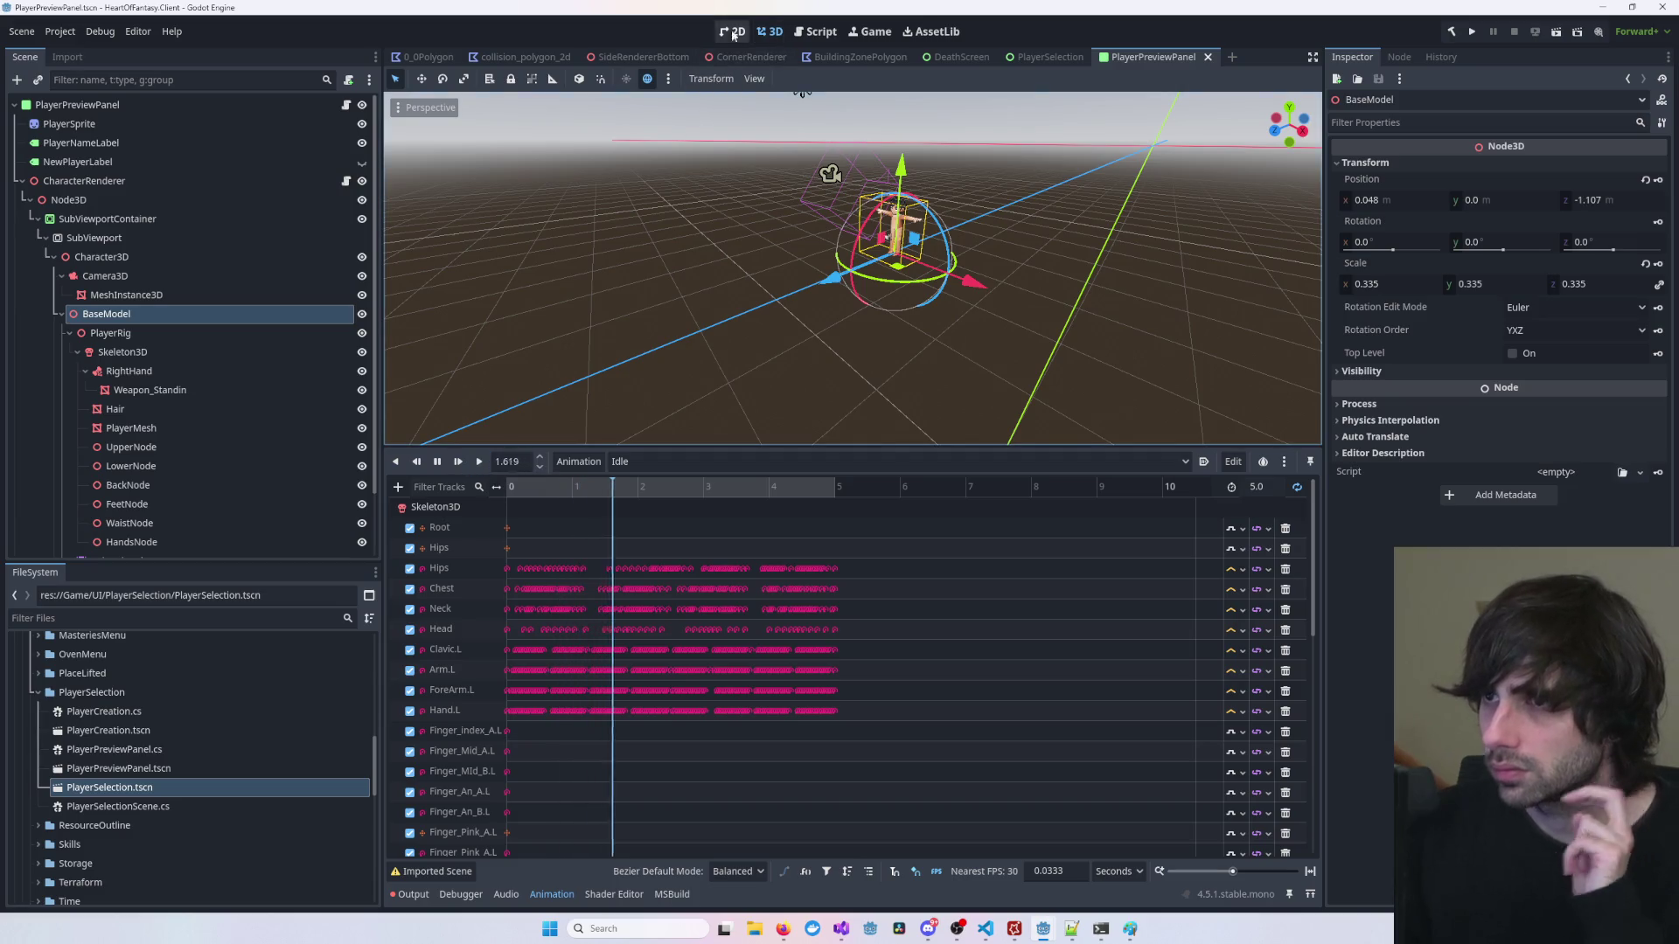
left_click(726, 32)
left_click(770, 31)
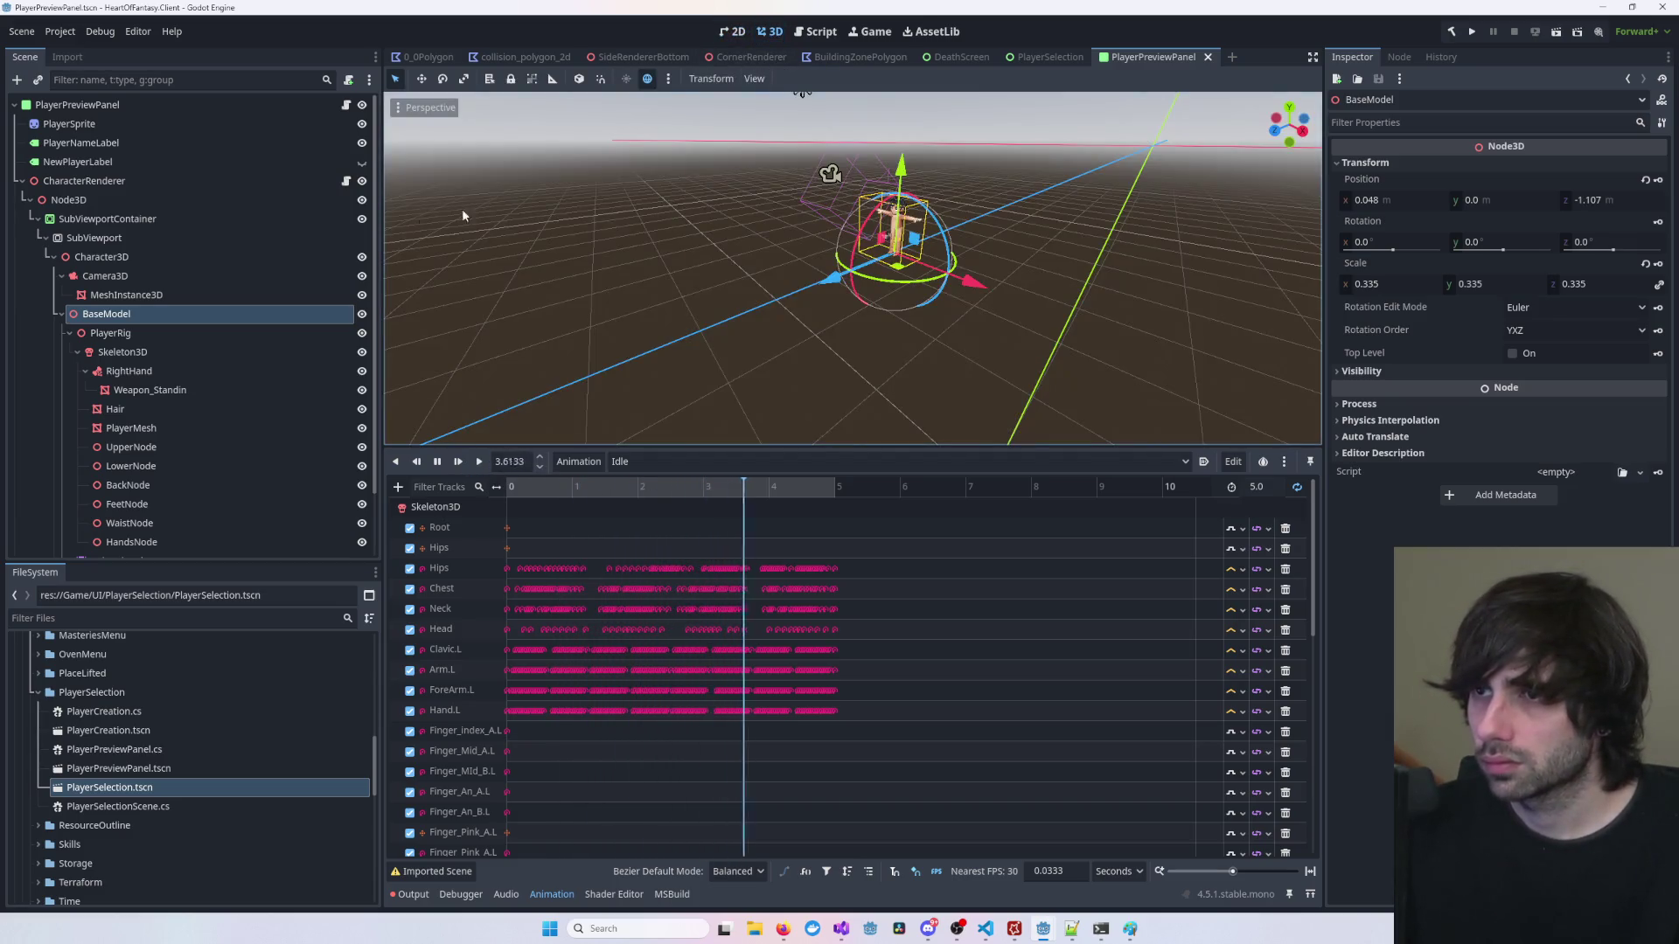
Step: Re-enable Own World 3D on the SubViewport and check the 2D preview
left_click(151, 234)
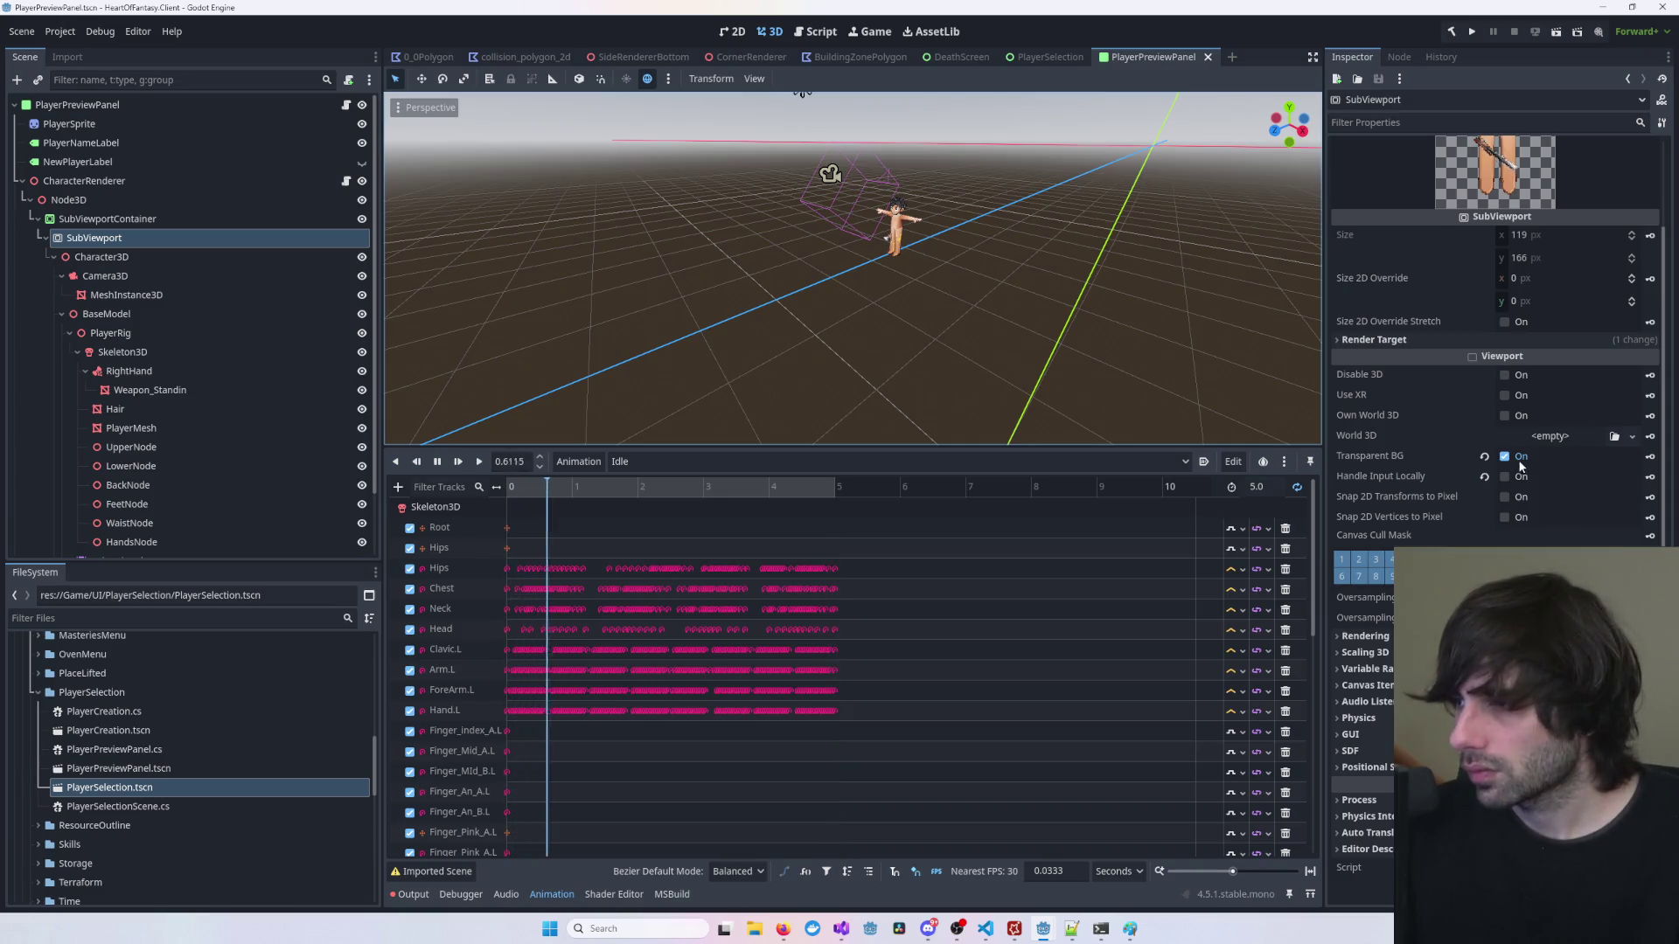
left_click(1504, 416)
left_click(732, 31)
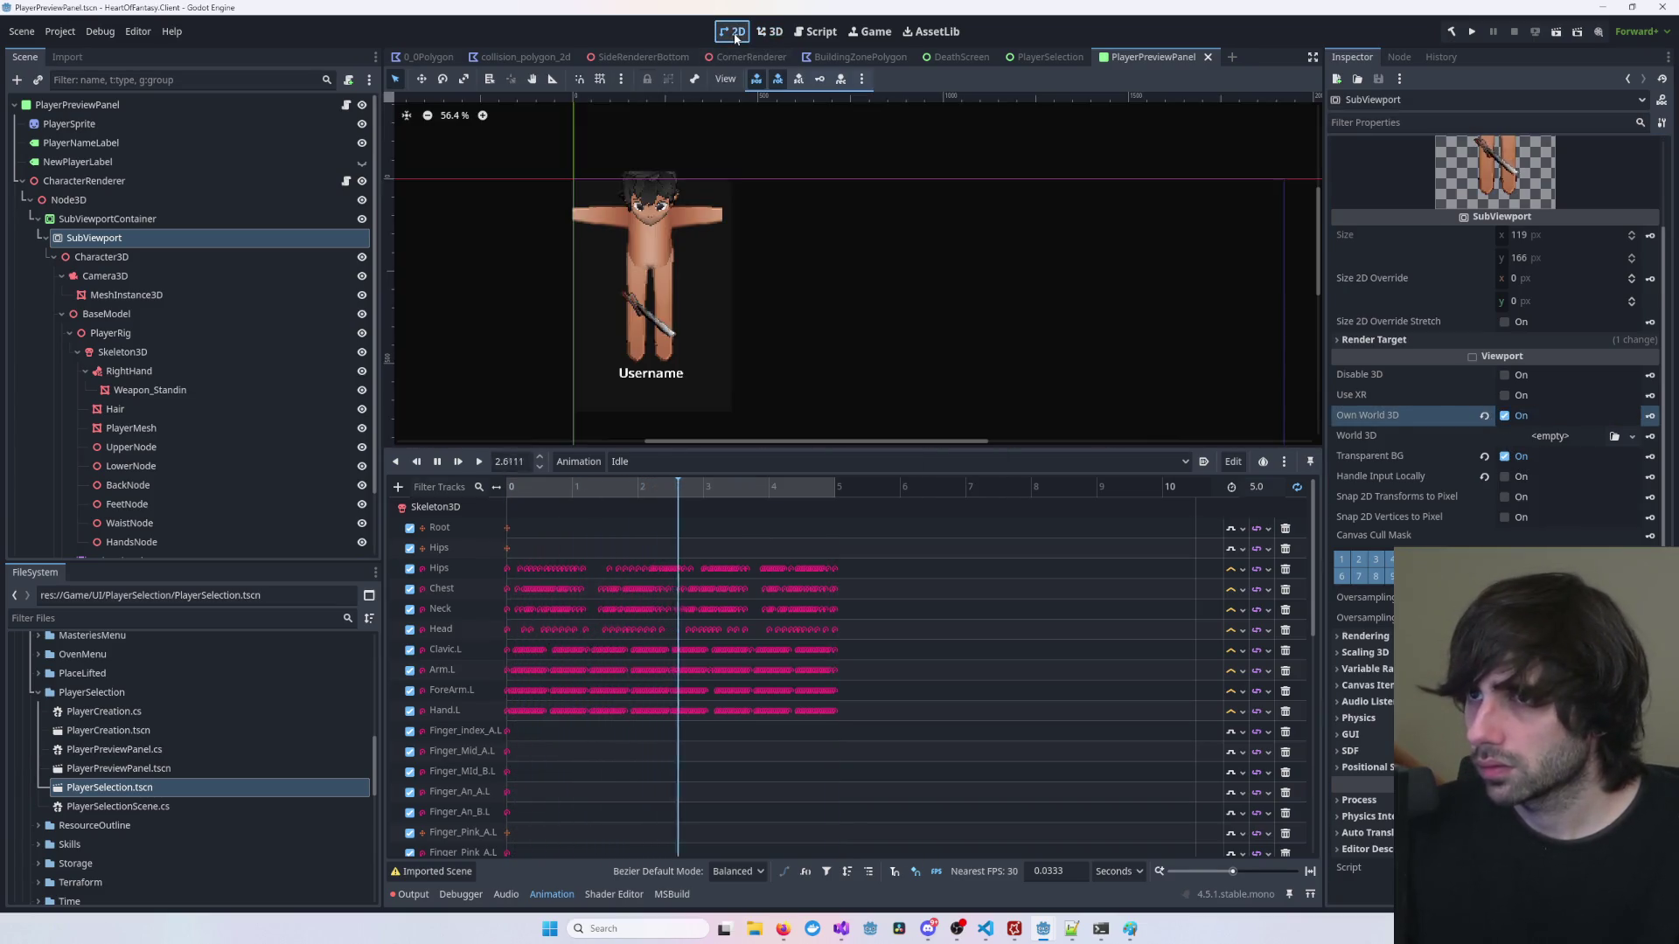
left_click(773, 32)
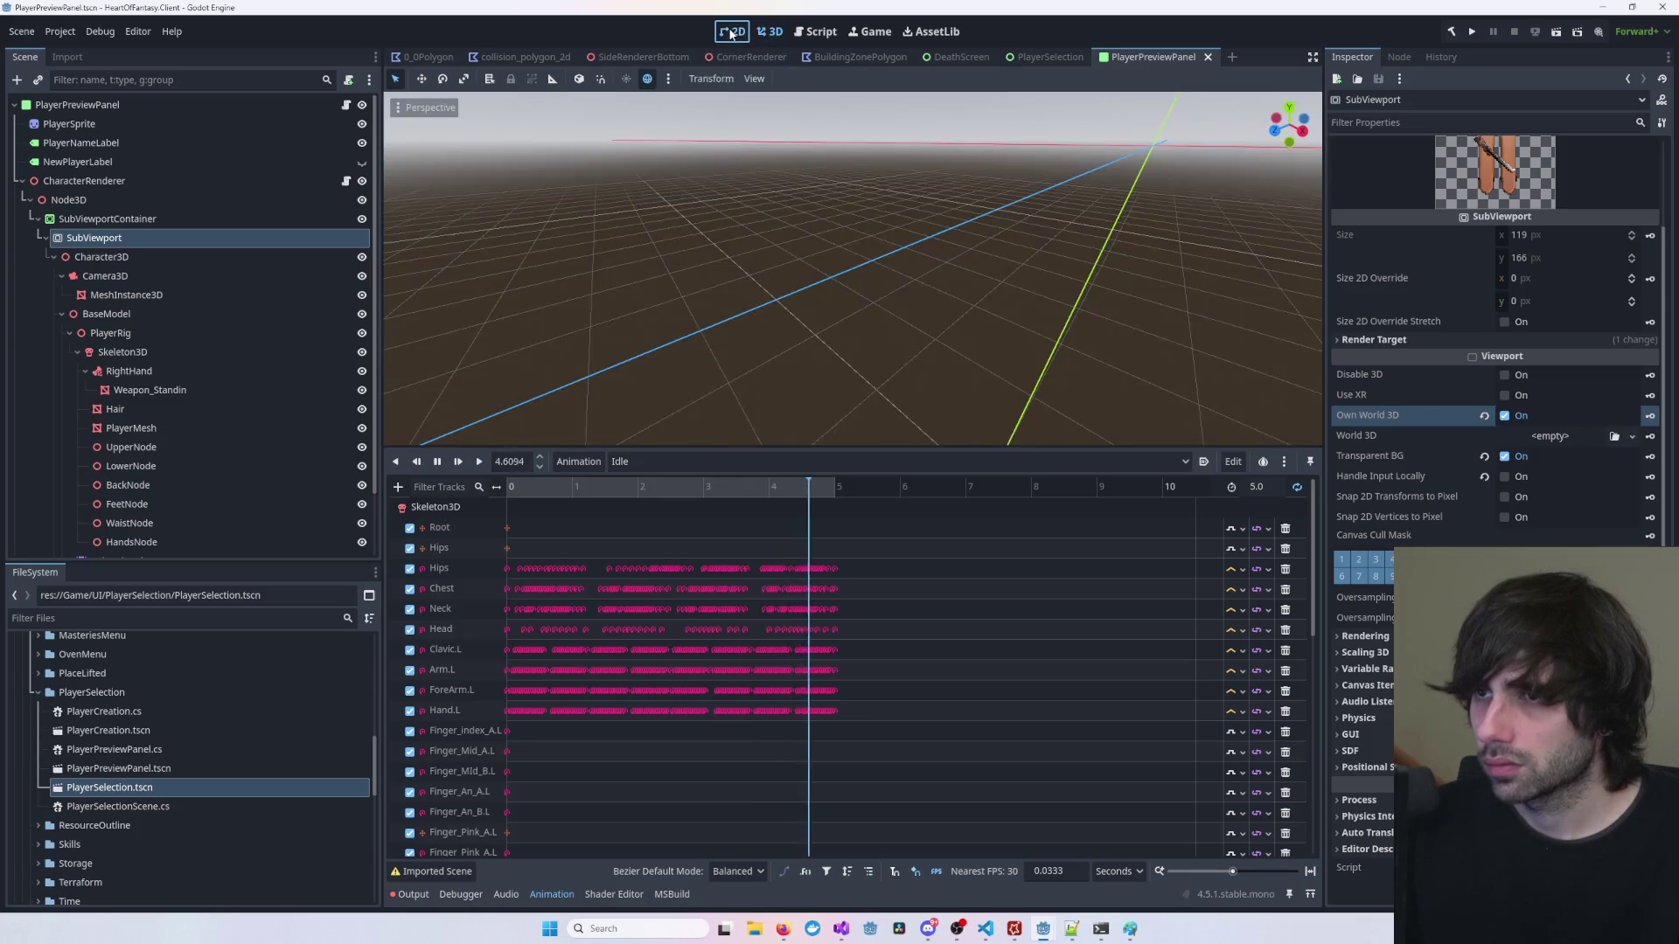
left_click(745, 32)
left_click(762, 32)
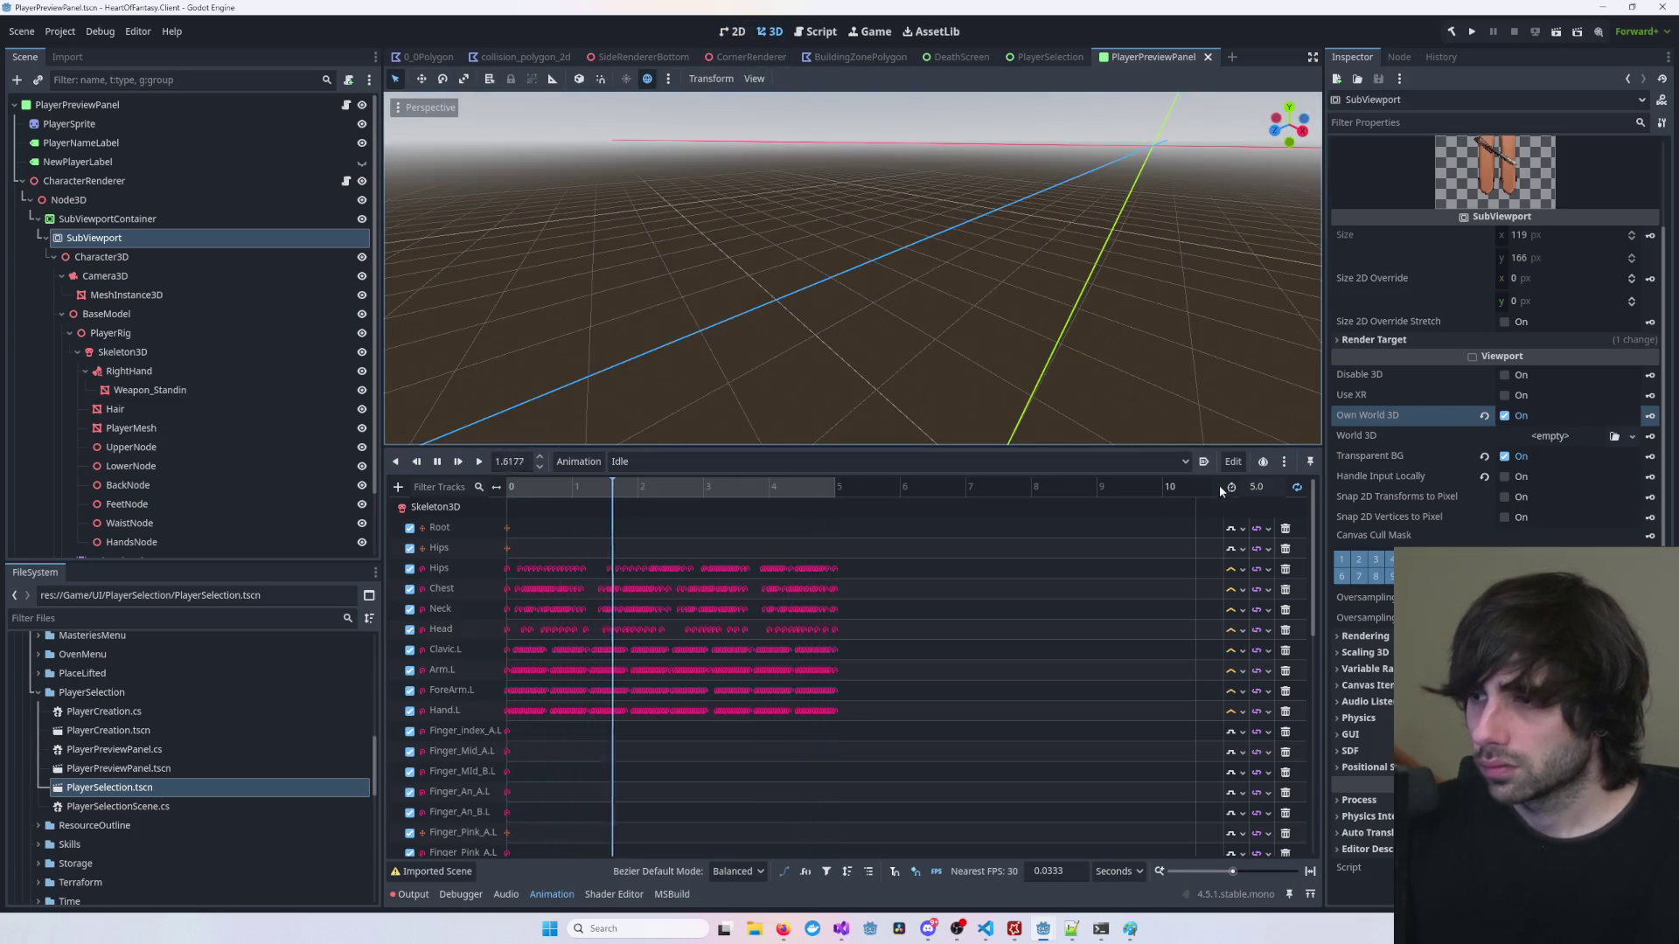
Step: Pause and resume Idle playback, stopping the animation at 3.79 s
left_click(429, 462)
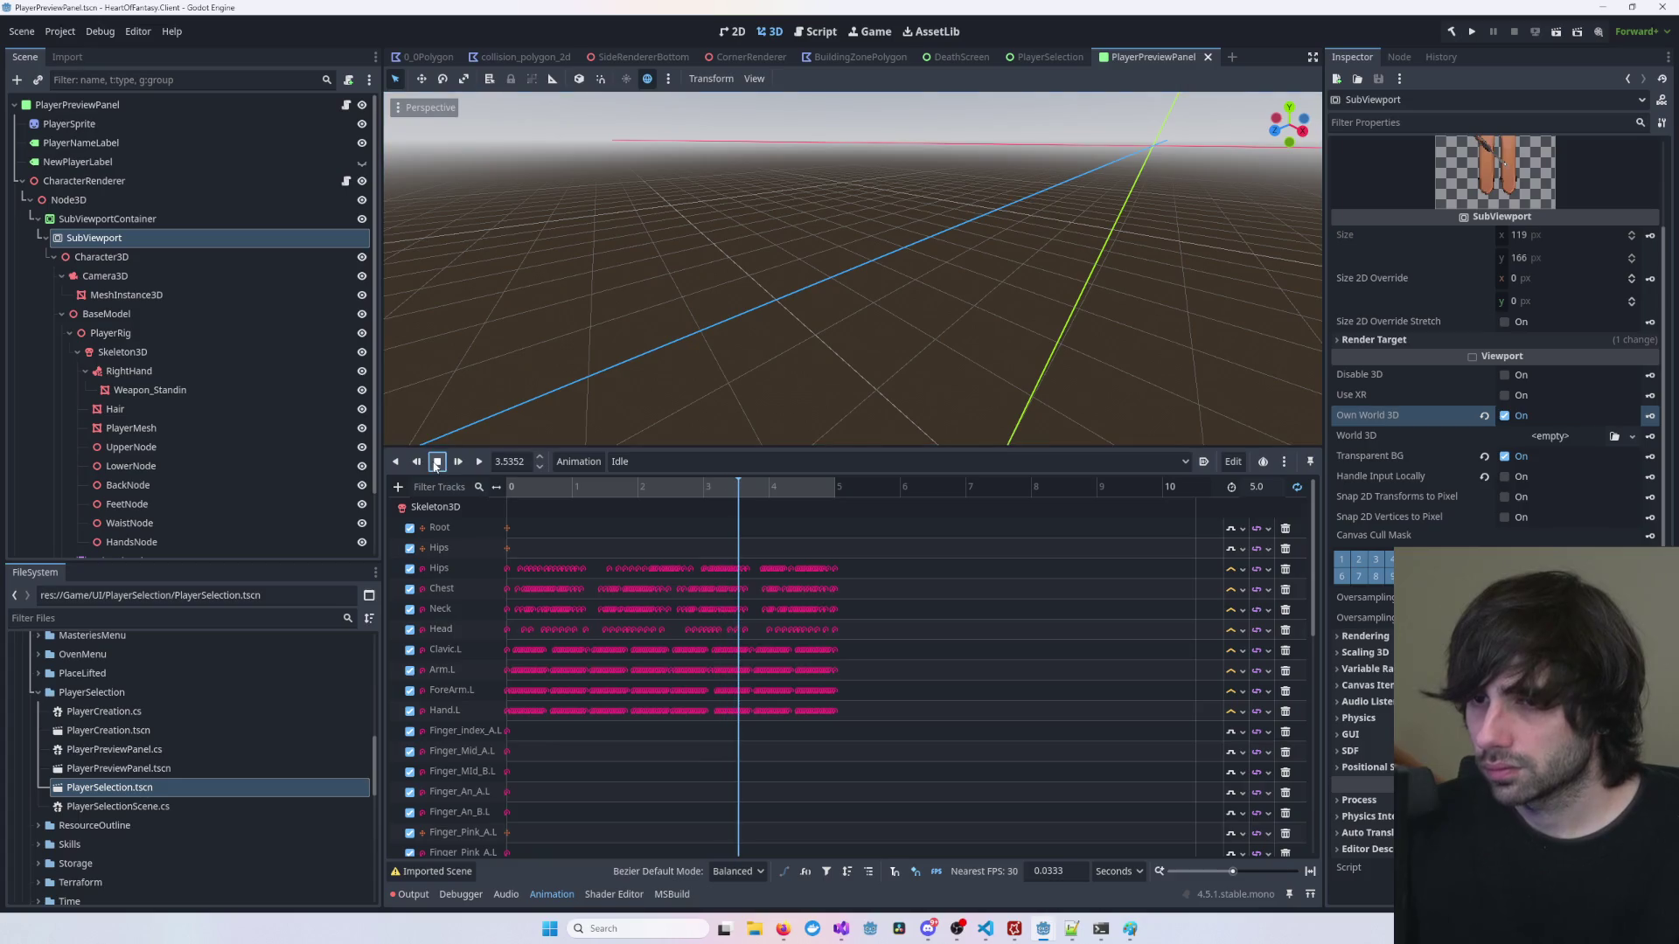
left_click(457, 462)
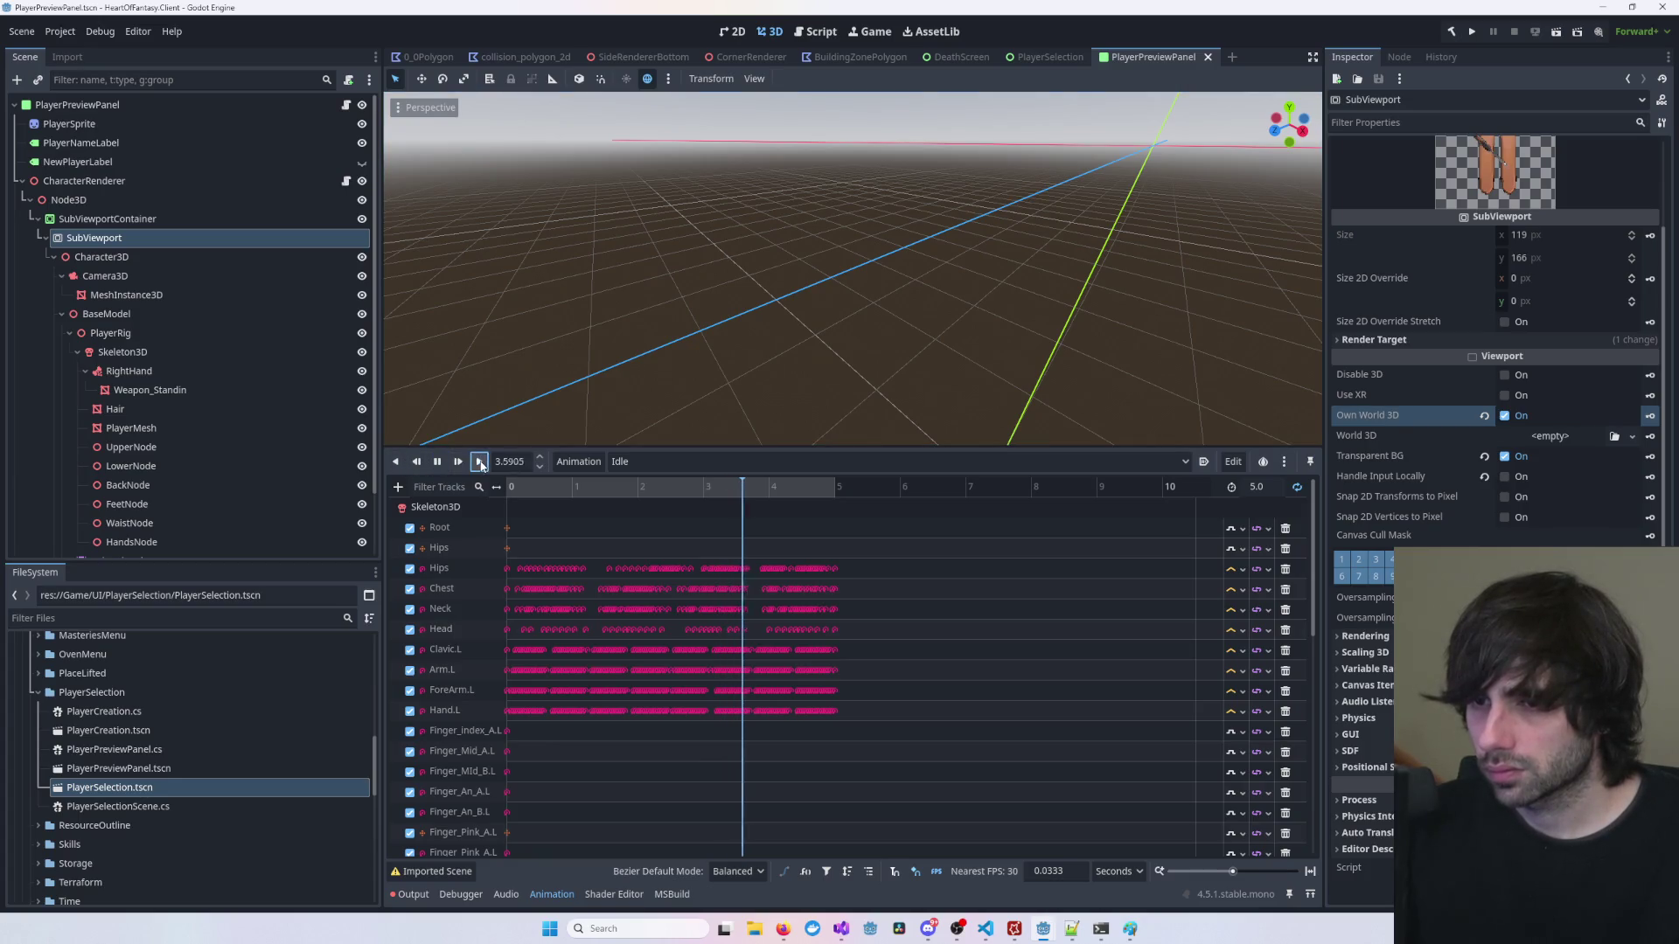
left_click(743, 31)
left_click(768, 33)
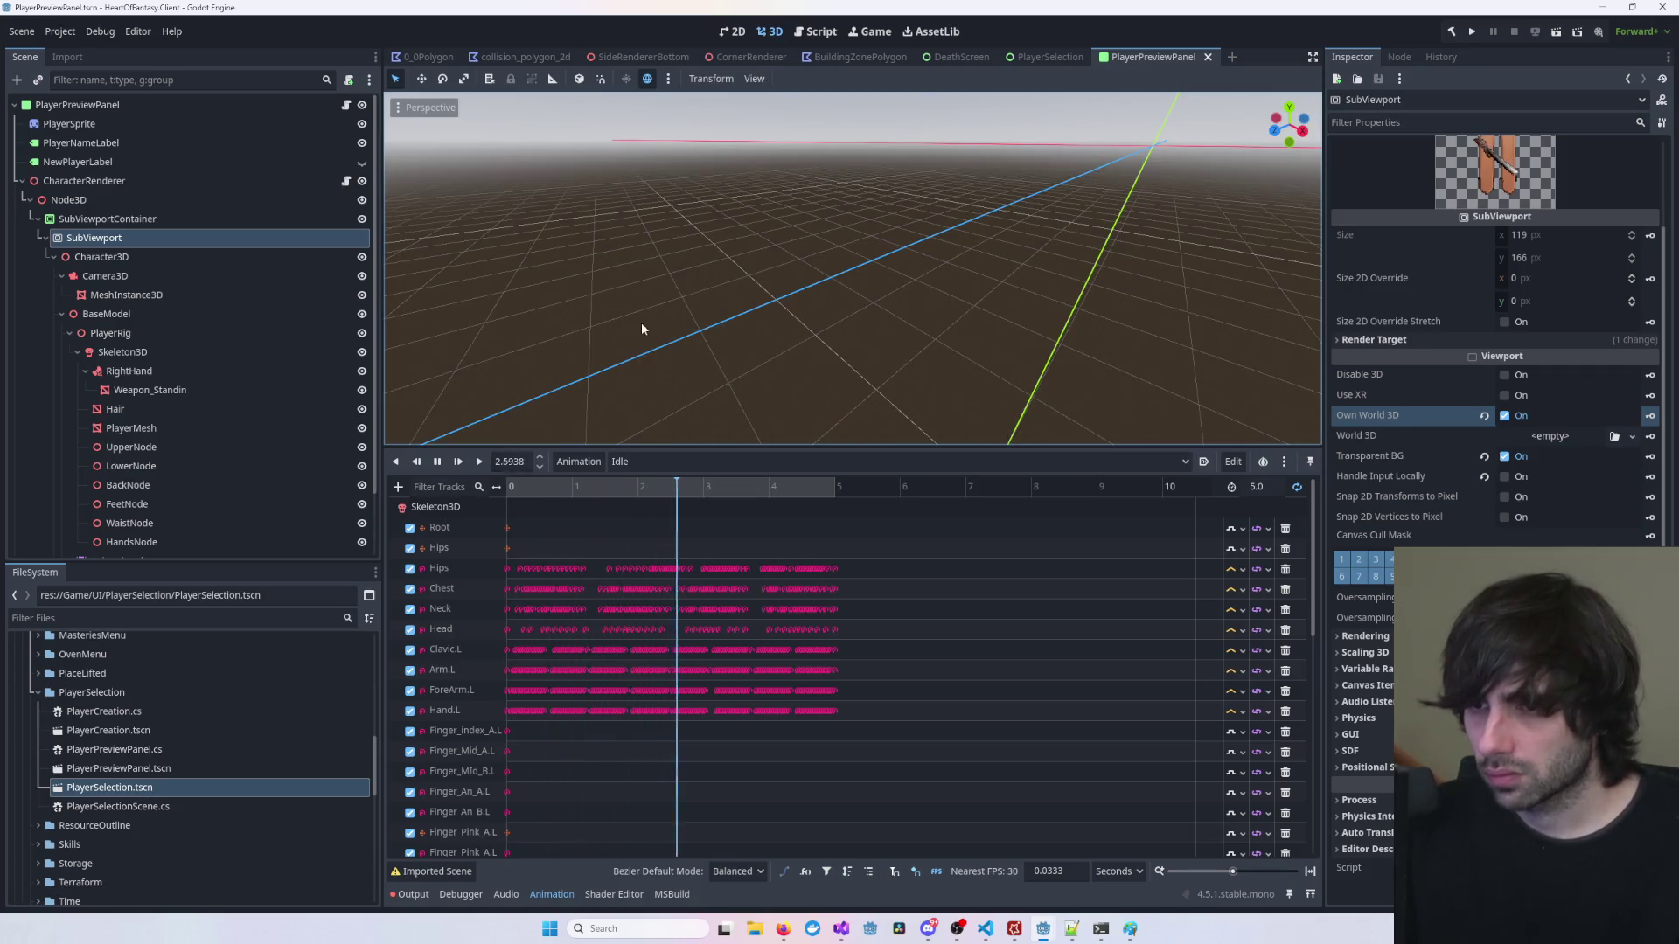
left_click(438, 461)
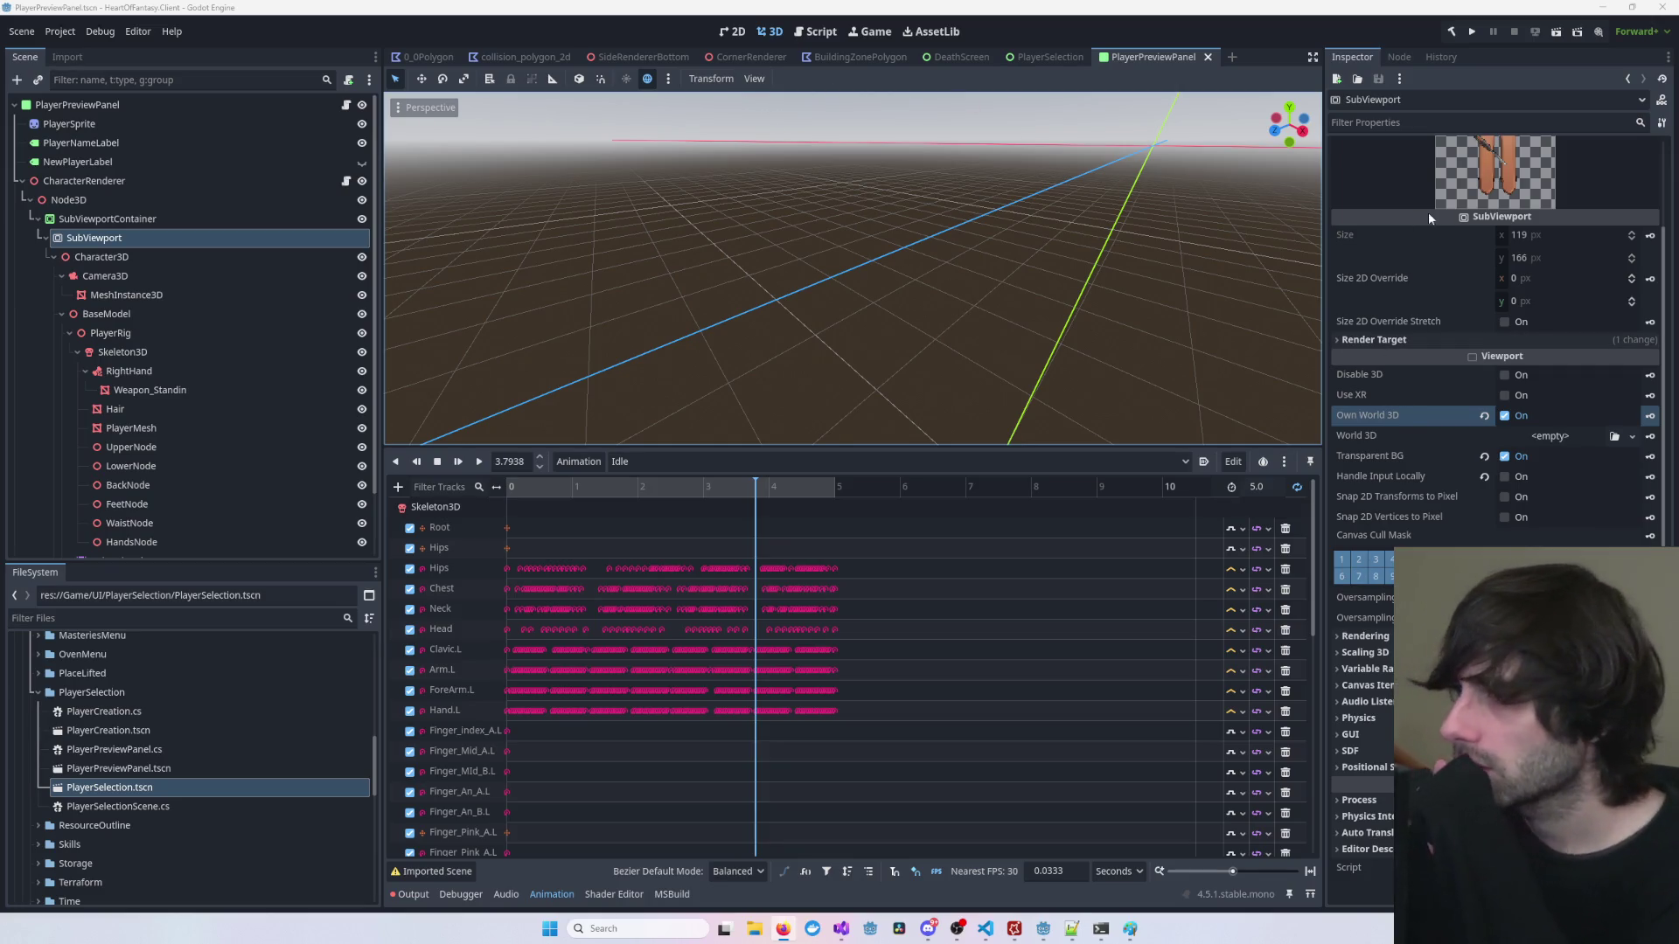
scroll(1429, 217, "up", 2)
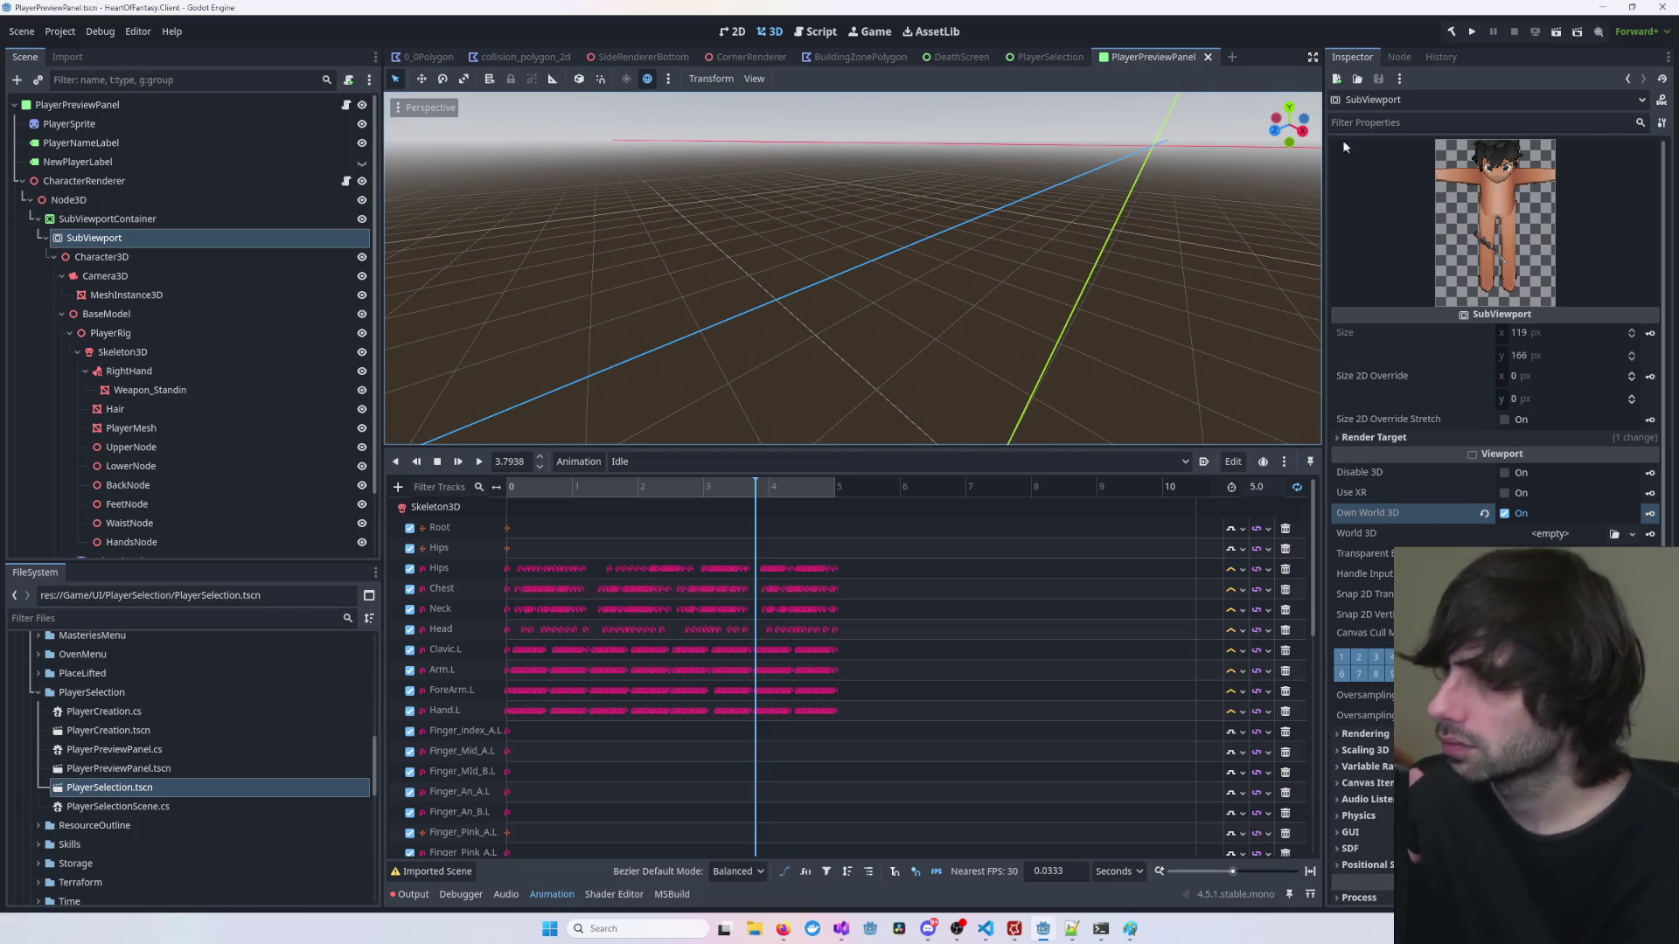
left_click(178, 312)
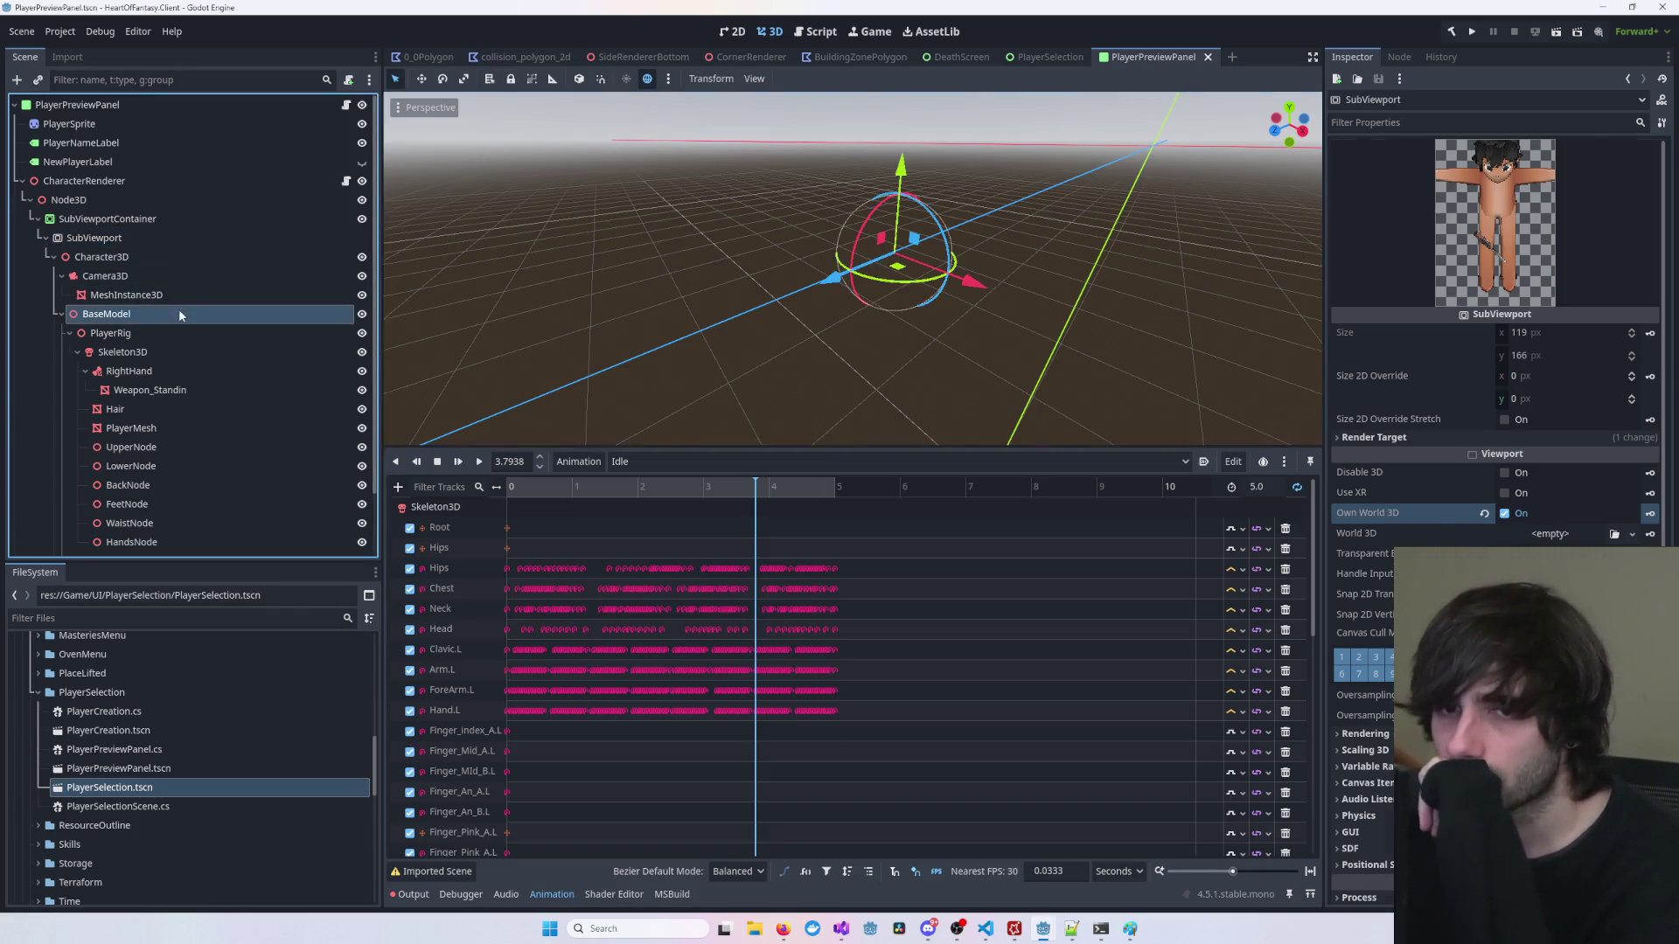
Step: Move BaseModel along Z to -0.631, then select the SubViewportContainer in the 2D view
left_click_drag(825, 282, 806, 286)
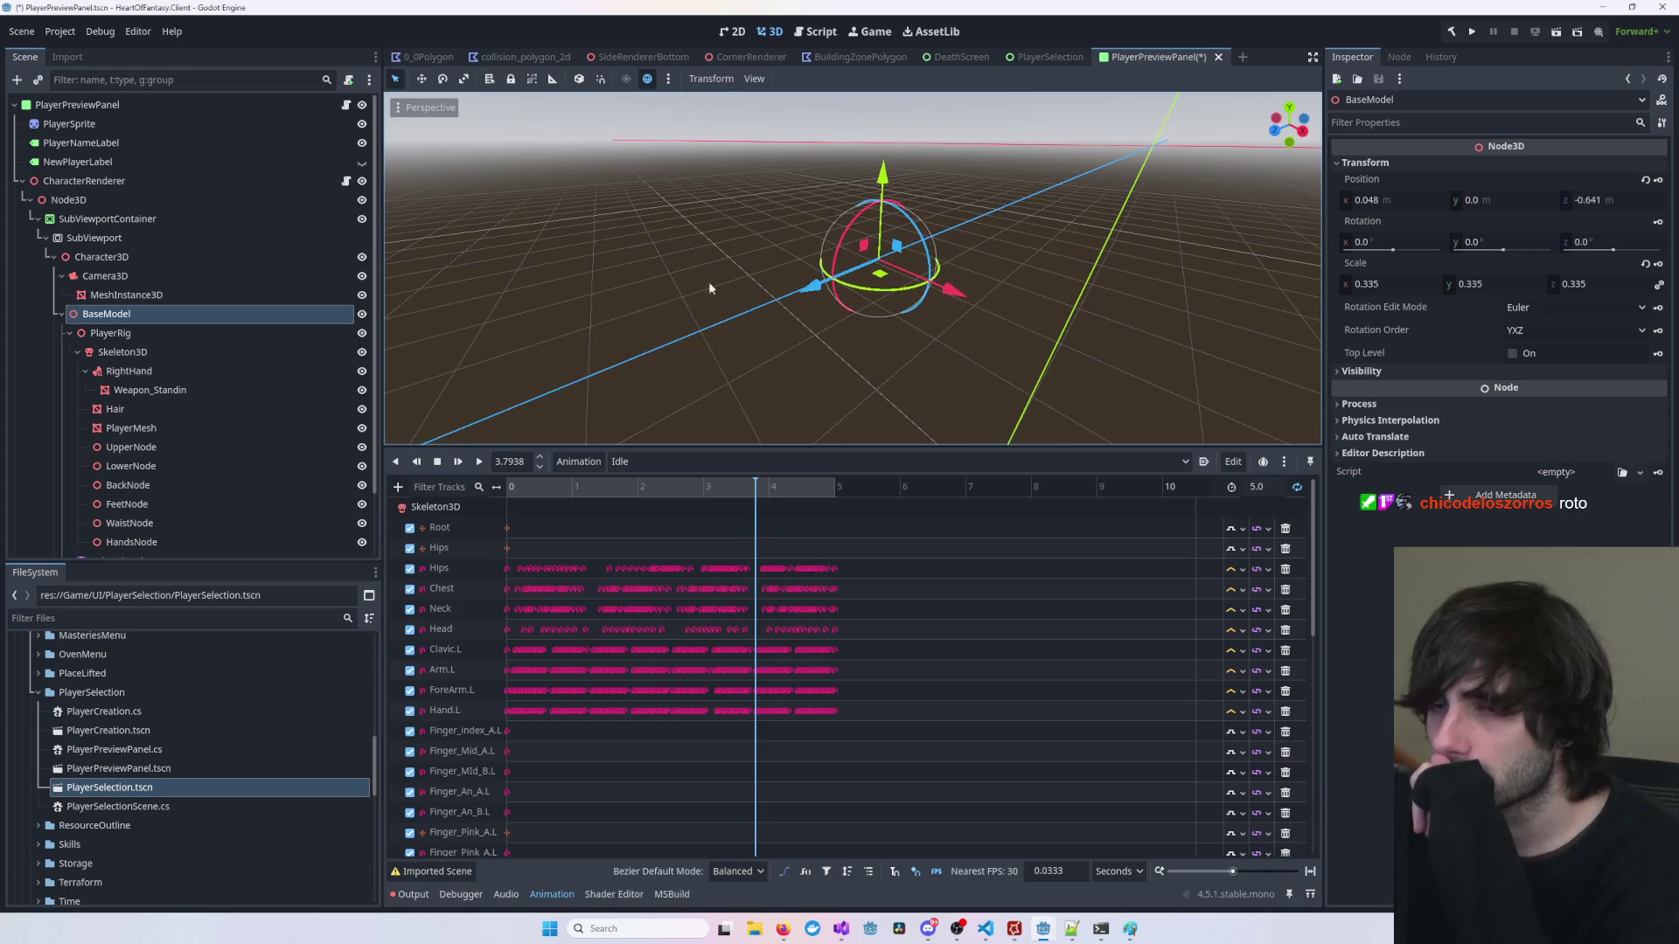
left_click(198, 234)
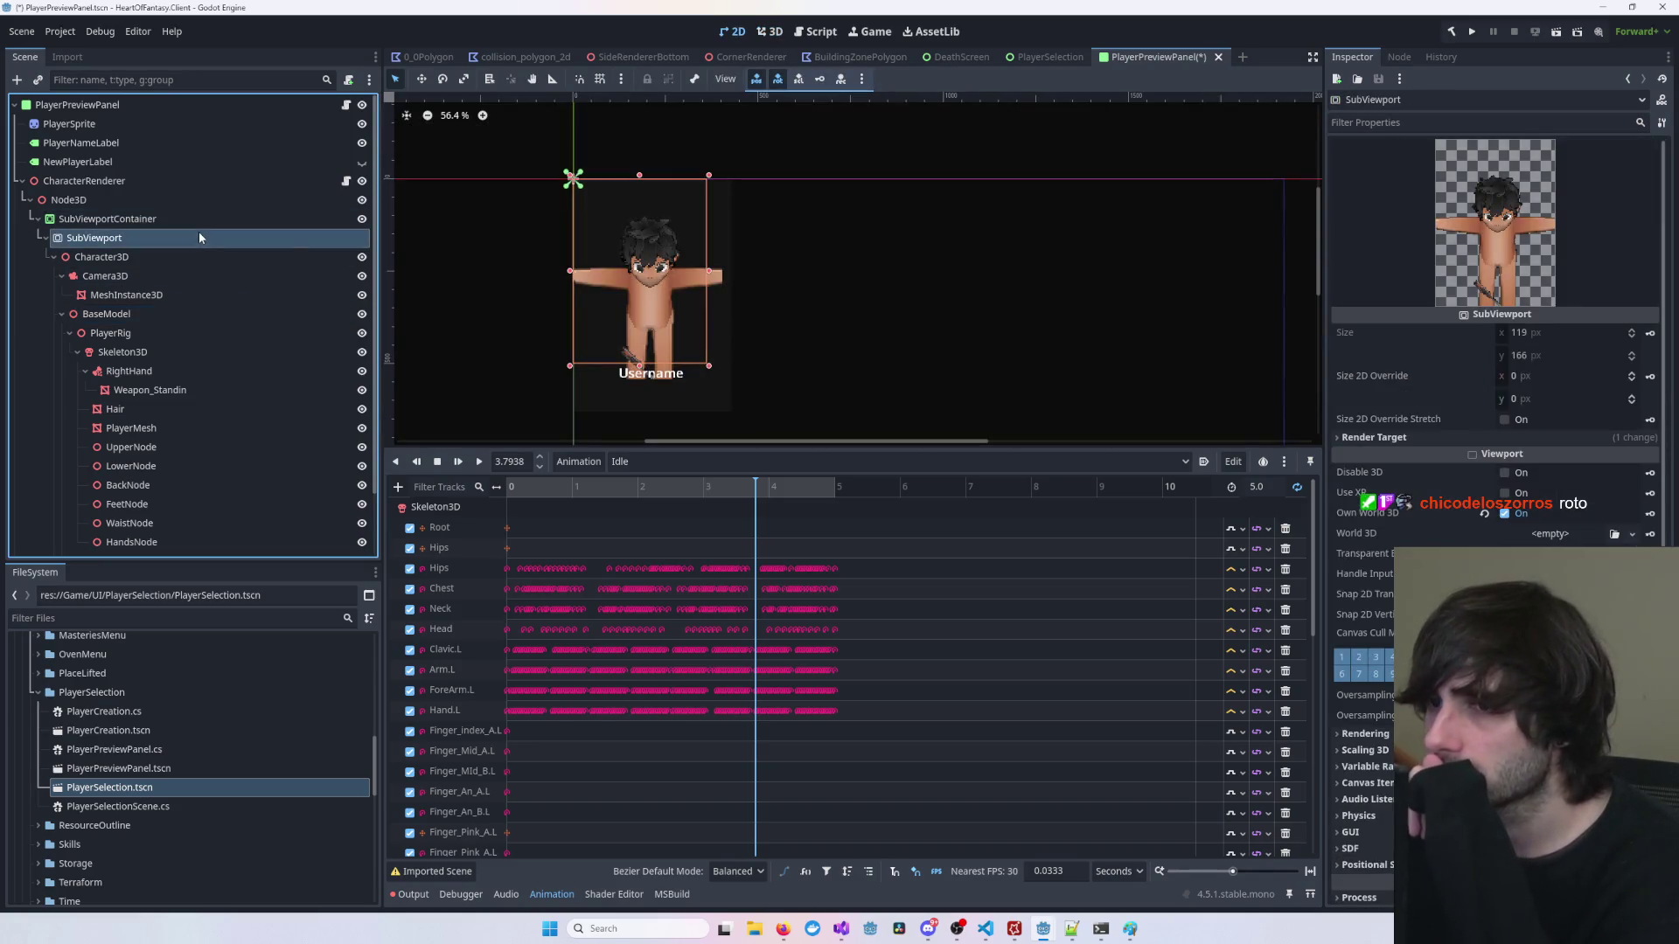
left_click(650, 276)
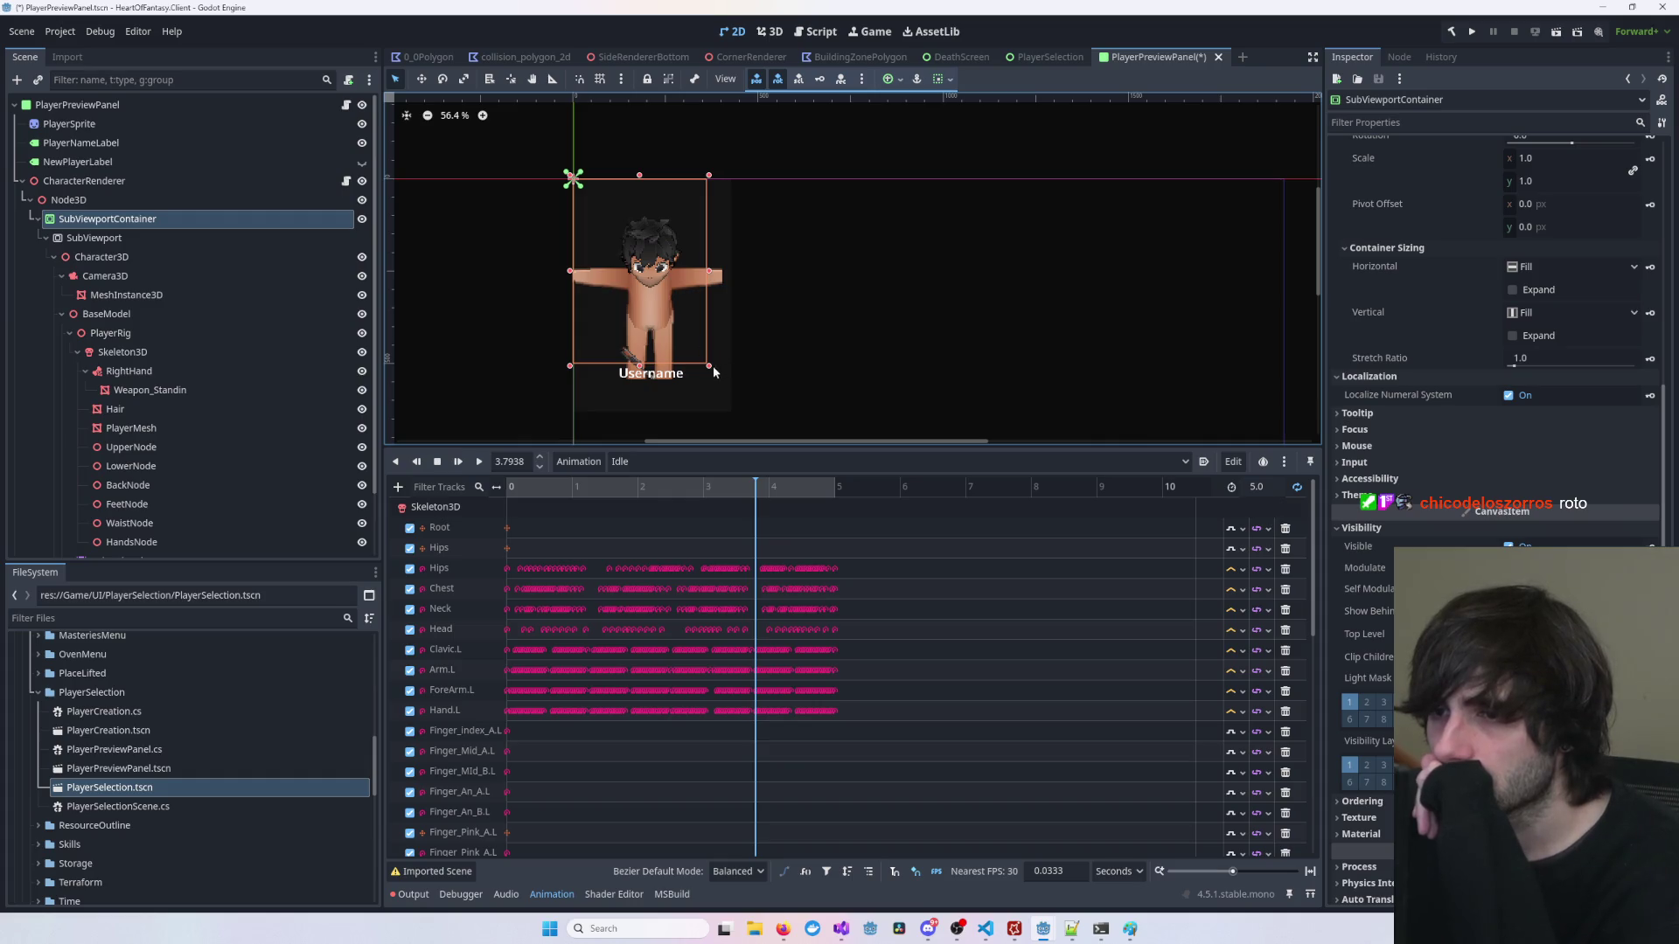
Step: Widen the SubViewportContainer to show the full arms and shorten it to end above Username
left_click_drag(709, 366, 739, 398)
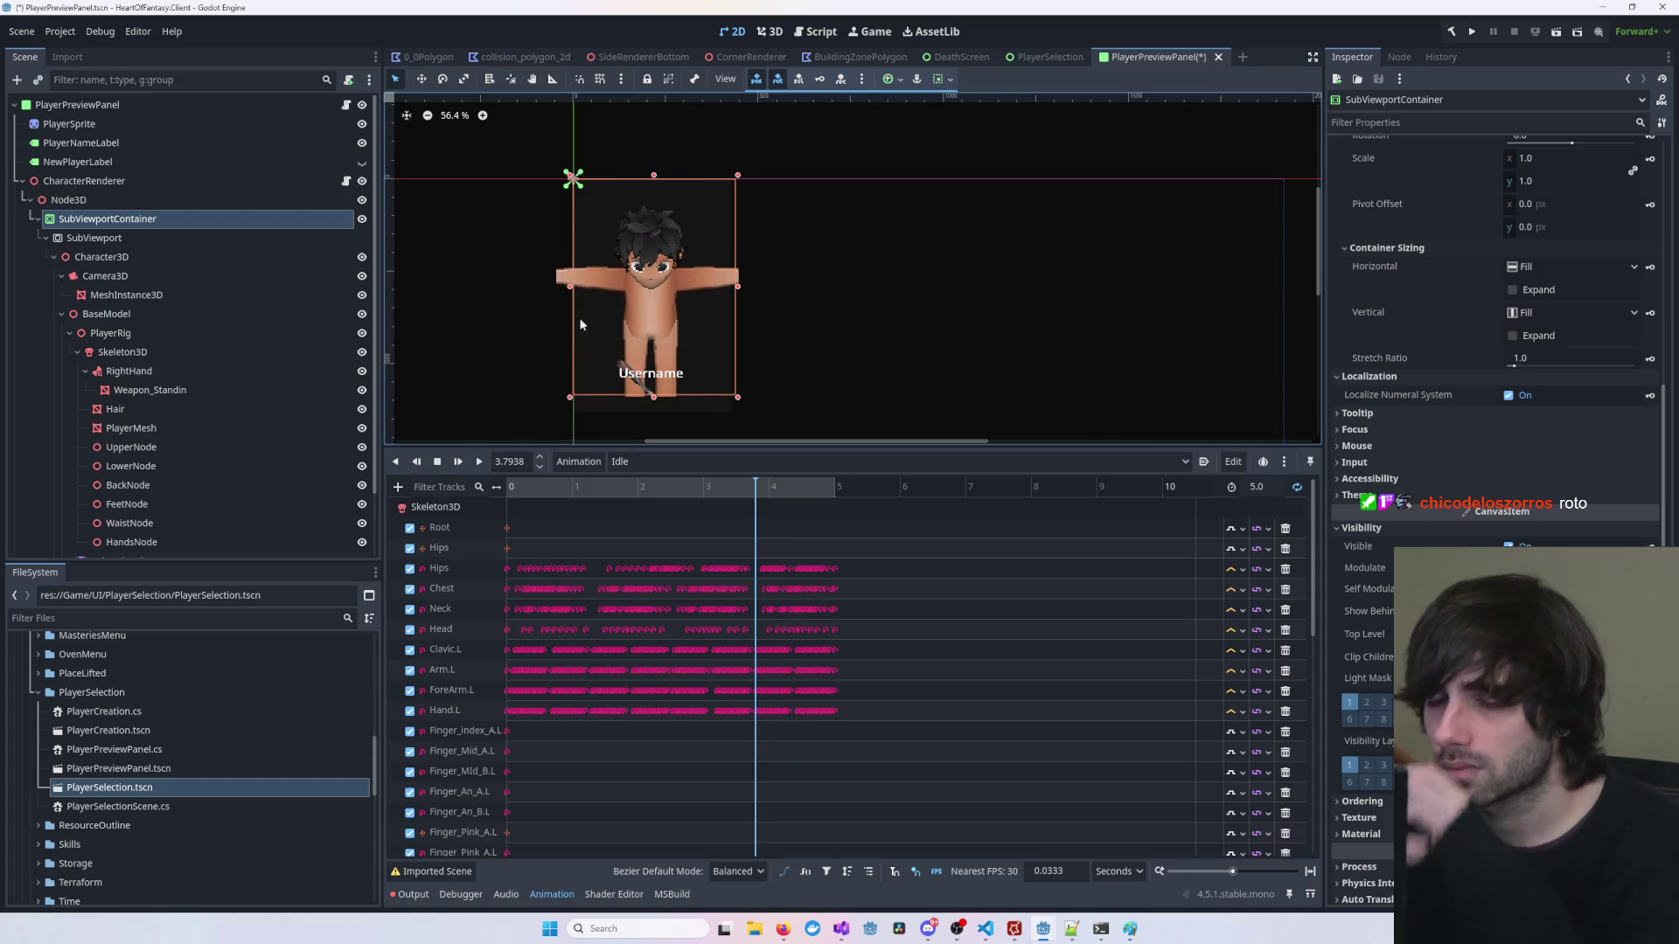
key("ctrl+z")
scroll(218, 315, "down", 2)
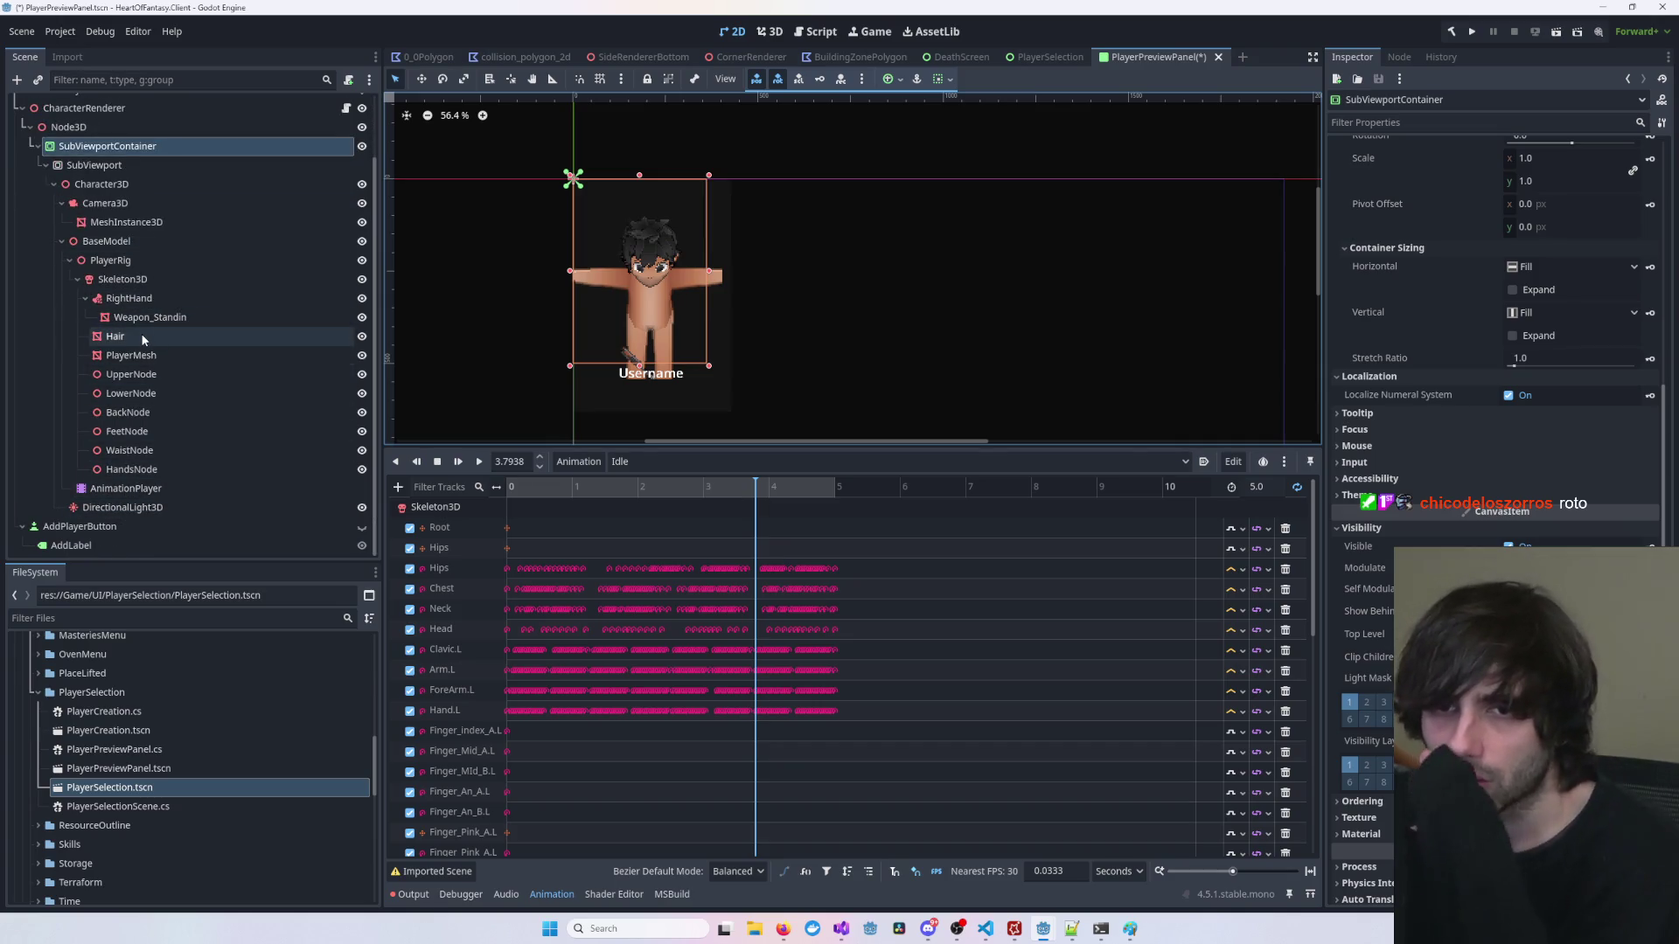
scroll(164, 313, "up", 2)
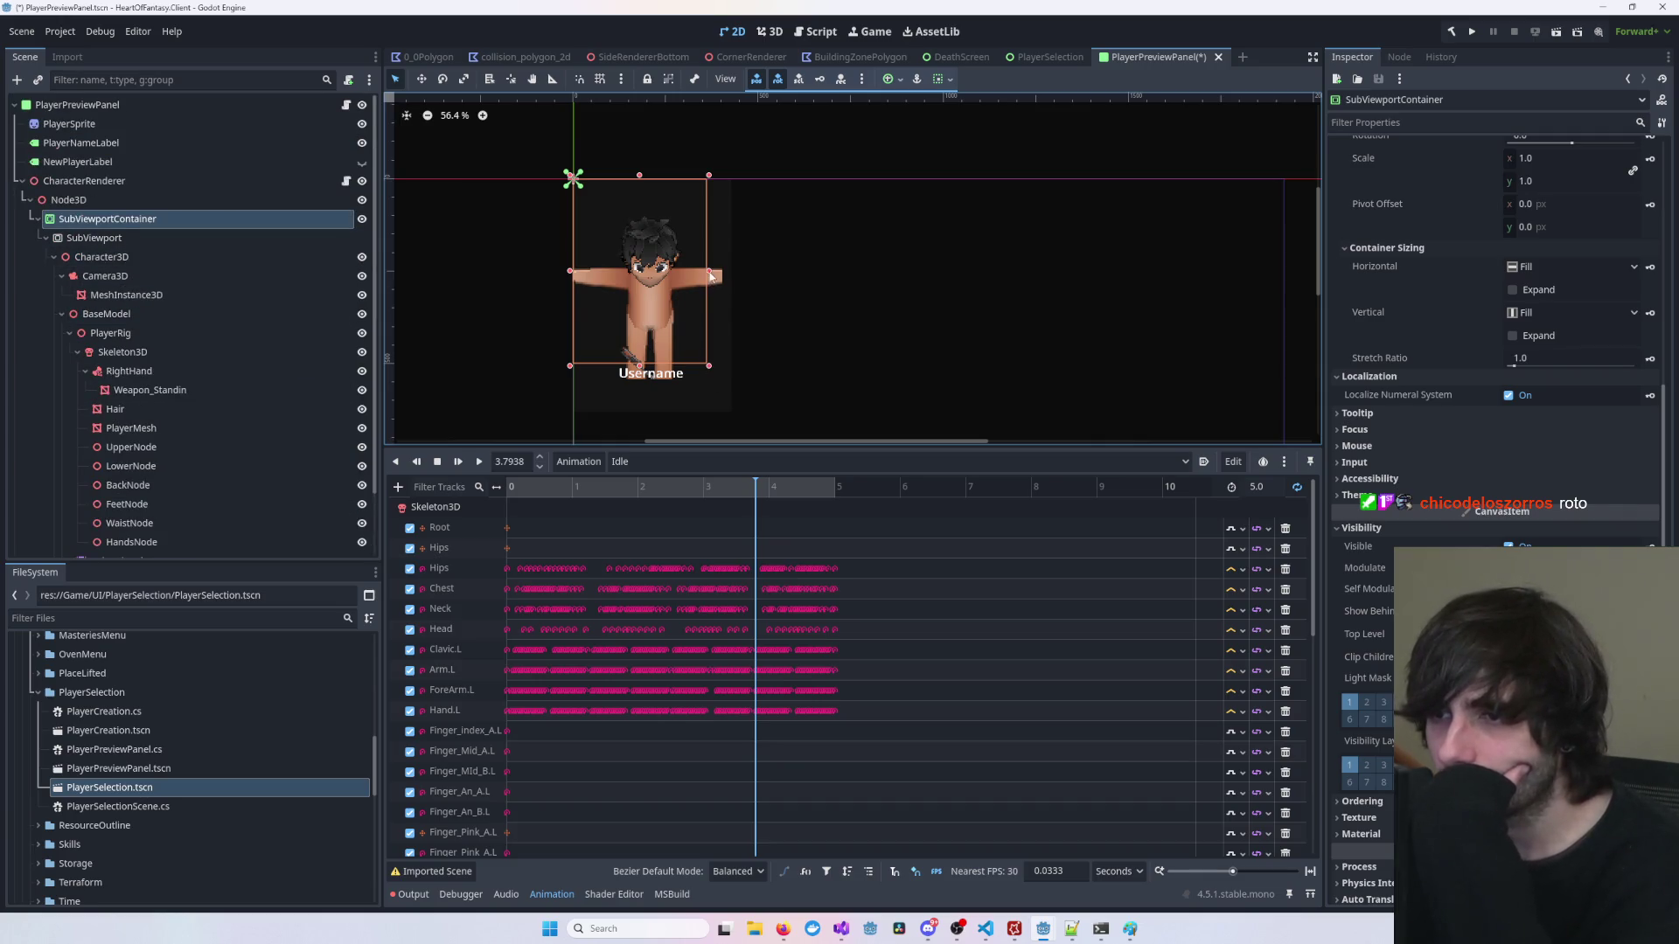
left_click_drag(710, 276, 770, 270)
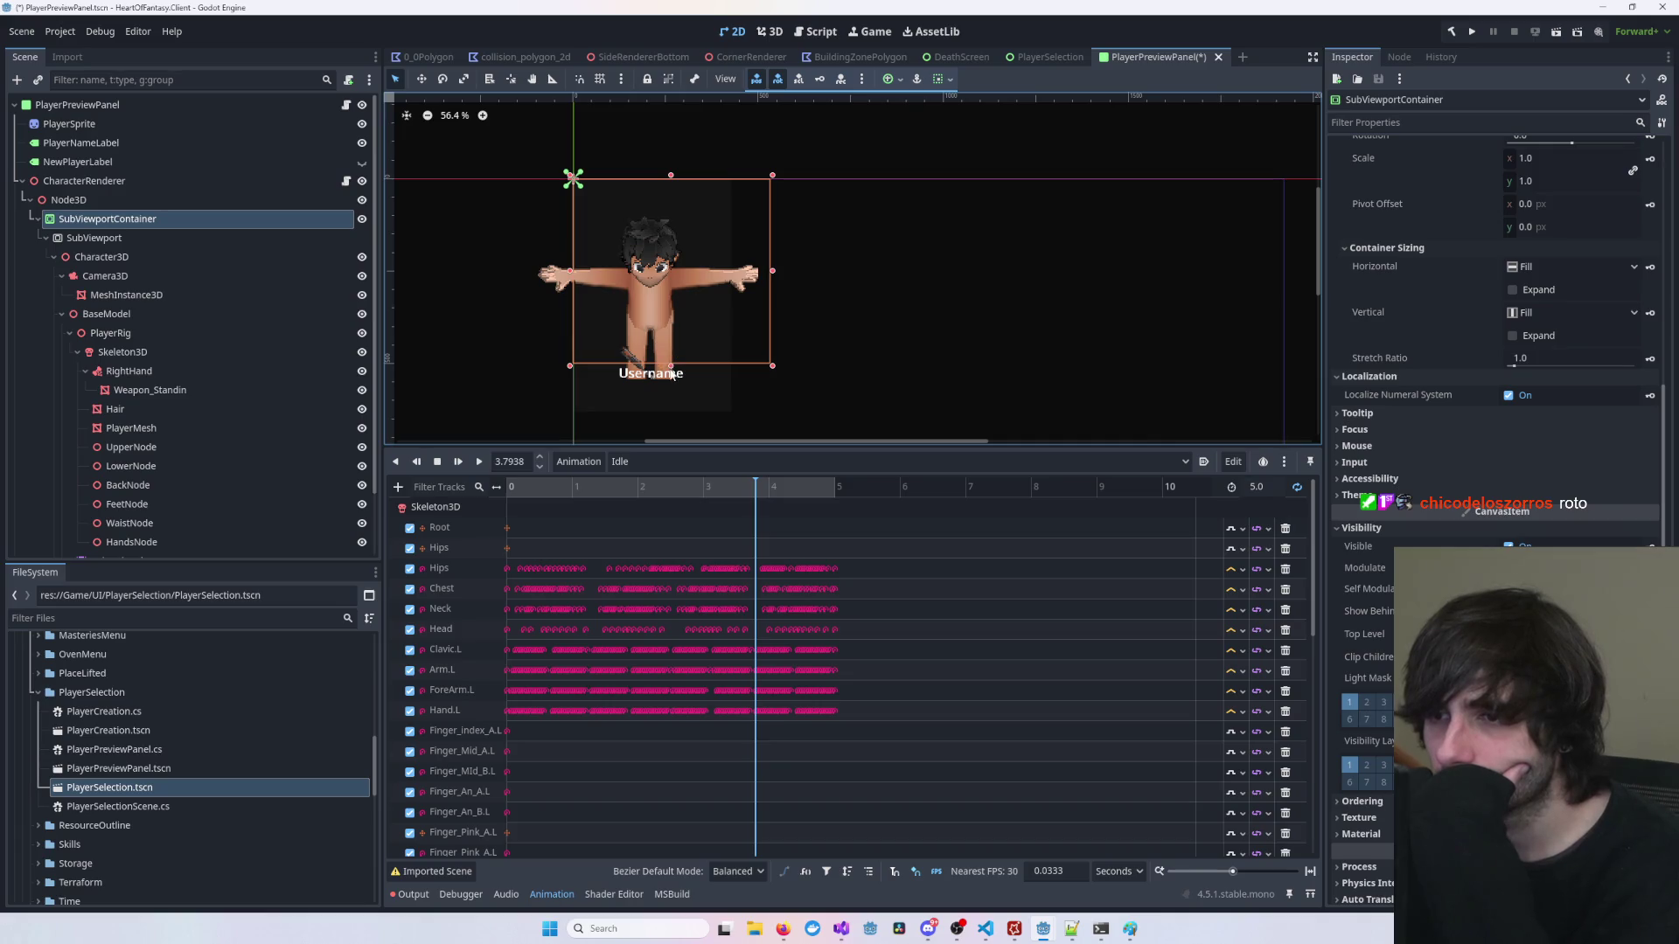
mouse_move(672, 374)
left_mouse_down()
mouse_move(672, 415)
mouse_move(672, 246)
mouse_move(660, 394)
mouse_move(654, 334)
left_mouse_up()
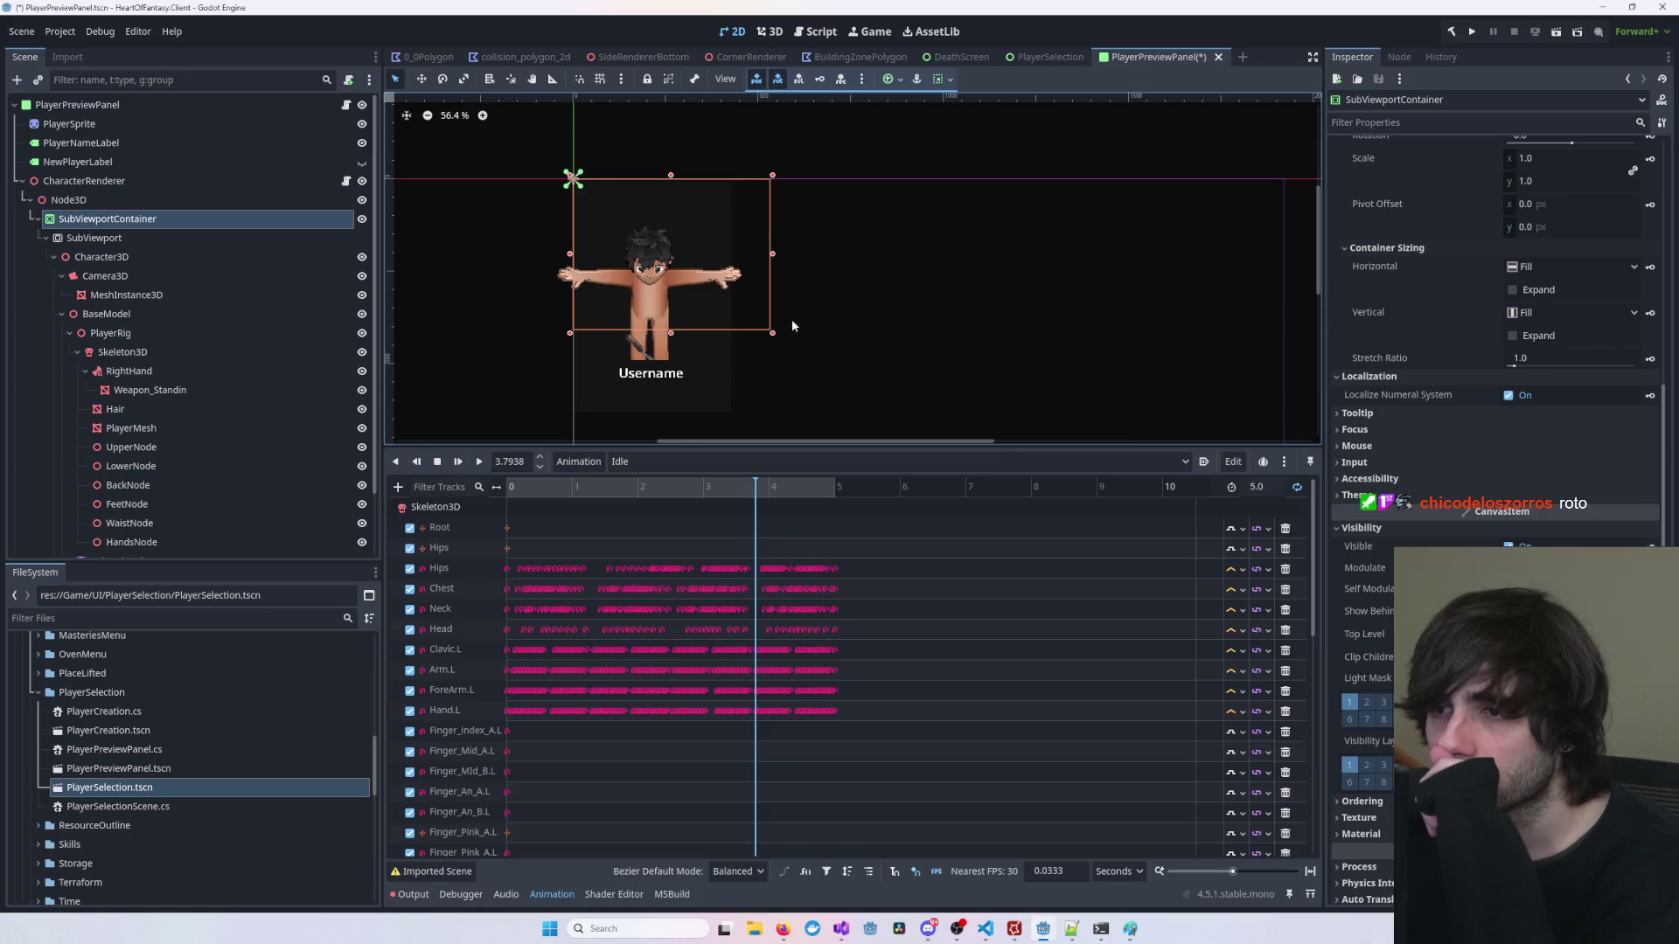
left_click_drag(772, 256, 747, 255)
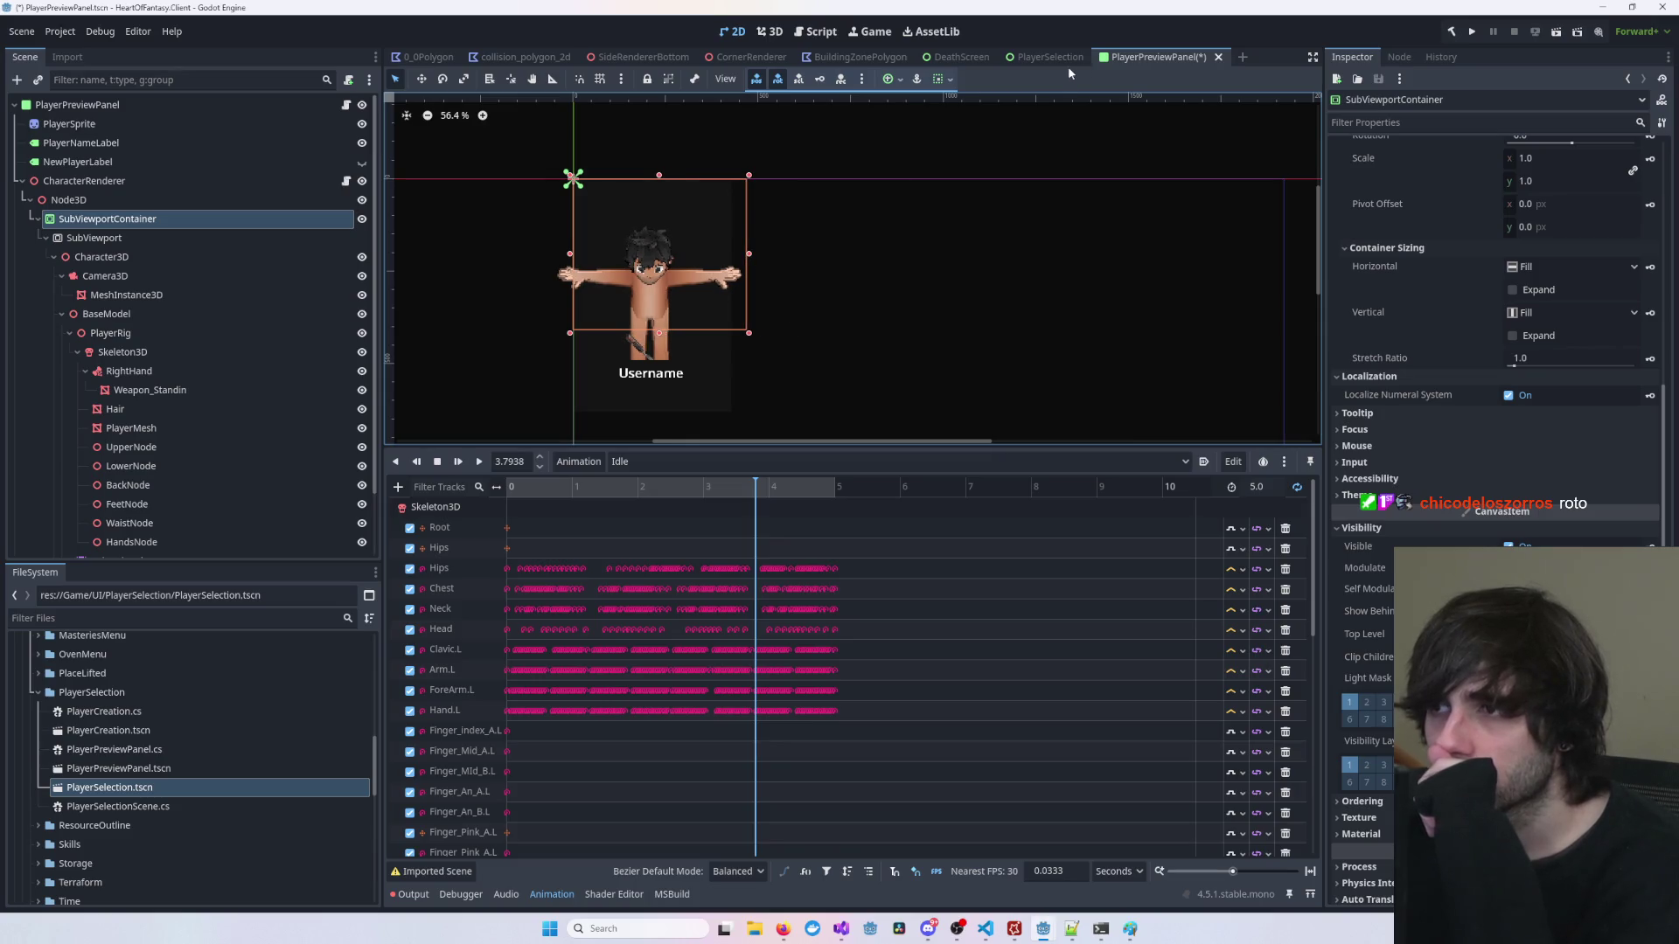
left_click(769, 31)
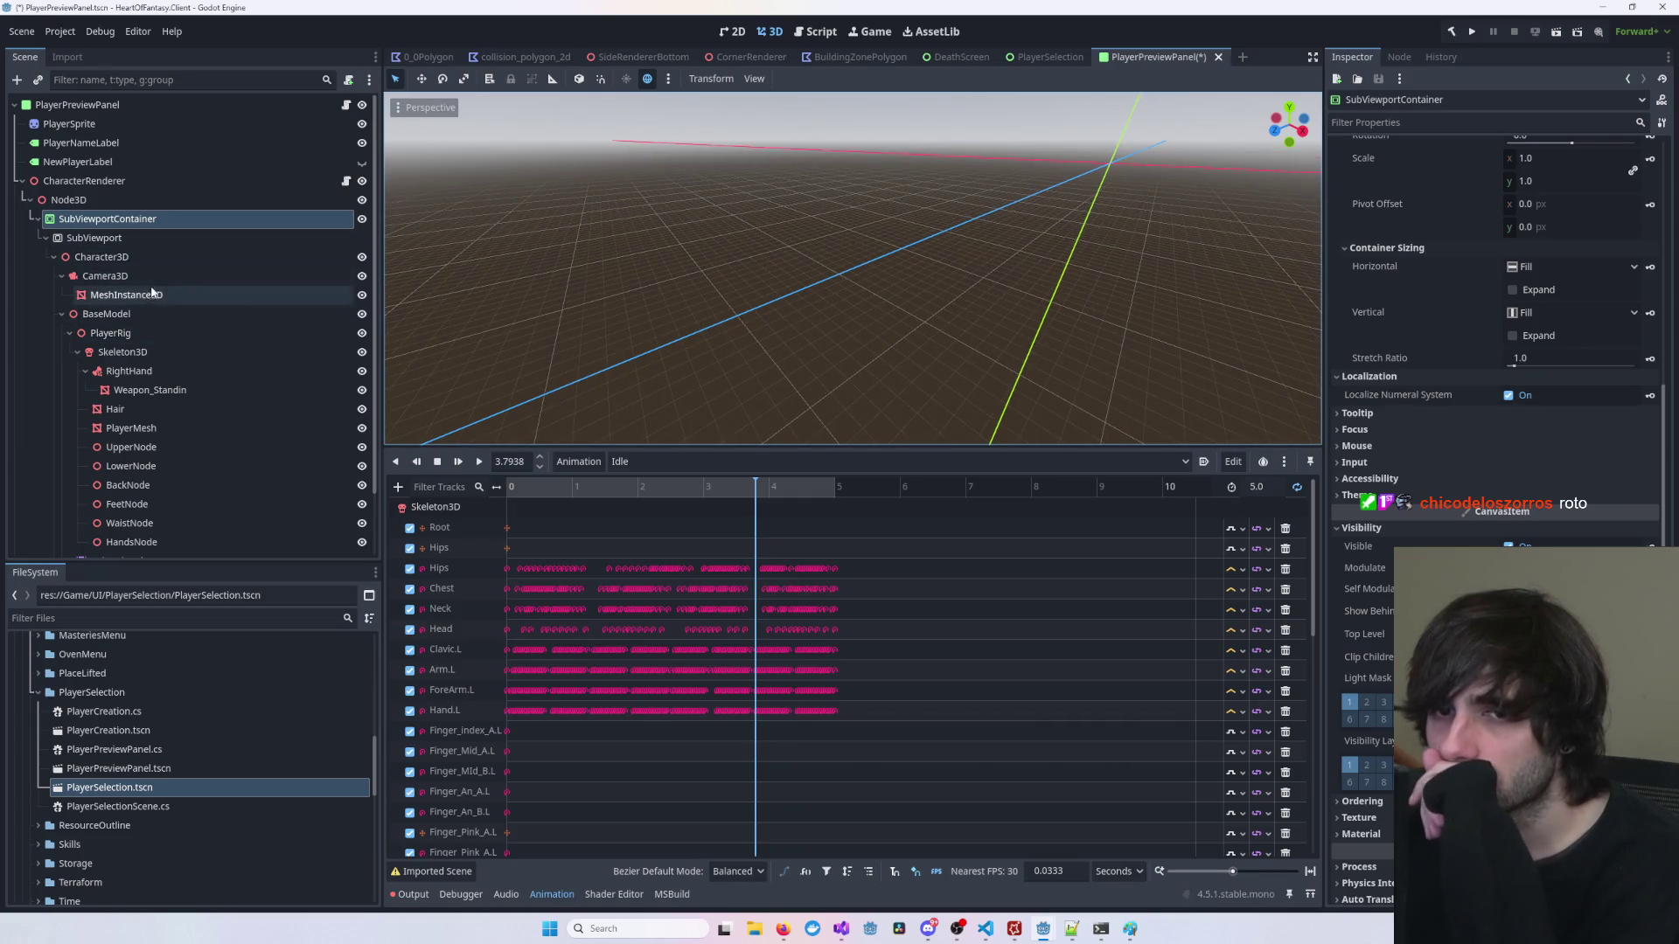
Step: Raise BaseModel along Y to 0.237, checking the preview framing in 2D
left_click(107, 314)
left_click_drag(841, 197, 826, 158)
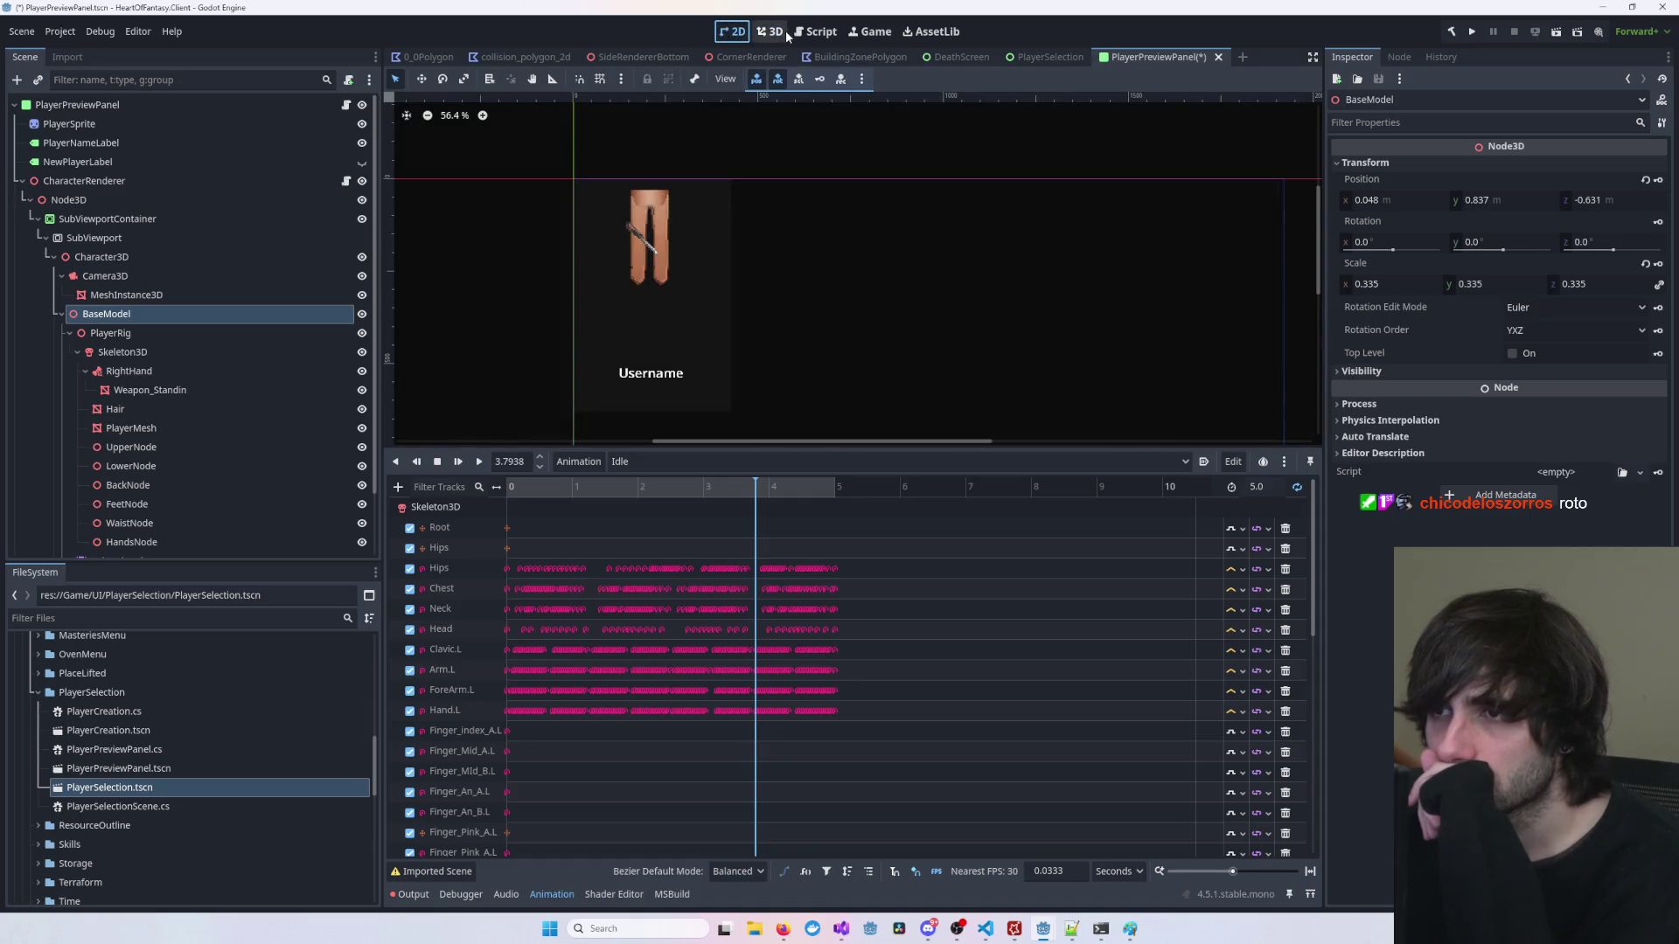
left_click(782, 32)
left_click(724, 37)
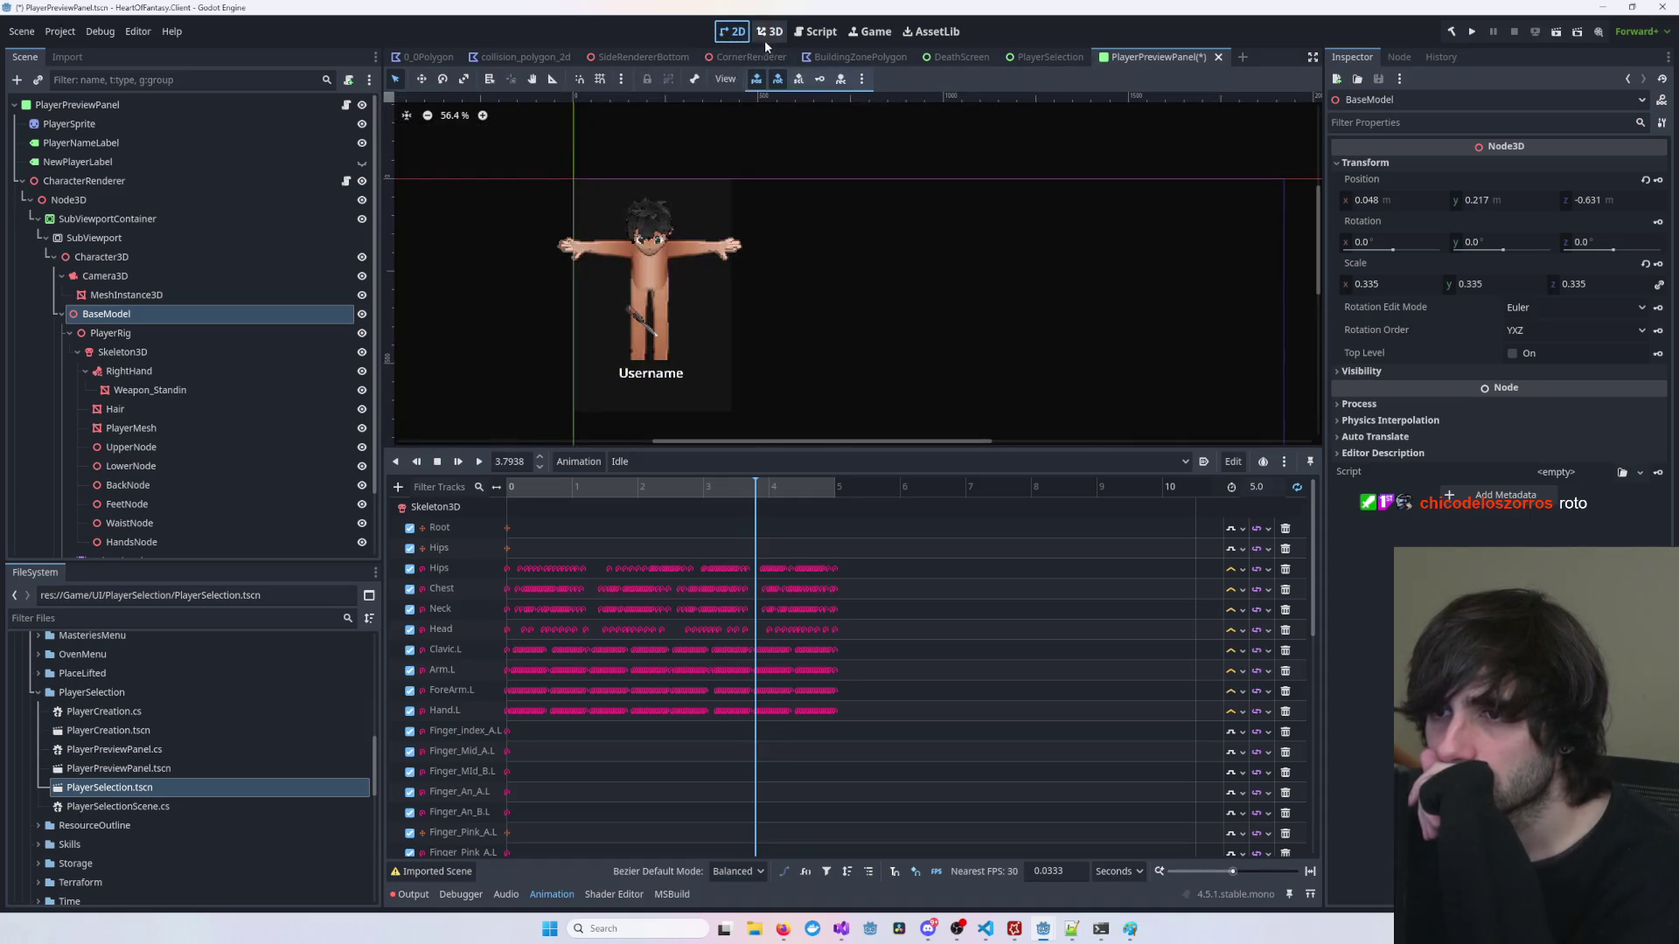
left_click(775, 35)
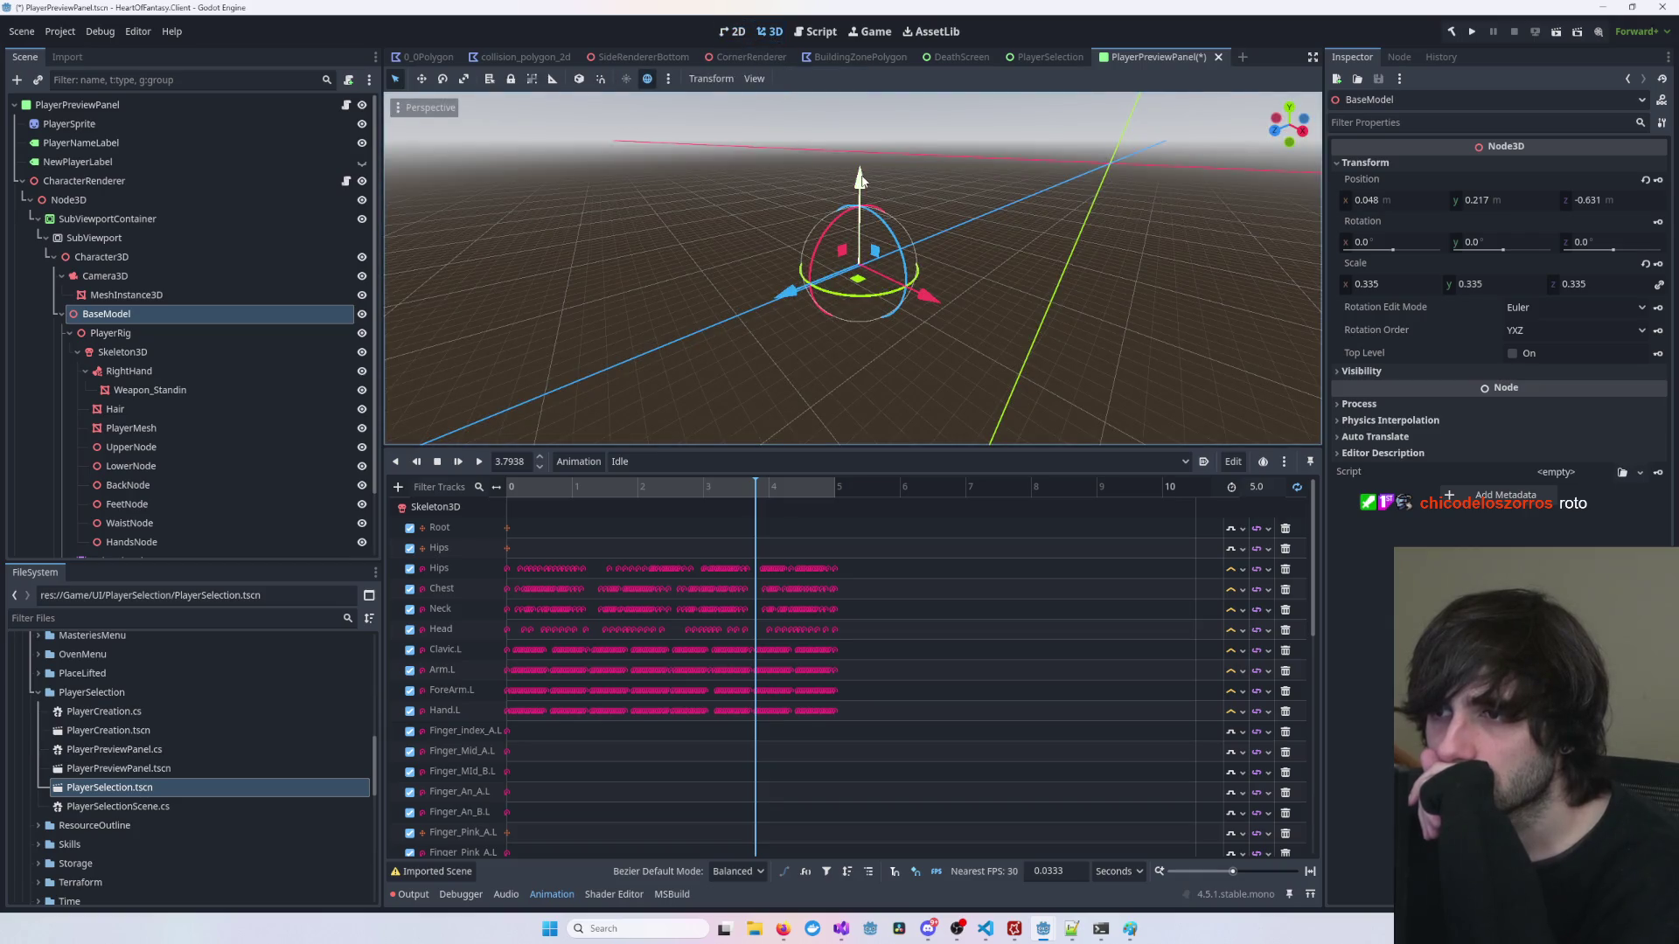
scroll(912, 312, "up", 15)
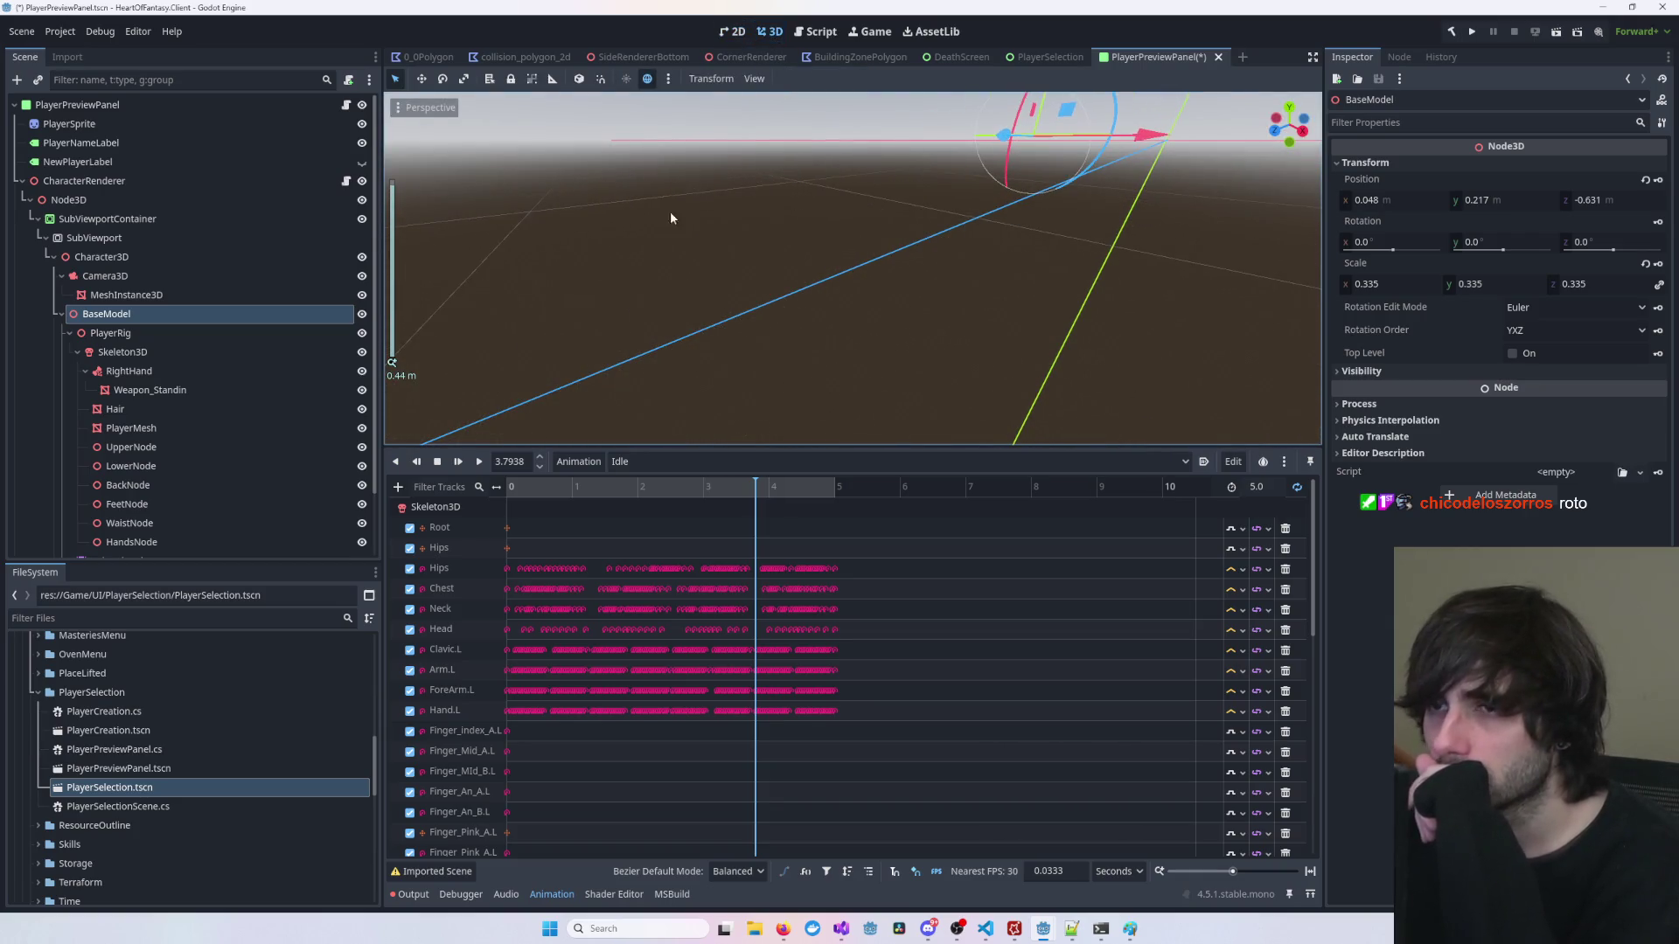
left_click_drag(1022, 119, 999, 164)
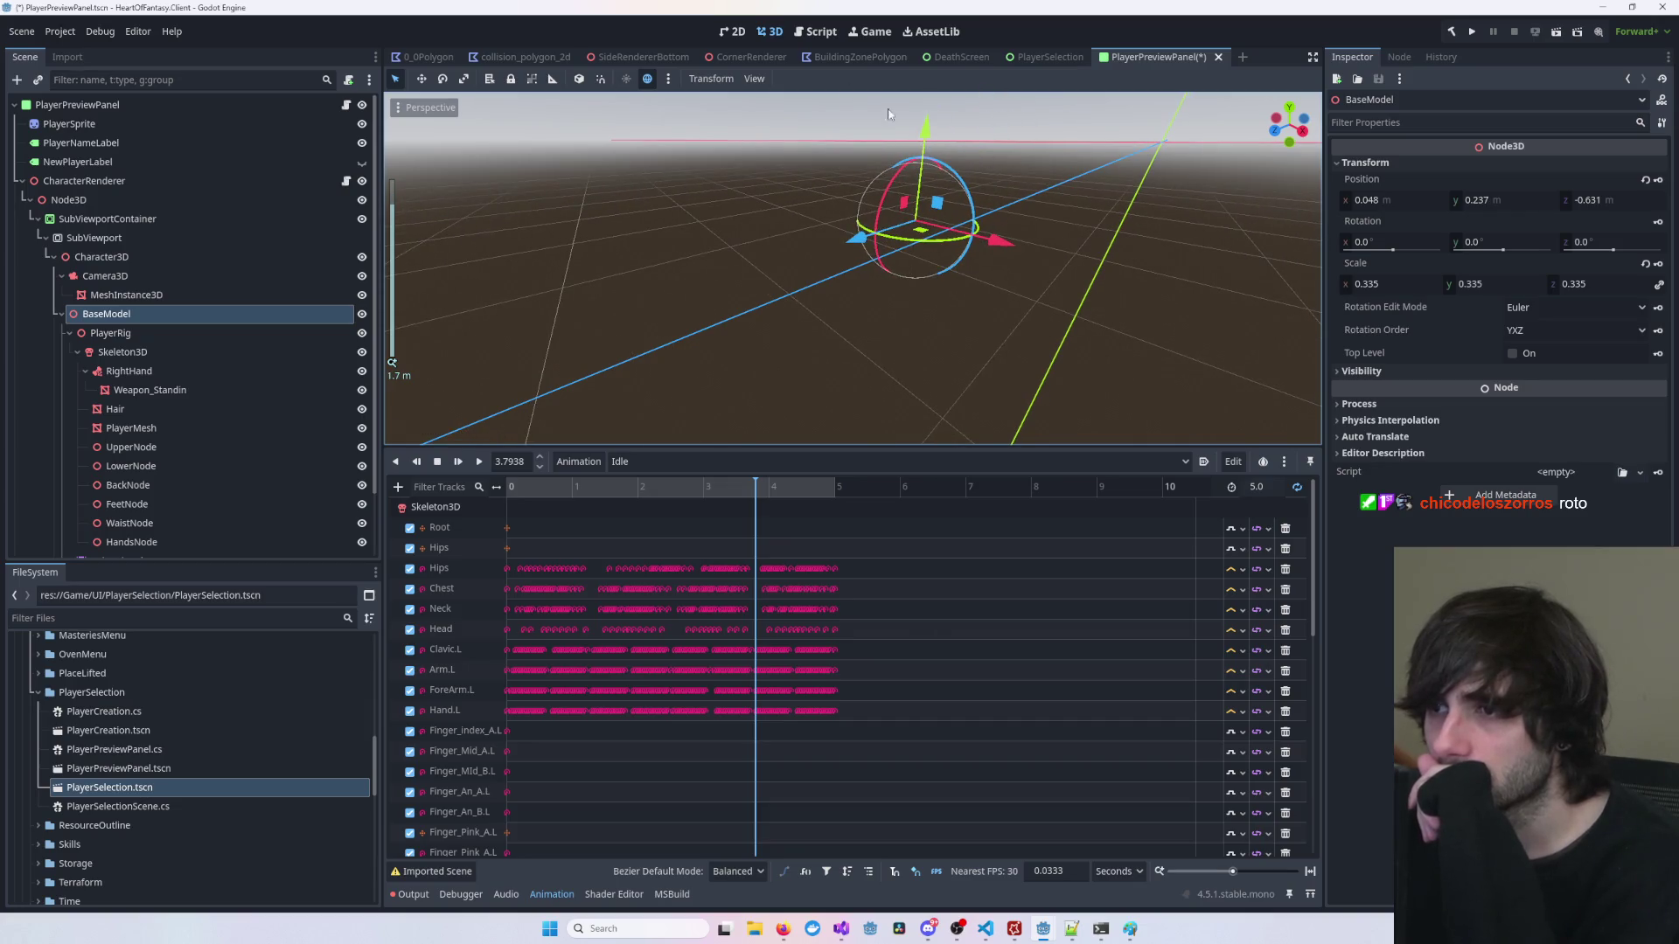
left_click(724, 32)
left_click(769, 32)
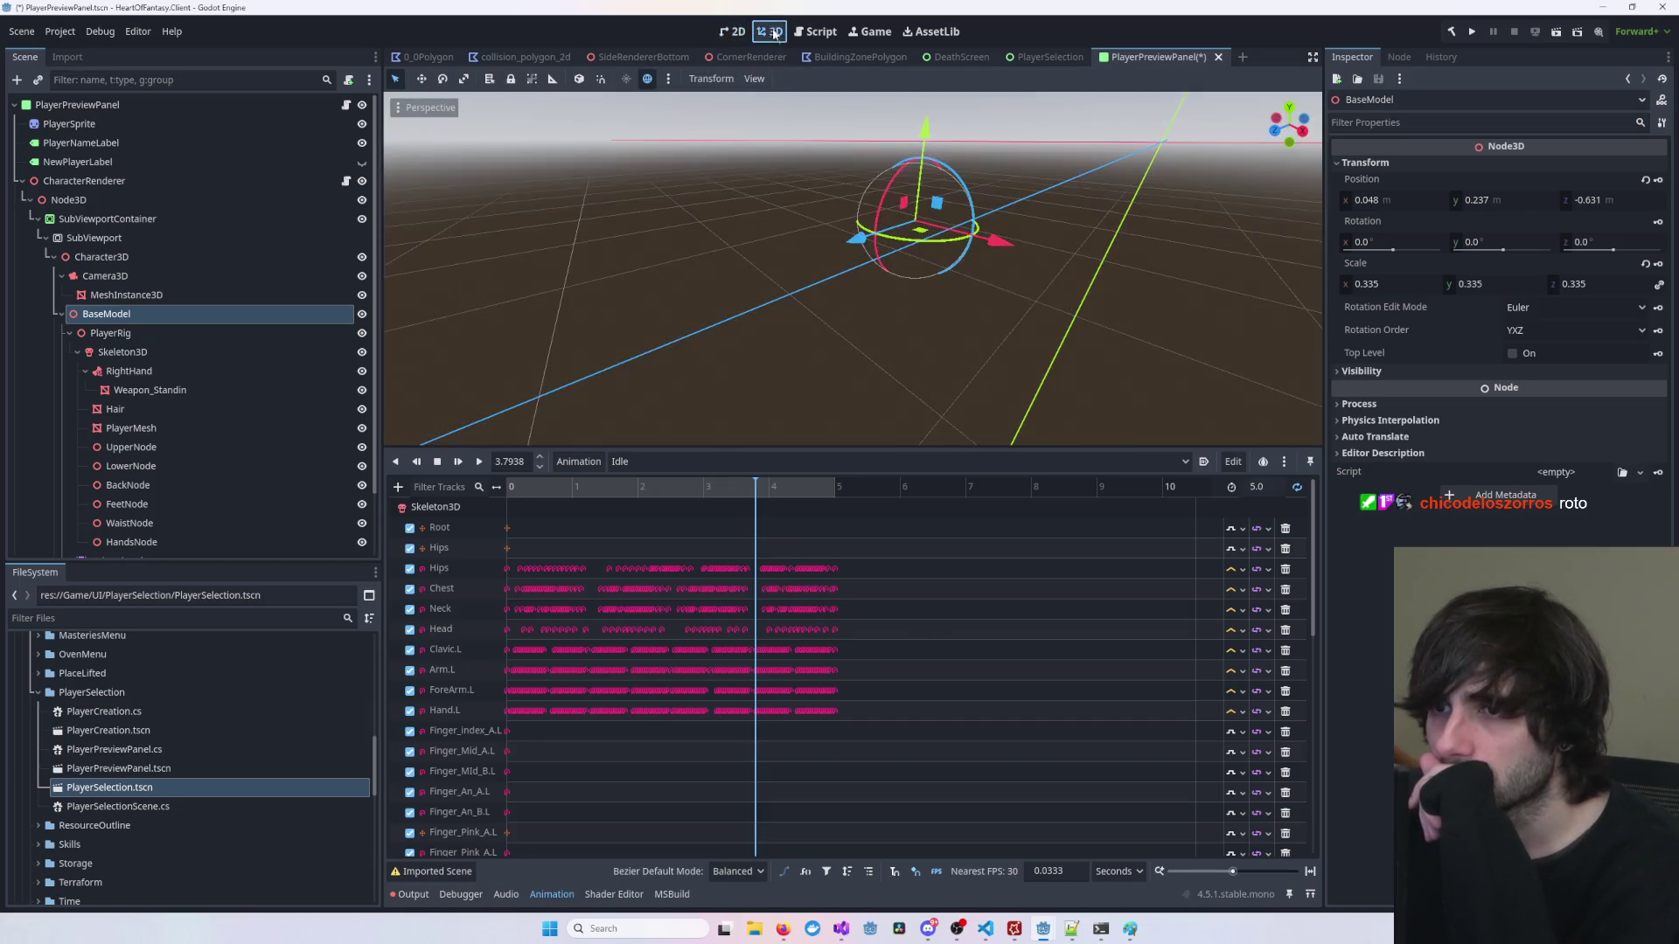
Step: Raise BaseModel further to Y 0.288 and center the character in the 2D view
left_click_drag(924, 156, 924, 131)
left_click(727, 32)
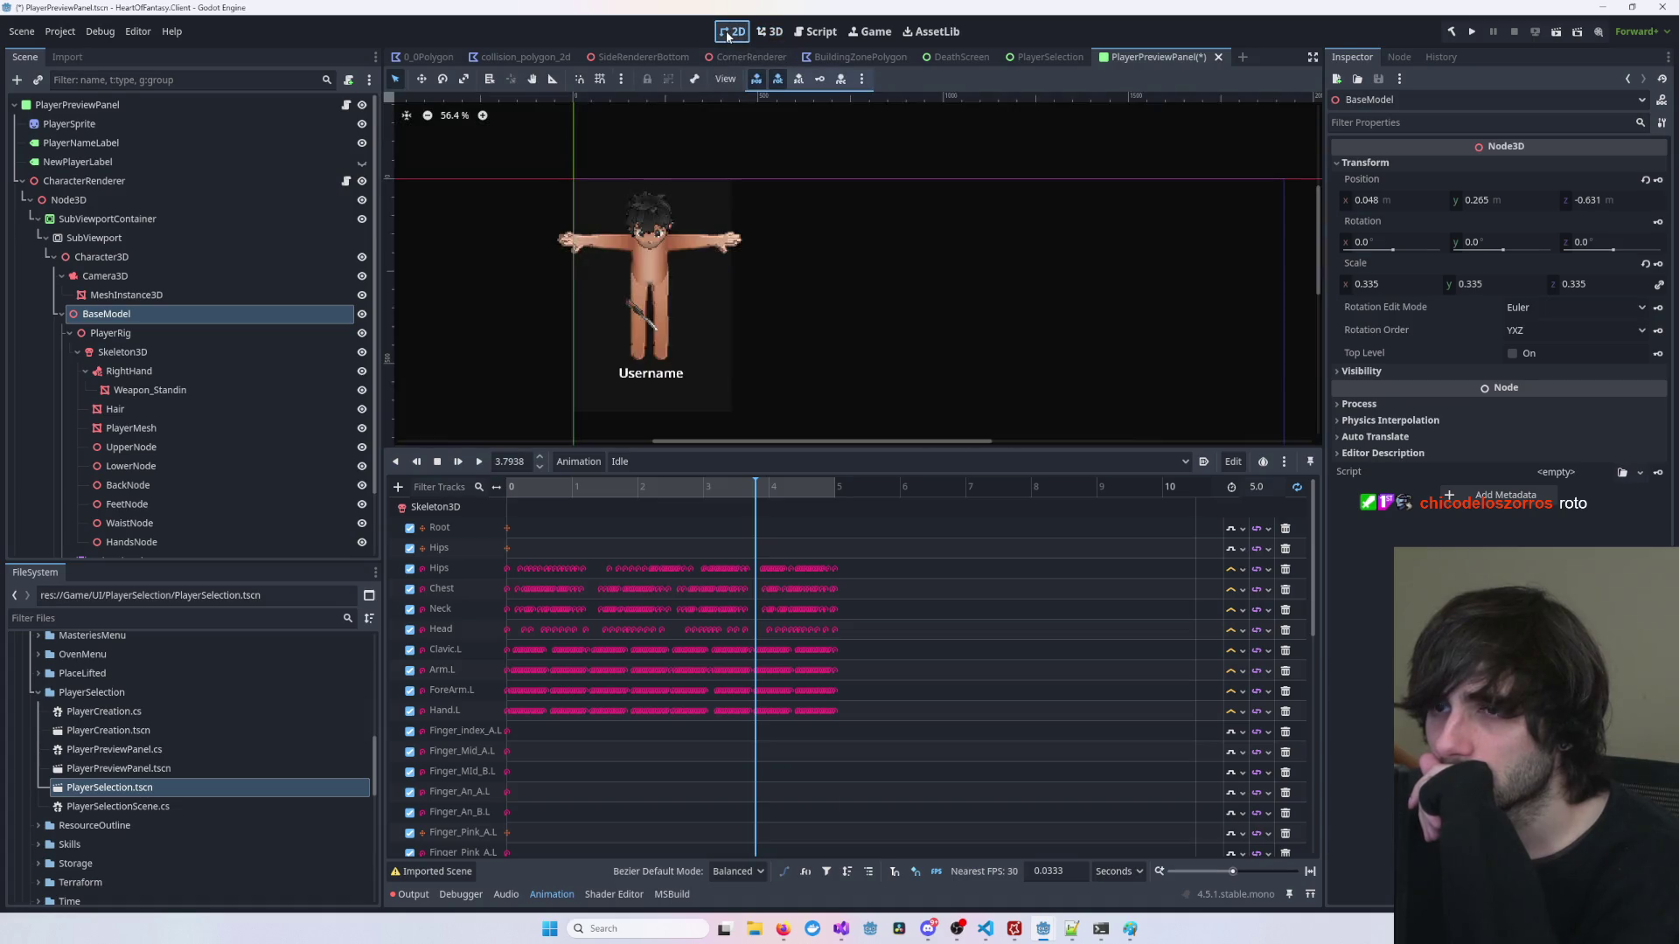
scroll(670, 348, "up", 5)
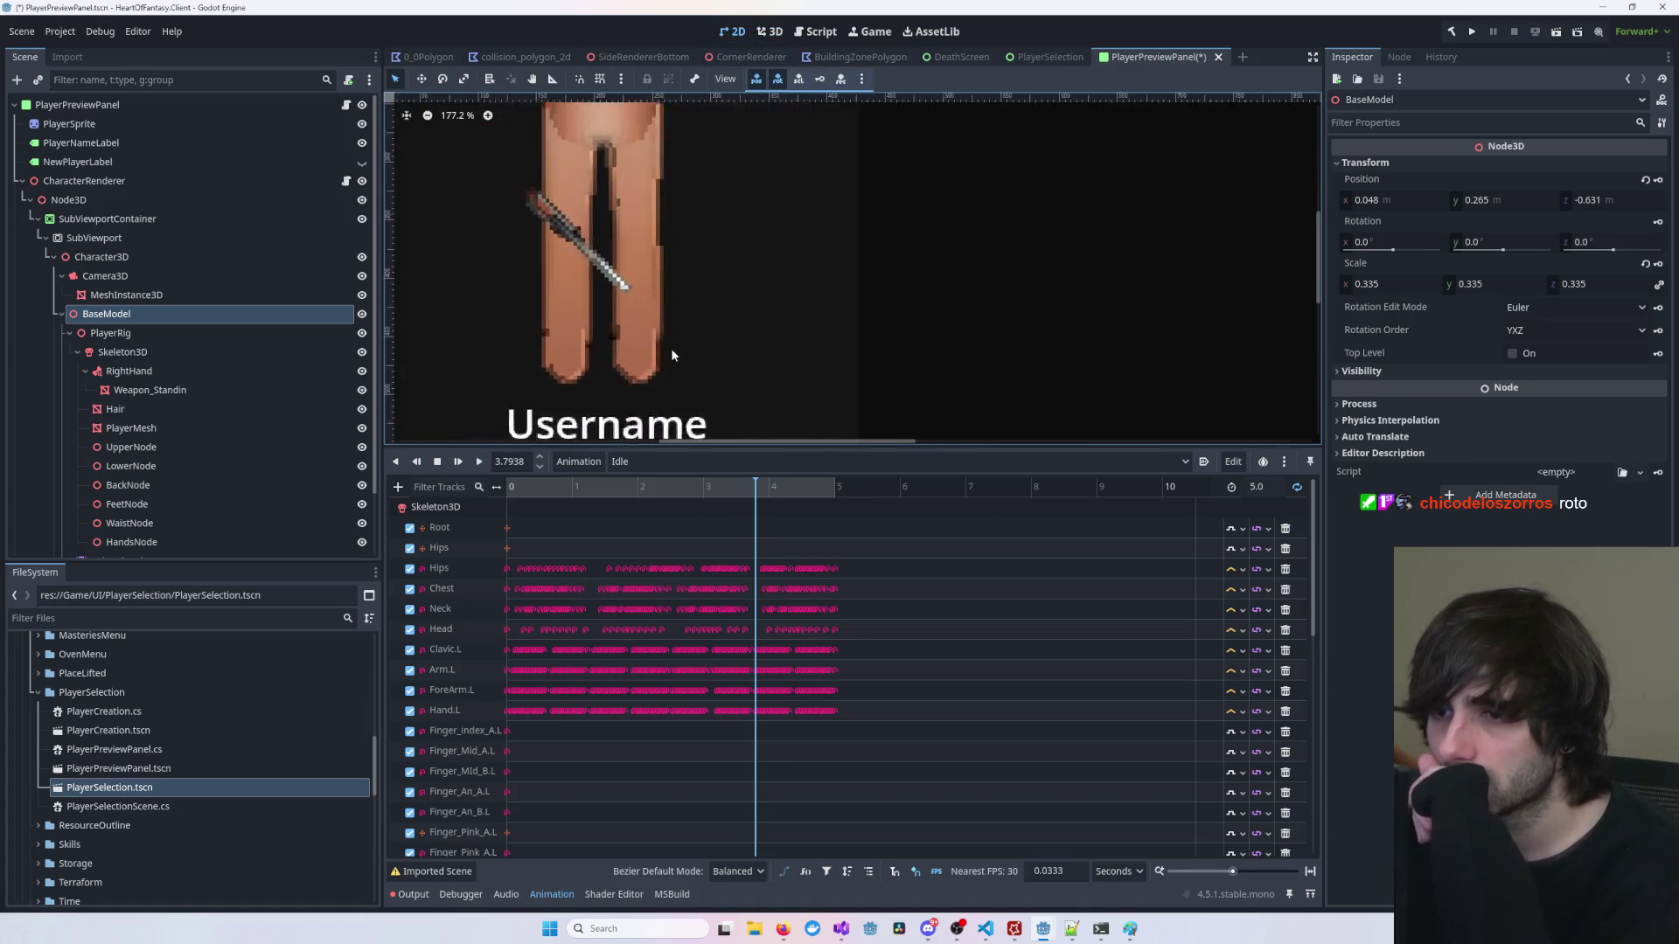
scroll(670, 348, "down", 3)
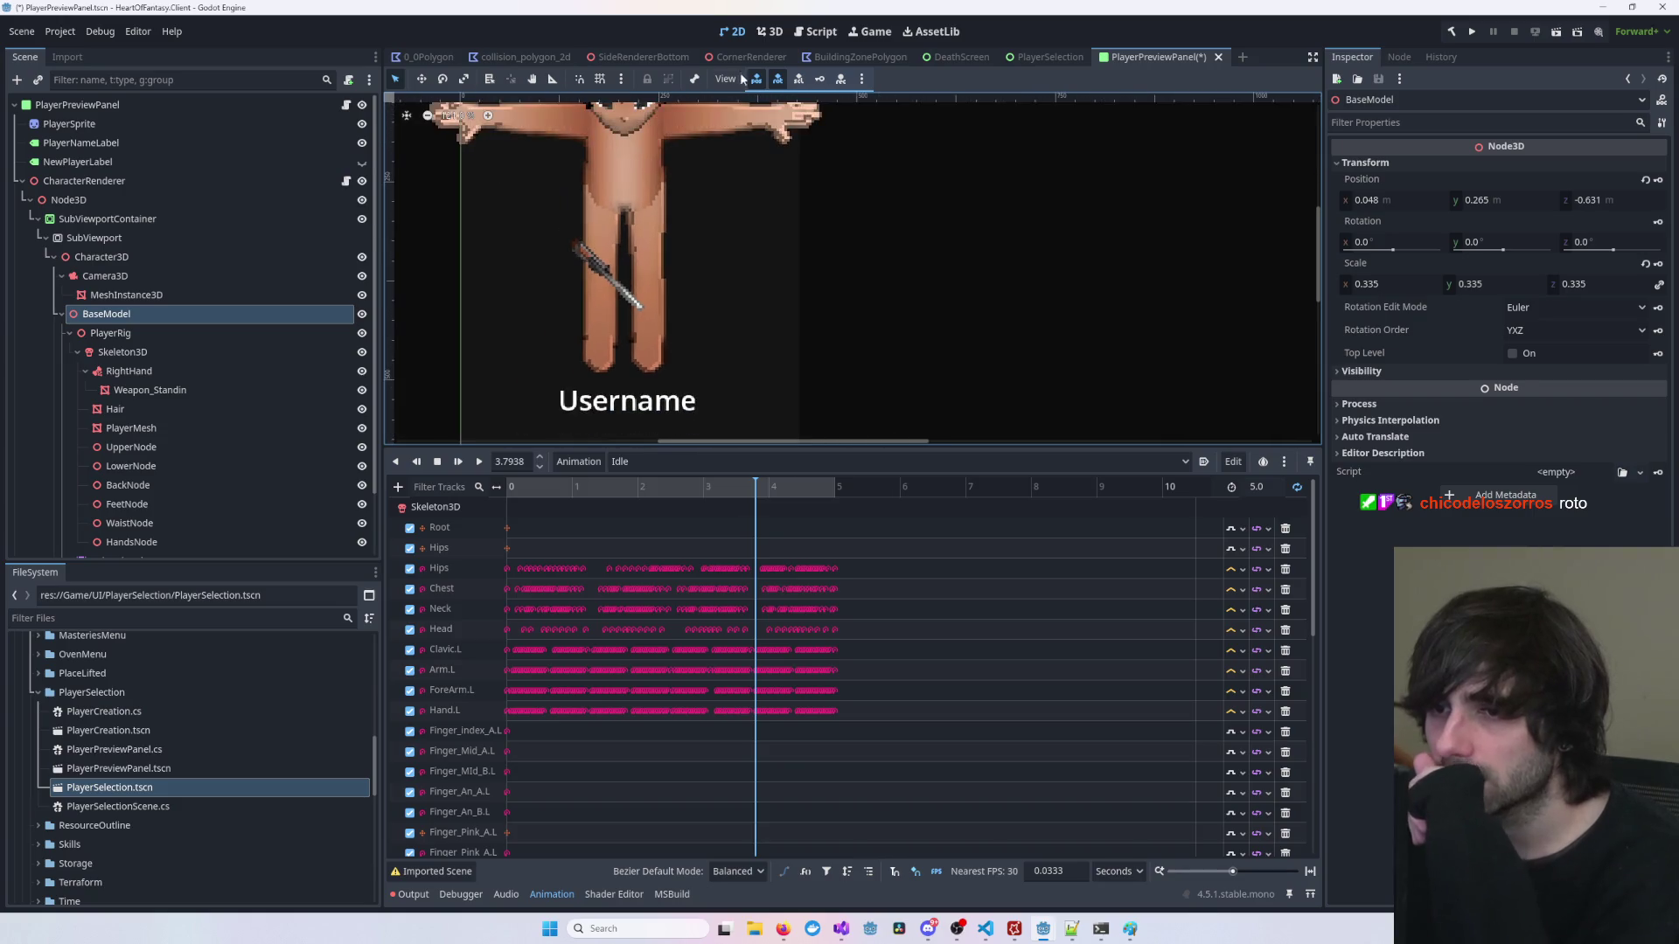
left_click(774, 37)
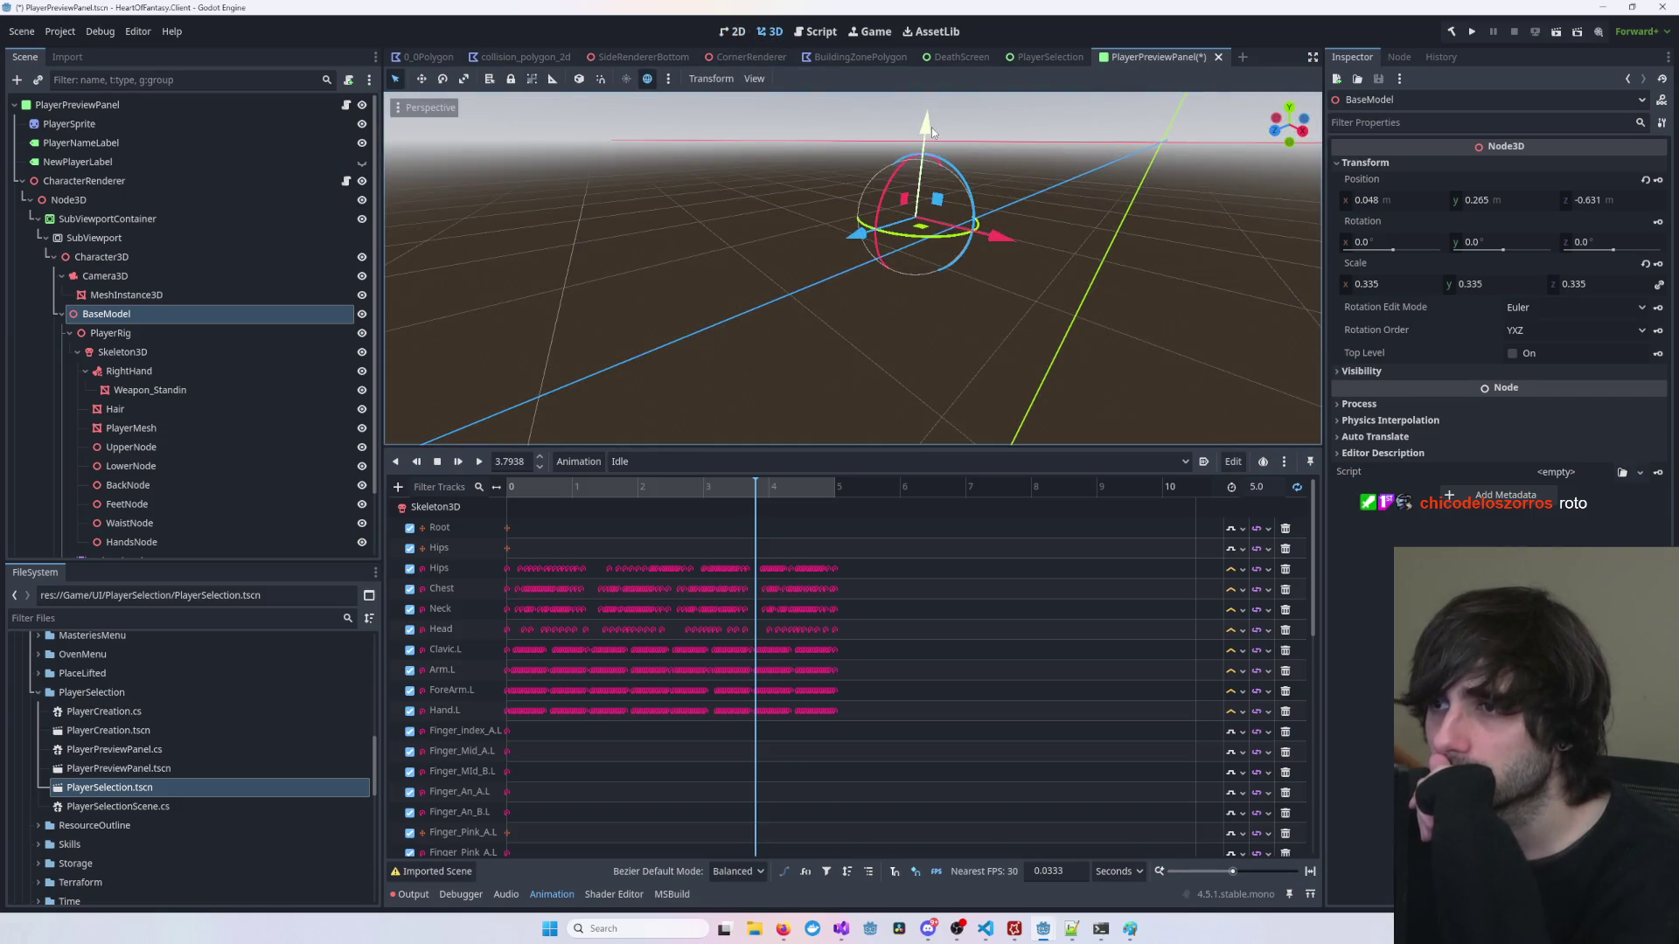
left_click_drag(931, 128, 852, 111)
left_click(732, 32)
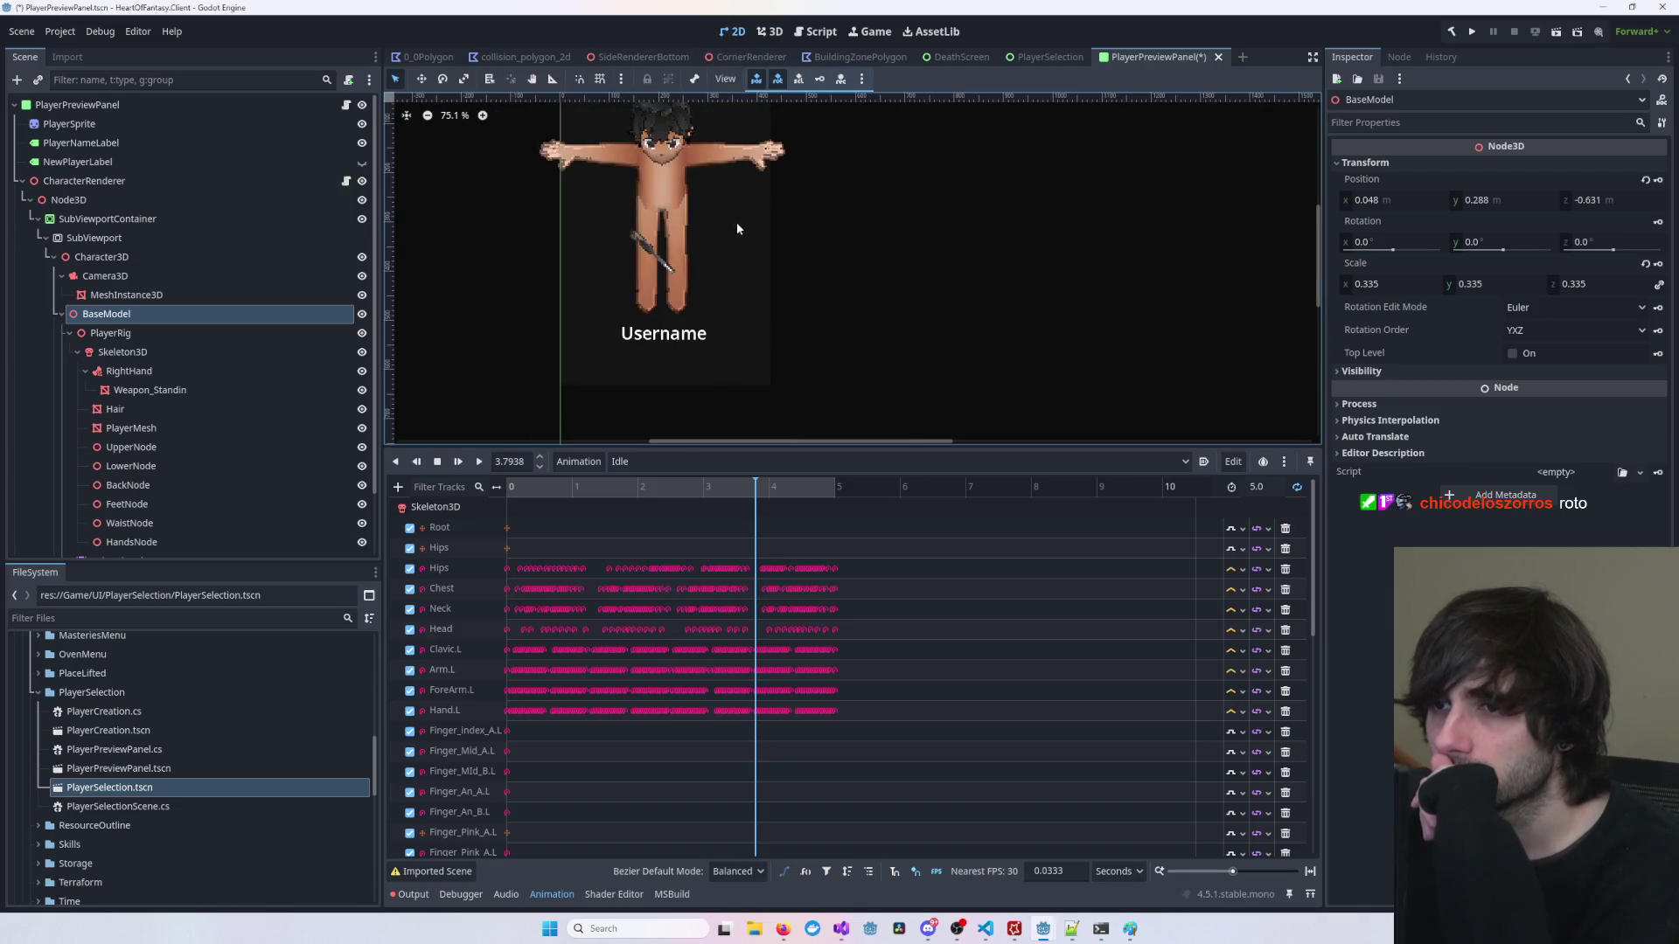
mouse_move(750, 207)
left_mouse_down()
mouse_move(759, 263)
mouse_move(787, 260)
left_mouse_up()
scroll(785, 255, "down", 2)
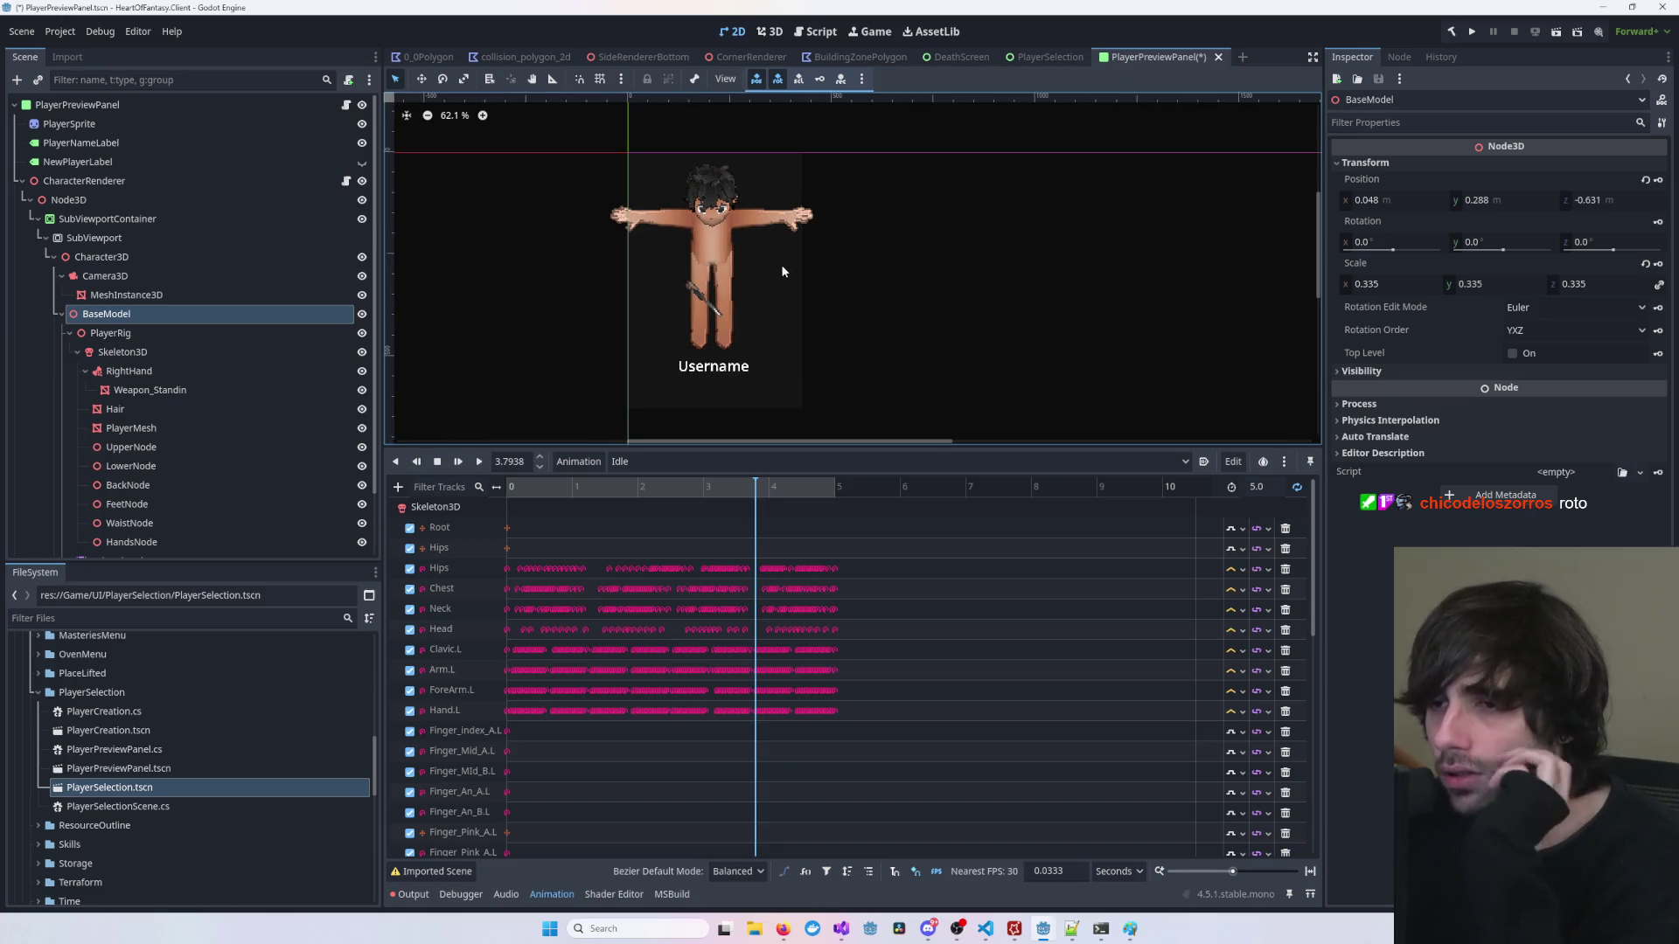
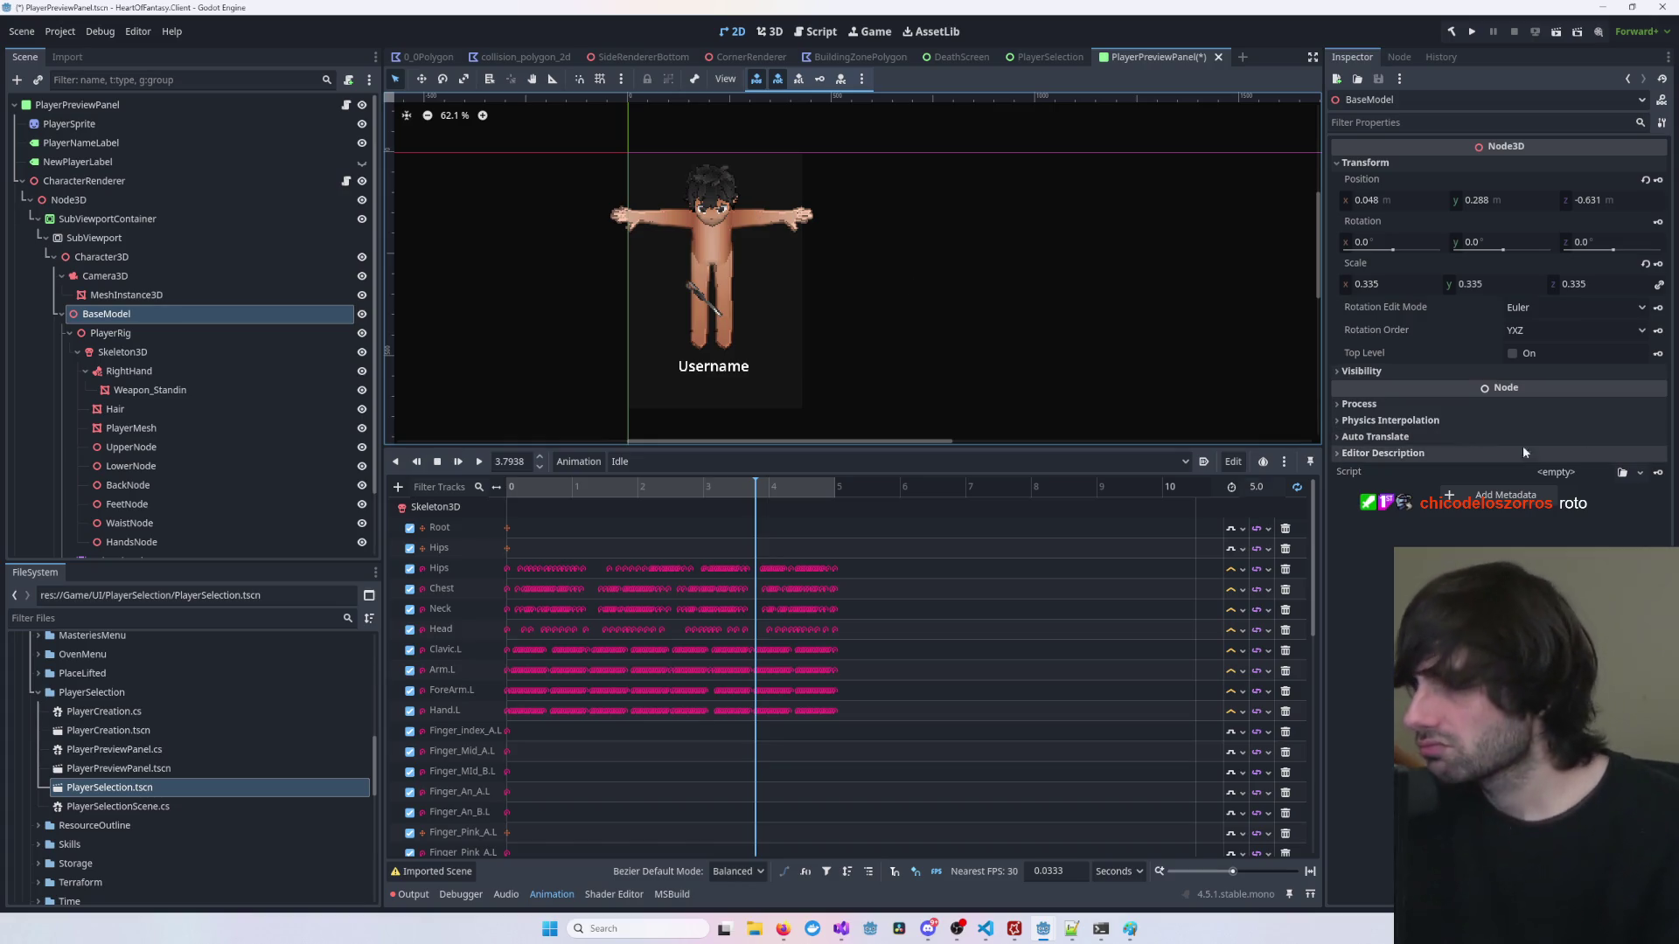
Step: Deselect BaseModel, save the PlayerPreviewPanel scene, and switch to Visual Studio
left_click(1078, 429)
key("ctrl+s")
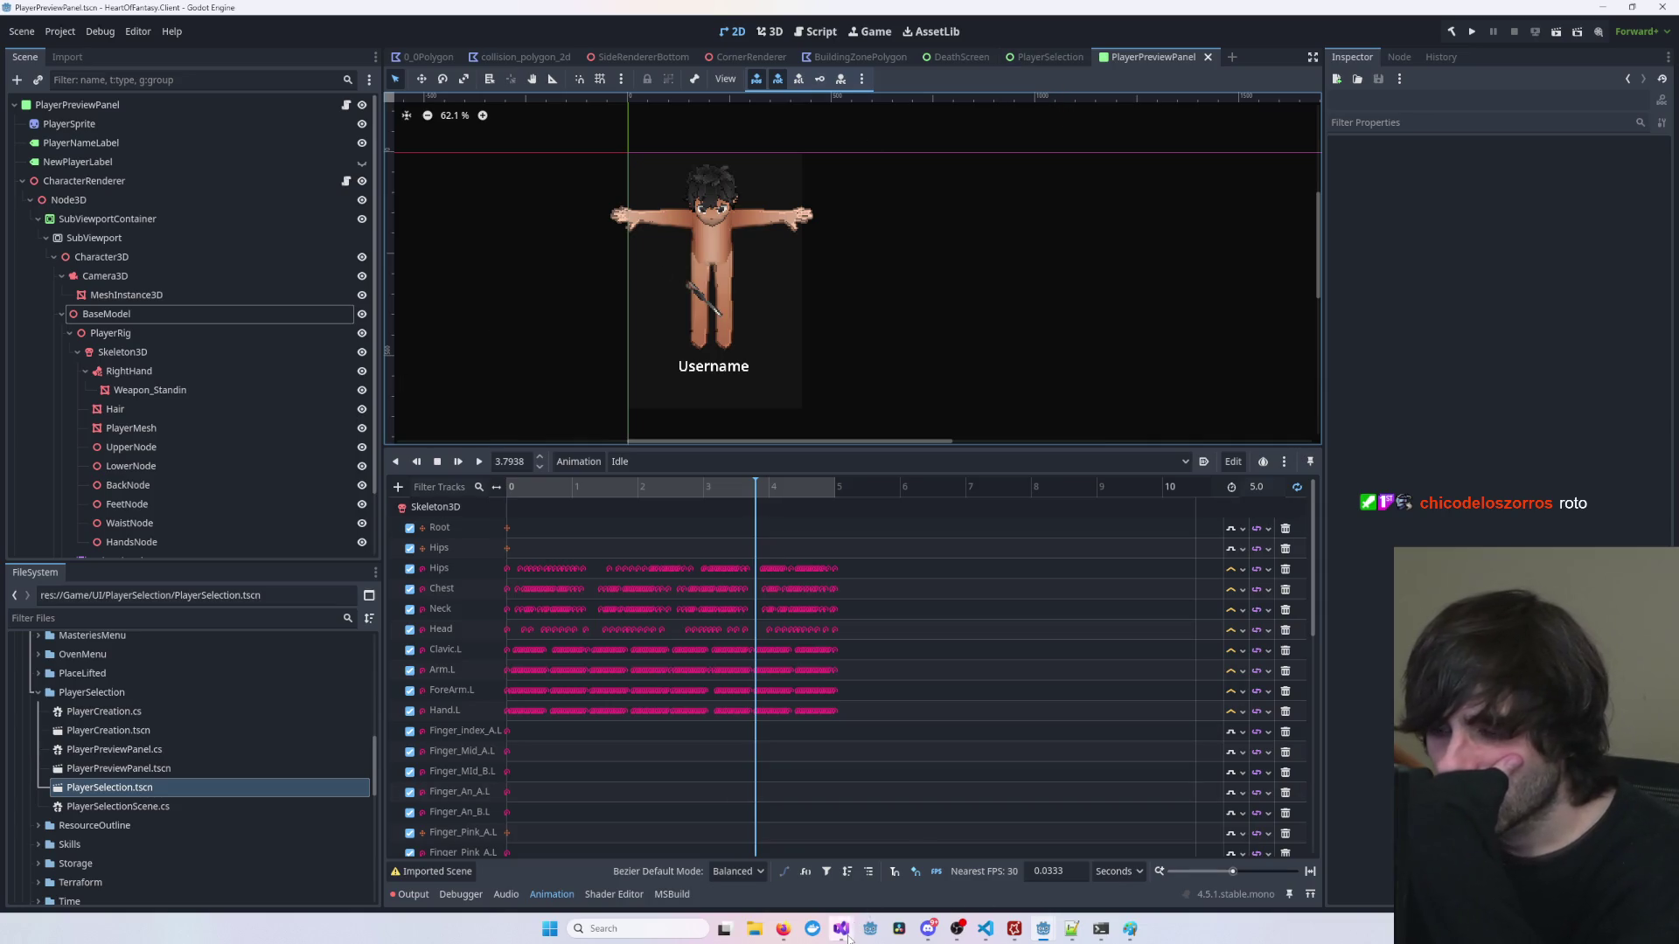
mouse_move(842, 929)
left_click(1093, 883)
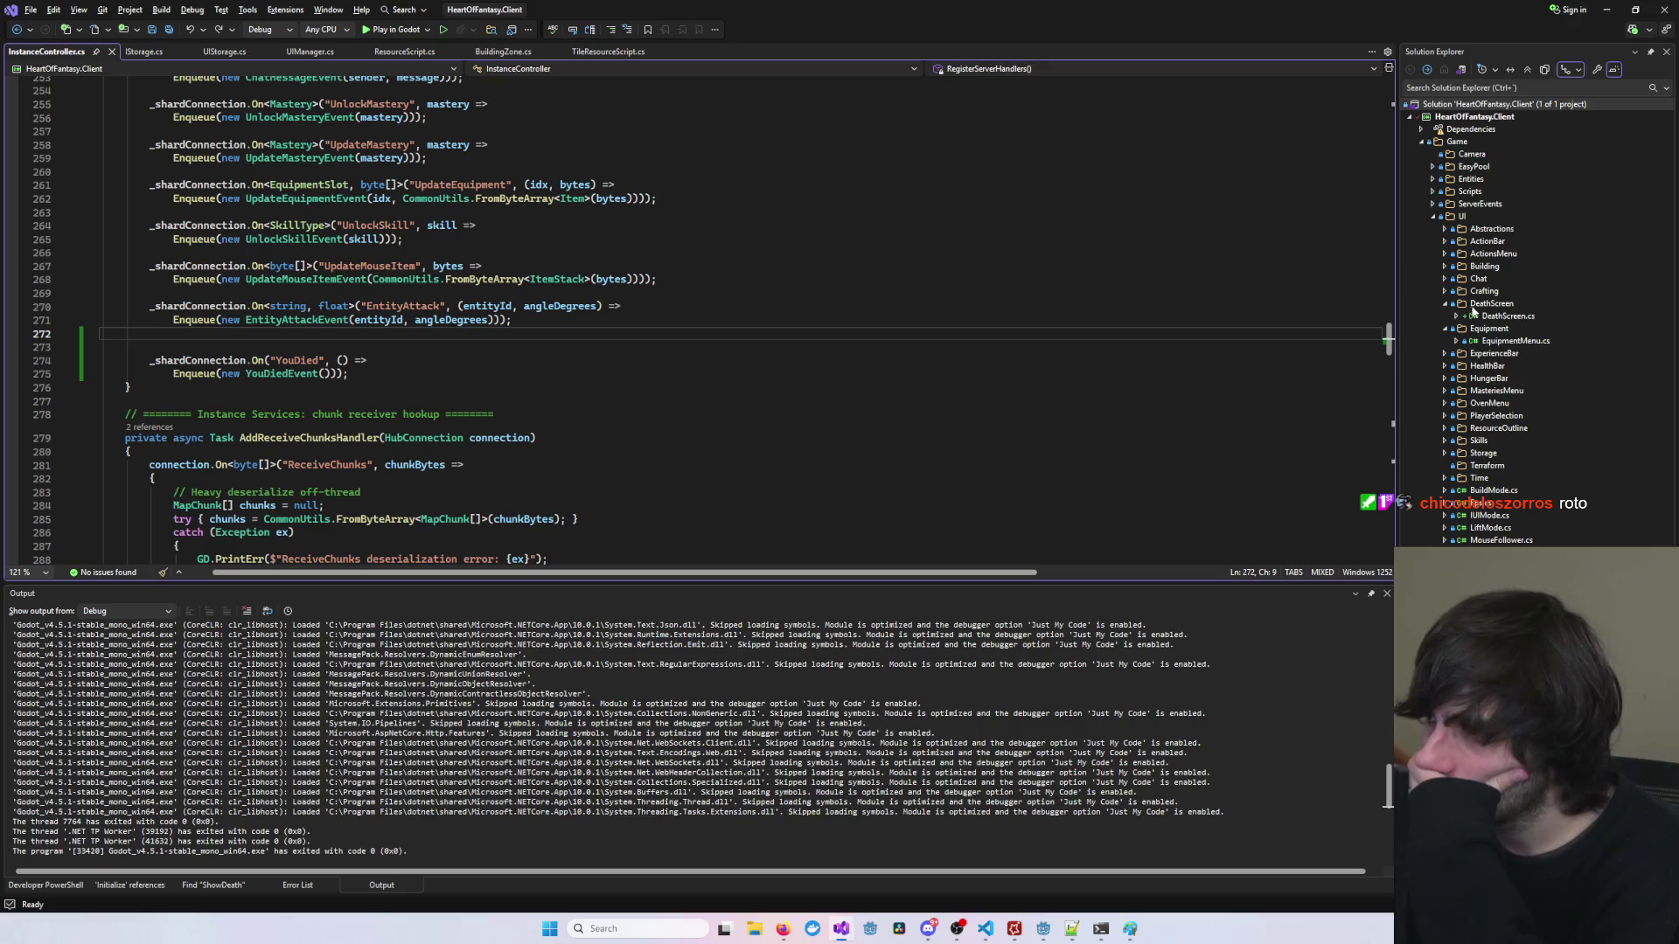
Step: Collapse DeathScreen and Equipment, expand PlayerSelection, and open PlayerPreviewPanel.cs
left_click(1445, 303)
left_click(1445, 316)
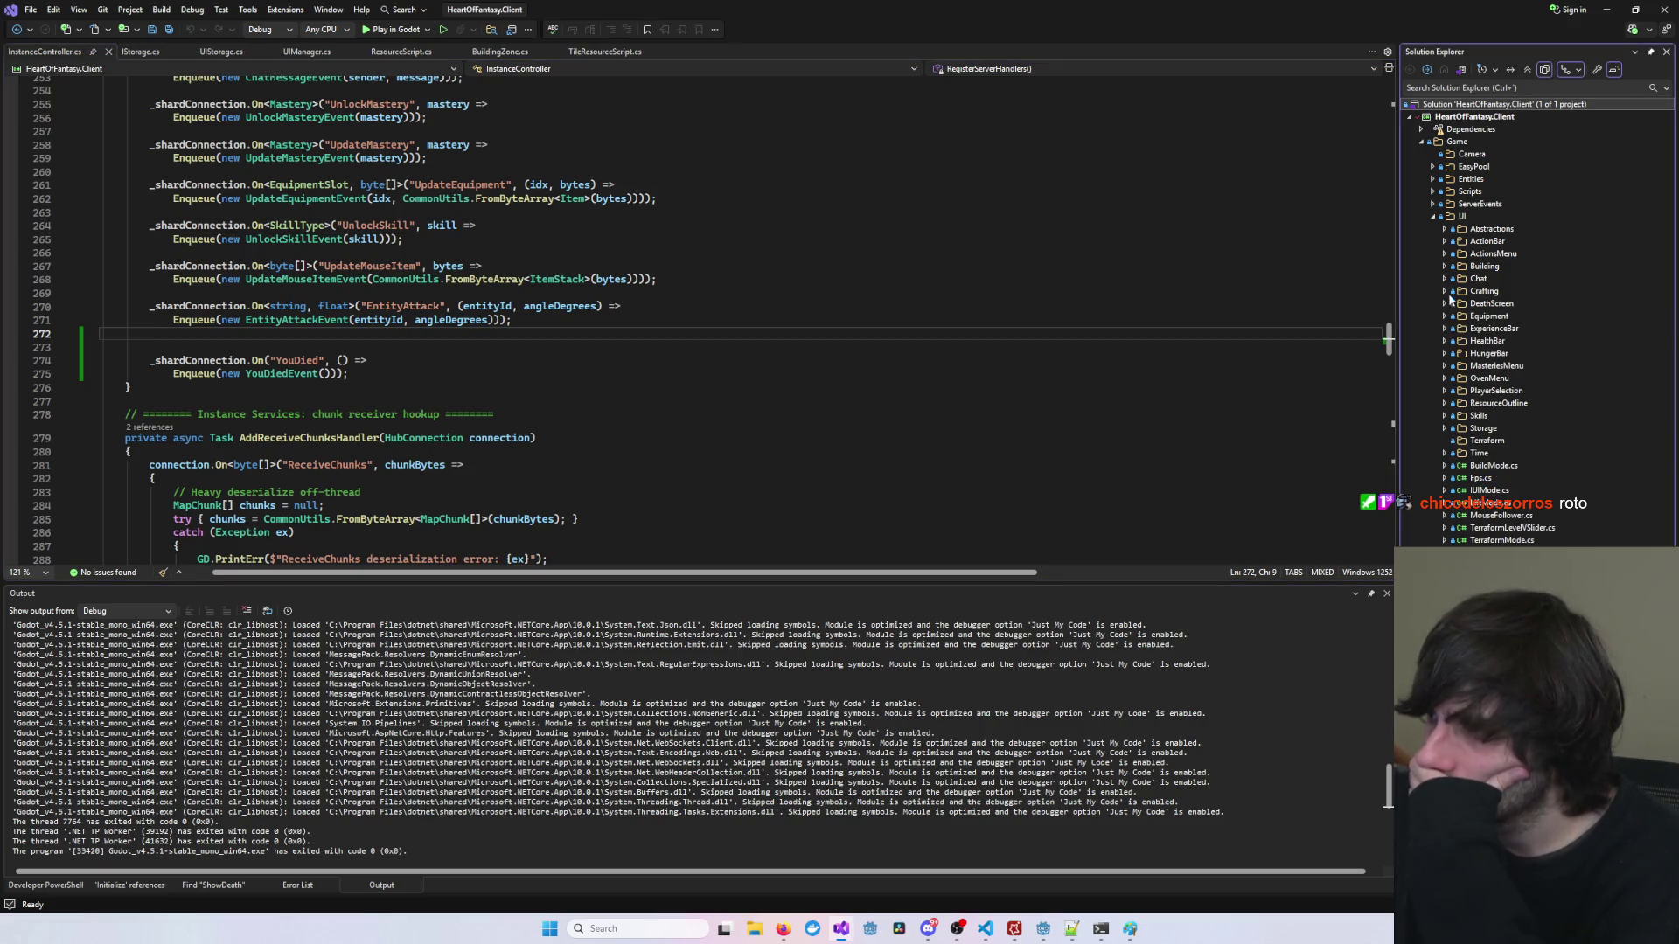
left_click(1444, 392)
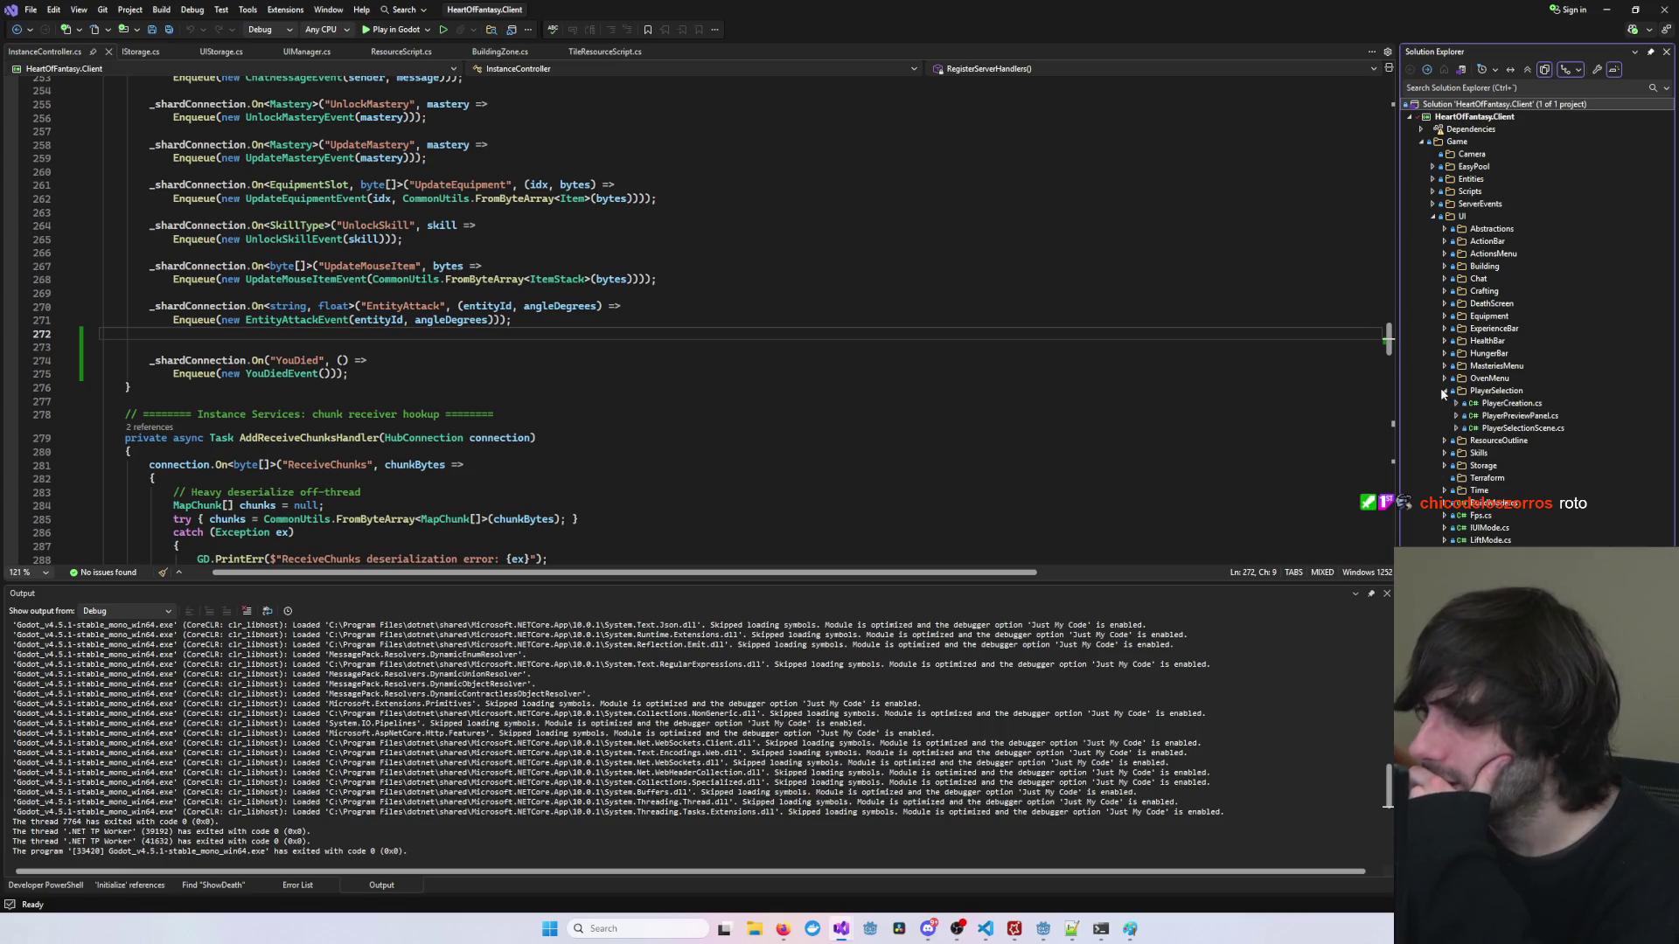
left_click(1508, 420)
double_click(1521, 428)
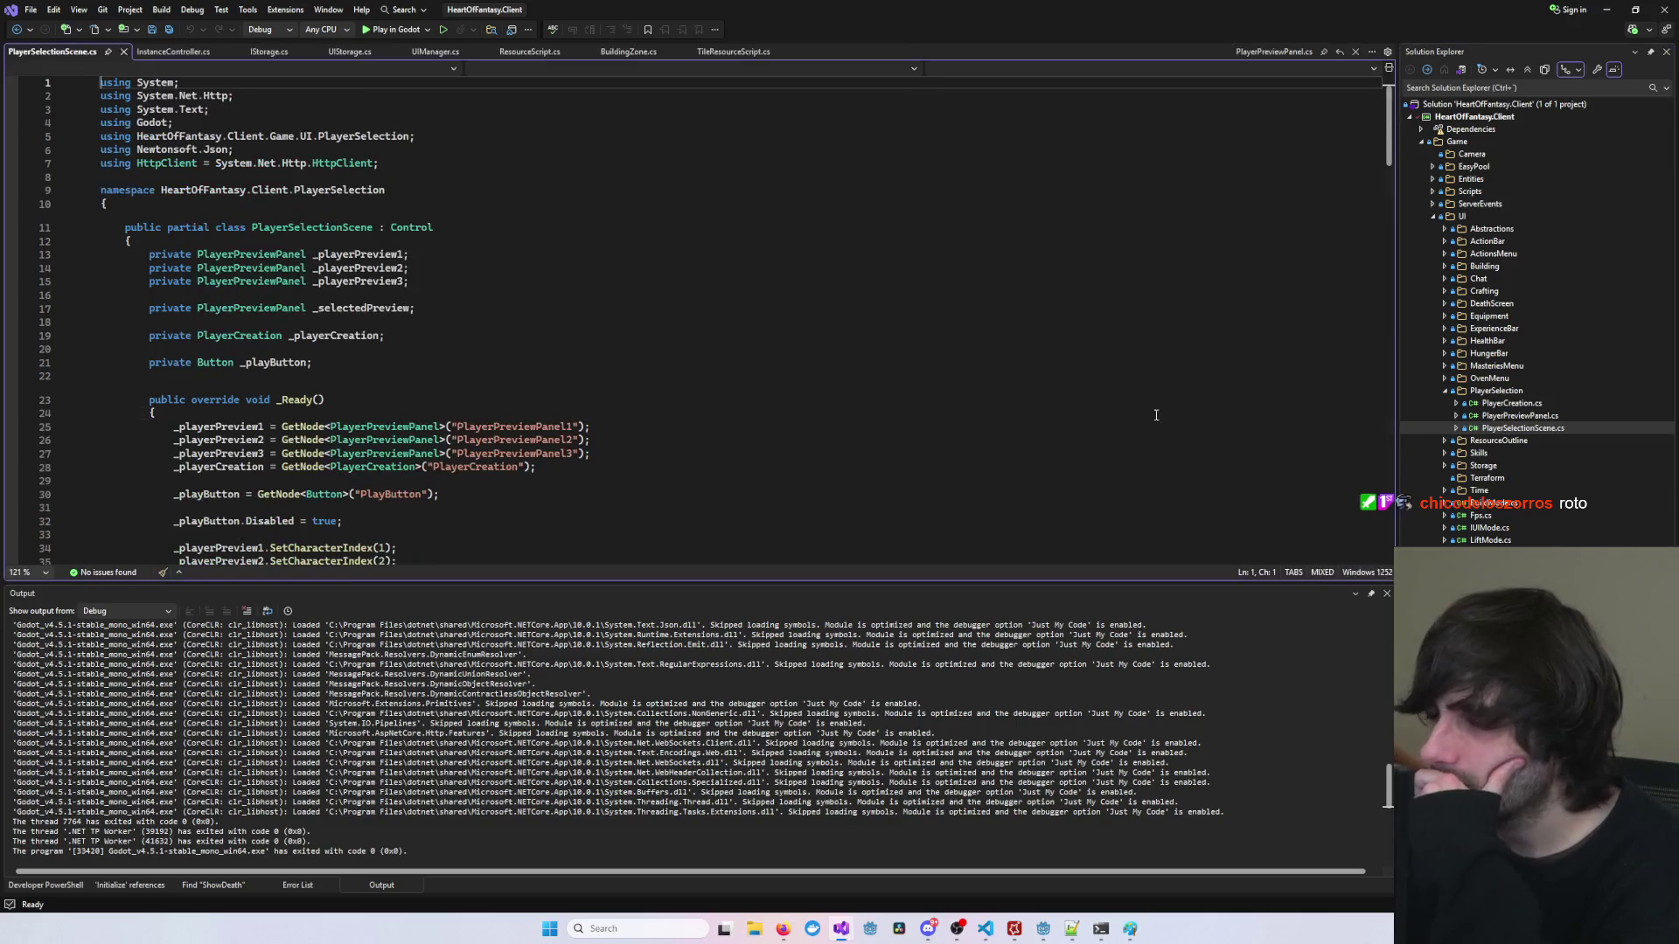
left_click(1121, 411)
key("ctrl+Tab")
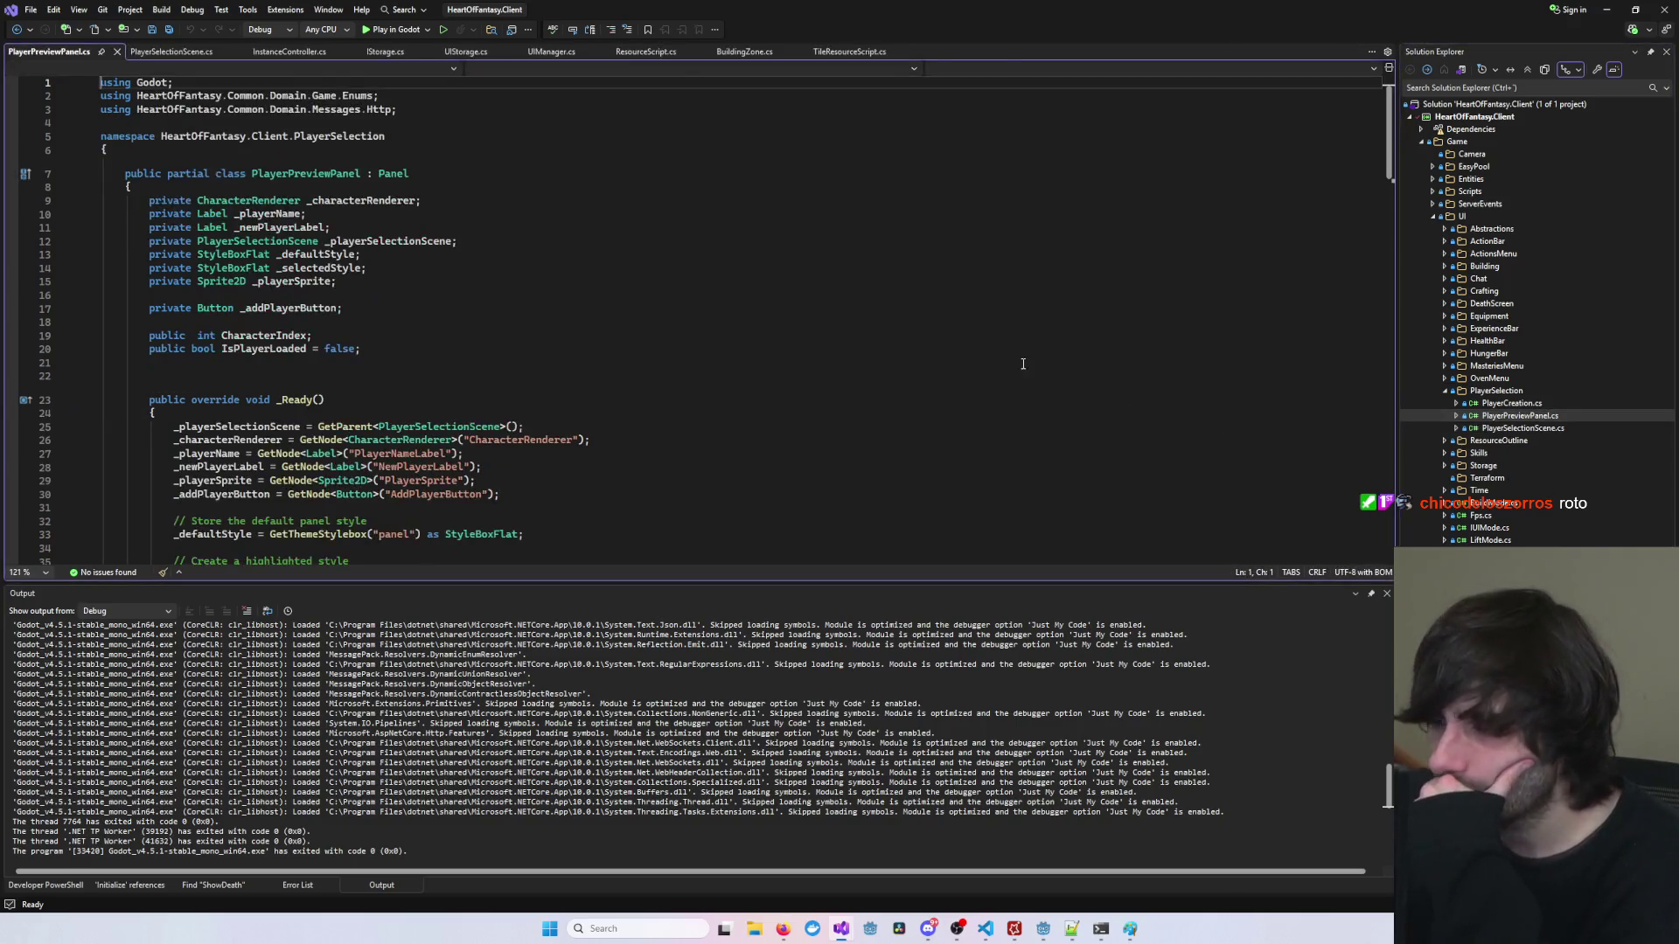
Step: Review PlayerPreviewPanel's fields such as _characterRenderer, briefly checking the PlayerSelectionScene script
scroll(1007, 391, "down", 8)
scroll(469, 230, "up", 14)
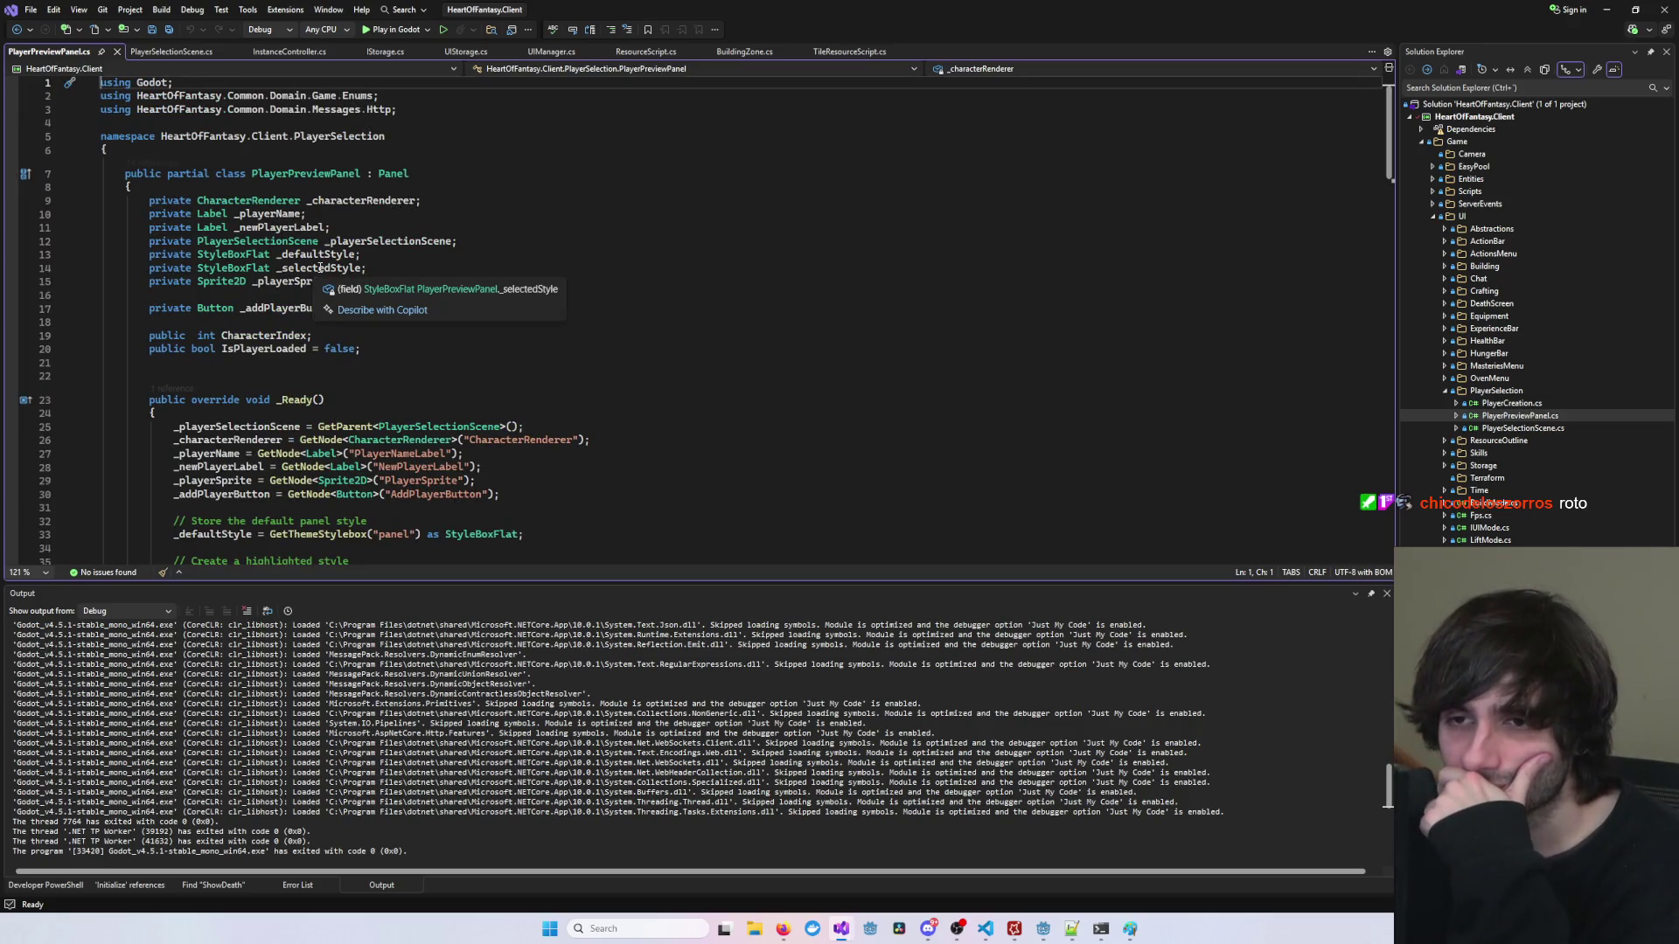
double_click(362, 201)
scroll(353, 254, "down", 6)
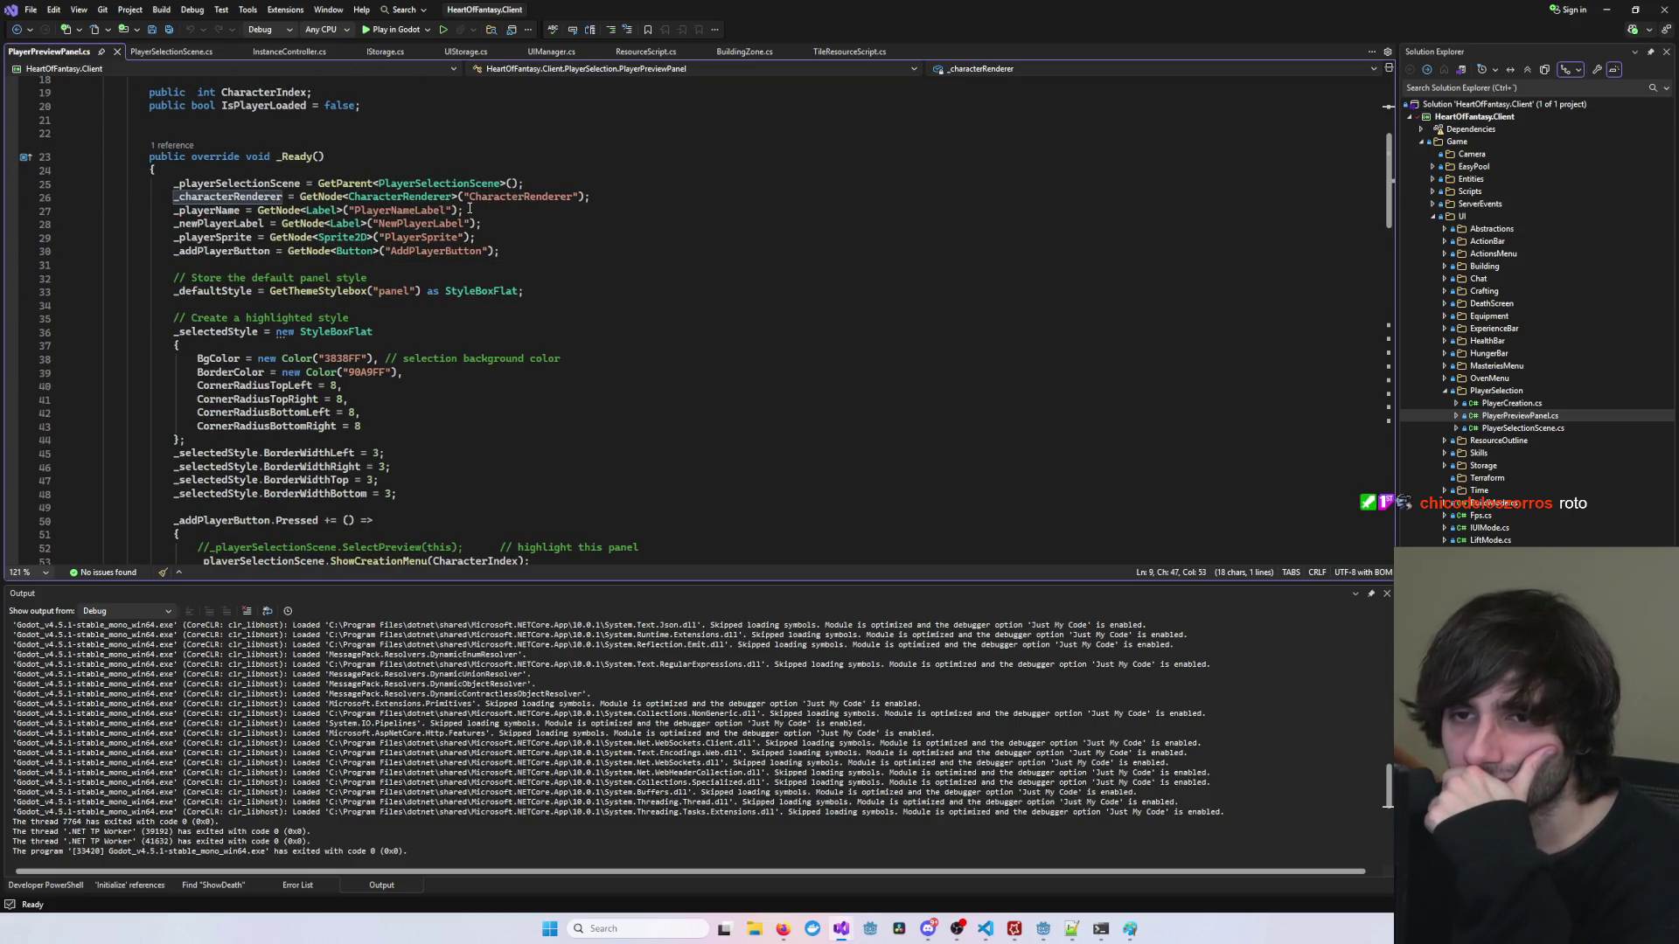
scroll(522, 223, "up", 6)
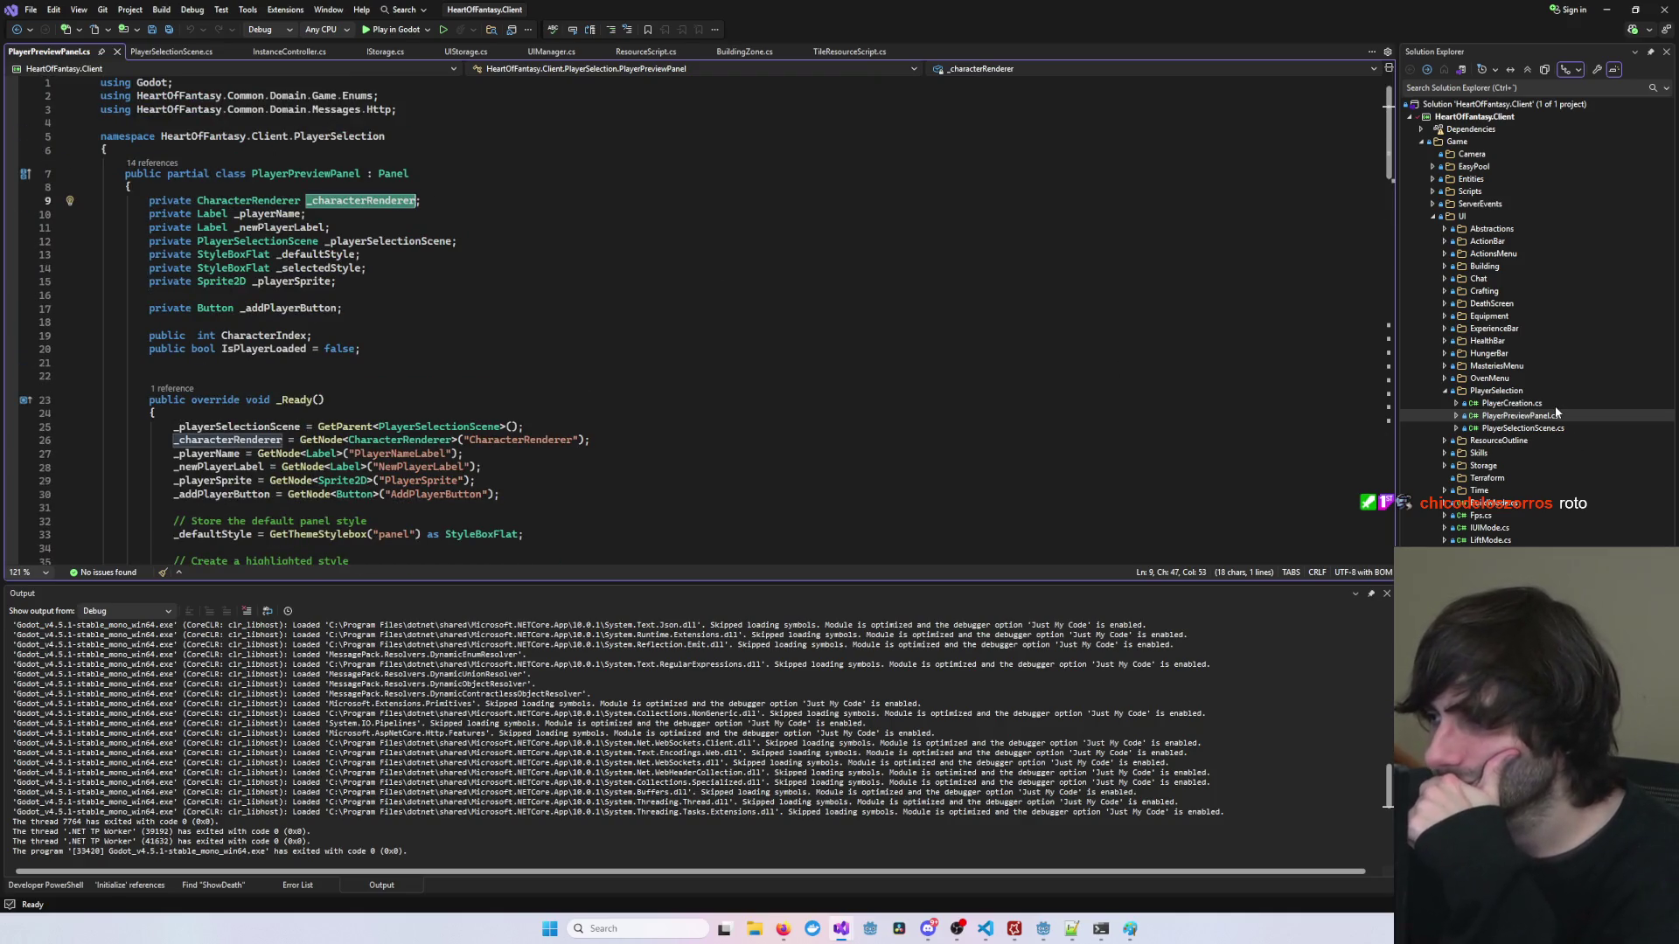
double_click(1549, 429)
double_click(1522, 416)
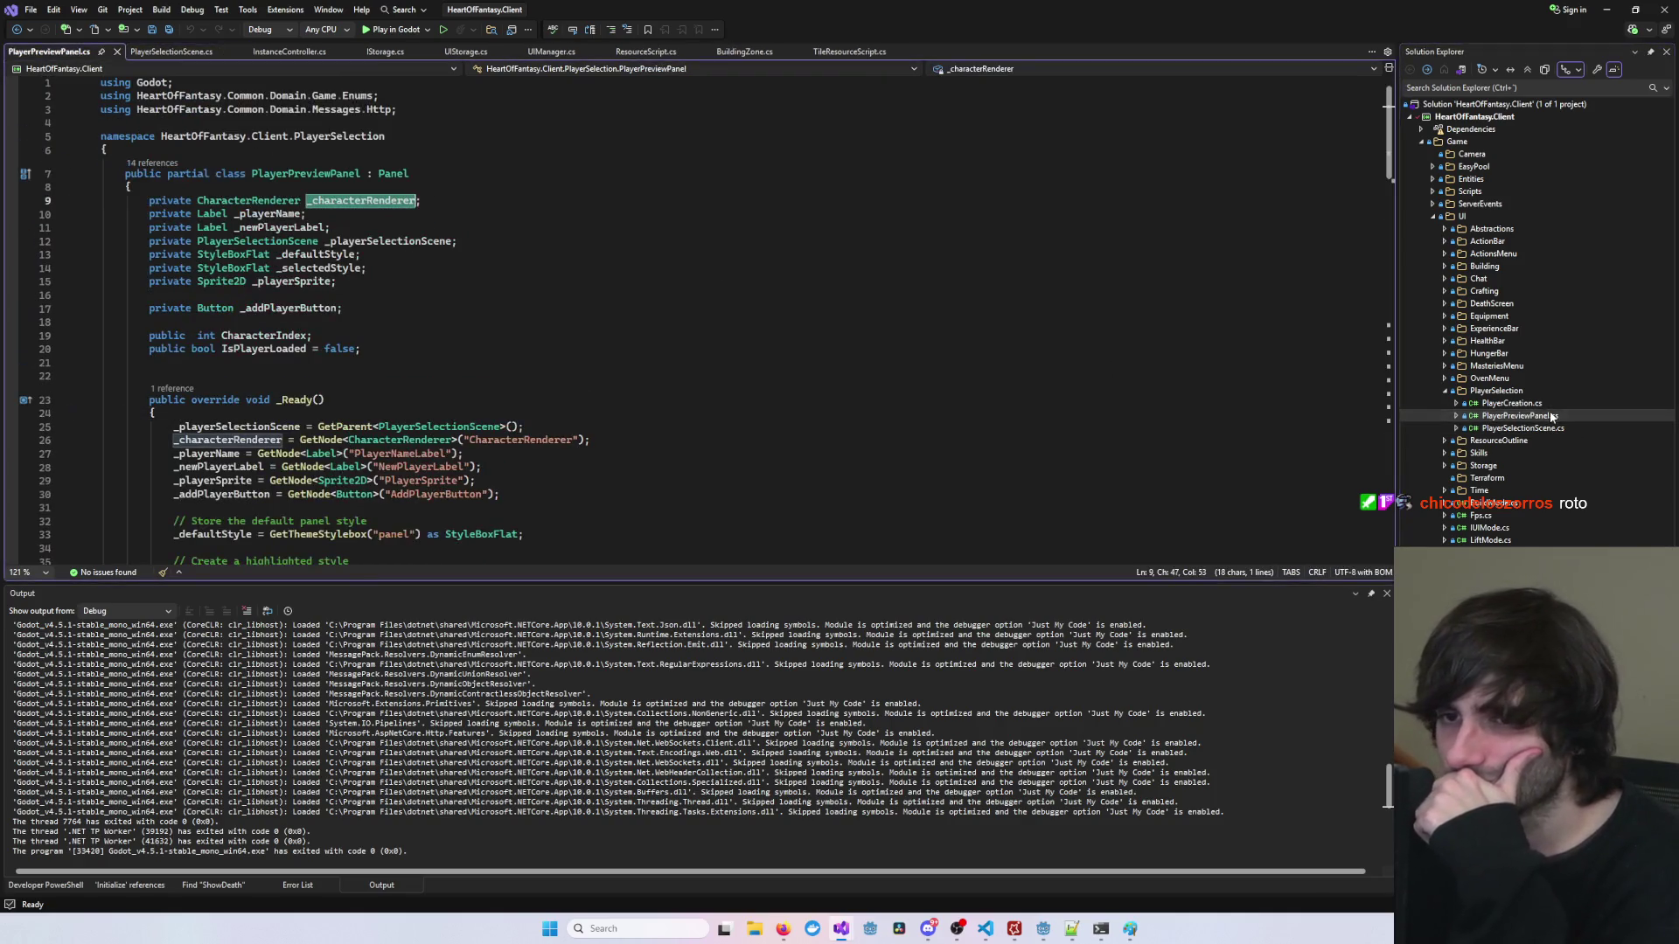
Step: Go to the end of SetData's LeftHand equipment block and insert a new line
scroll(657, 430, "down", 20)
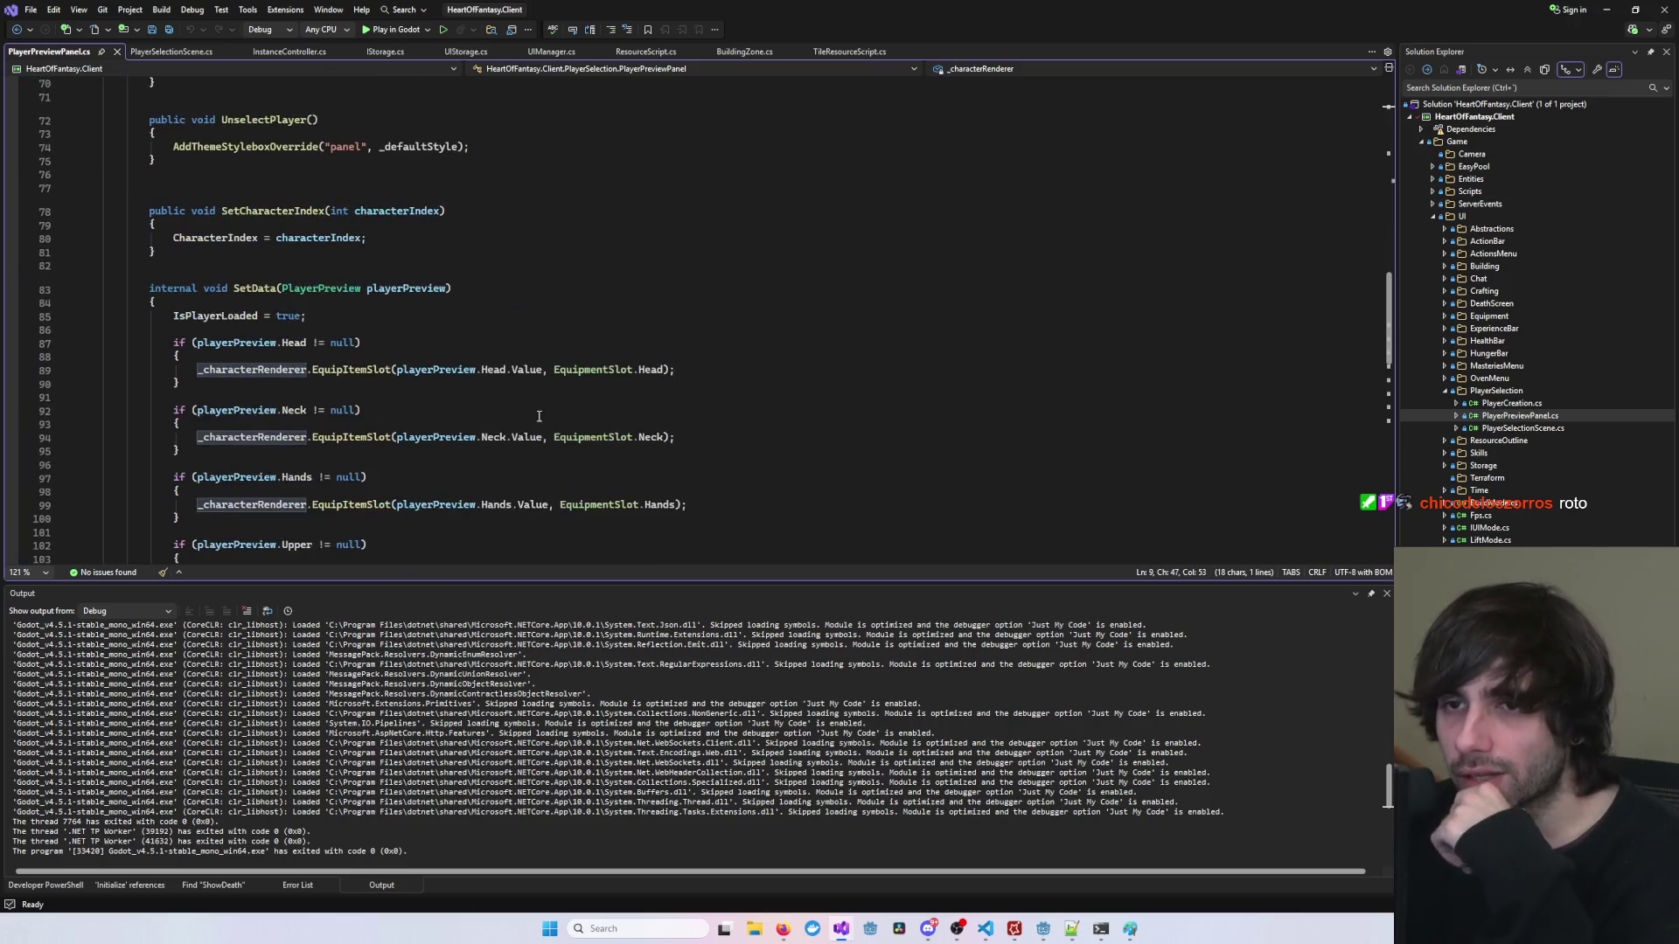
double_click(322, 288)
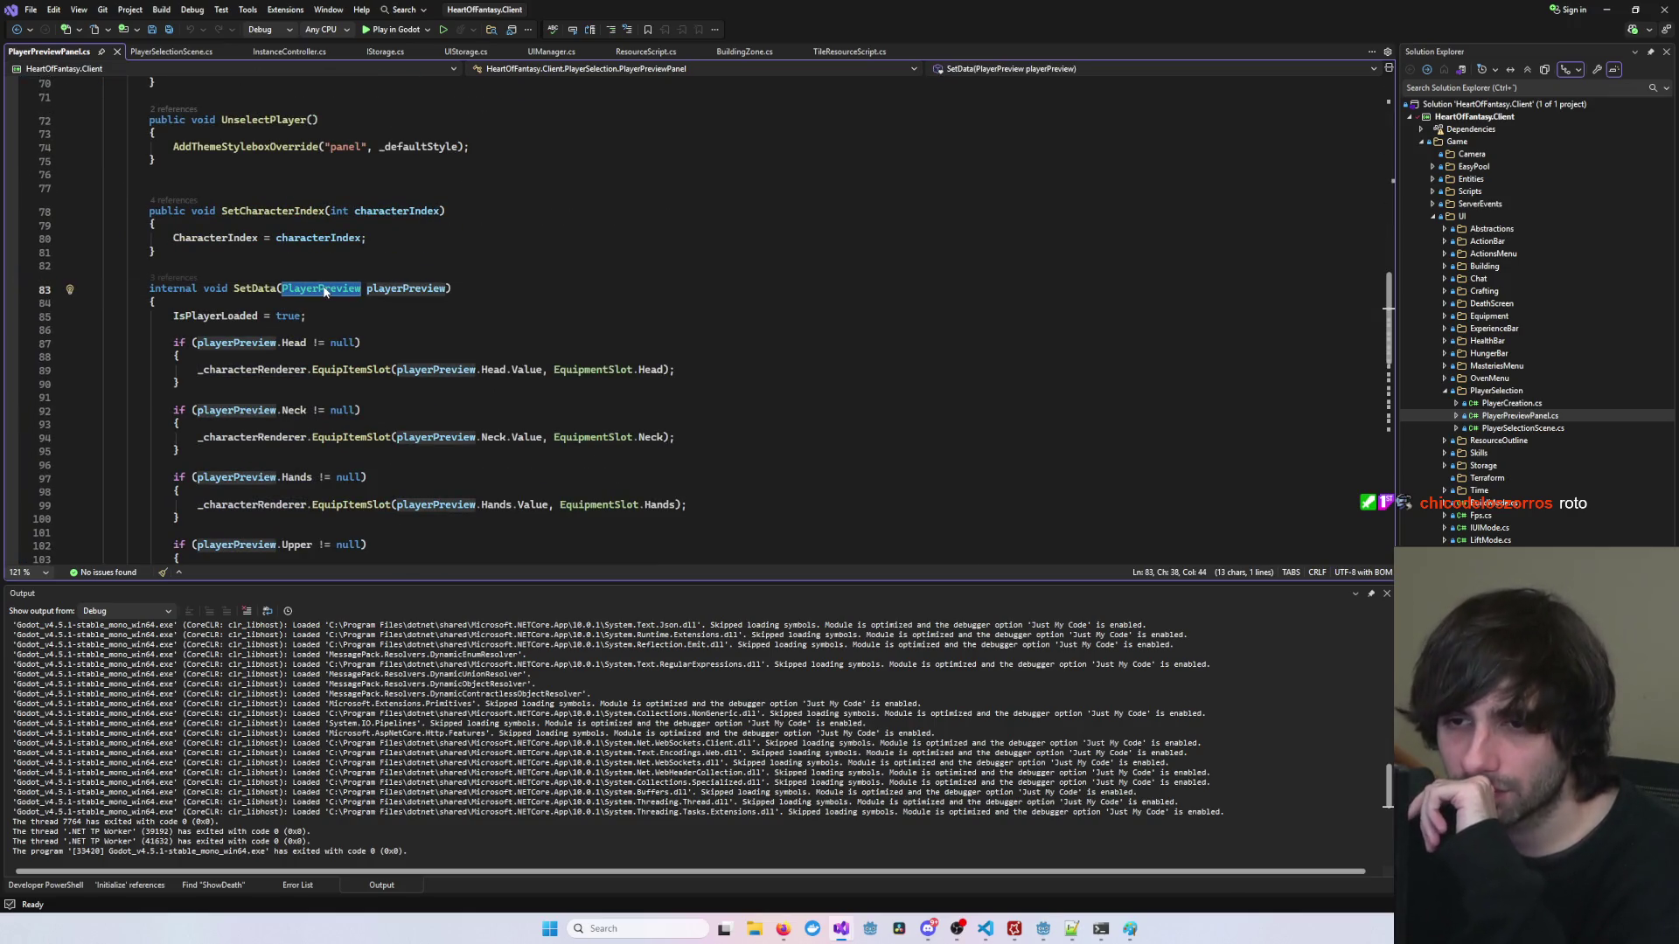
scroll(324, 291, "down", 12)
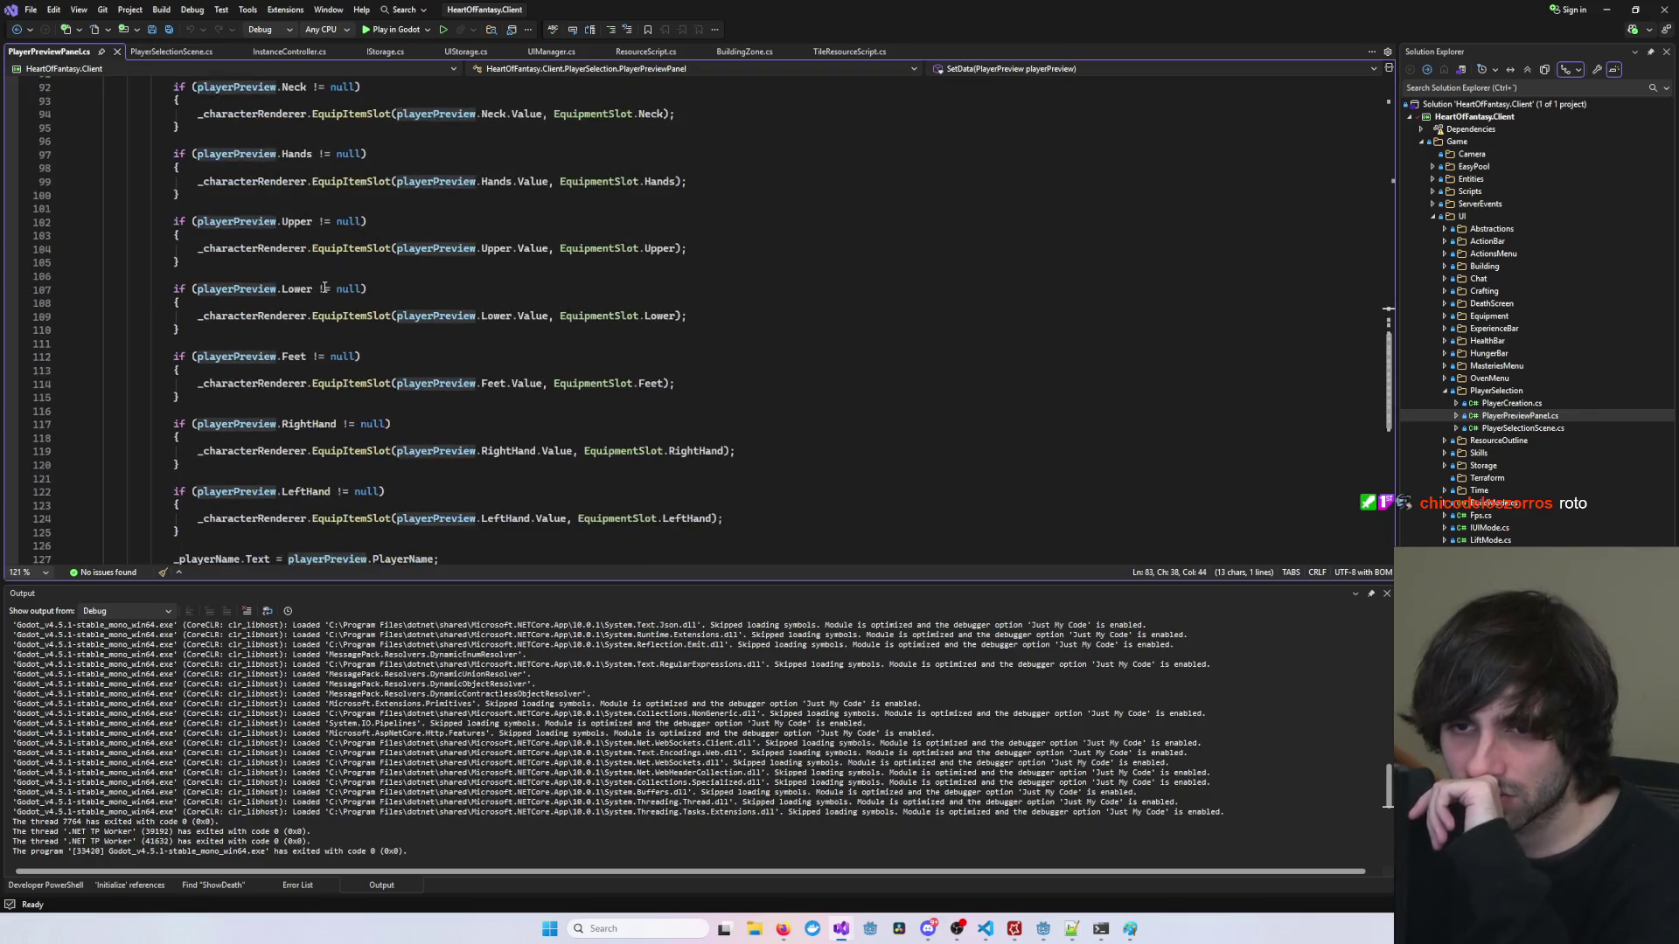
left_click(206, 336)
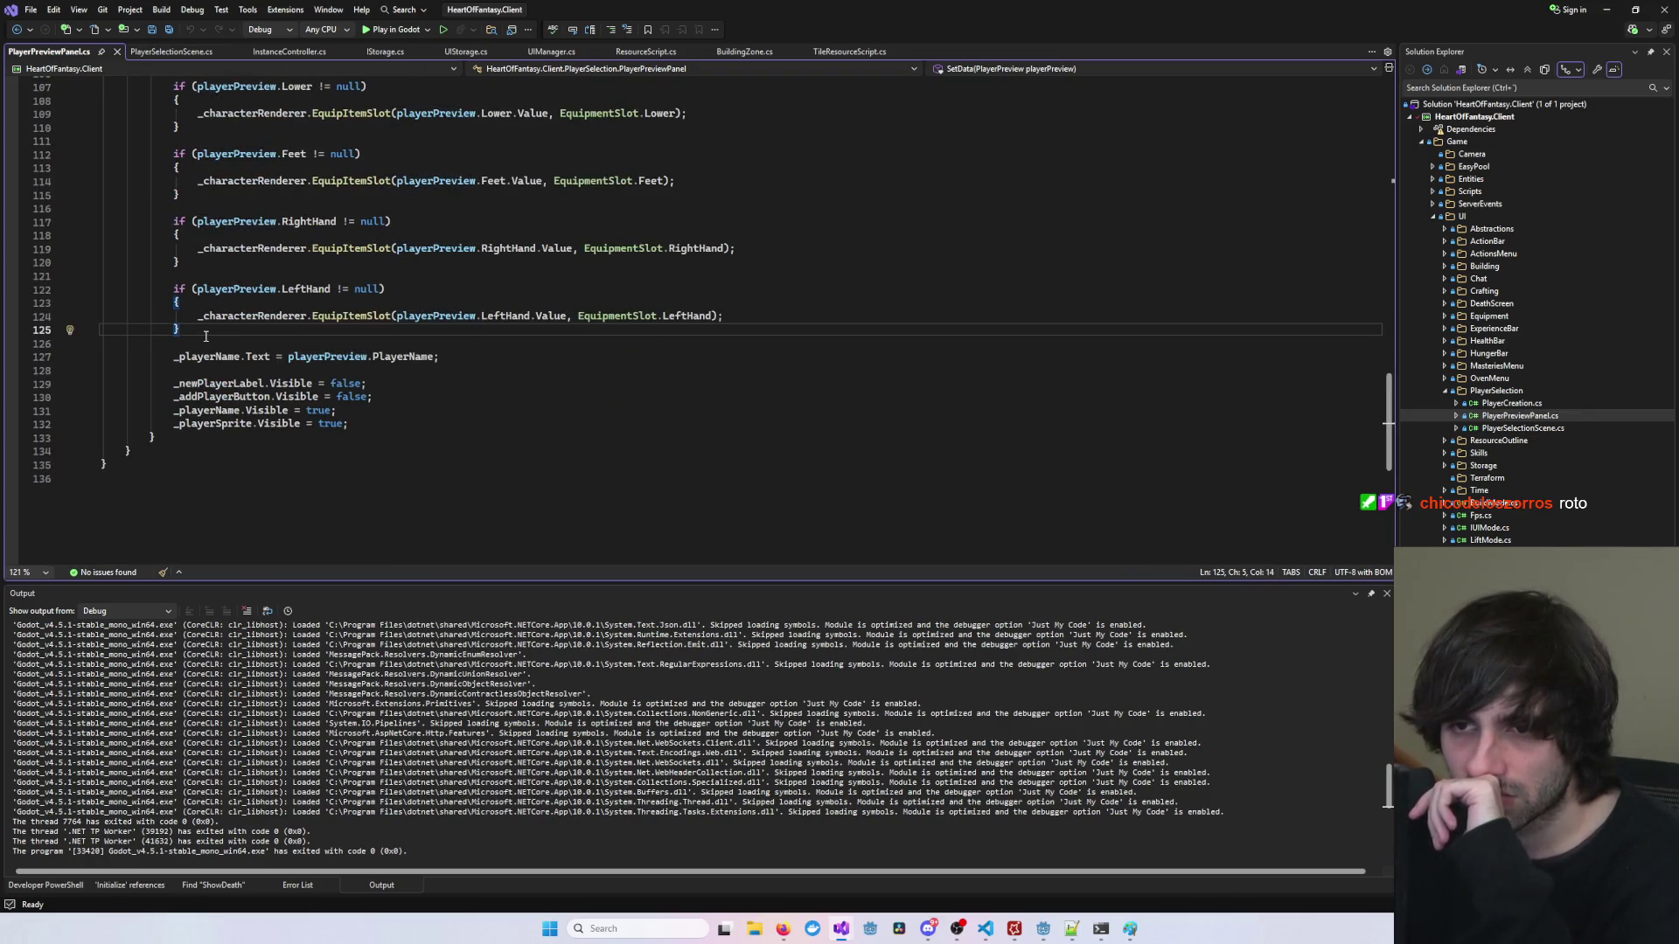
scroll(210, 341, "up", 12)
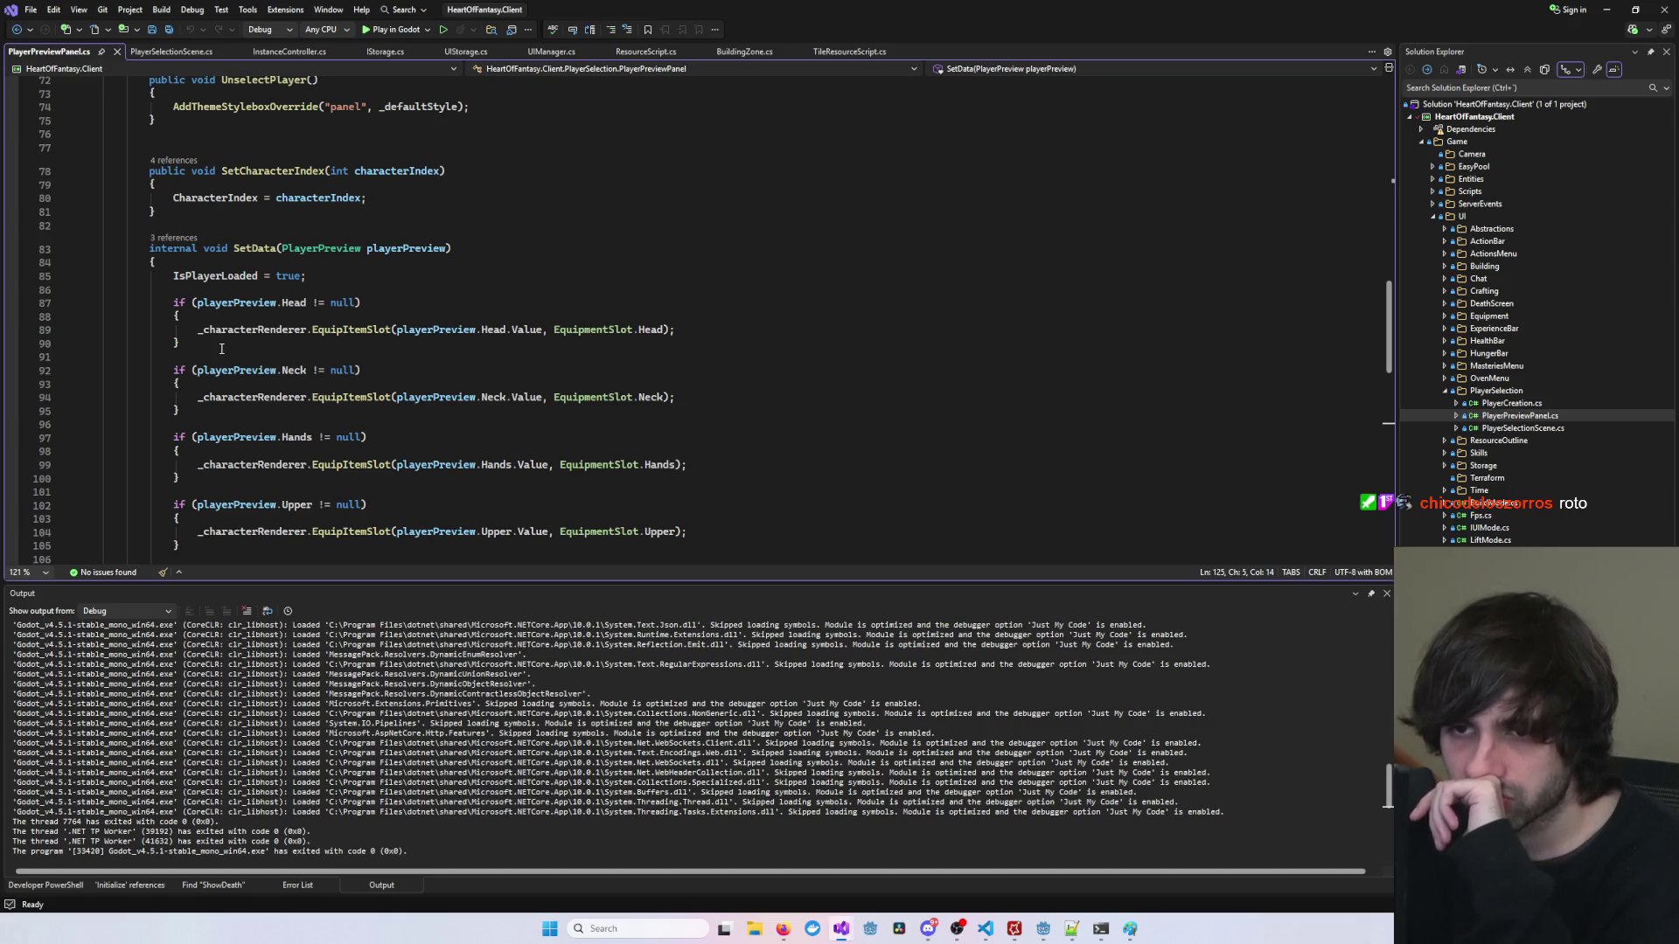
scroll(221, 349, "down", 7)
scroll(536, 374, "down", 5)
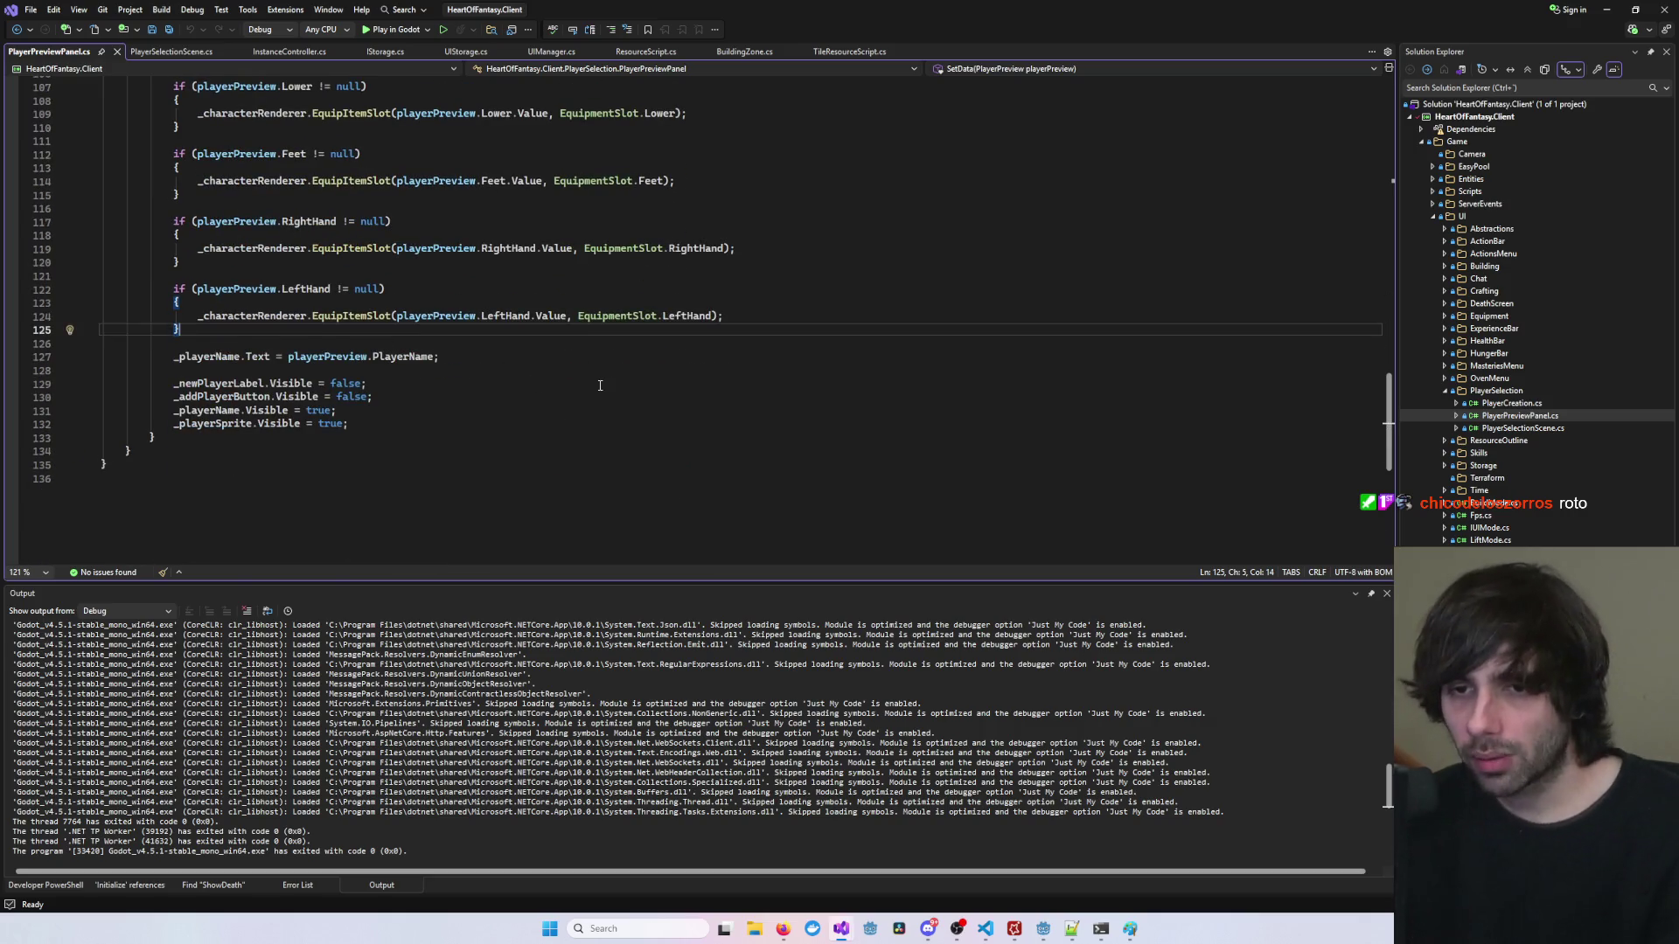
key("Return")
key("Return")
Step: Add an `if(playerPreview.IsDead)` block with an opening brace below the LeftHand code
type("if(")
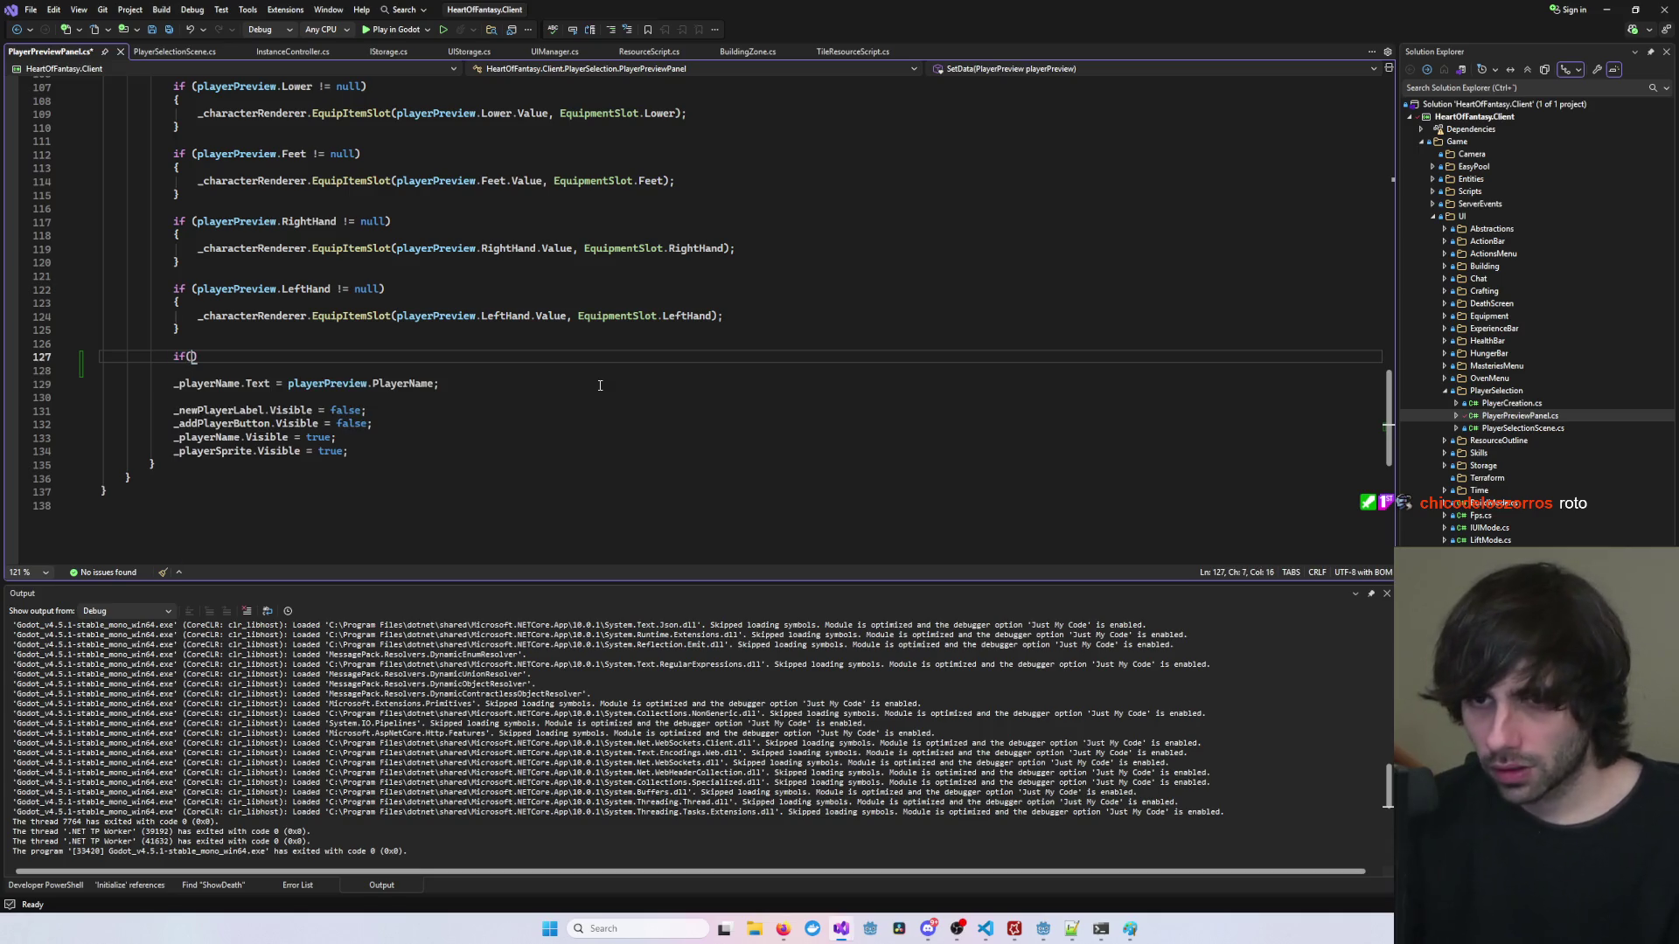
type("playerPreview.")
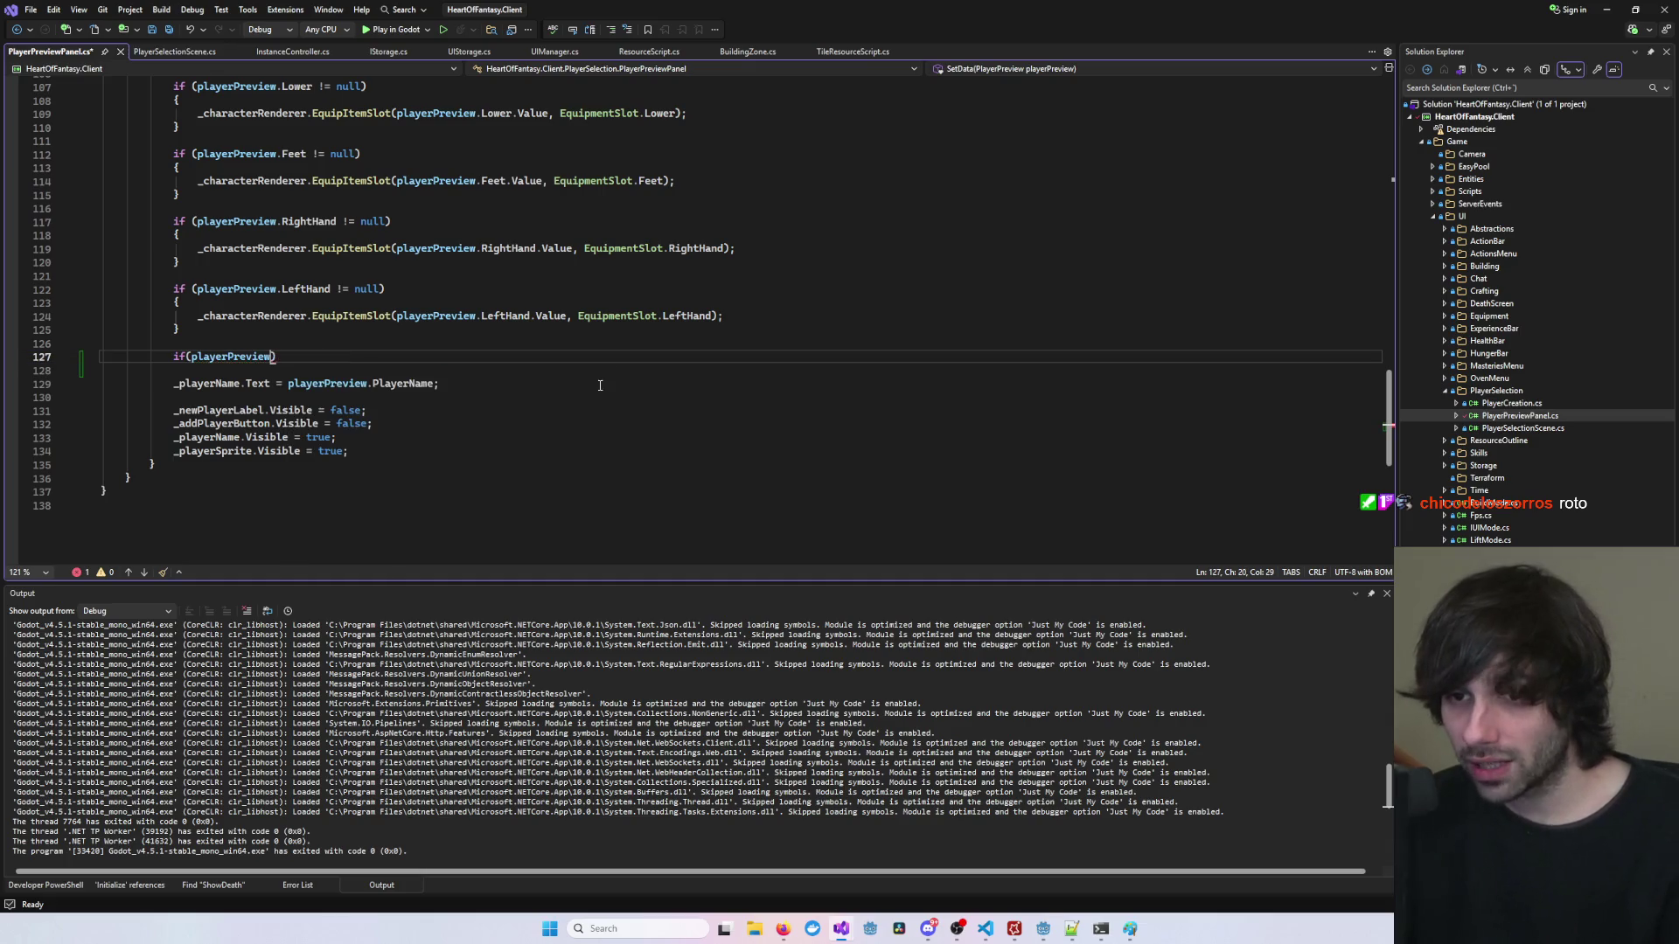
type("Wings")
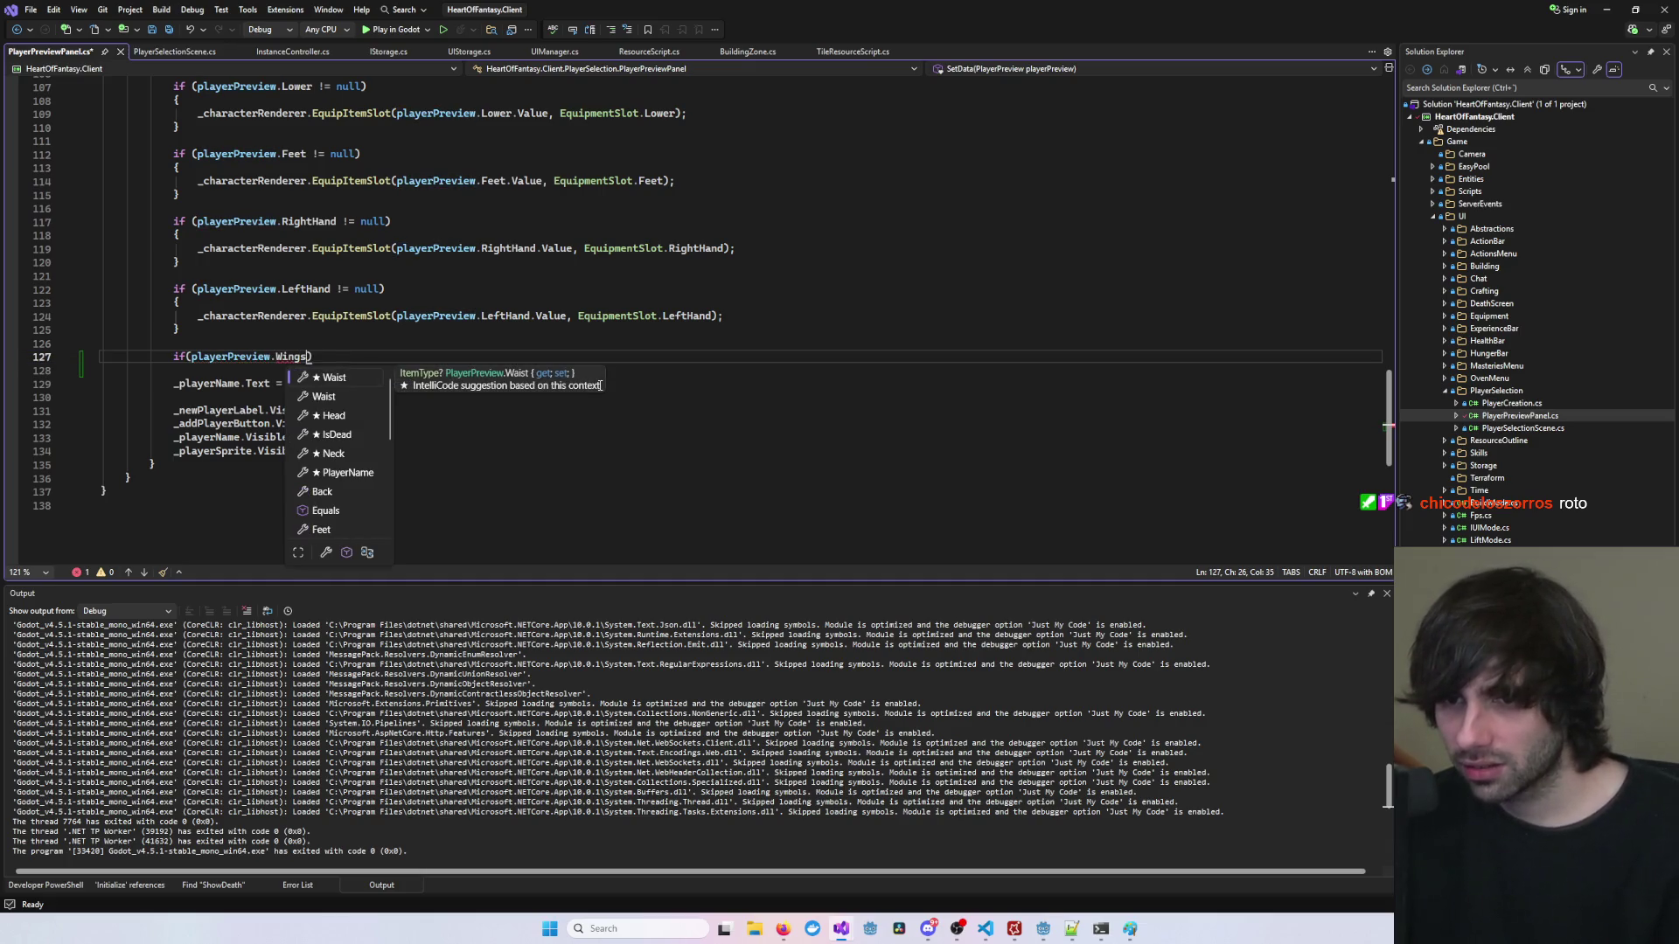
key("BackSpace")
key("BackSpace")
key("BackSpace")
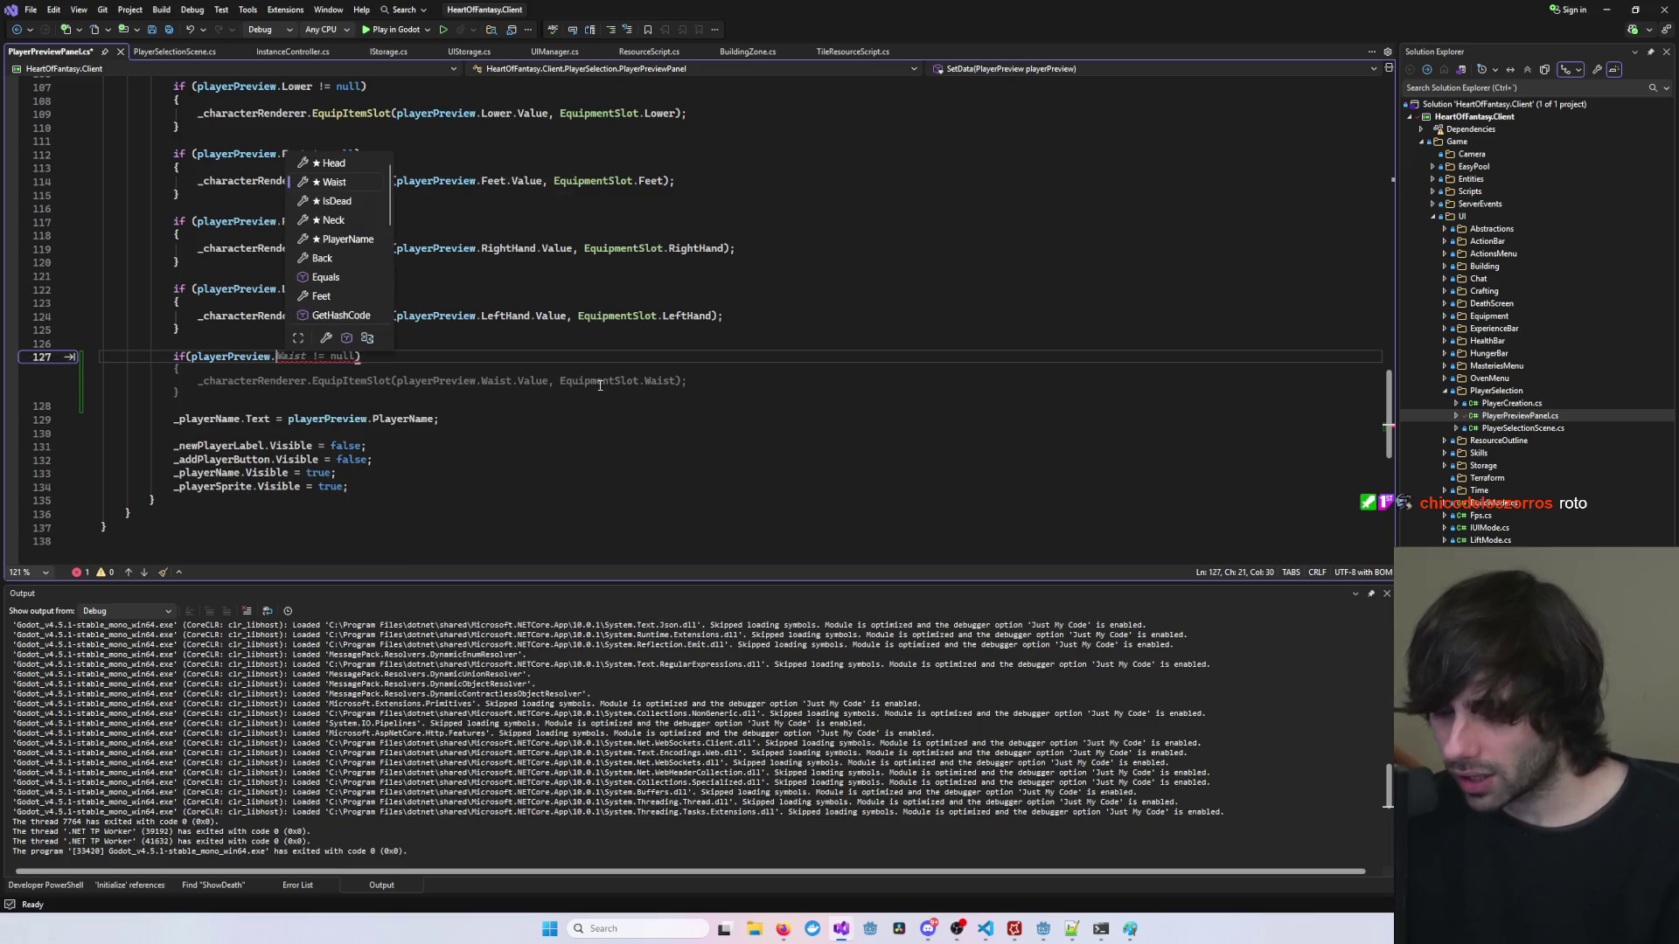
key("Escape")
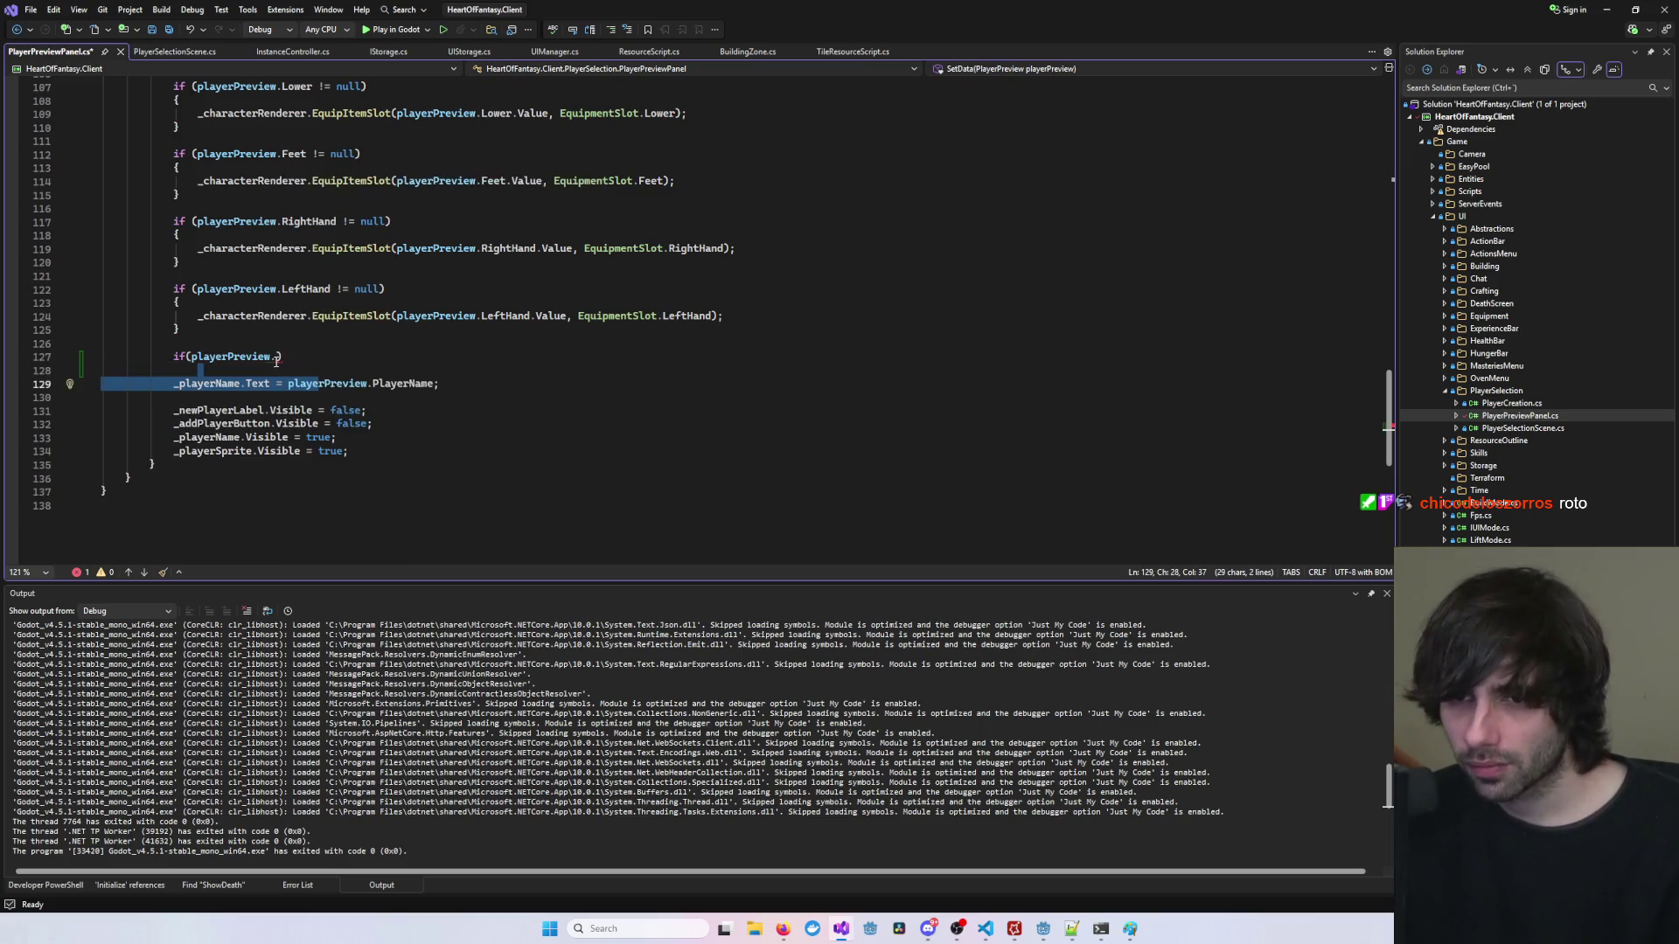
type("IsDead")
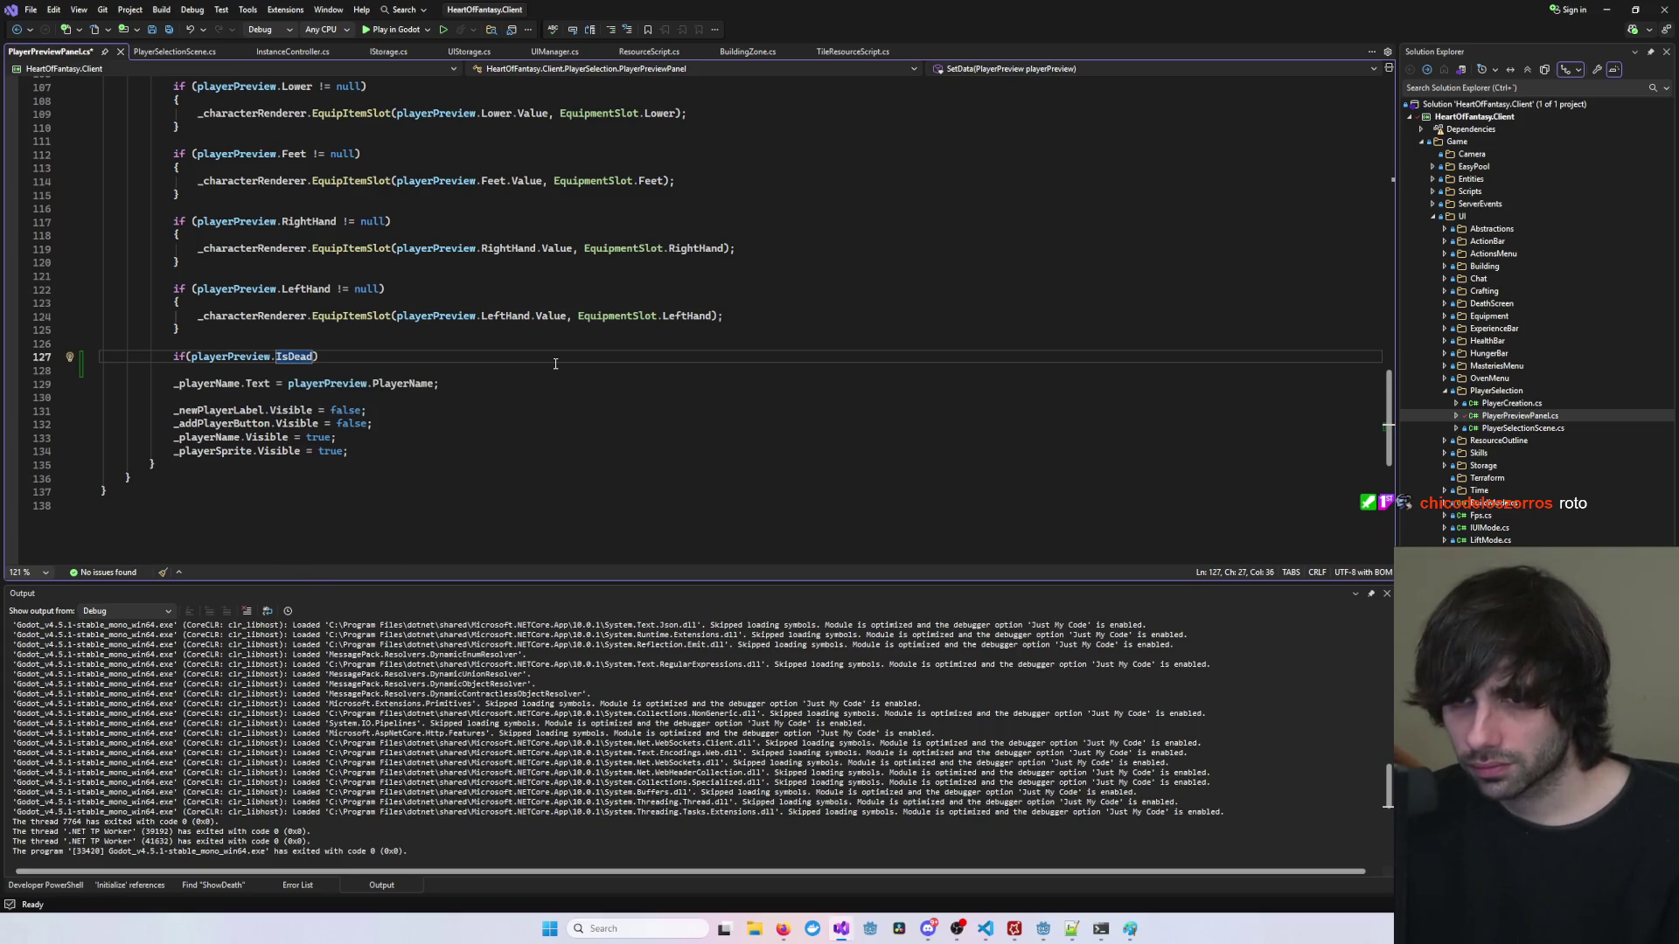
type(")")
key("Return")
type("{")
key("Return")
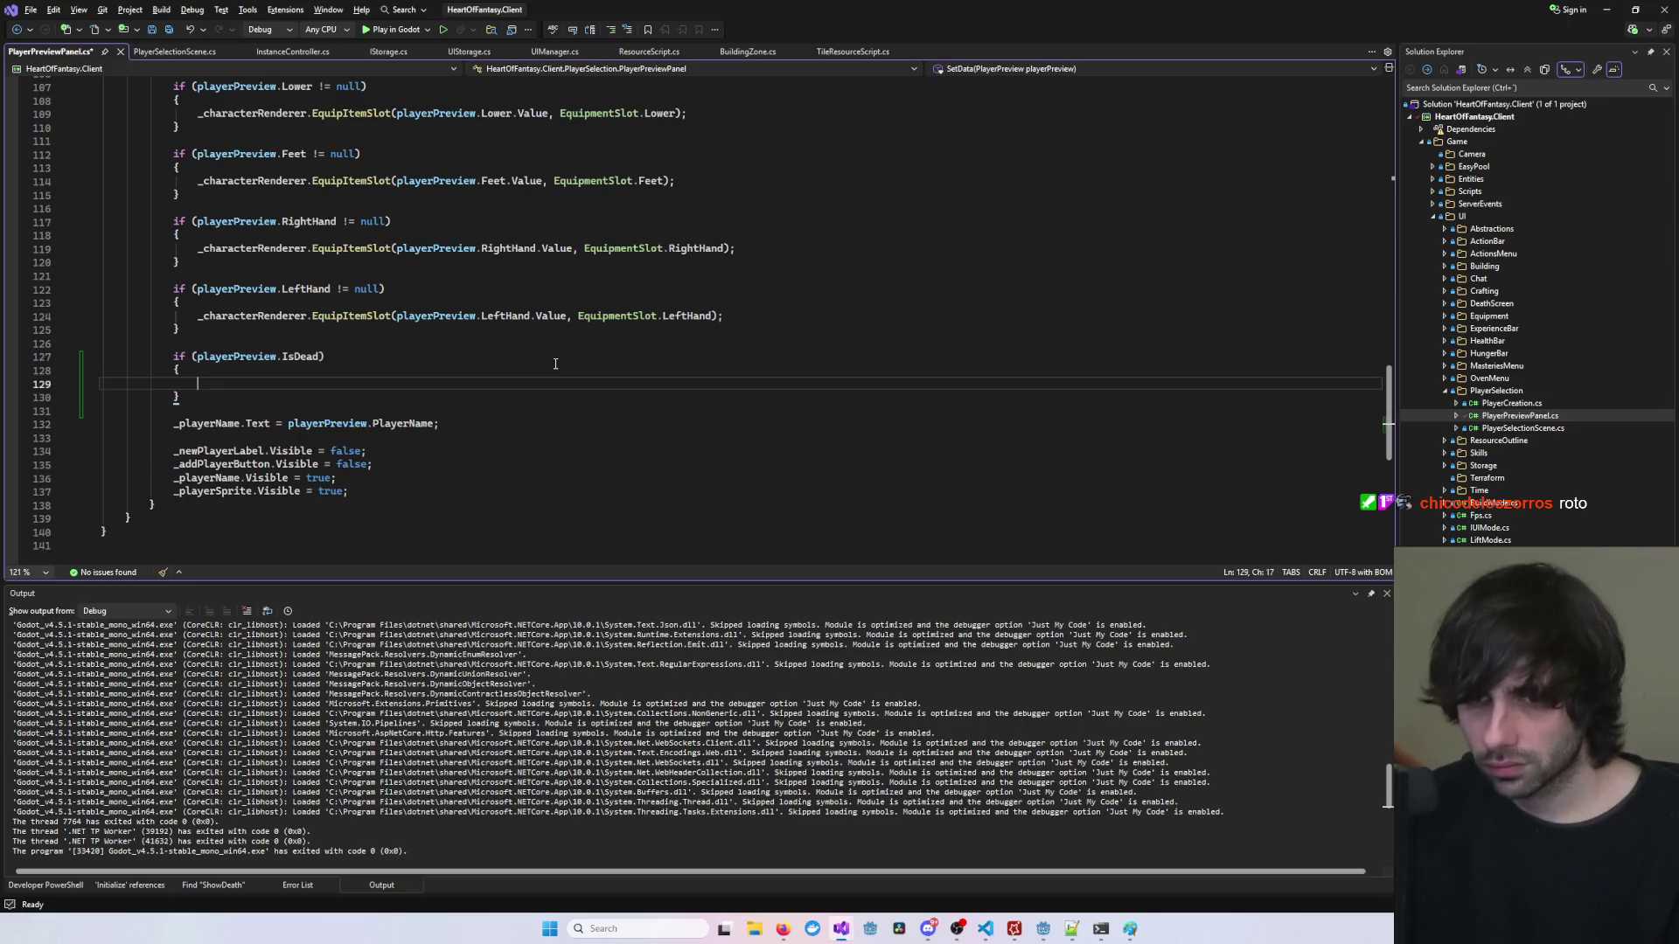
Step: Write the comment 'We will have to rotate and change animation of character' in the block
type("//Habra q")
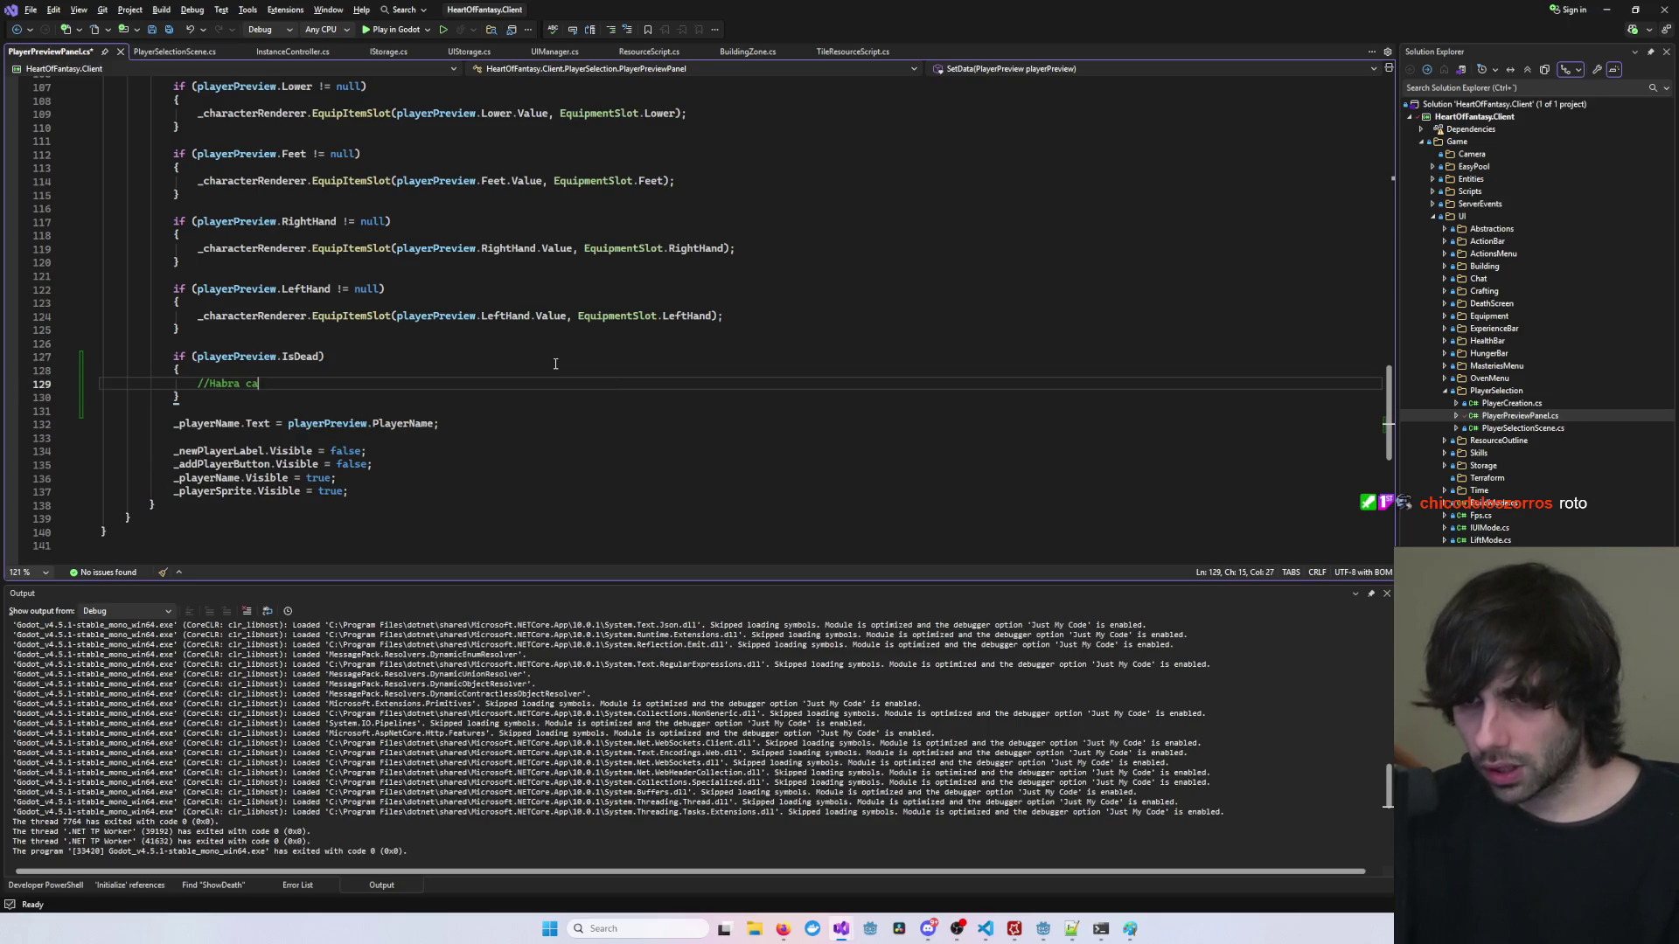
key("BackSpace")
key("BackSpace")
key("BackSpace")
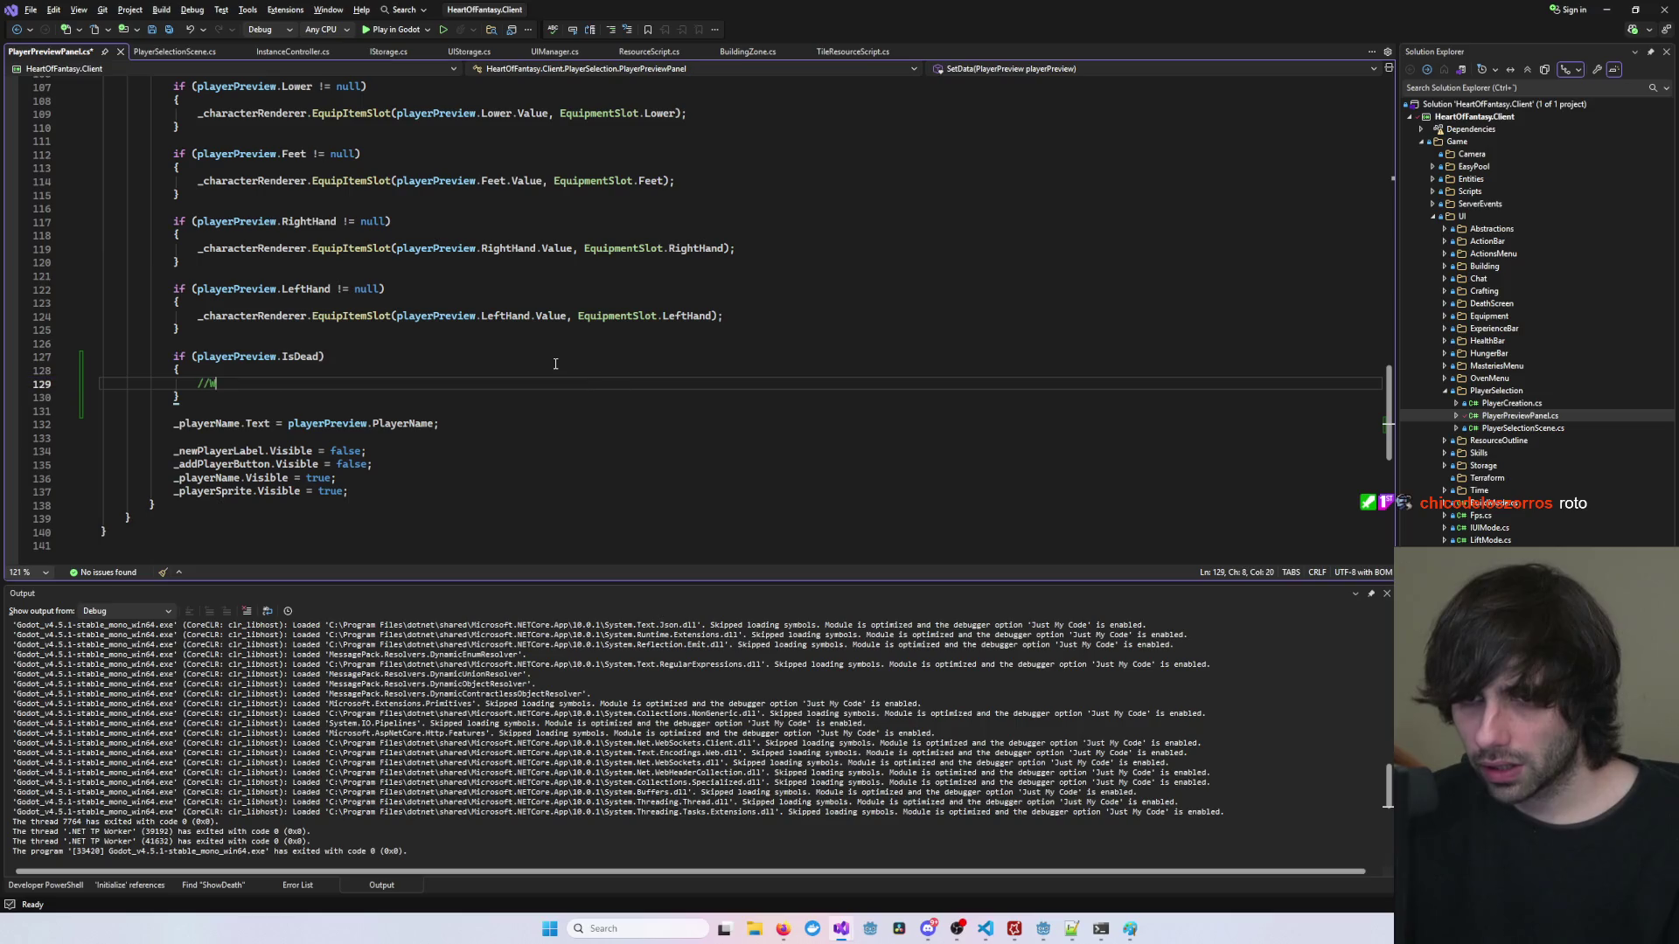
type("We will ahve")
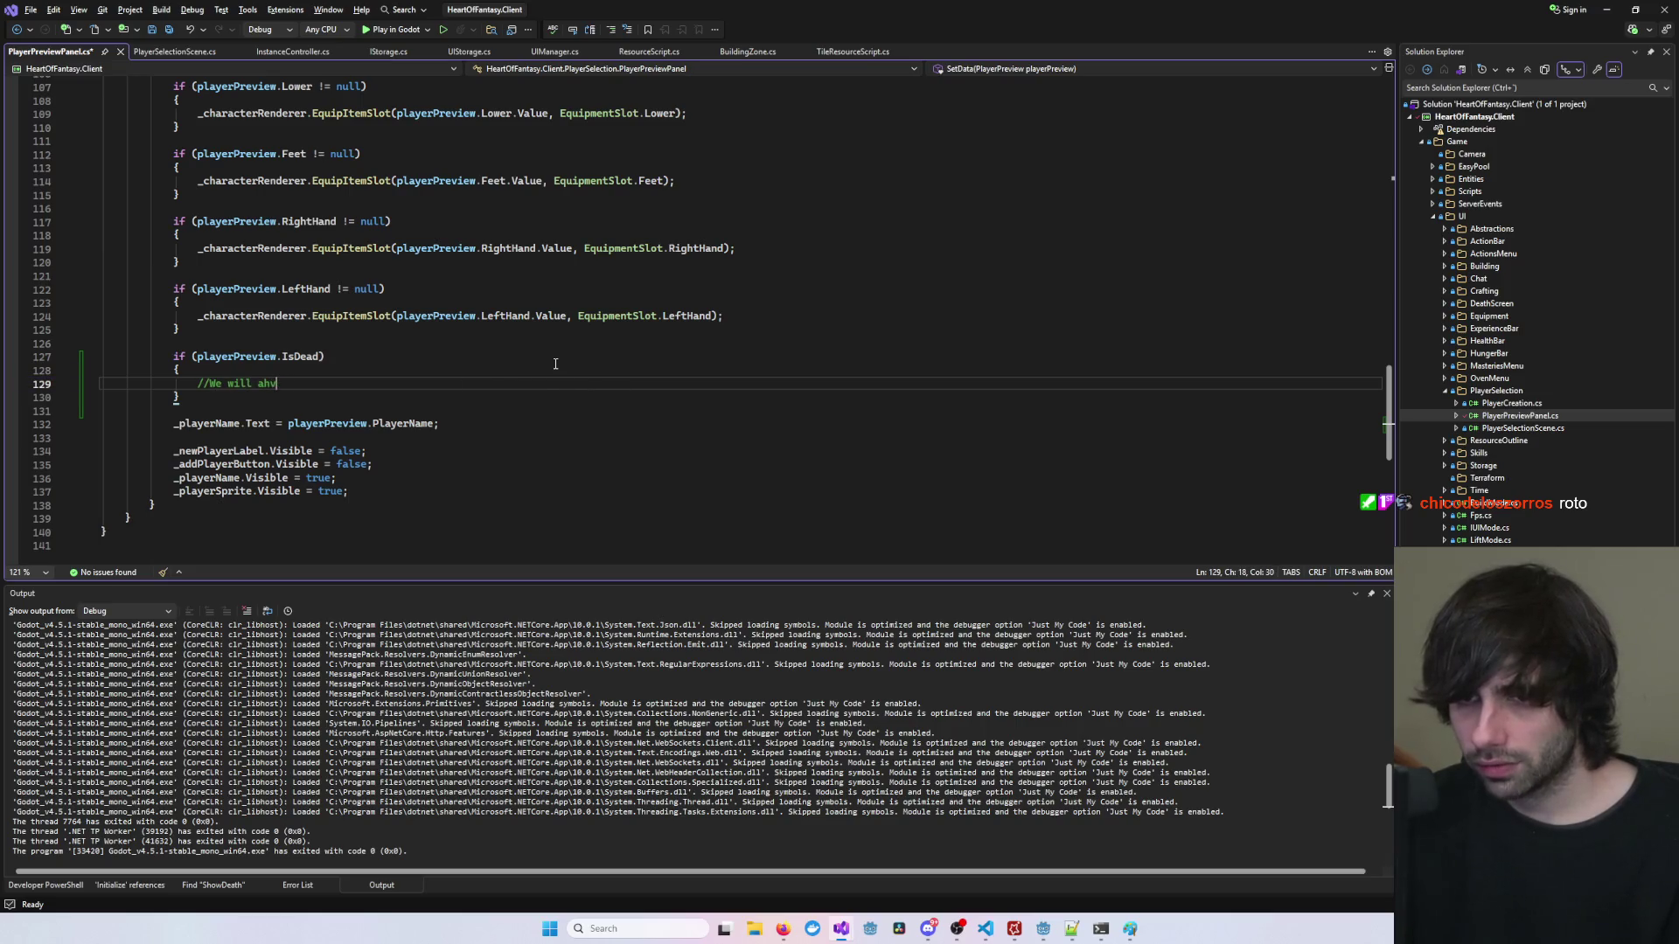
key("BackSpace")
key("BackSpace")
key("BackSpace")
type("have ")
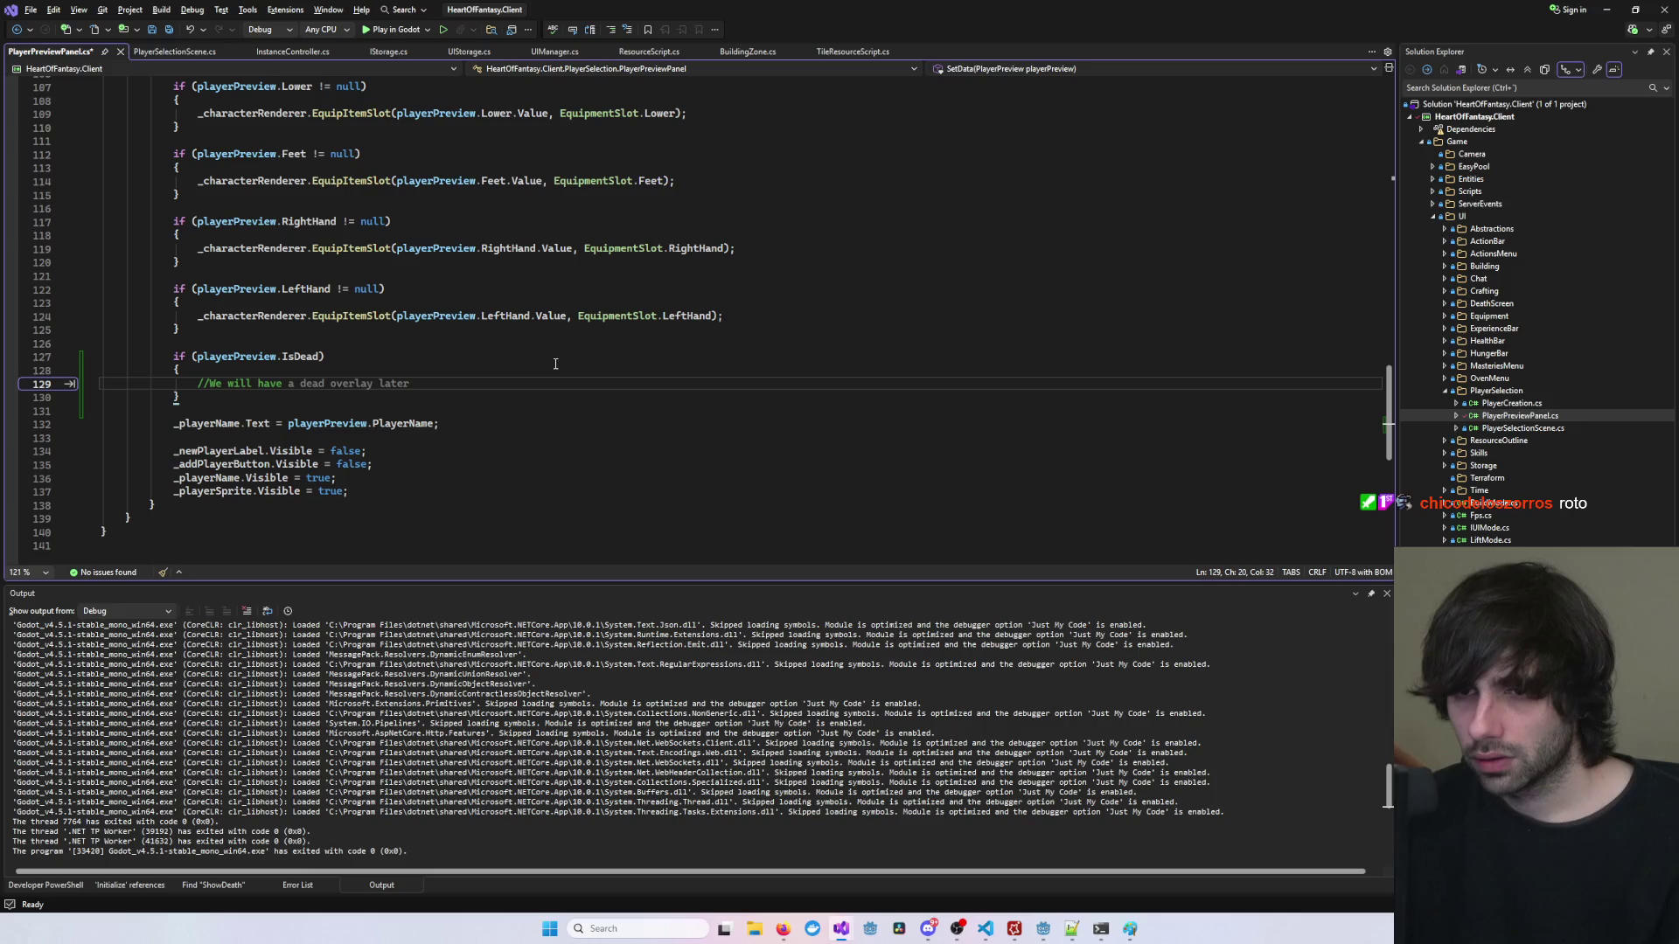
type("to ")
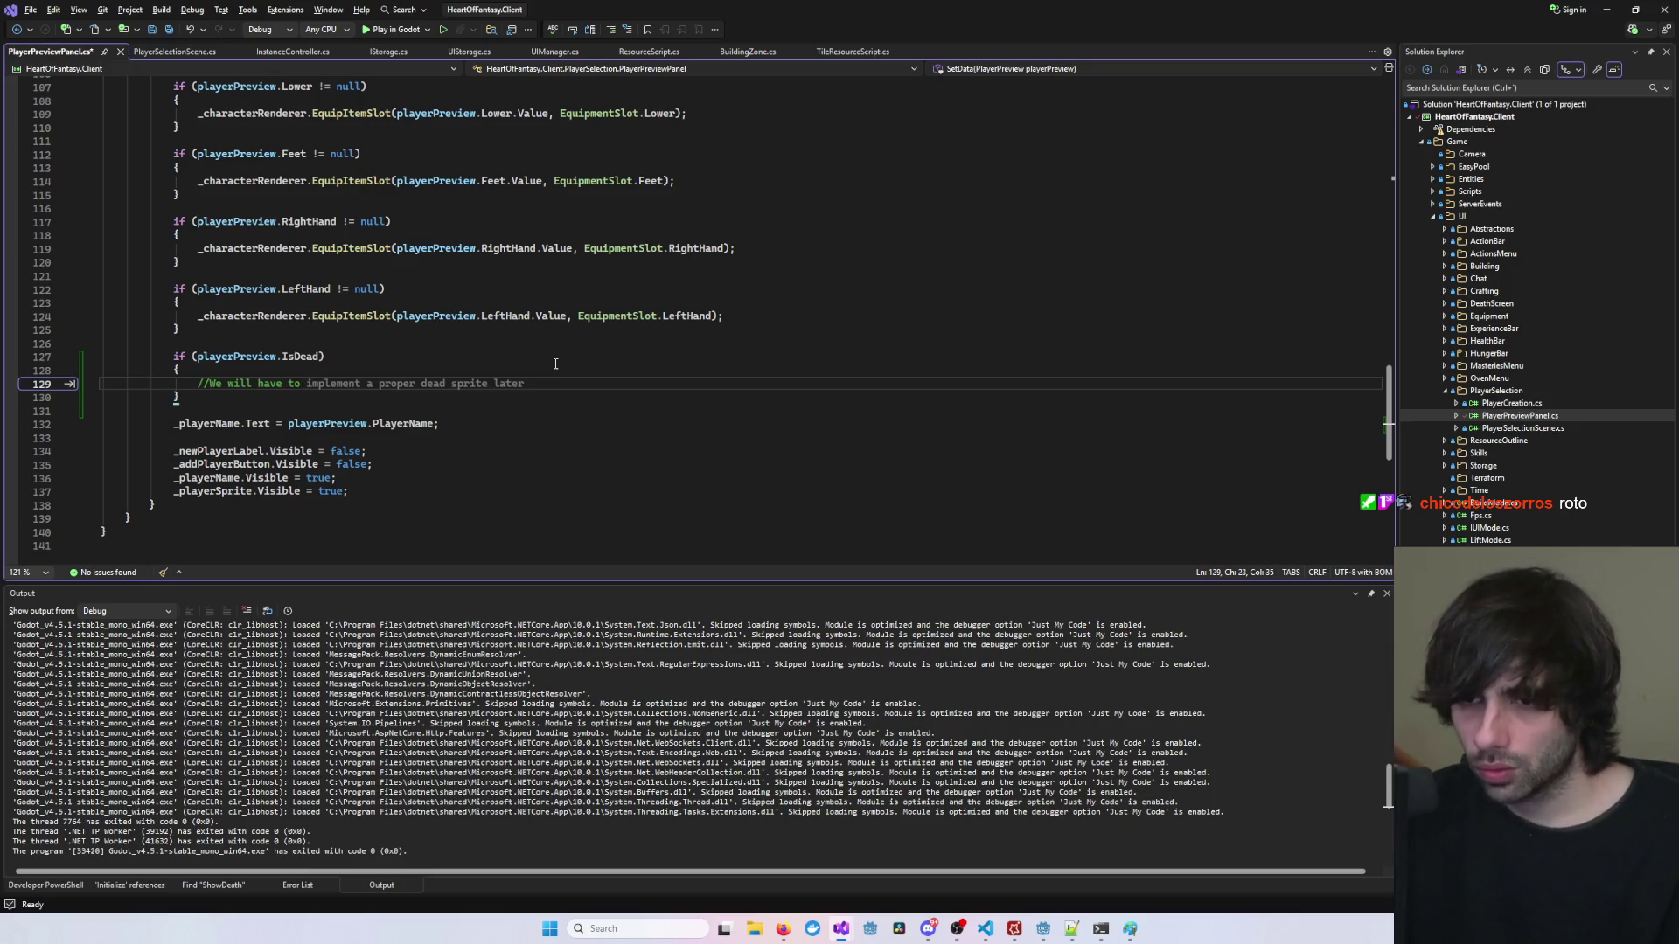
type("rota")
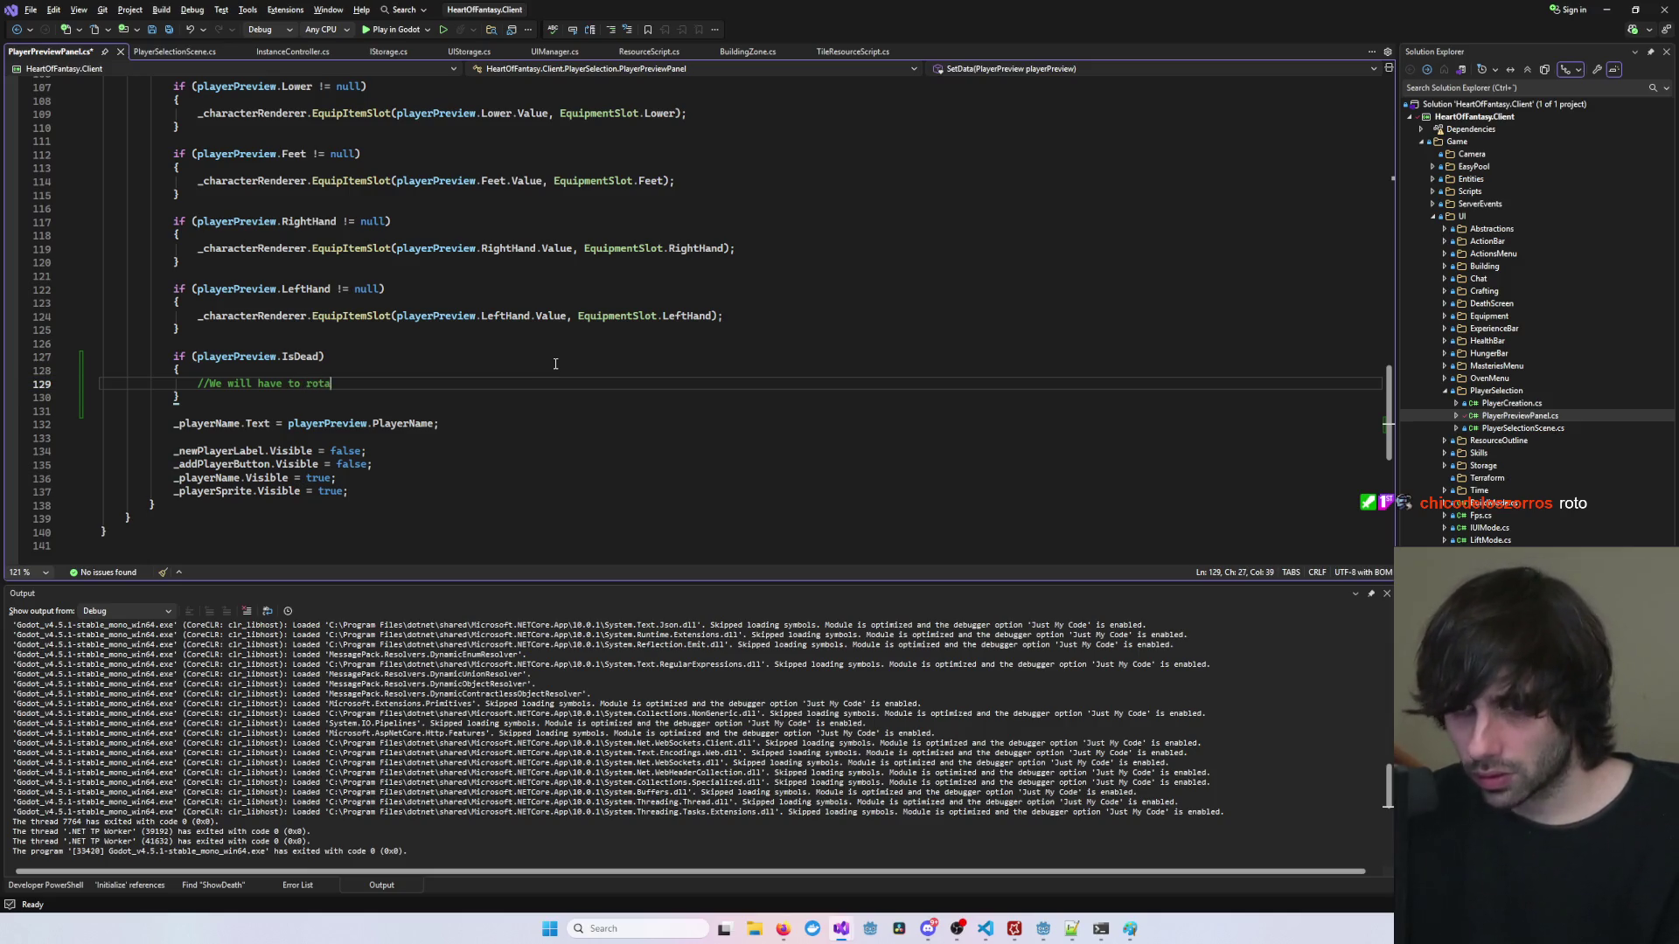
type("te and change ani")
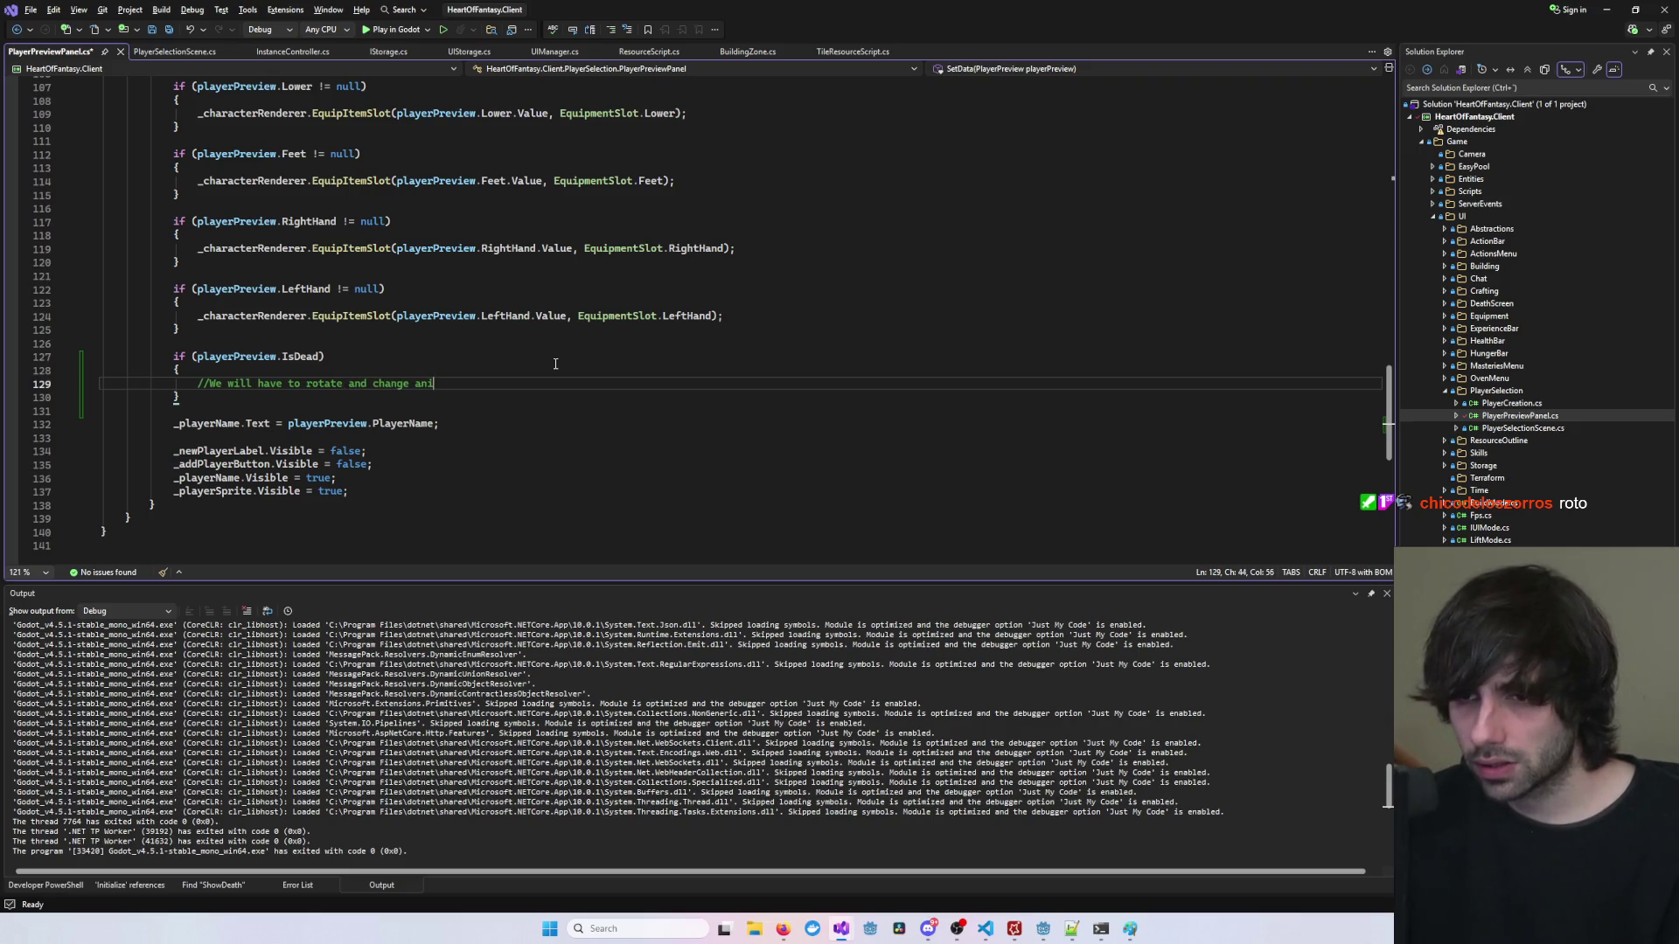
type("mation of character")
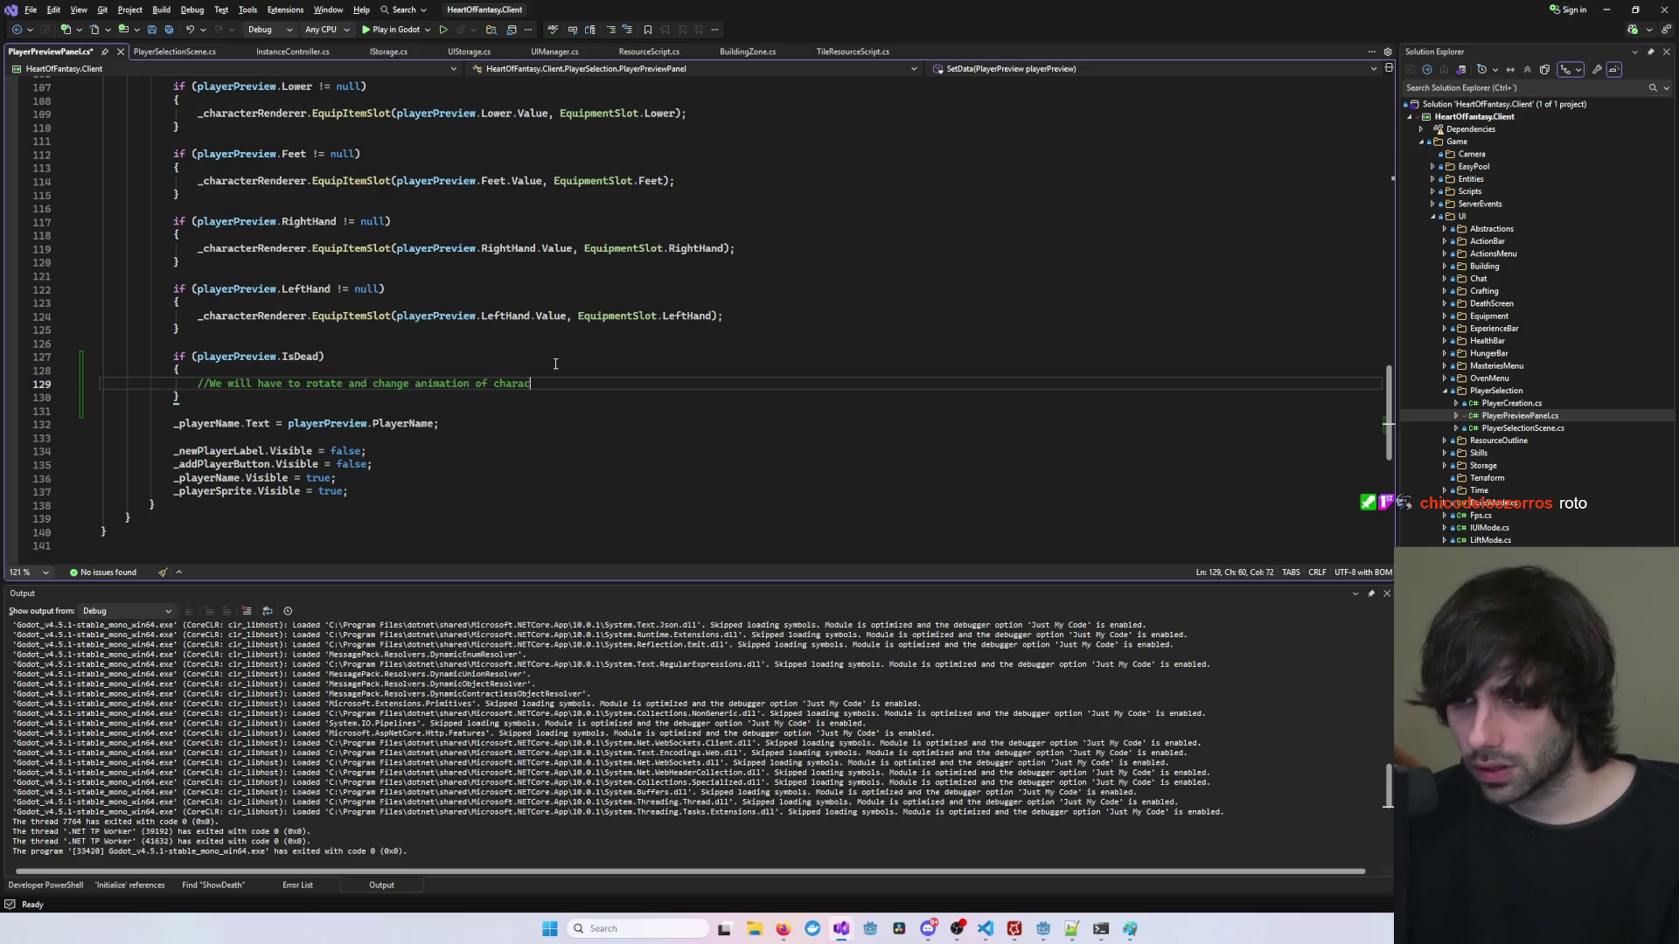
key("Return")
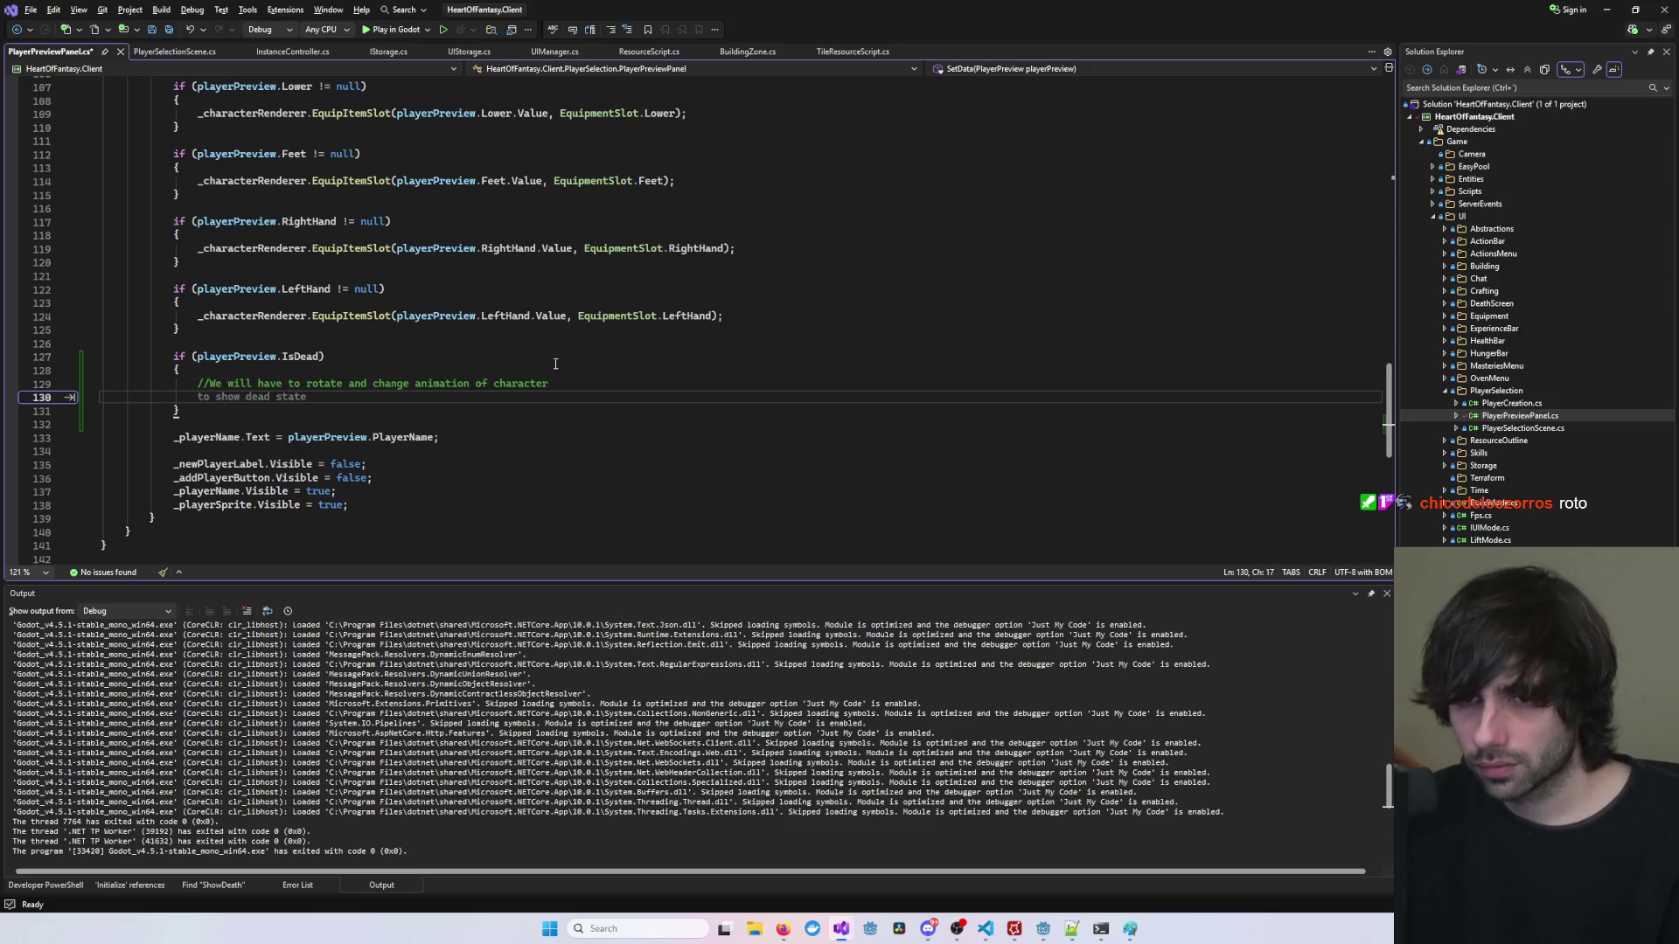
key("BackSpace")
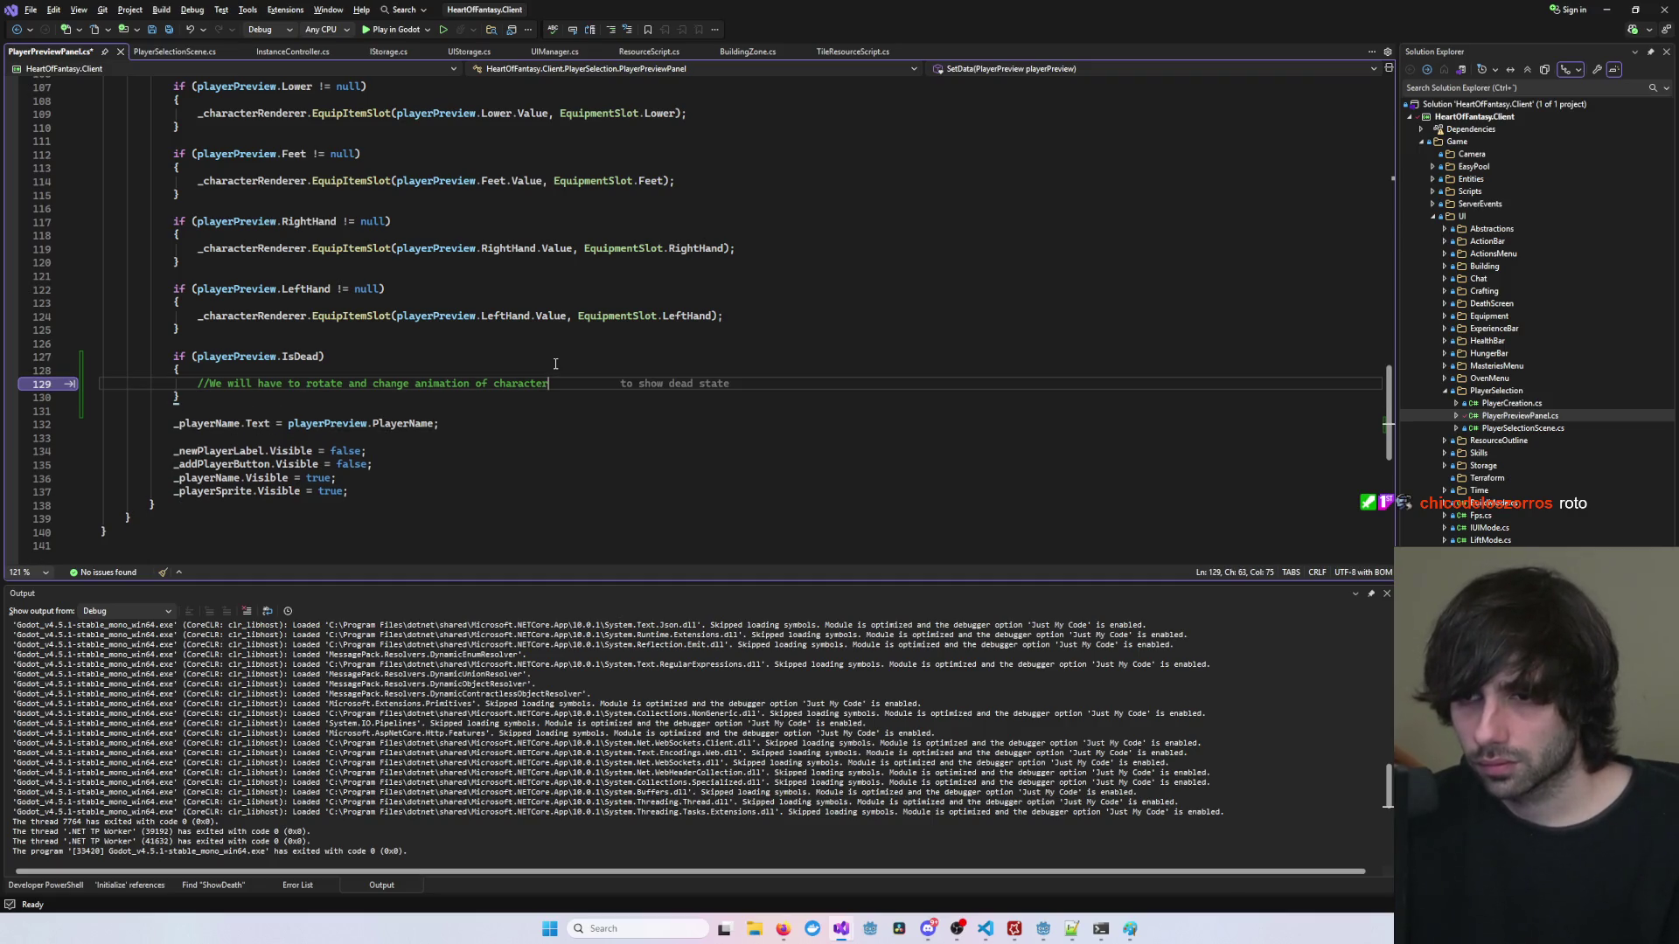
Step: Accept Copilot's comment ending, add the missing space, and save PlayerPreviewPanel.cs
key("Tab")
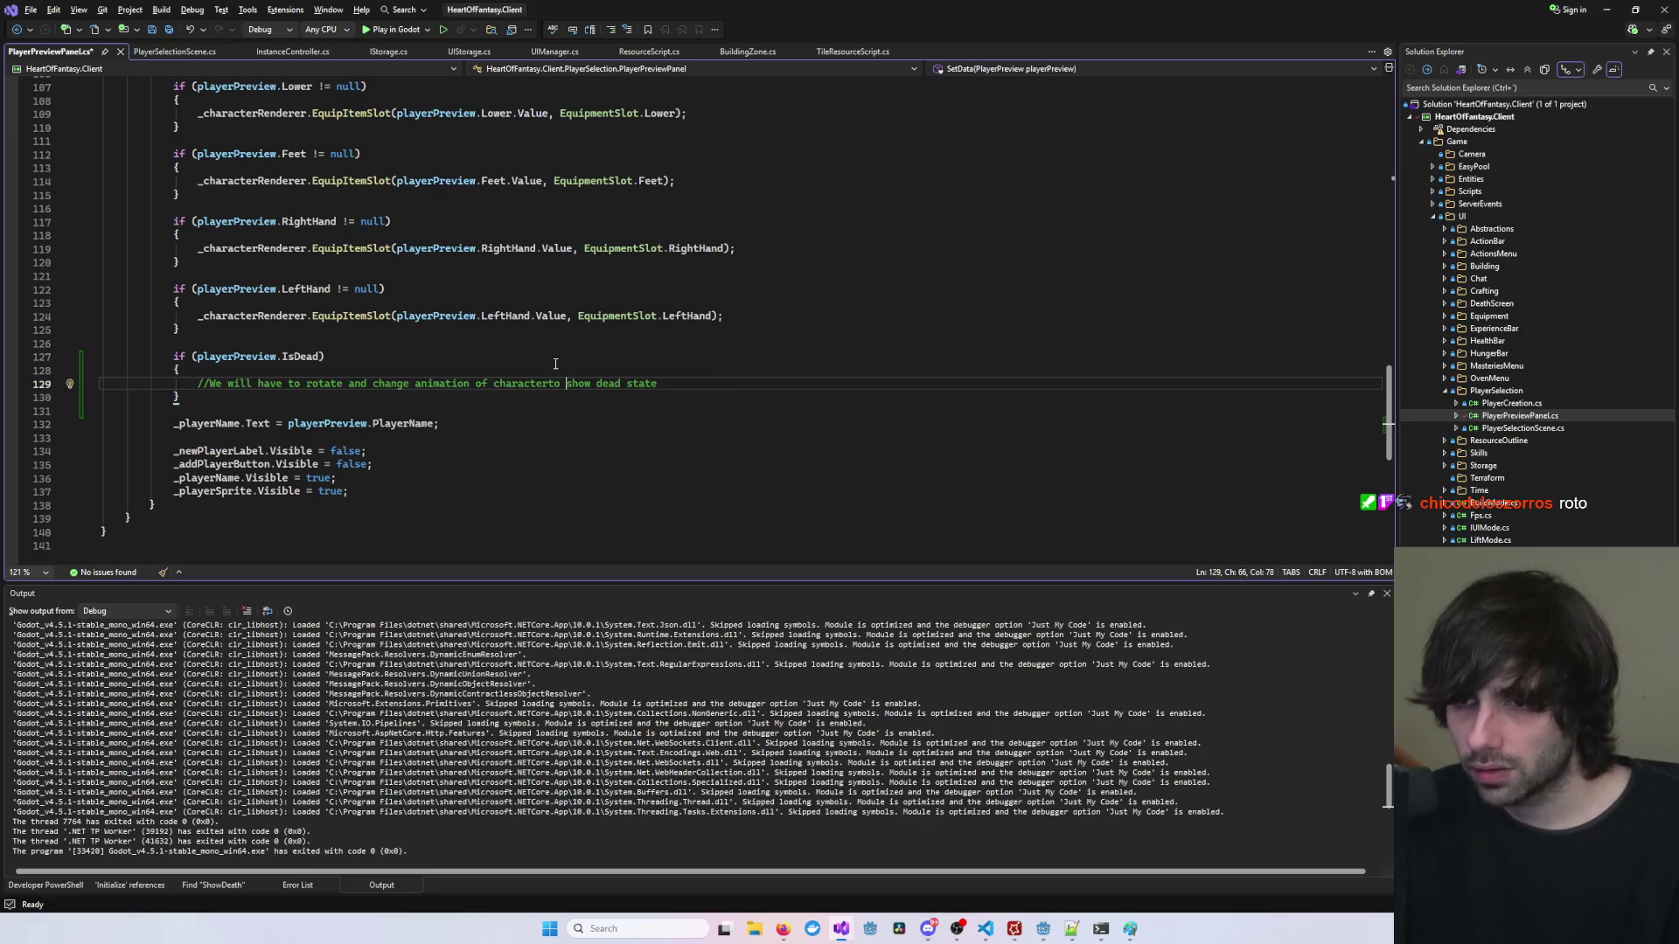
key("Left")
key("Left")
key("Left")
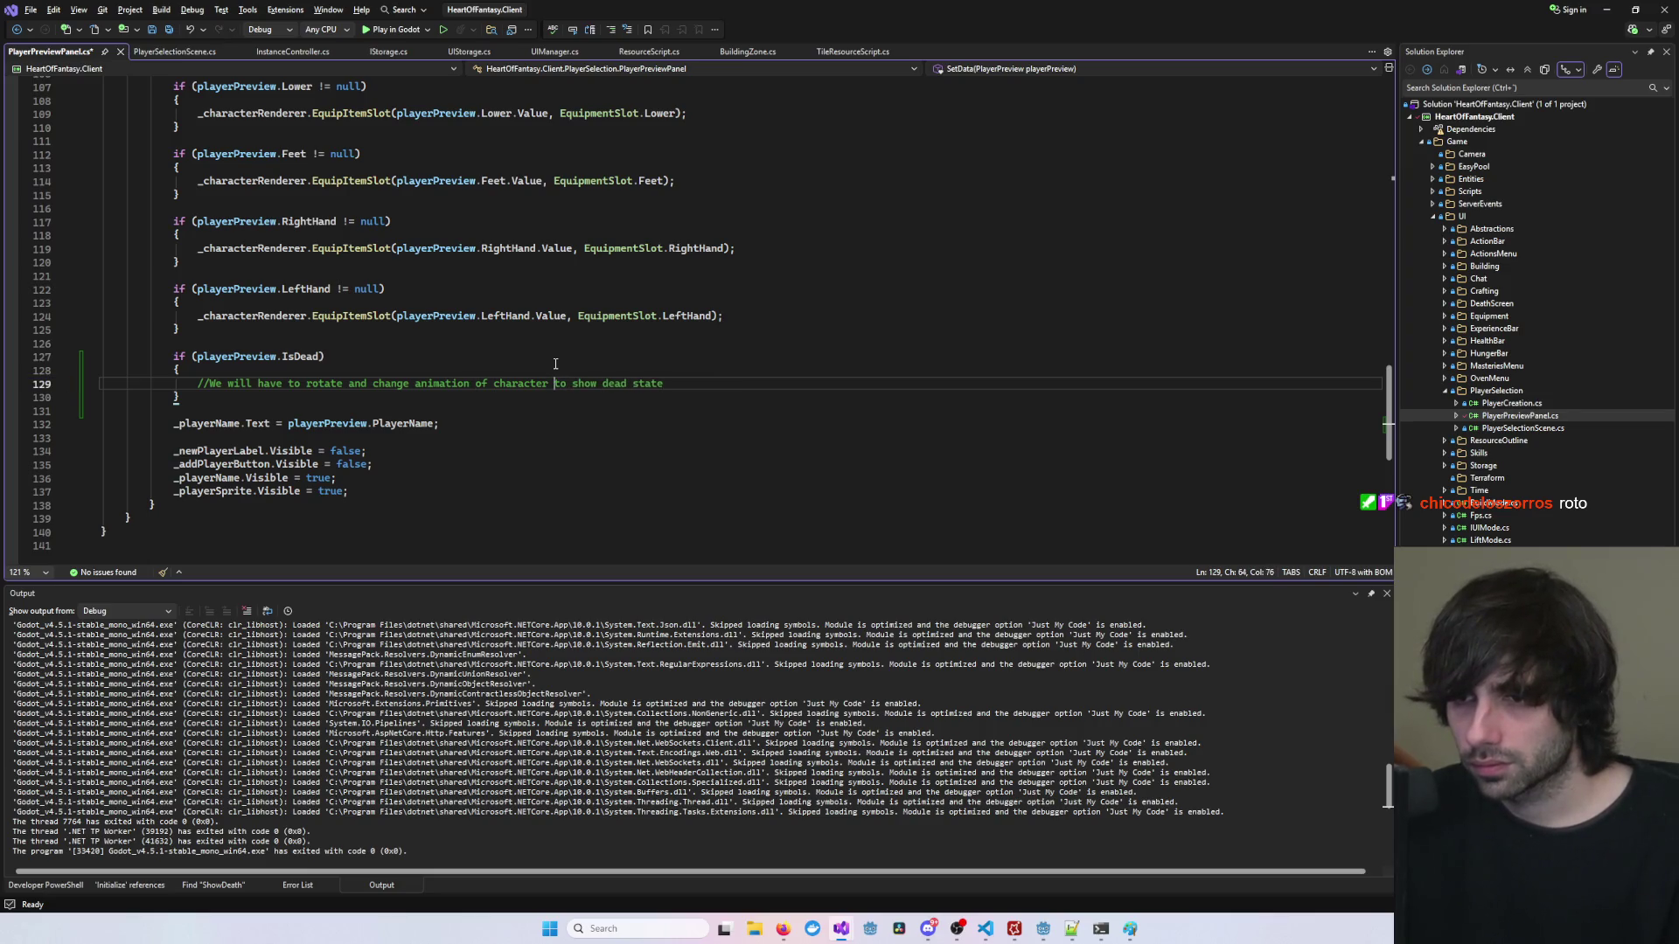
key("ctrl+s")
left_click(555, 363)
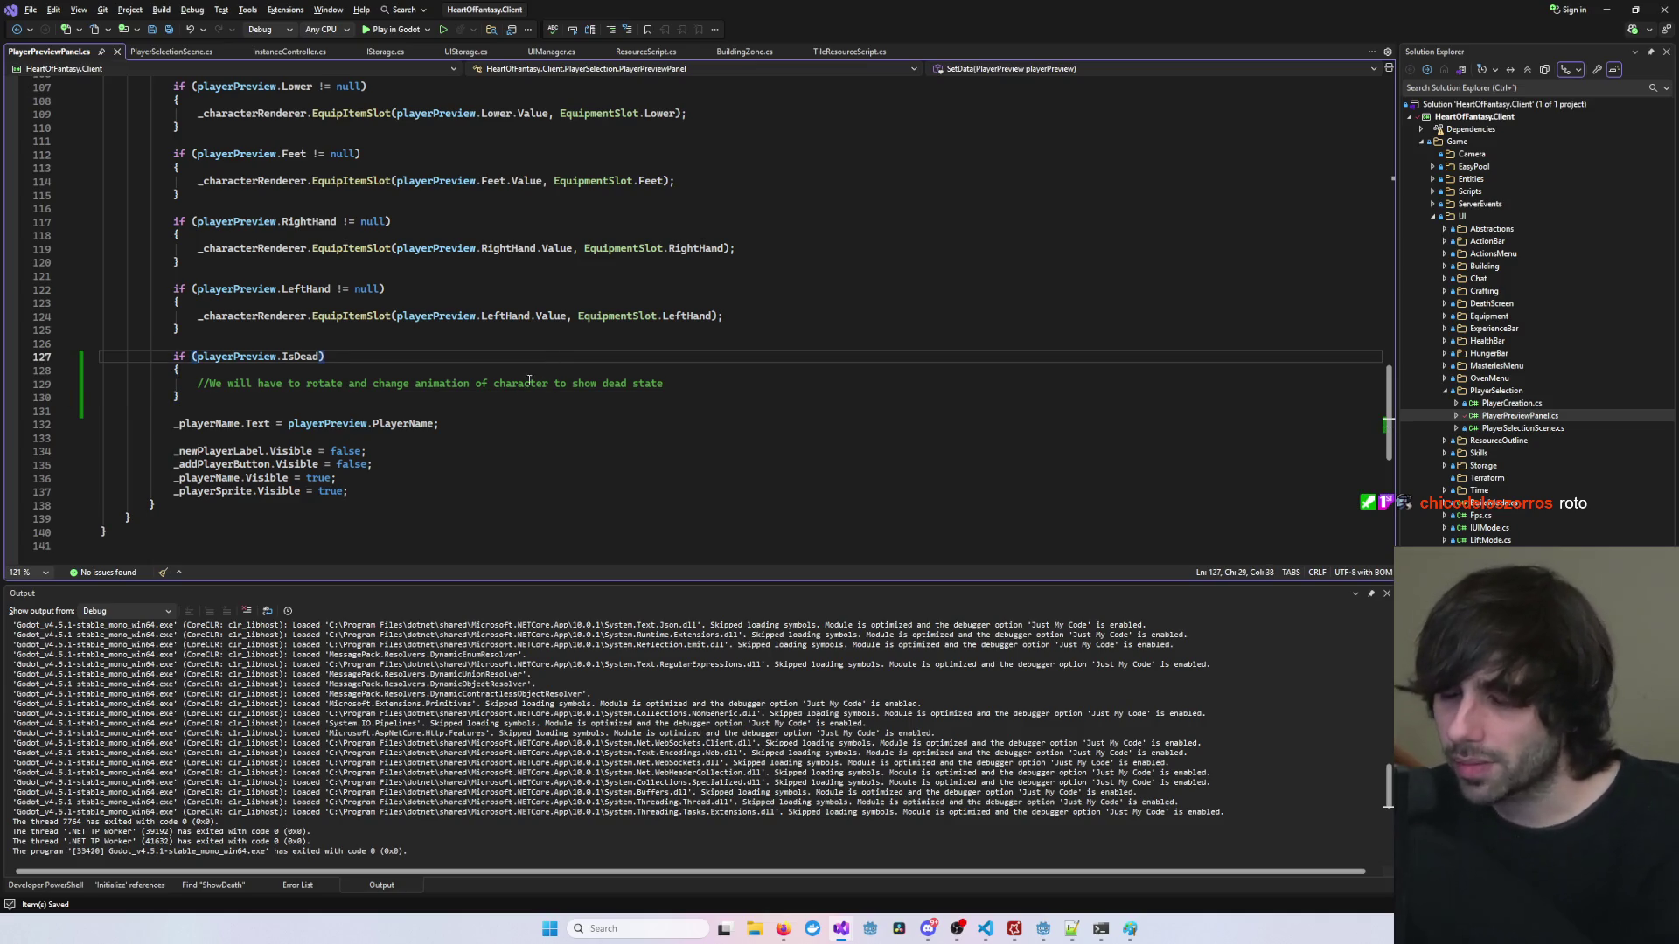
left_click(602, 423)
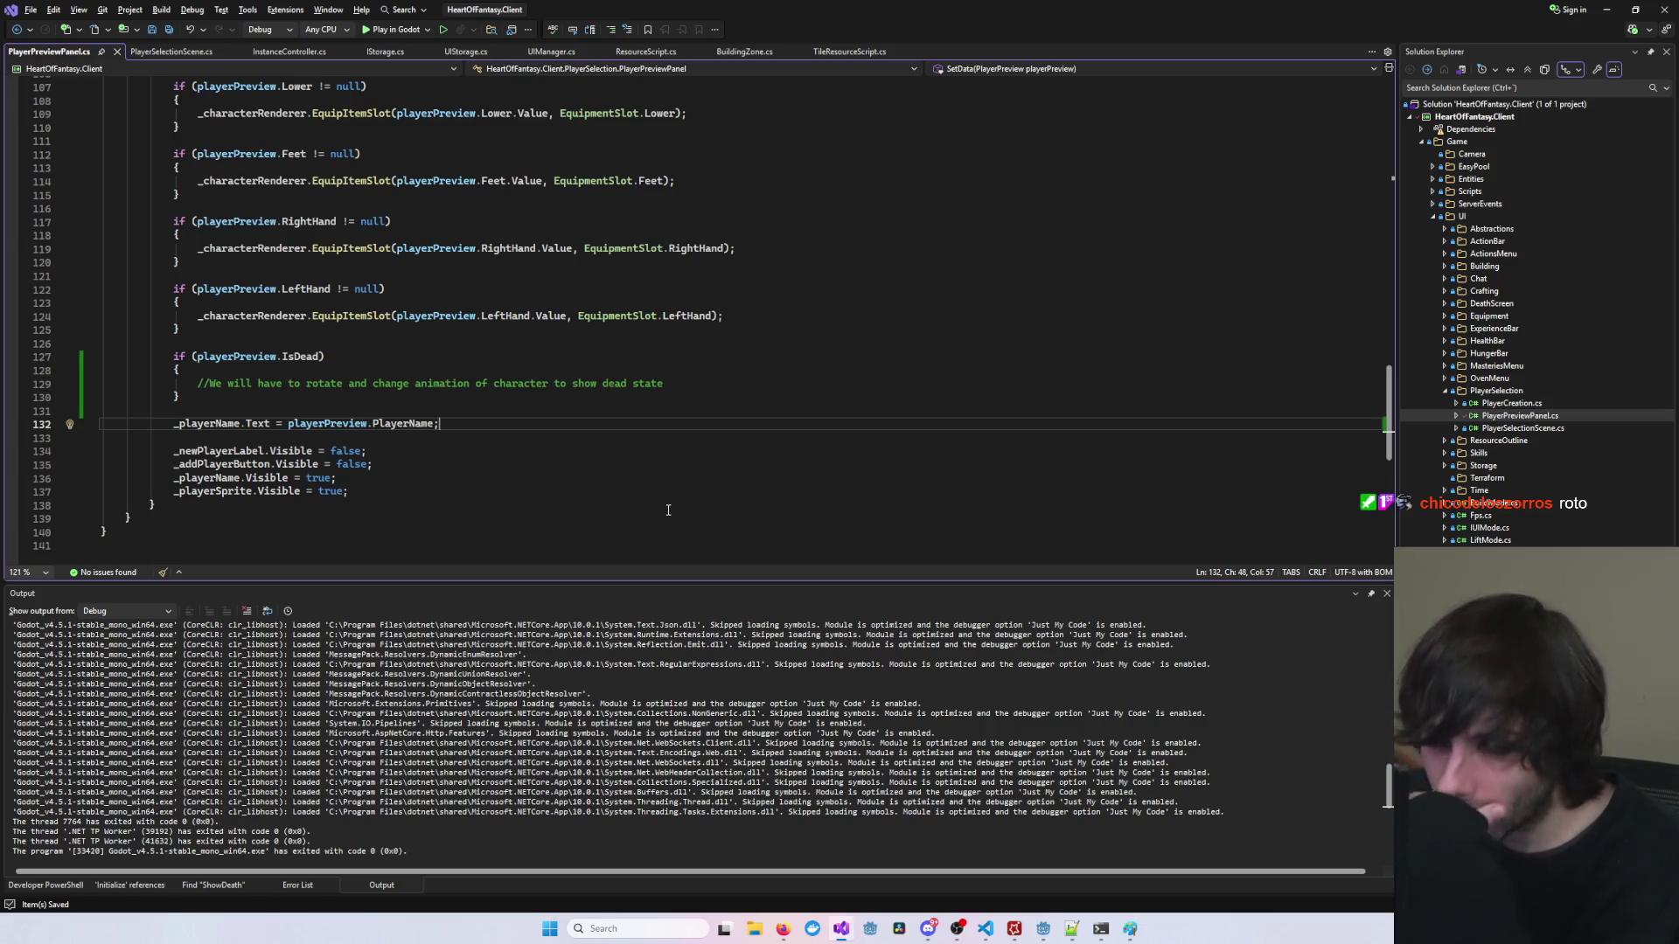
left_click(659, 463)
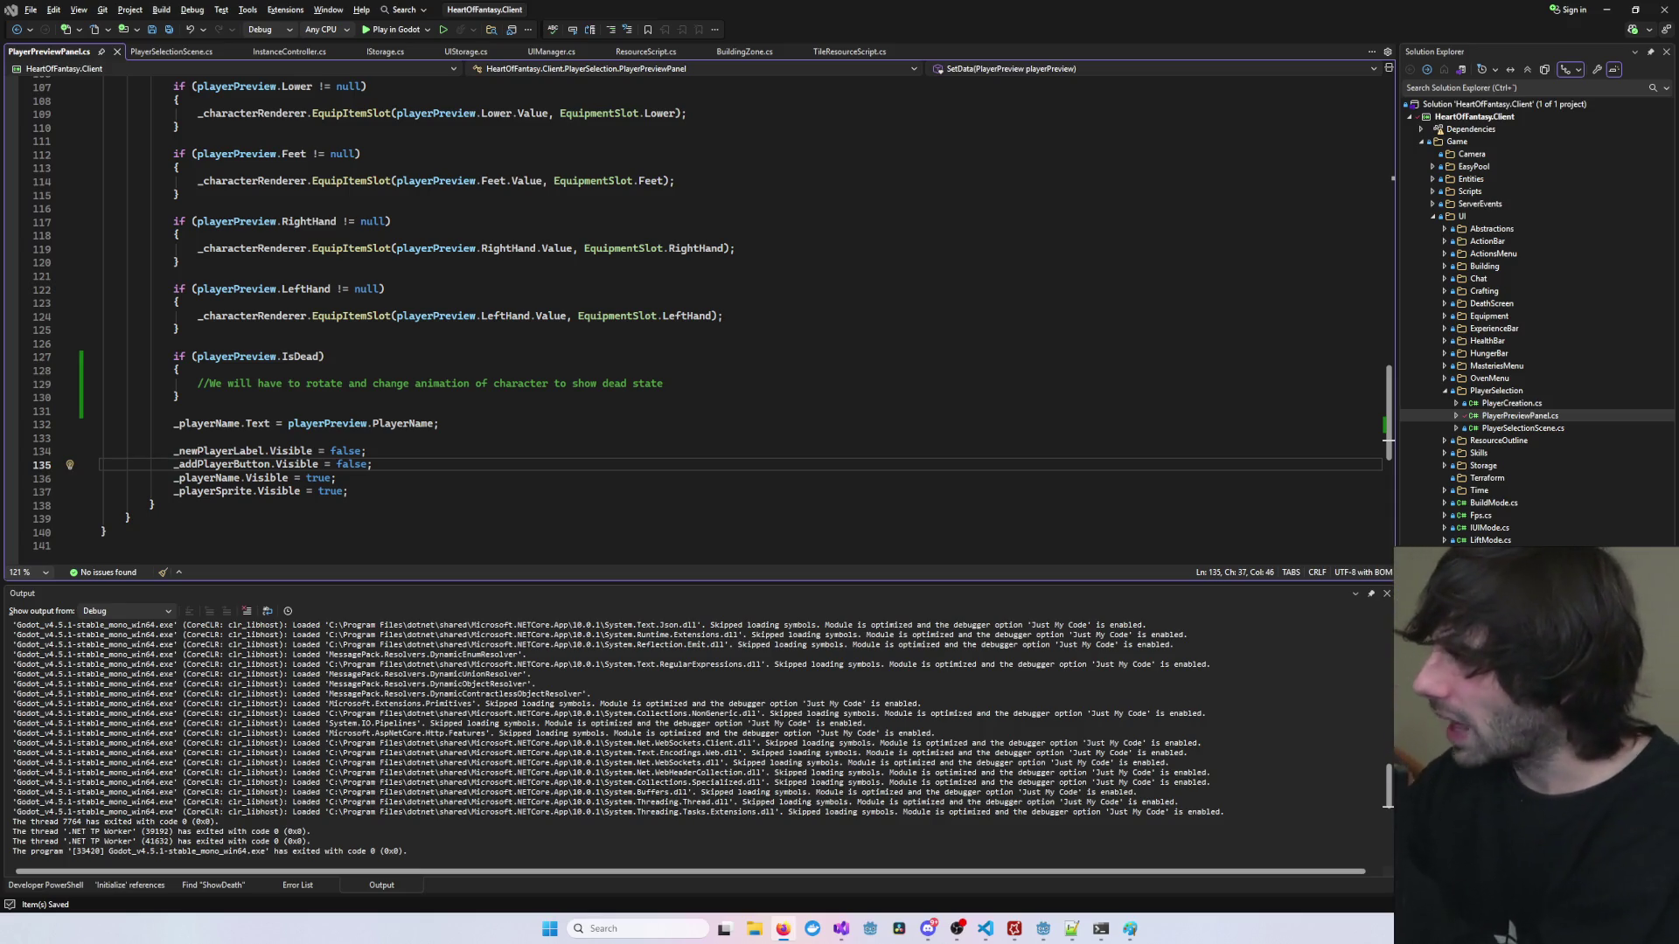
key("ctrl+minus")
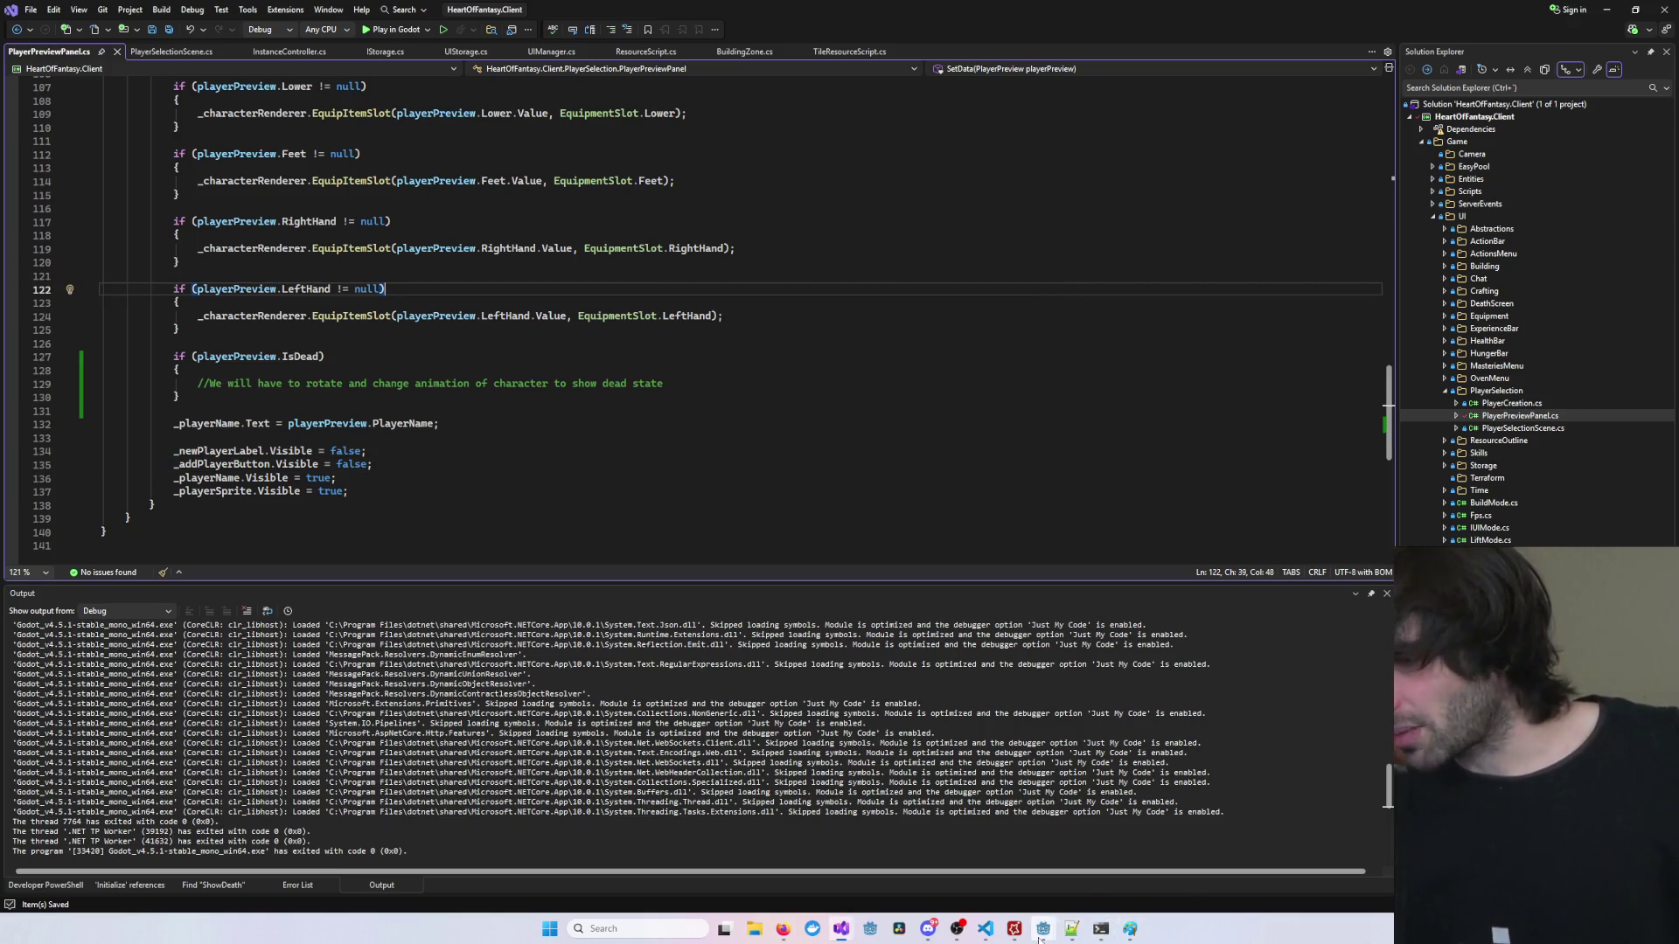
mouse_move(1042, 929)
left_click(1040, 866)
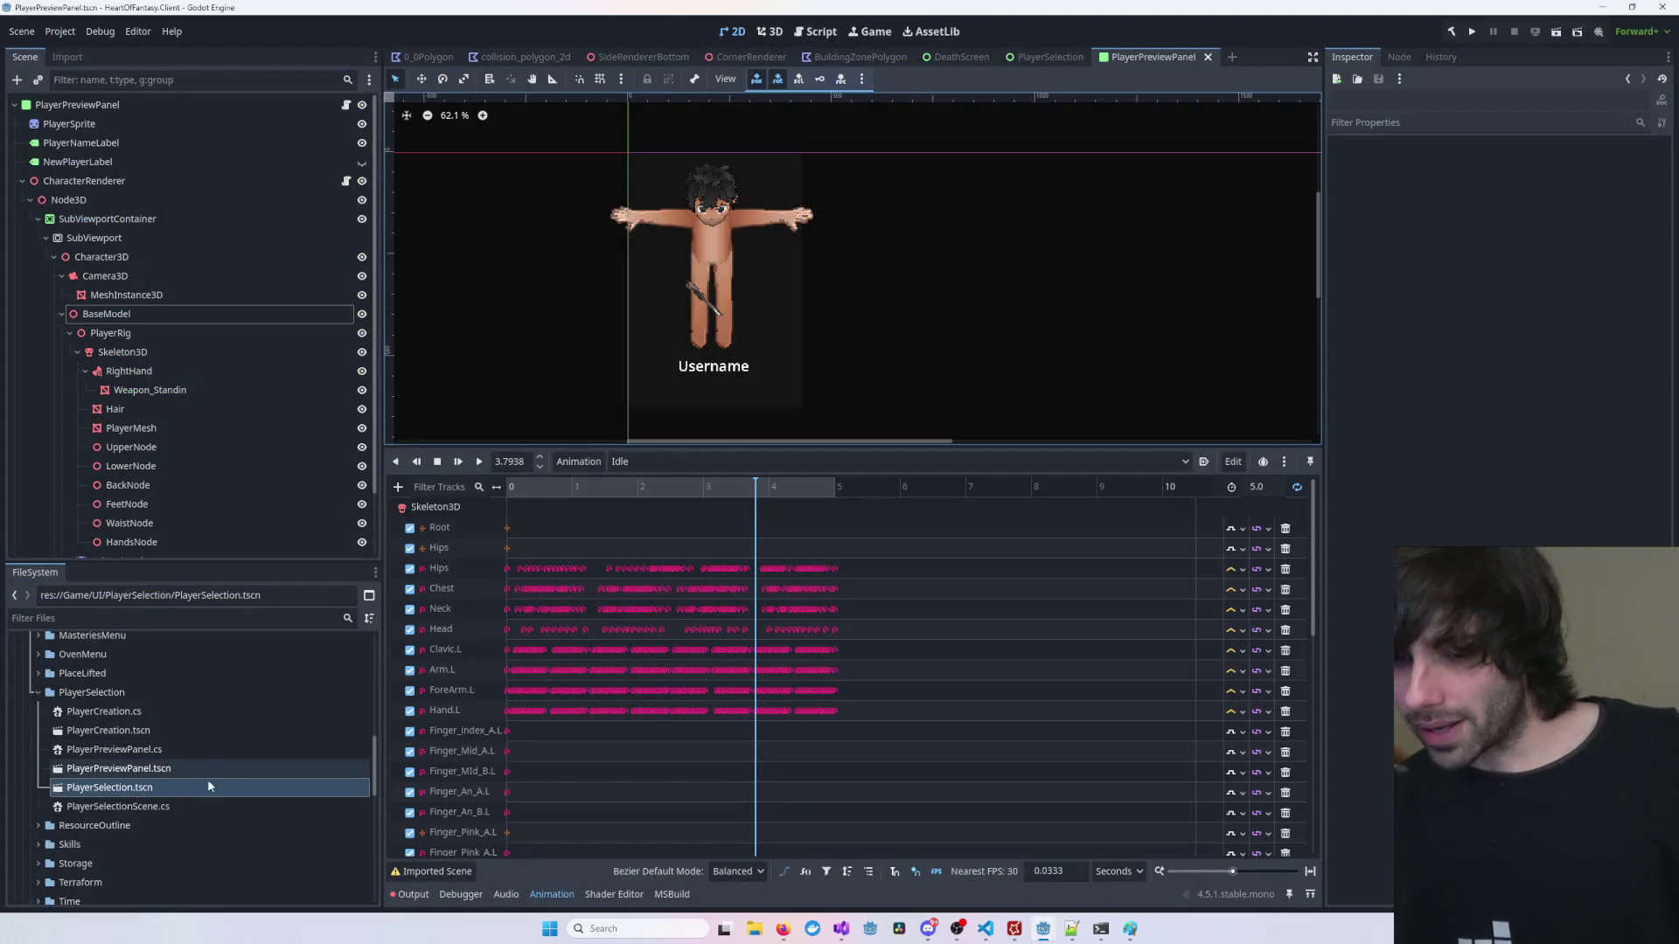
scroll(108, 759, "down", 5)
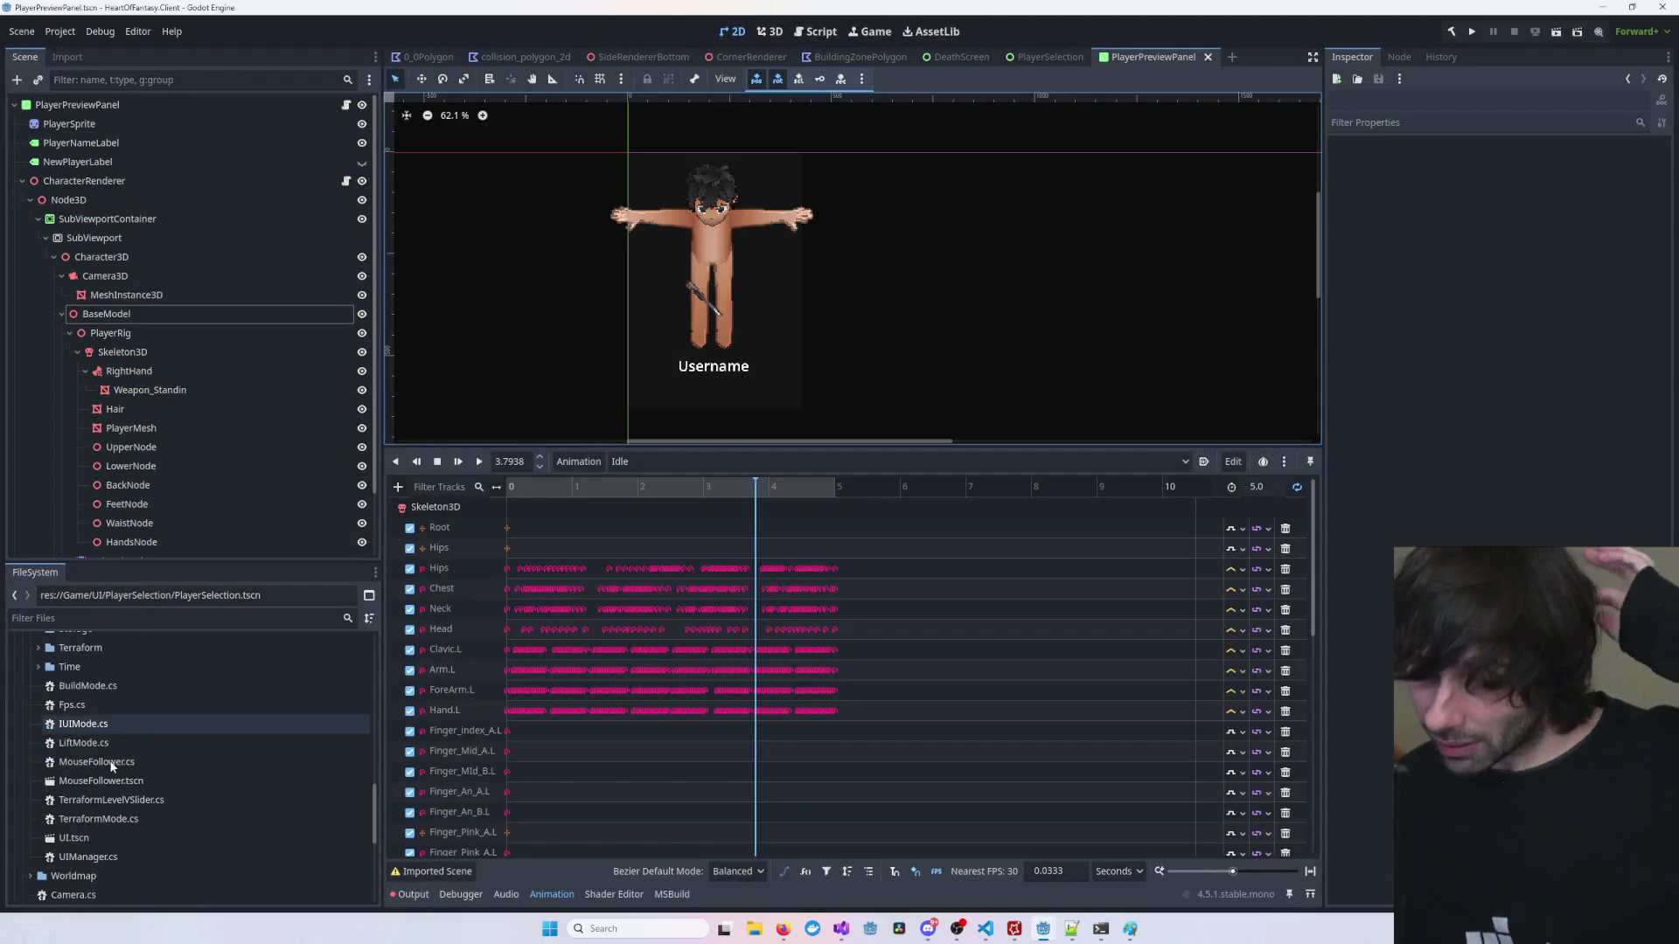
scroll(155, 699, "up", 5)
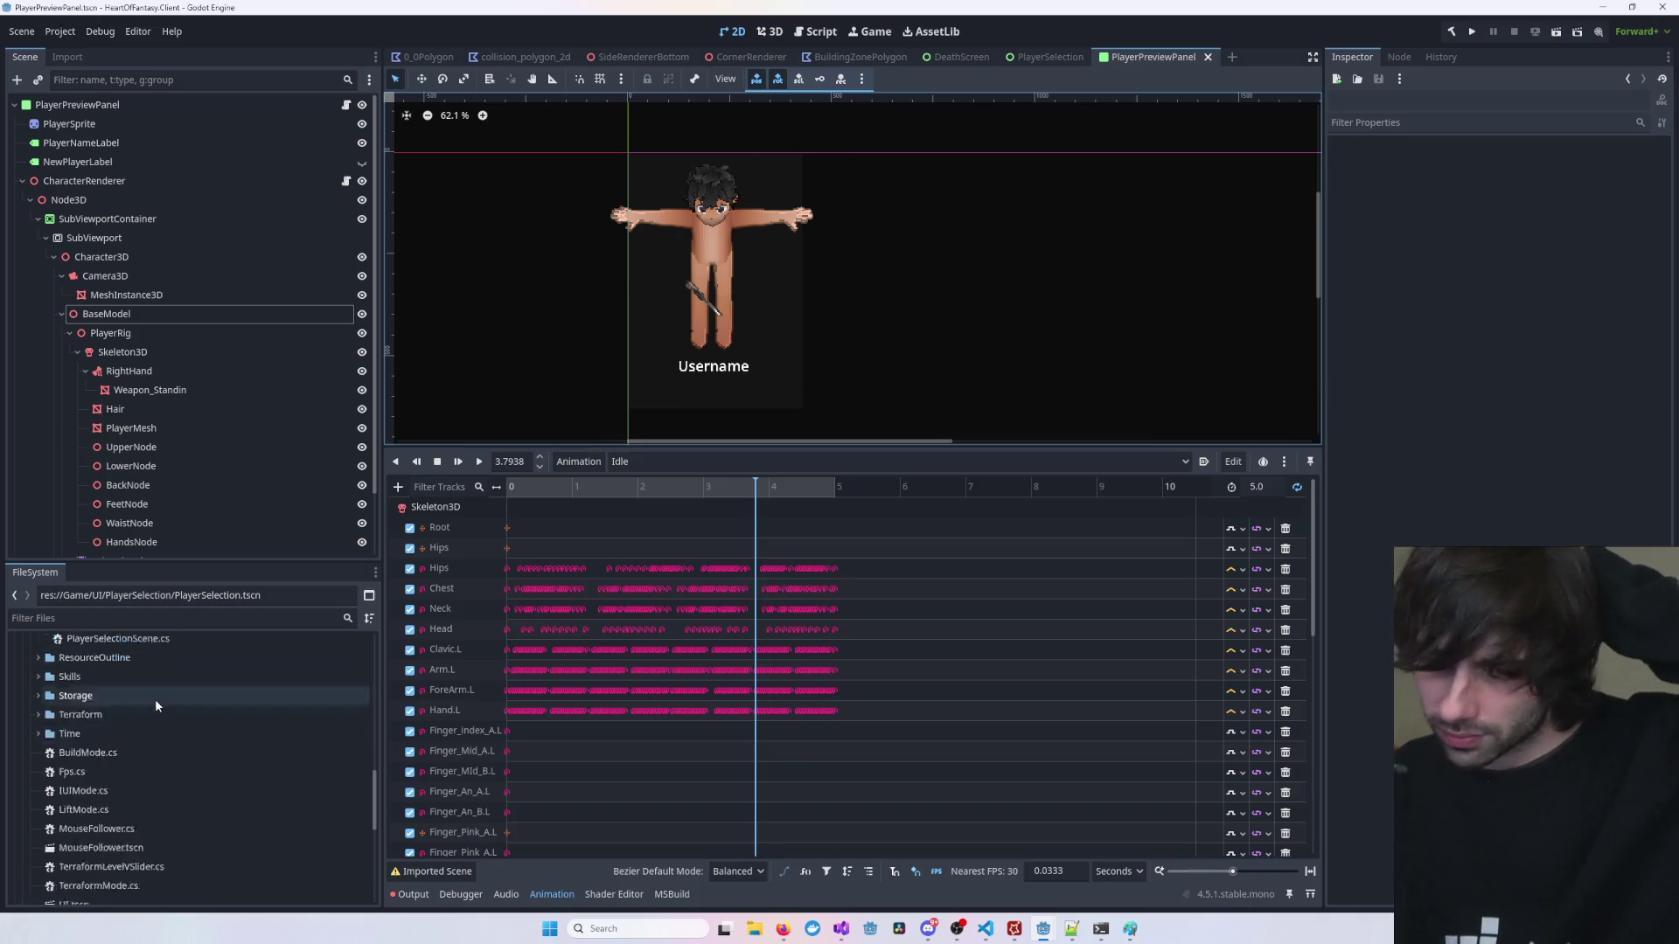
left_click(39, 758)
scroll(37, 760, "down", 2)
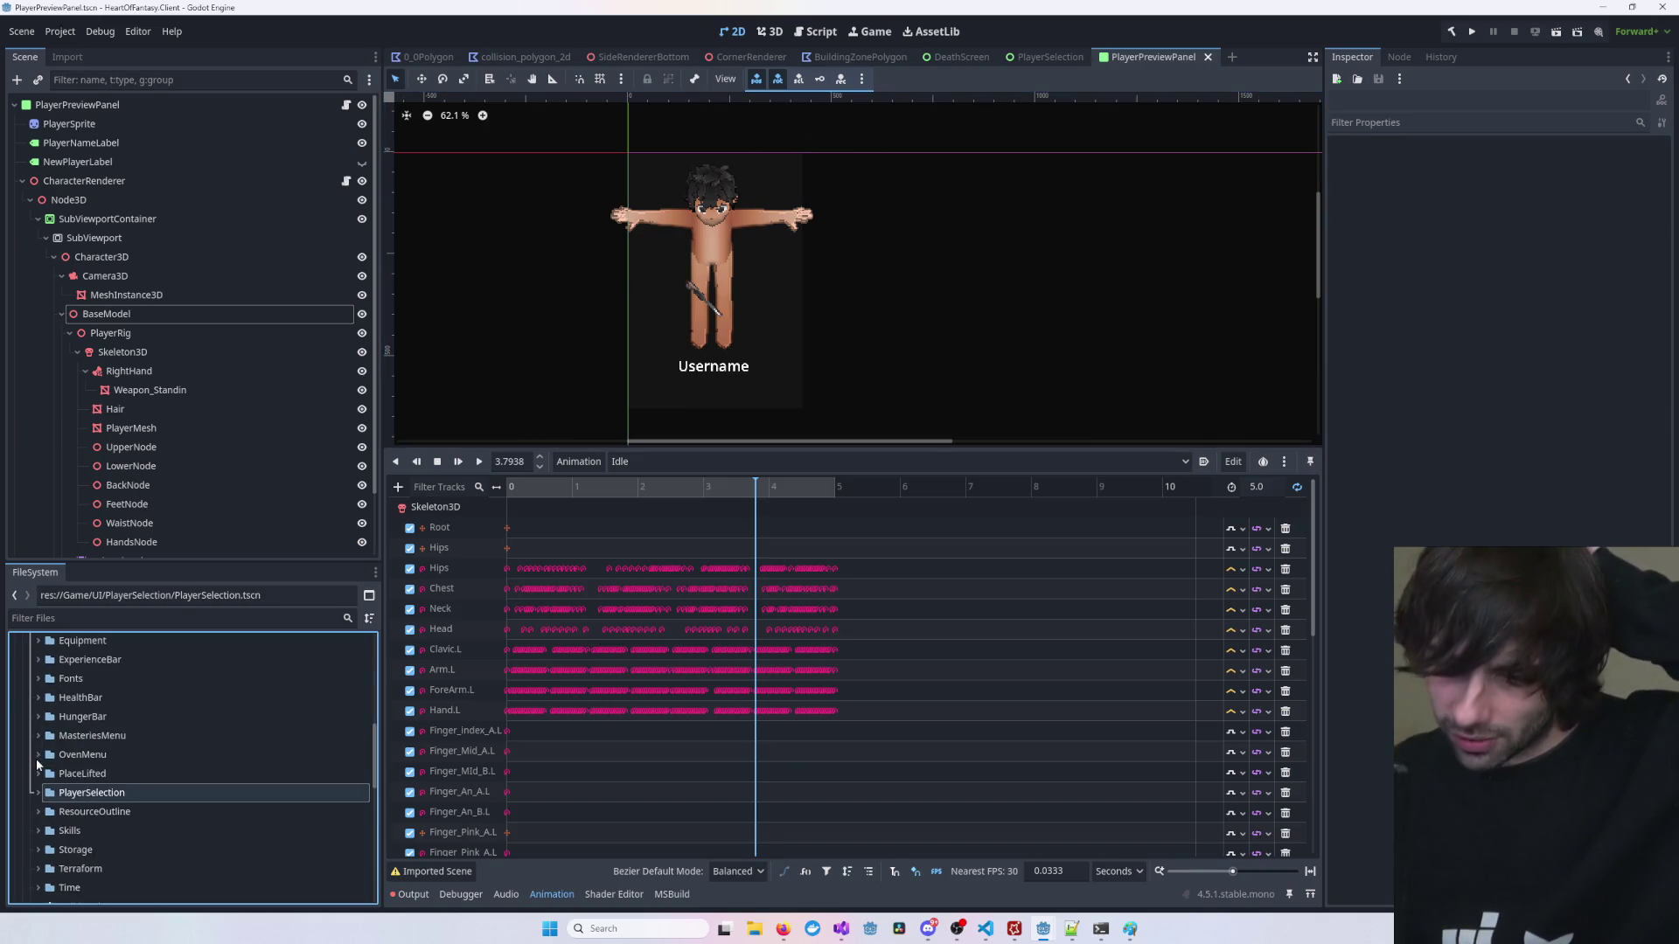
scroll(52, 769, "up", 5)
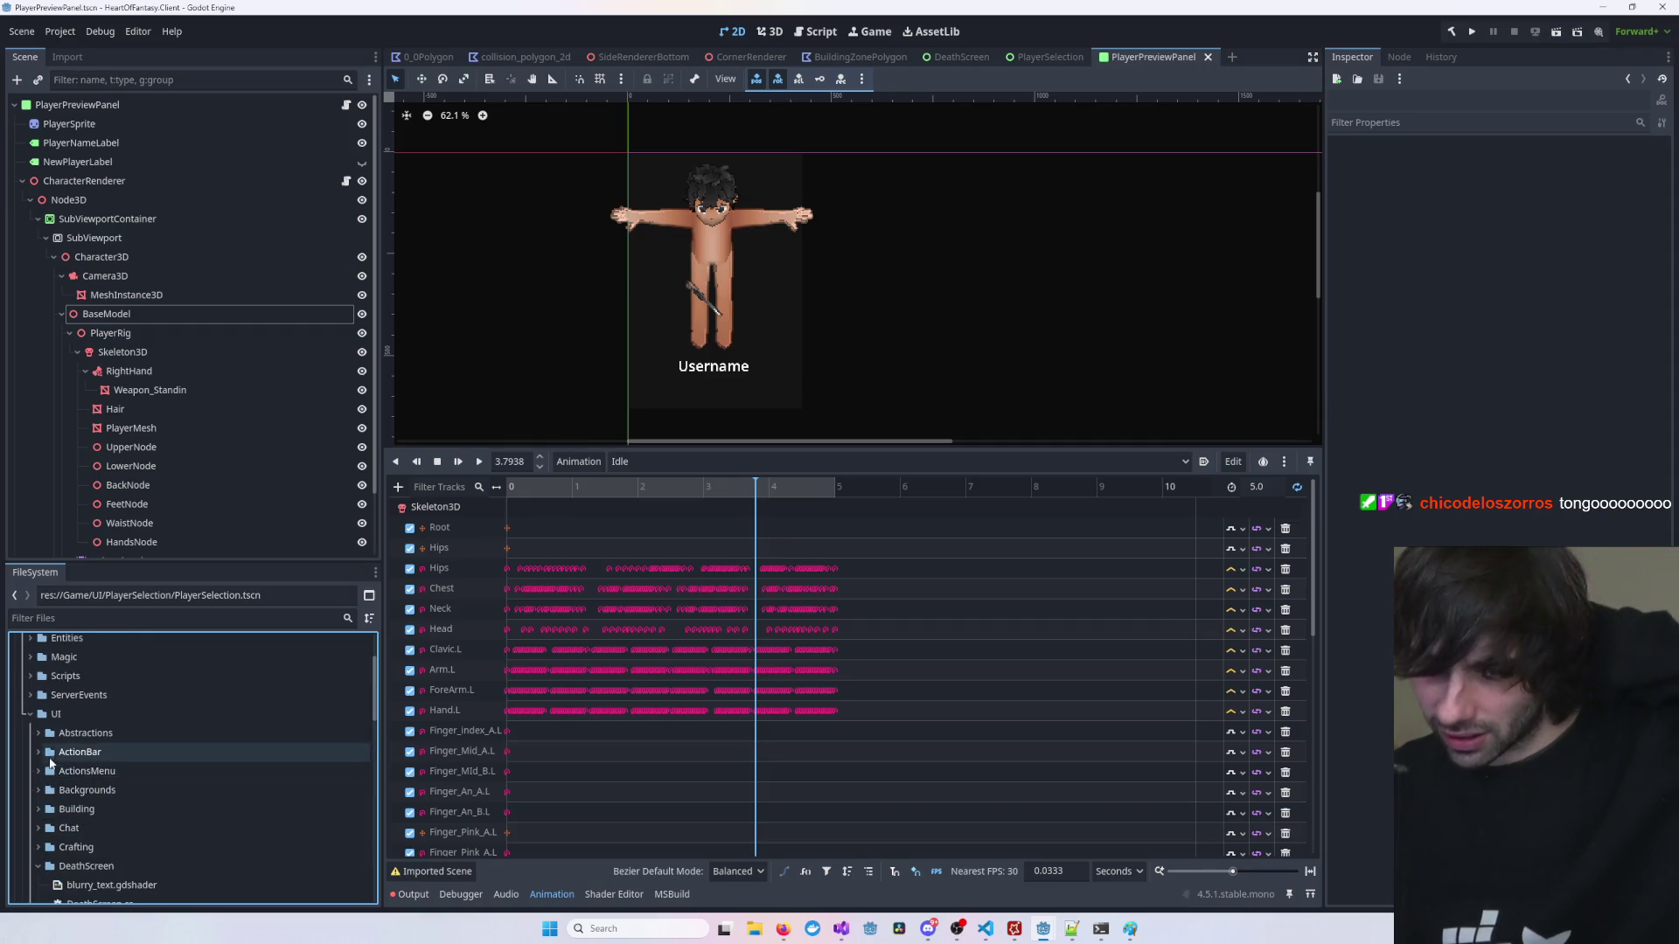
left_click(39, 799)
scroll(53, 792, "down", 1)
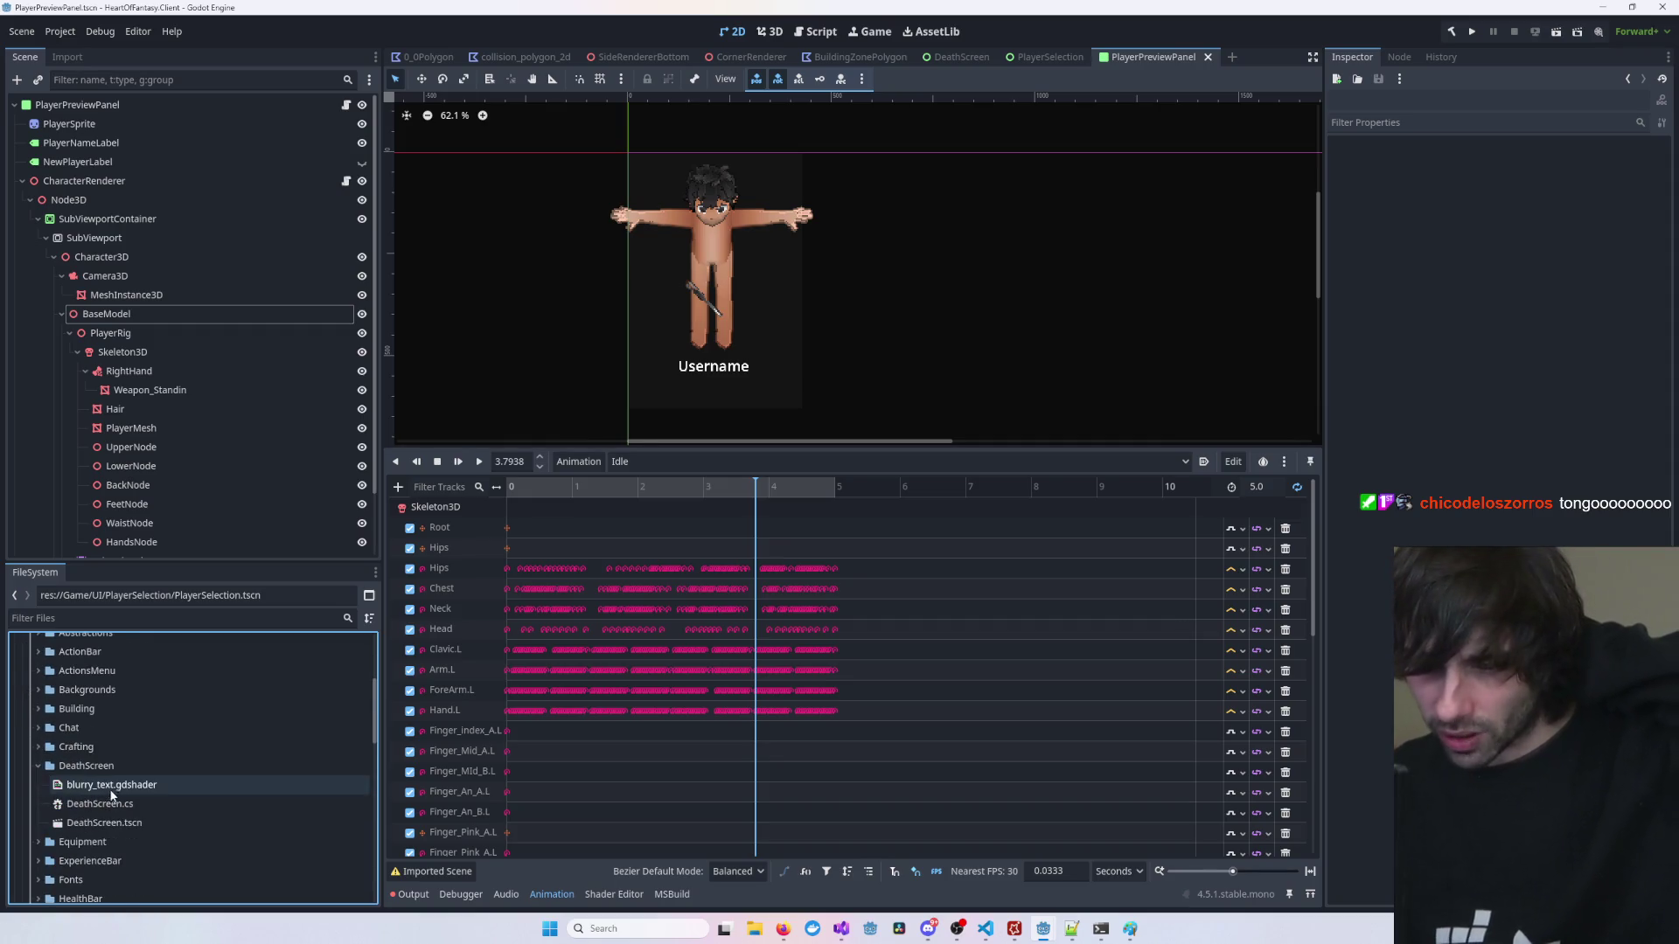
double_click(118, 822)
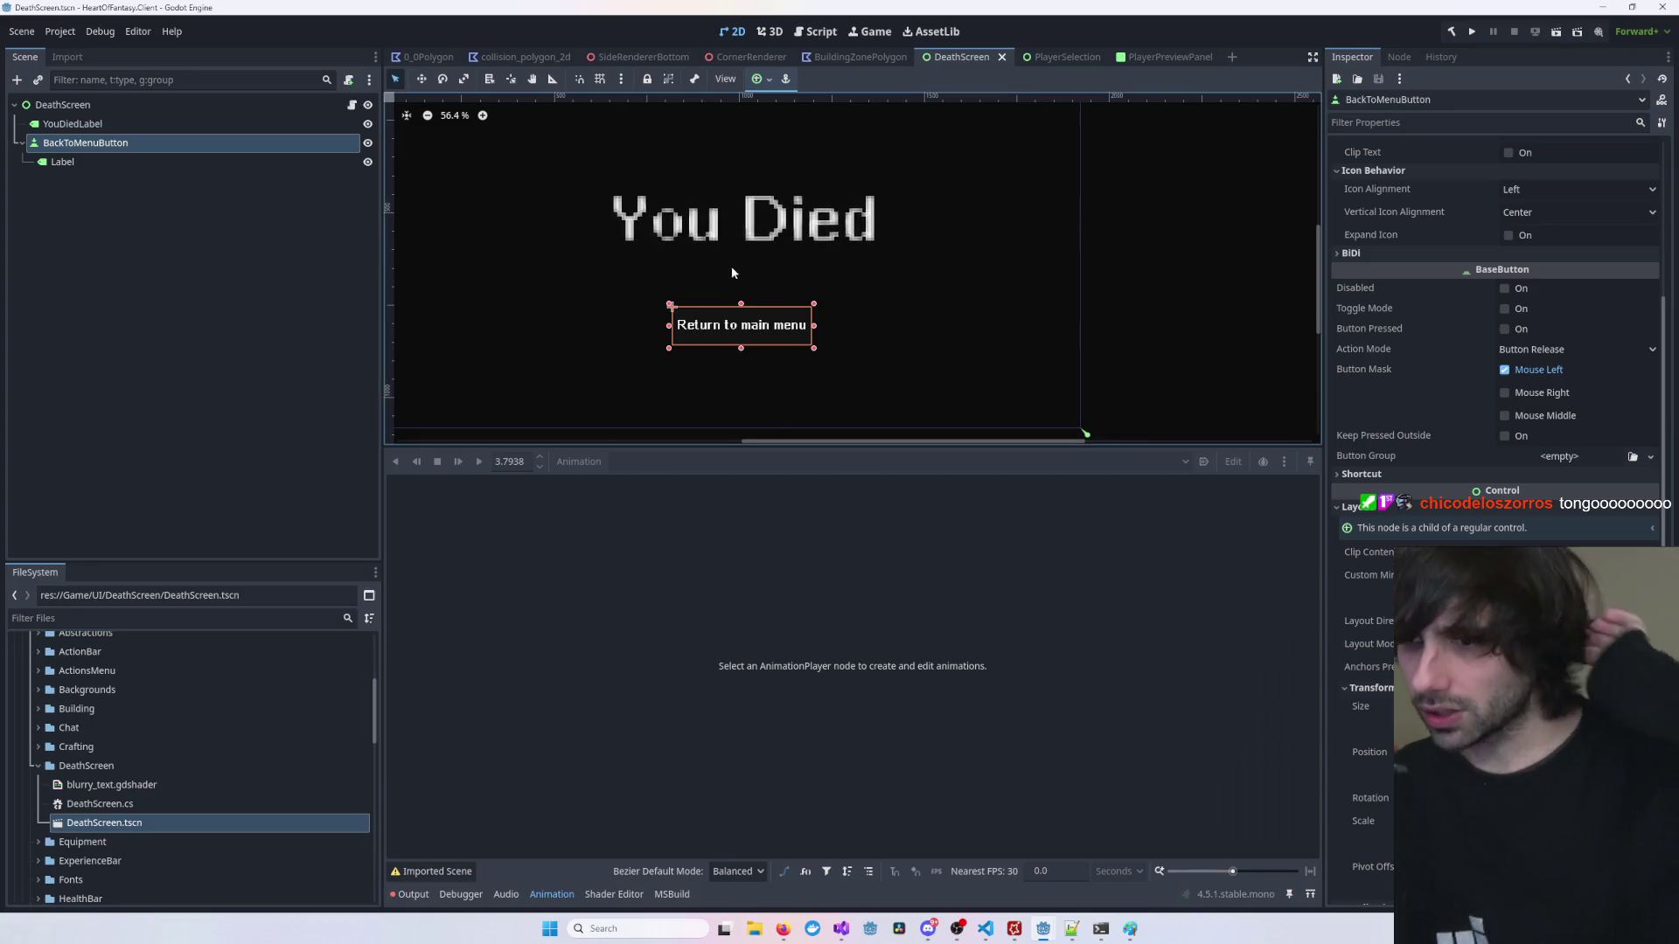
scroll(733, 273, "up", 4)
left_click(845, 289)
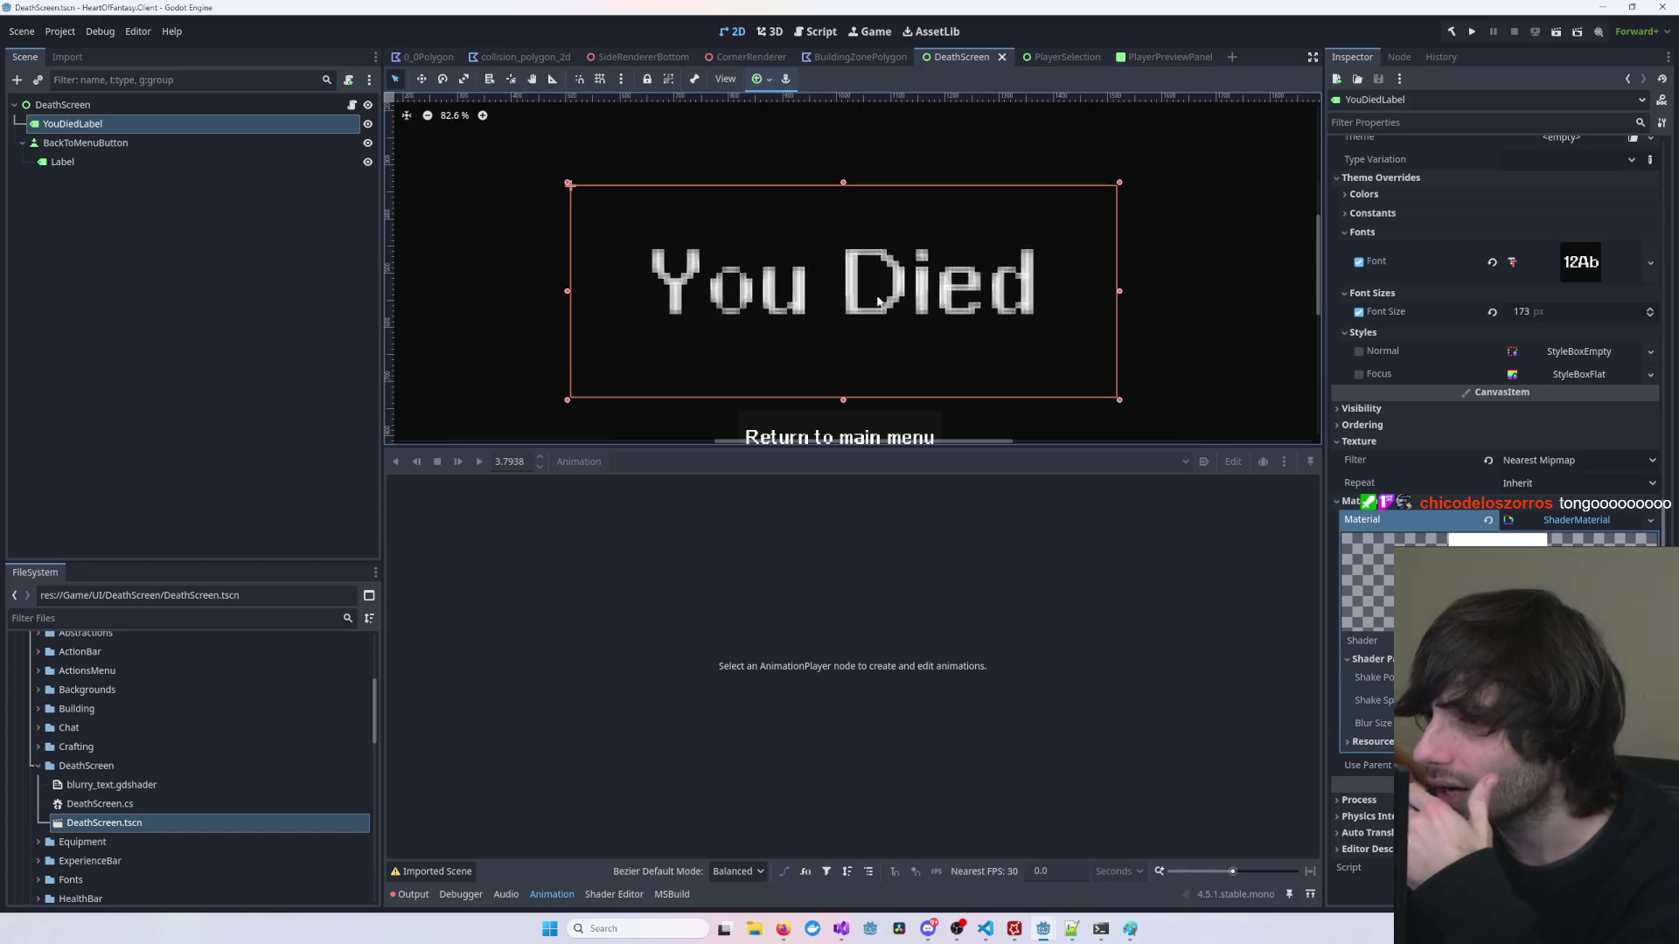
scroll(878, 300, "up", 3)
scroll(791, 294, "down", 2)
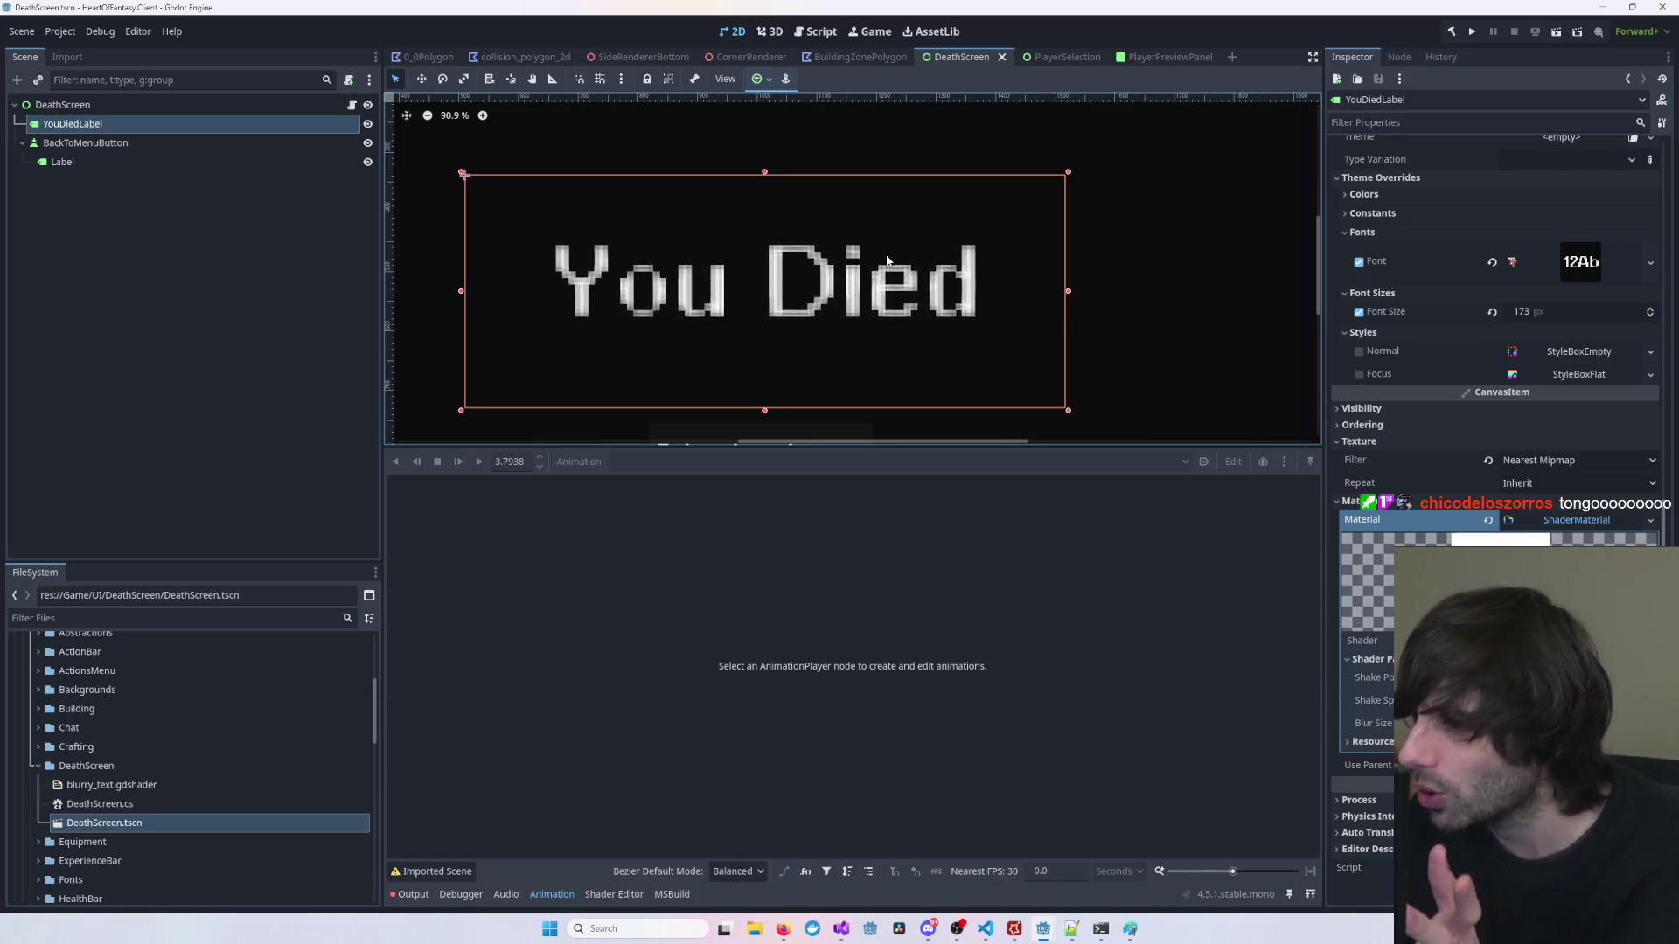
scroll(887, 260, "down", 2)
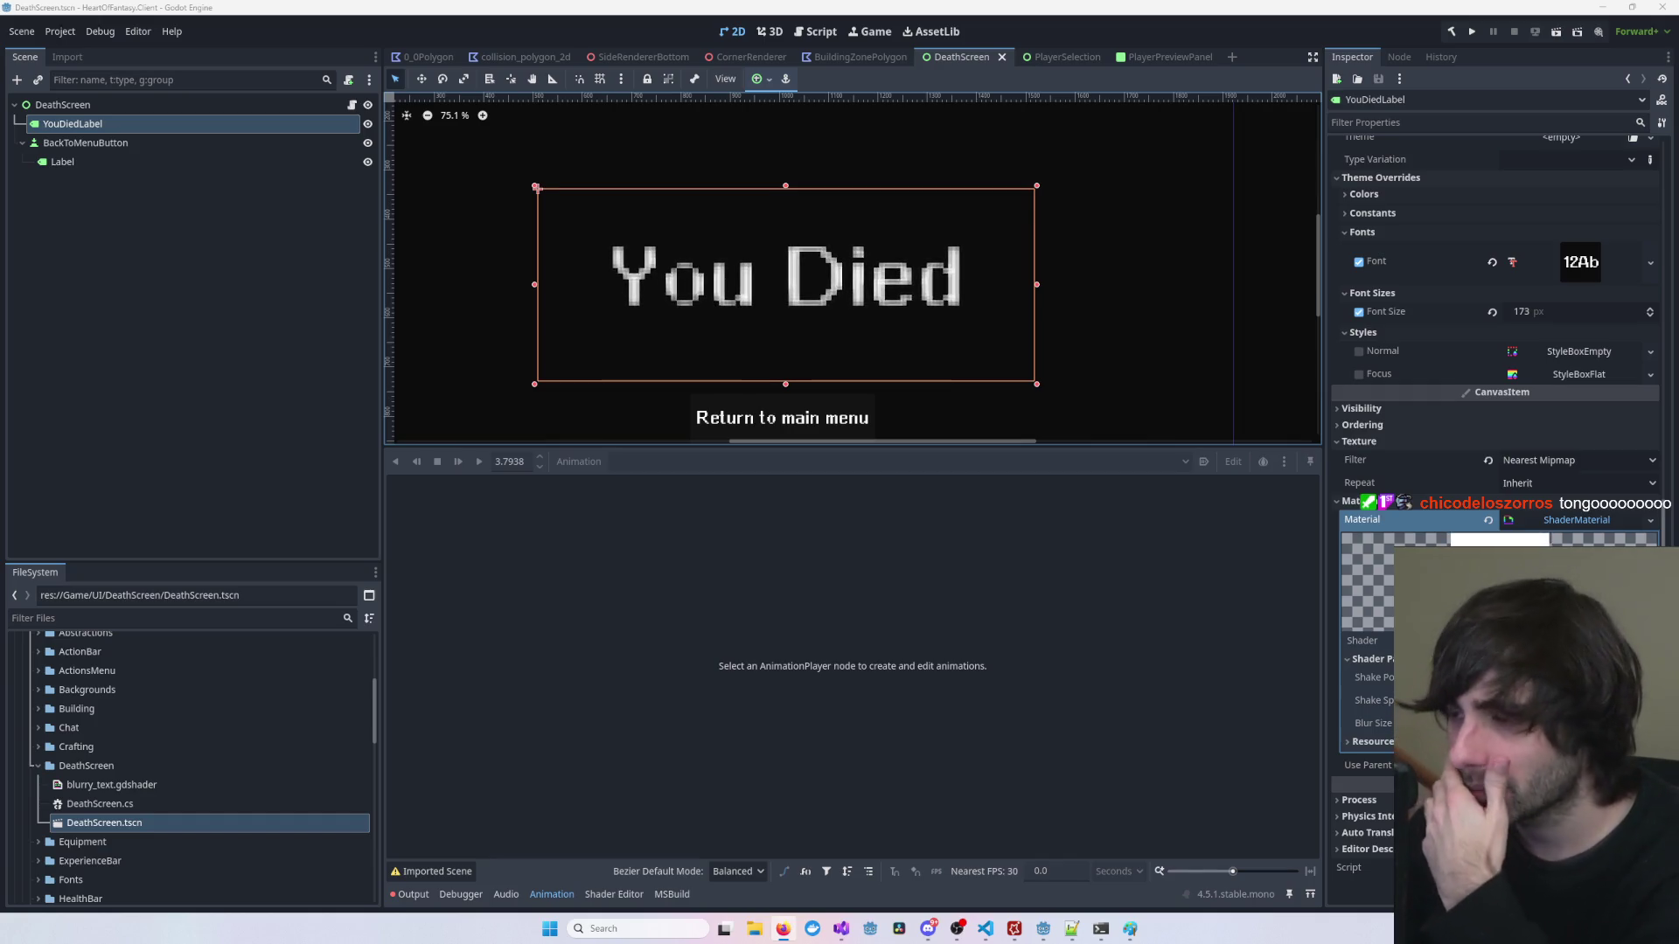
scroll(1116, 315, "down", 1)
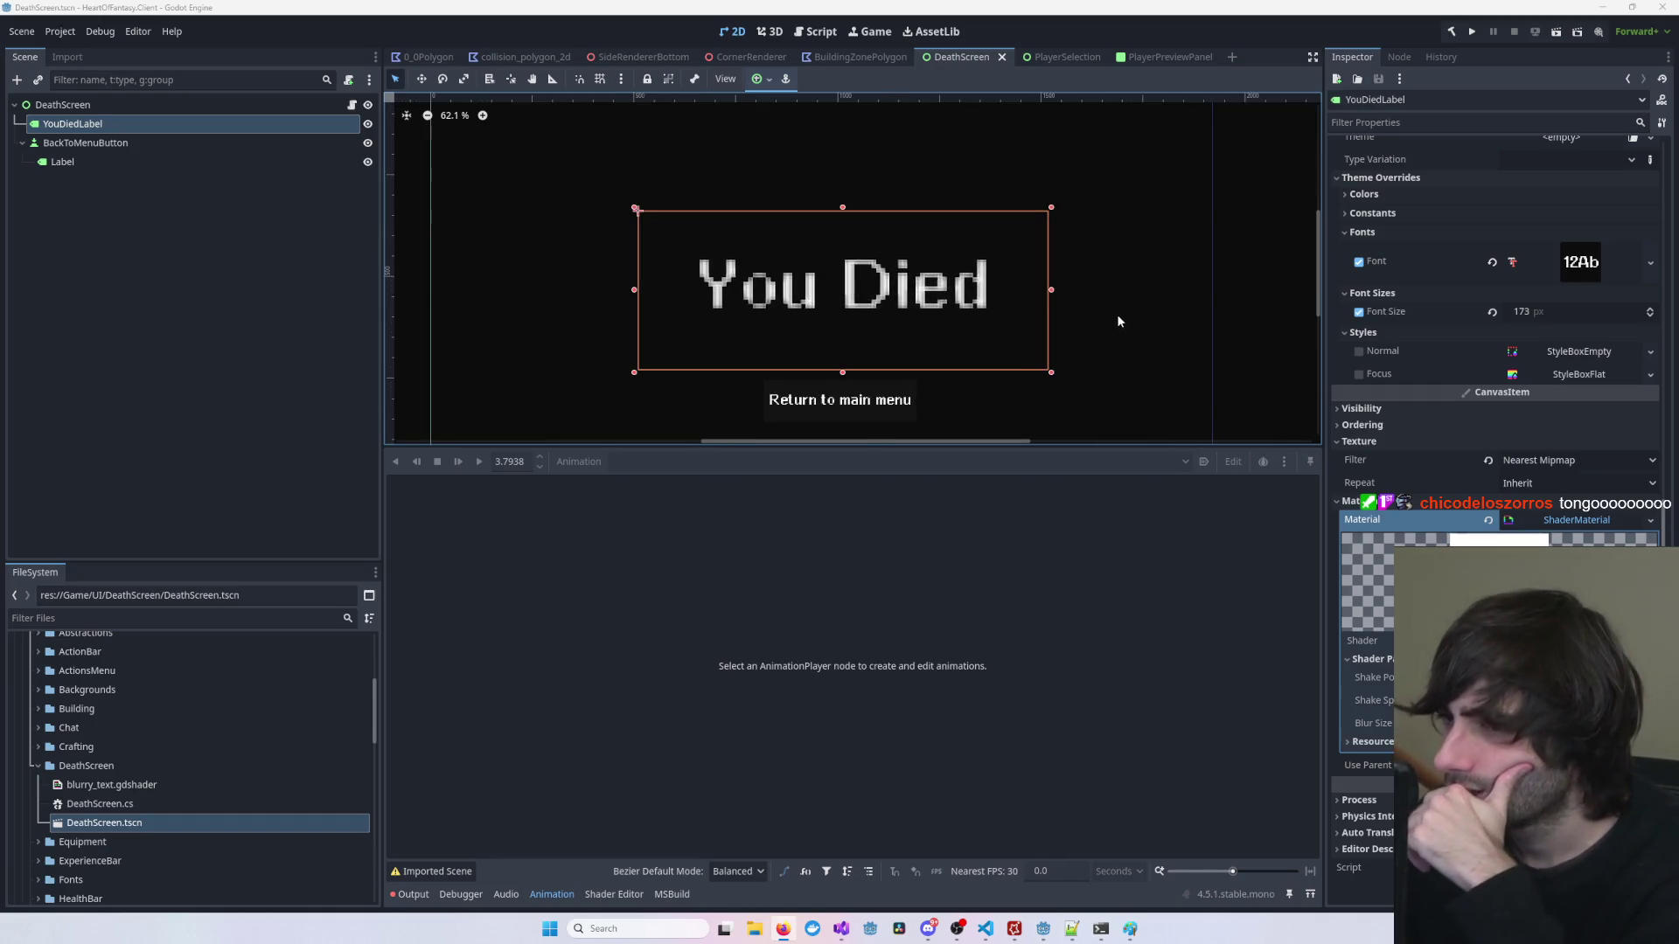
left_click(1116, 315)
left_click(1306, 307)
scroll(1189, 324, "down", 2)
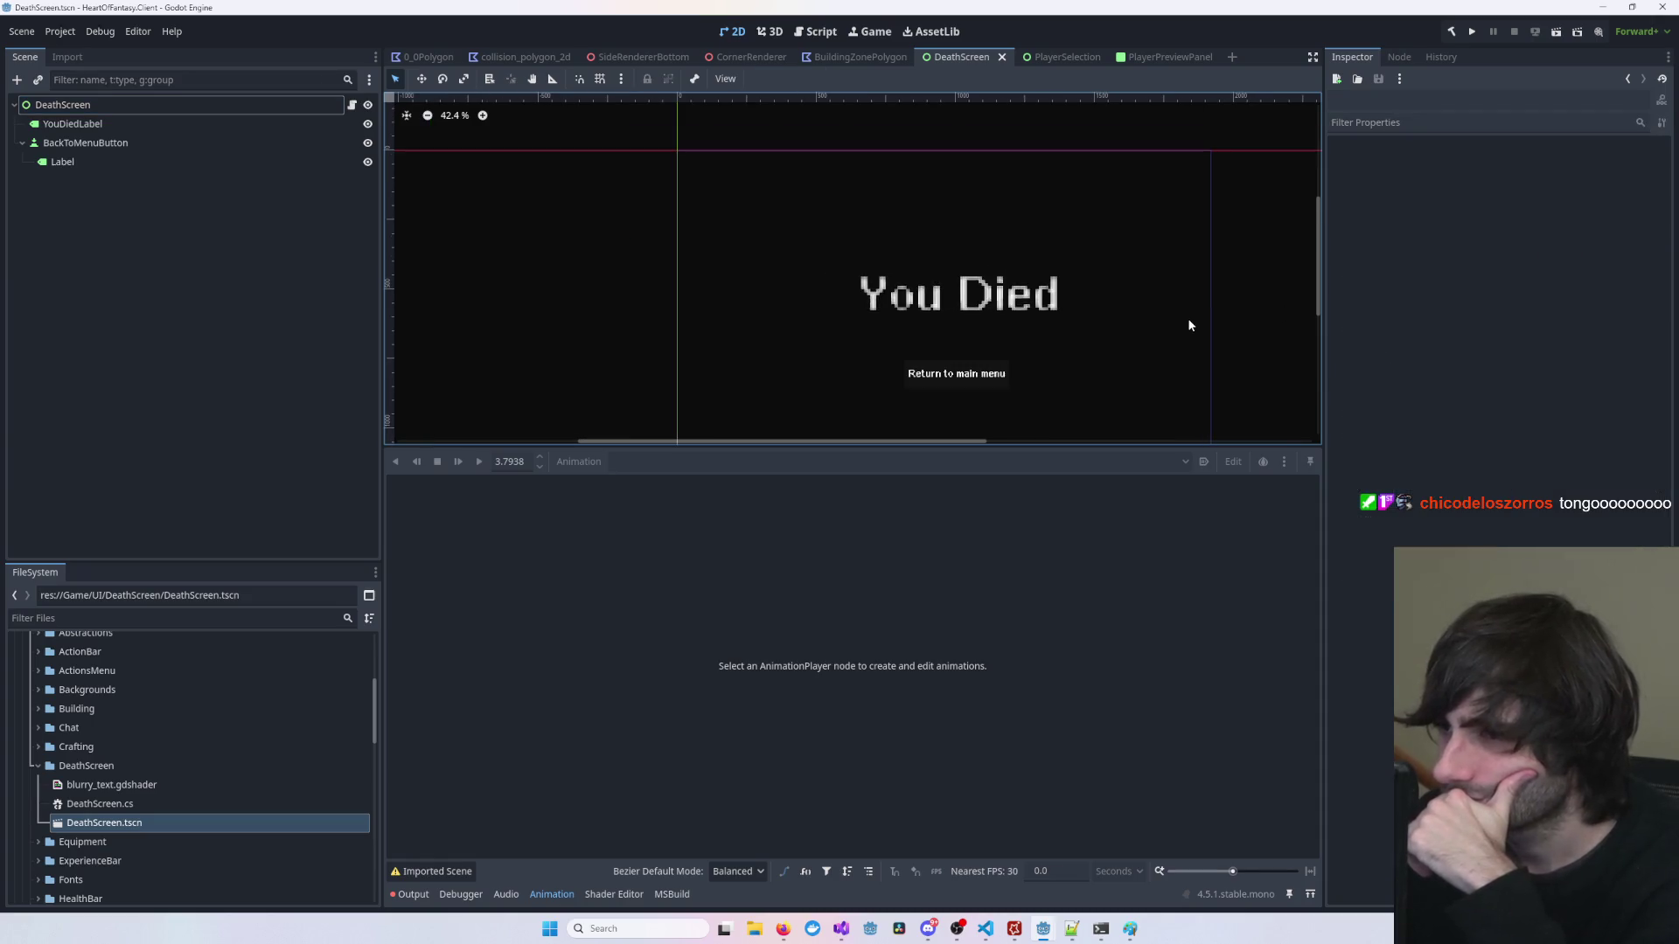
scroll(1188, 325, "up", 2)
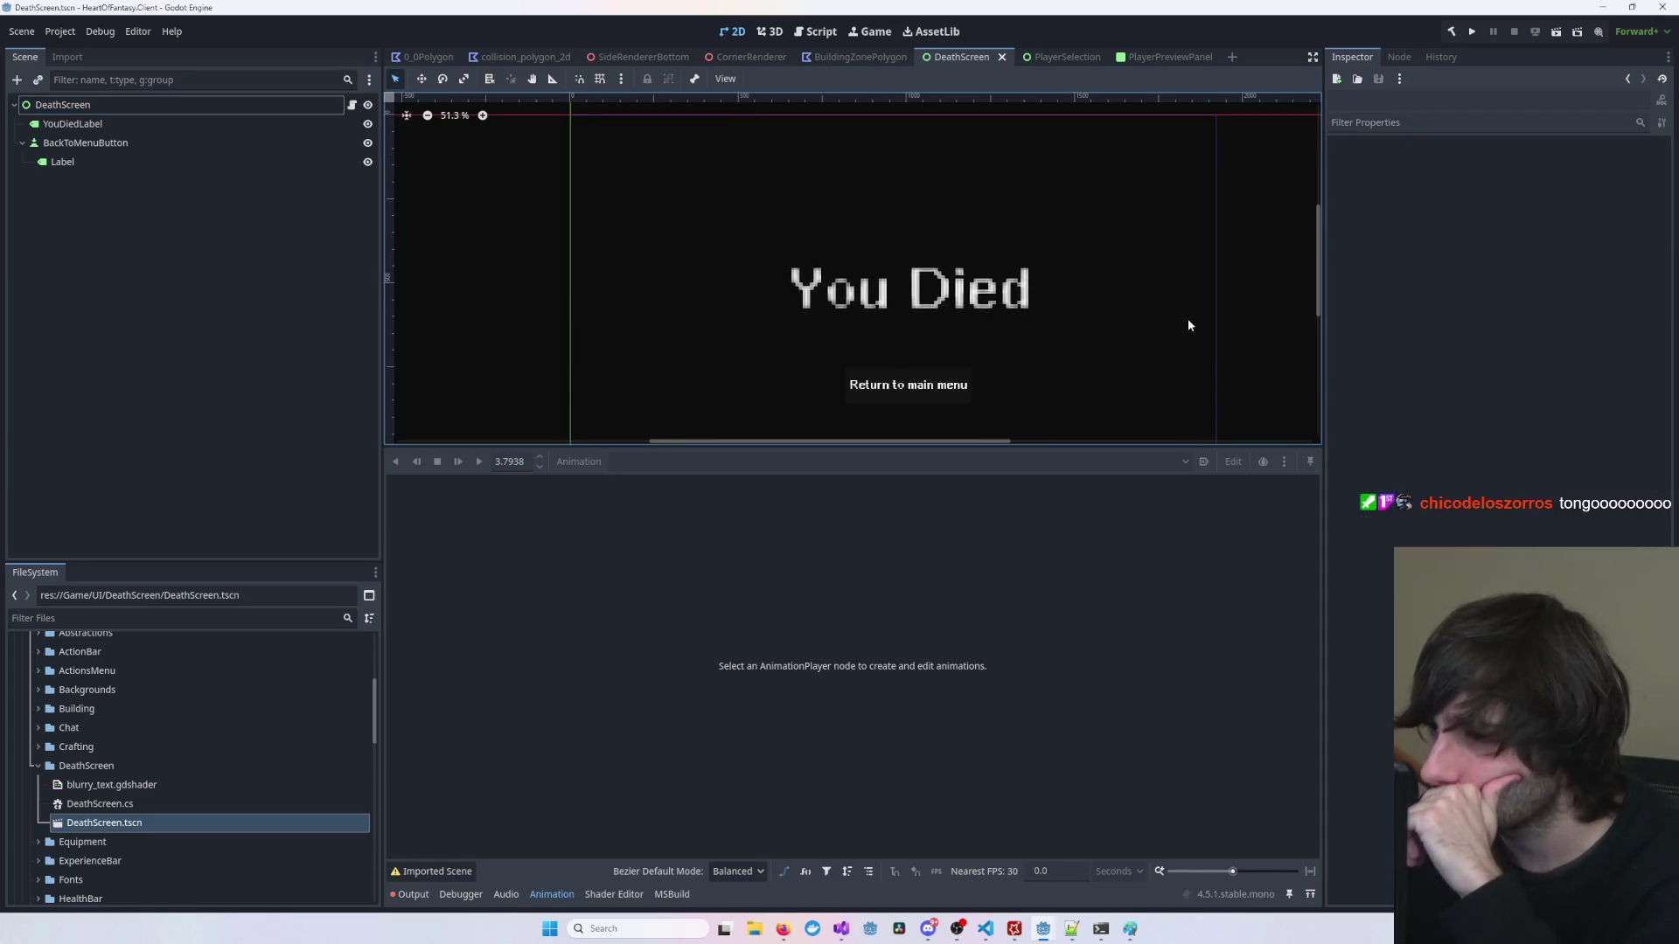
scroll(1188, 324, "down", 3)
scroll(1188, 325, "down", 1)
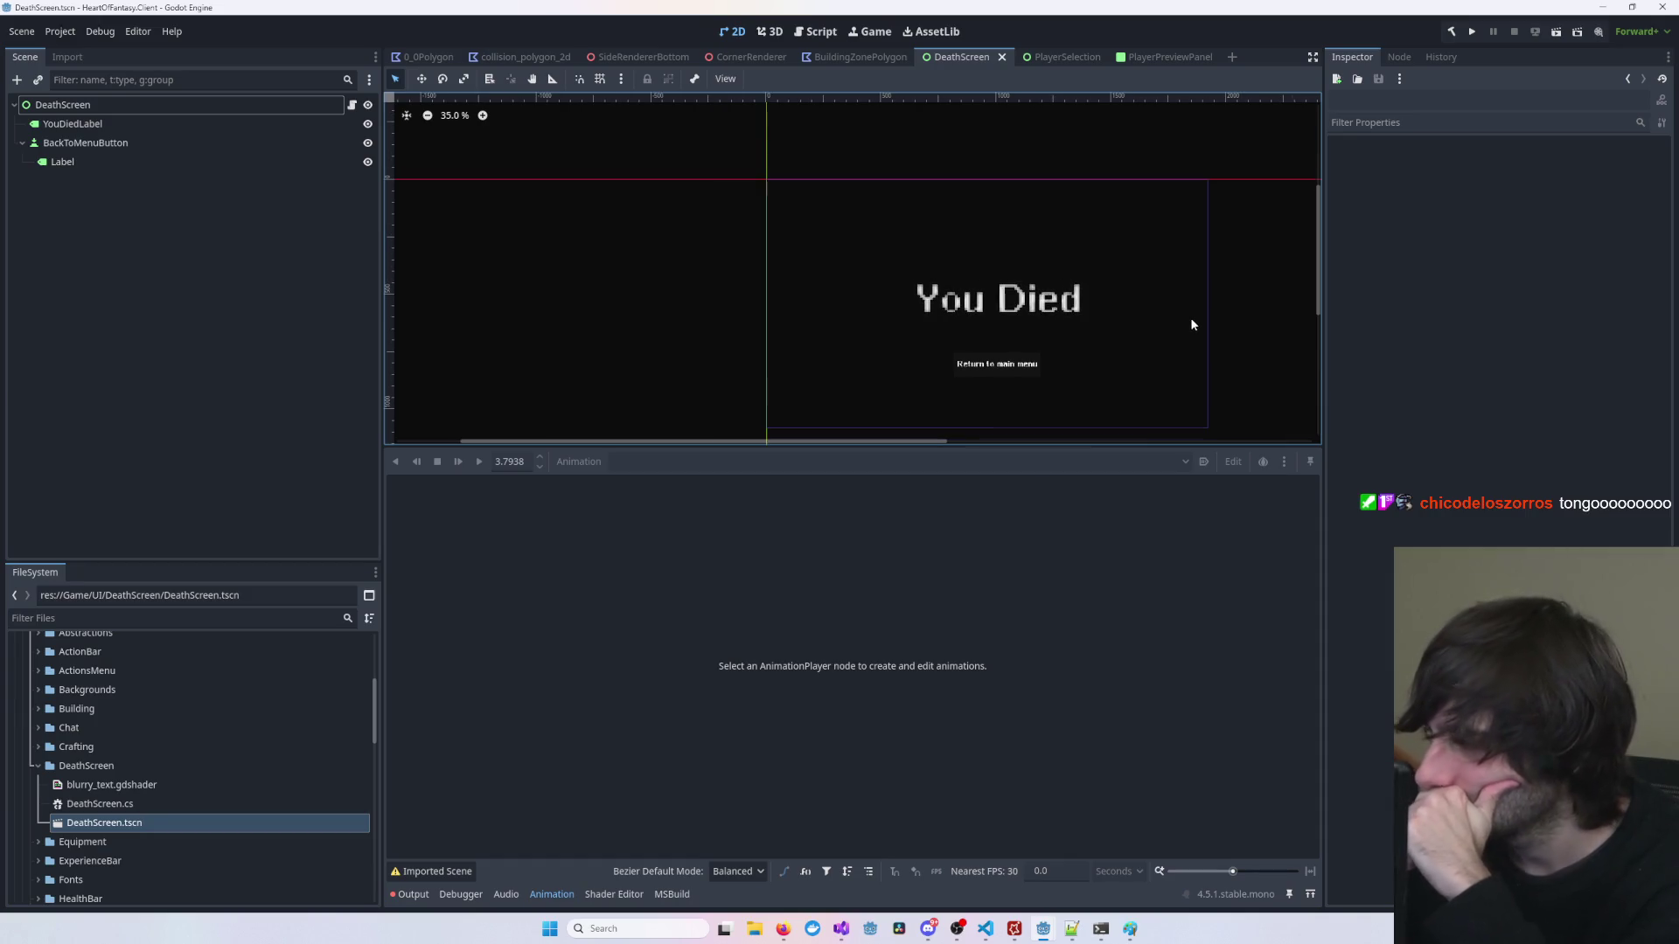
left_click(1058, 323)
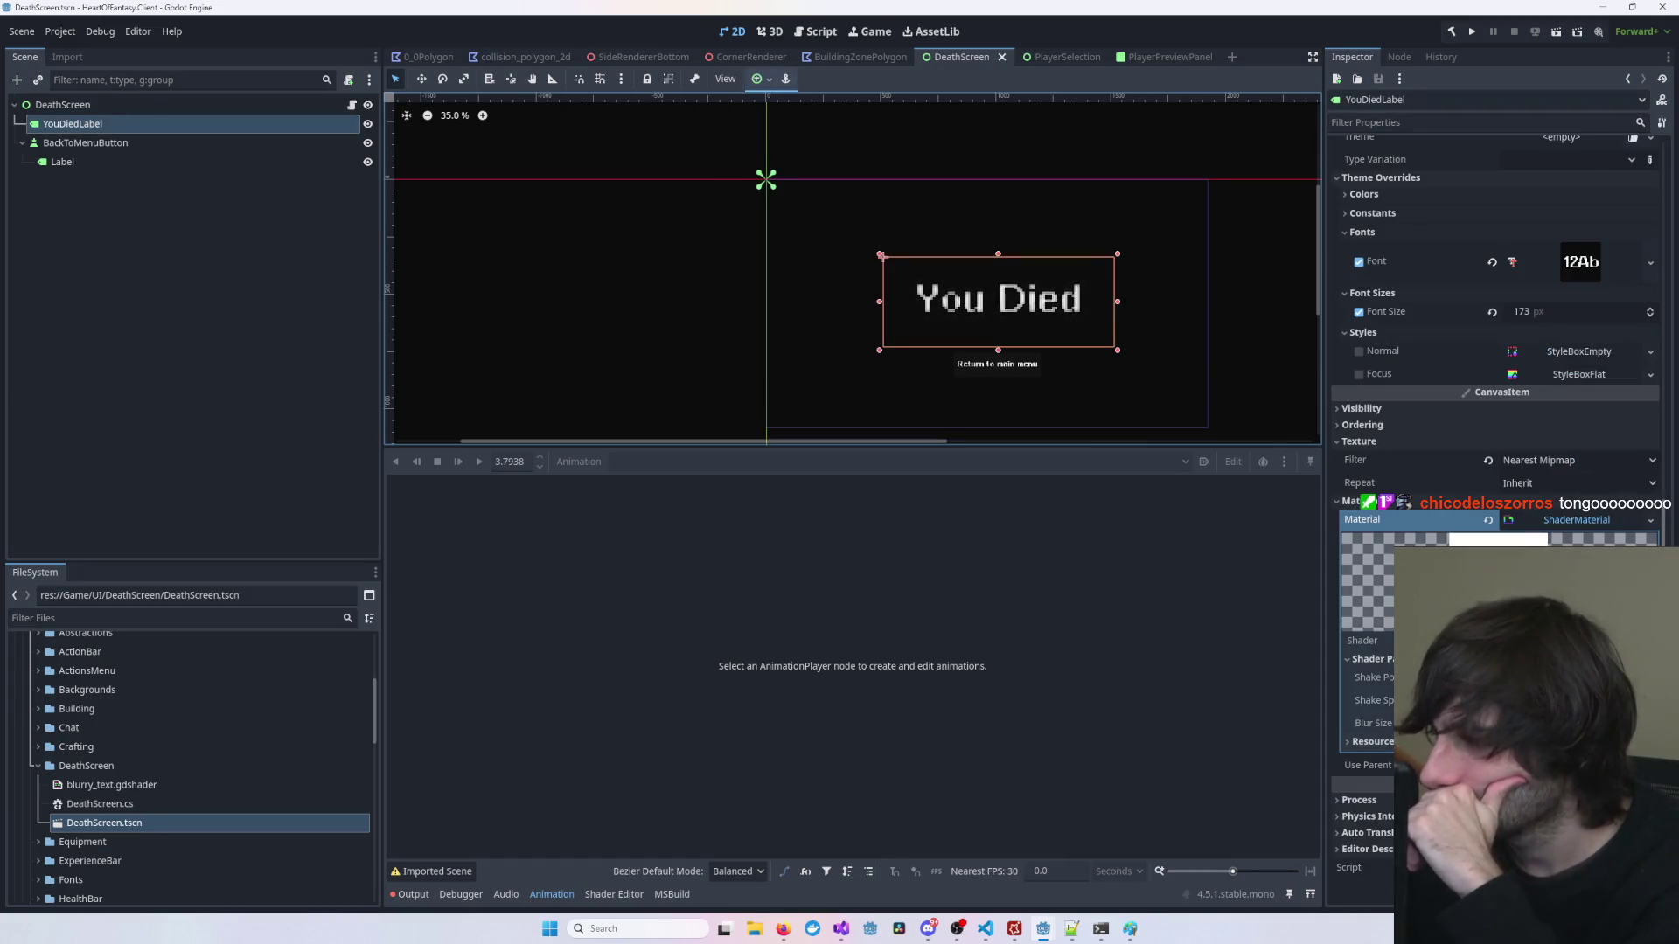
left_click(1530, 723)
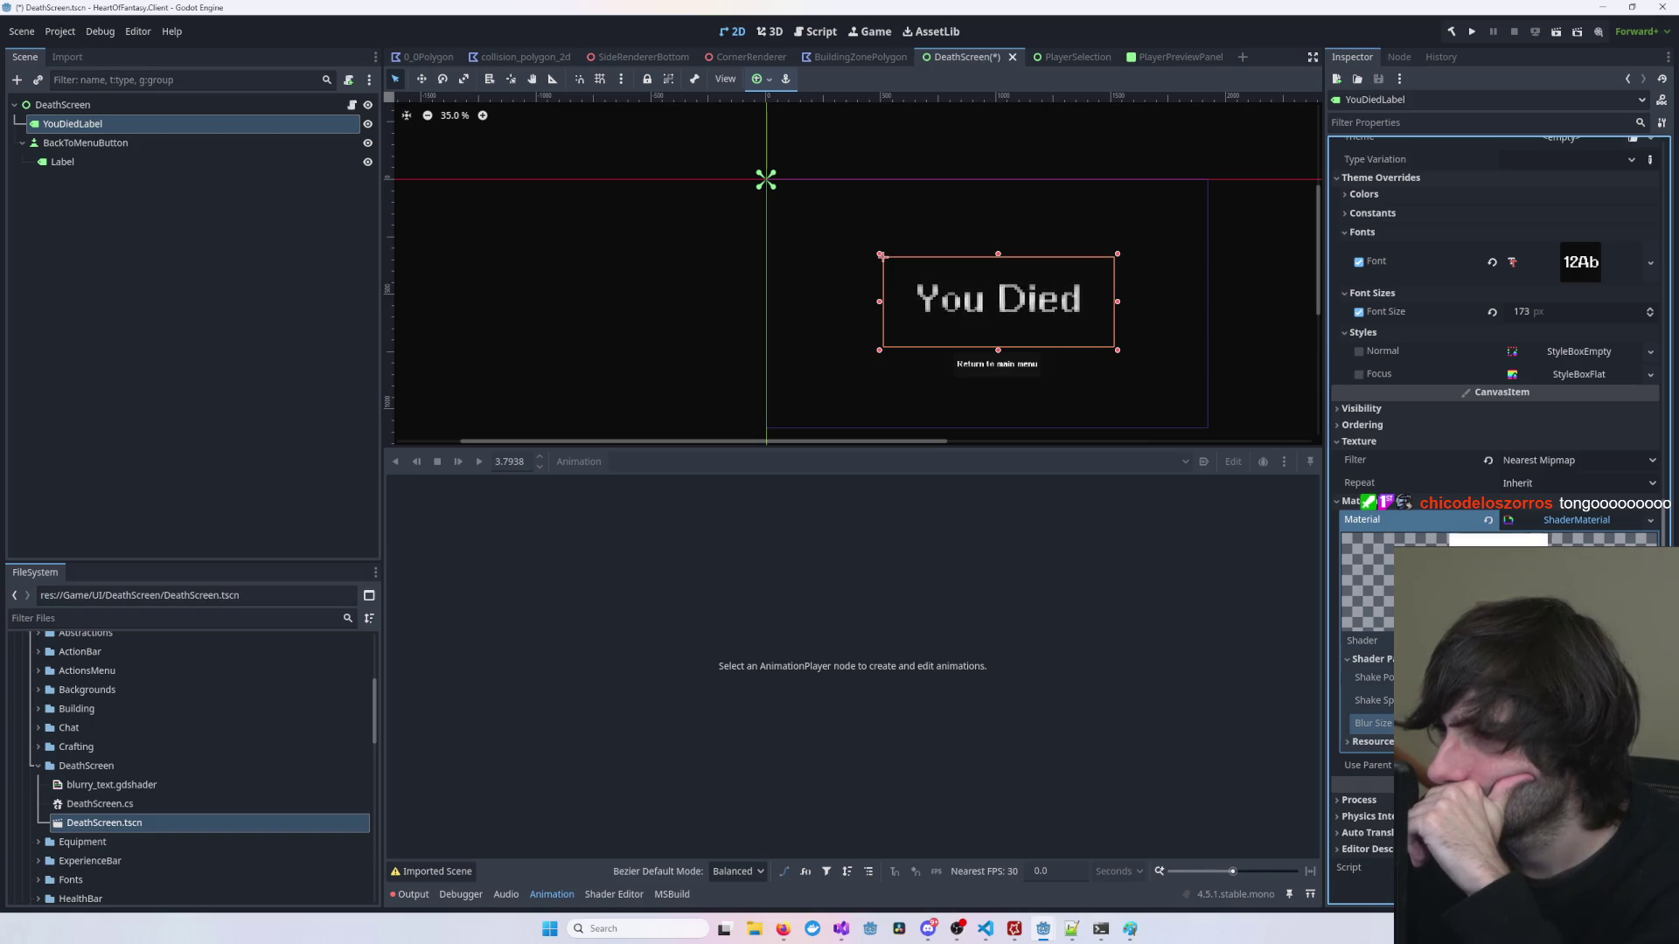
scroll(1141, 335, "up", 6)
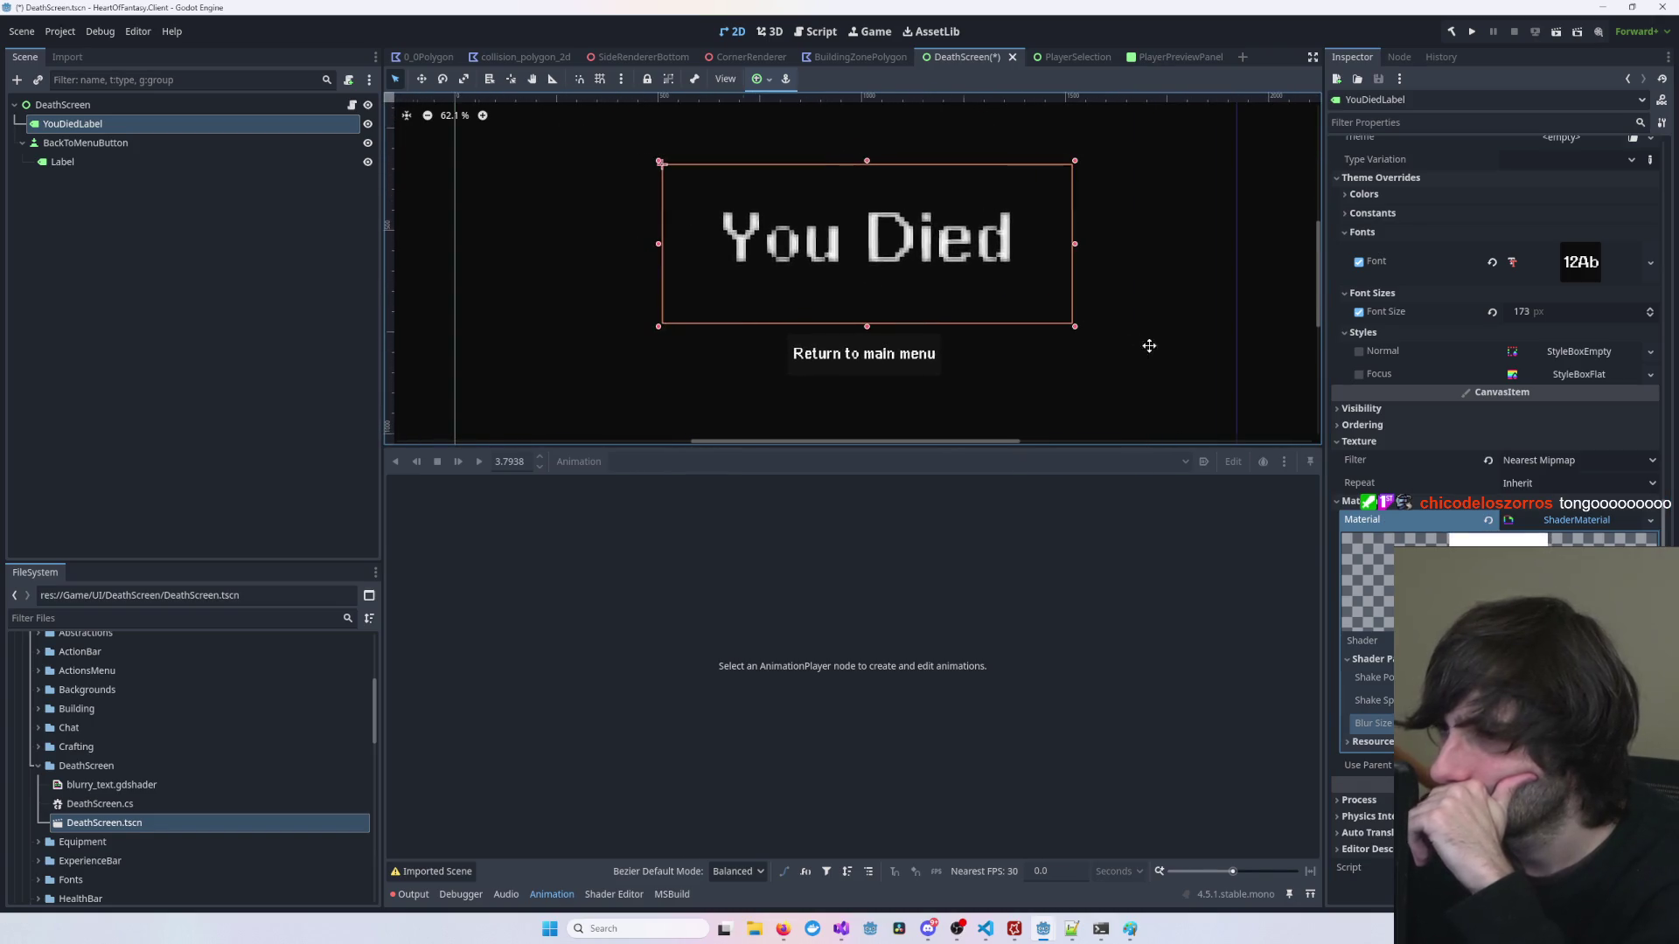
left_click(1530, 678)
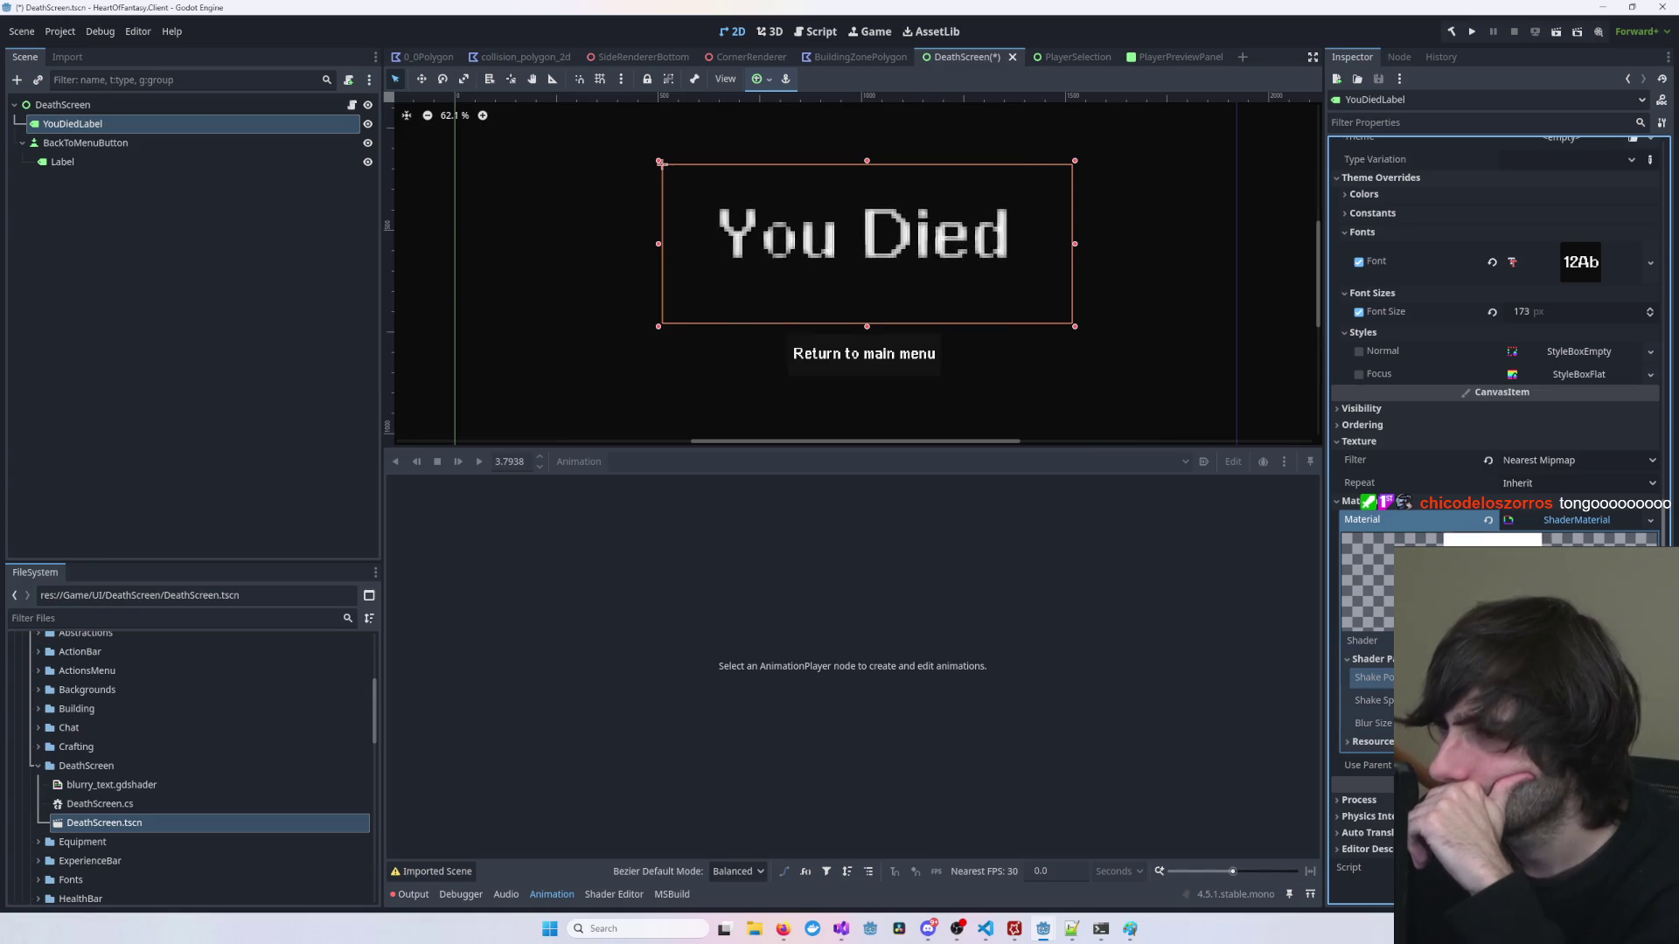
left_click(1530, 700)
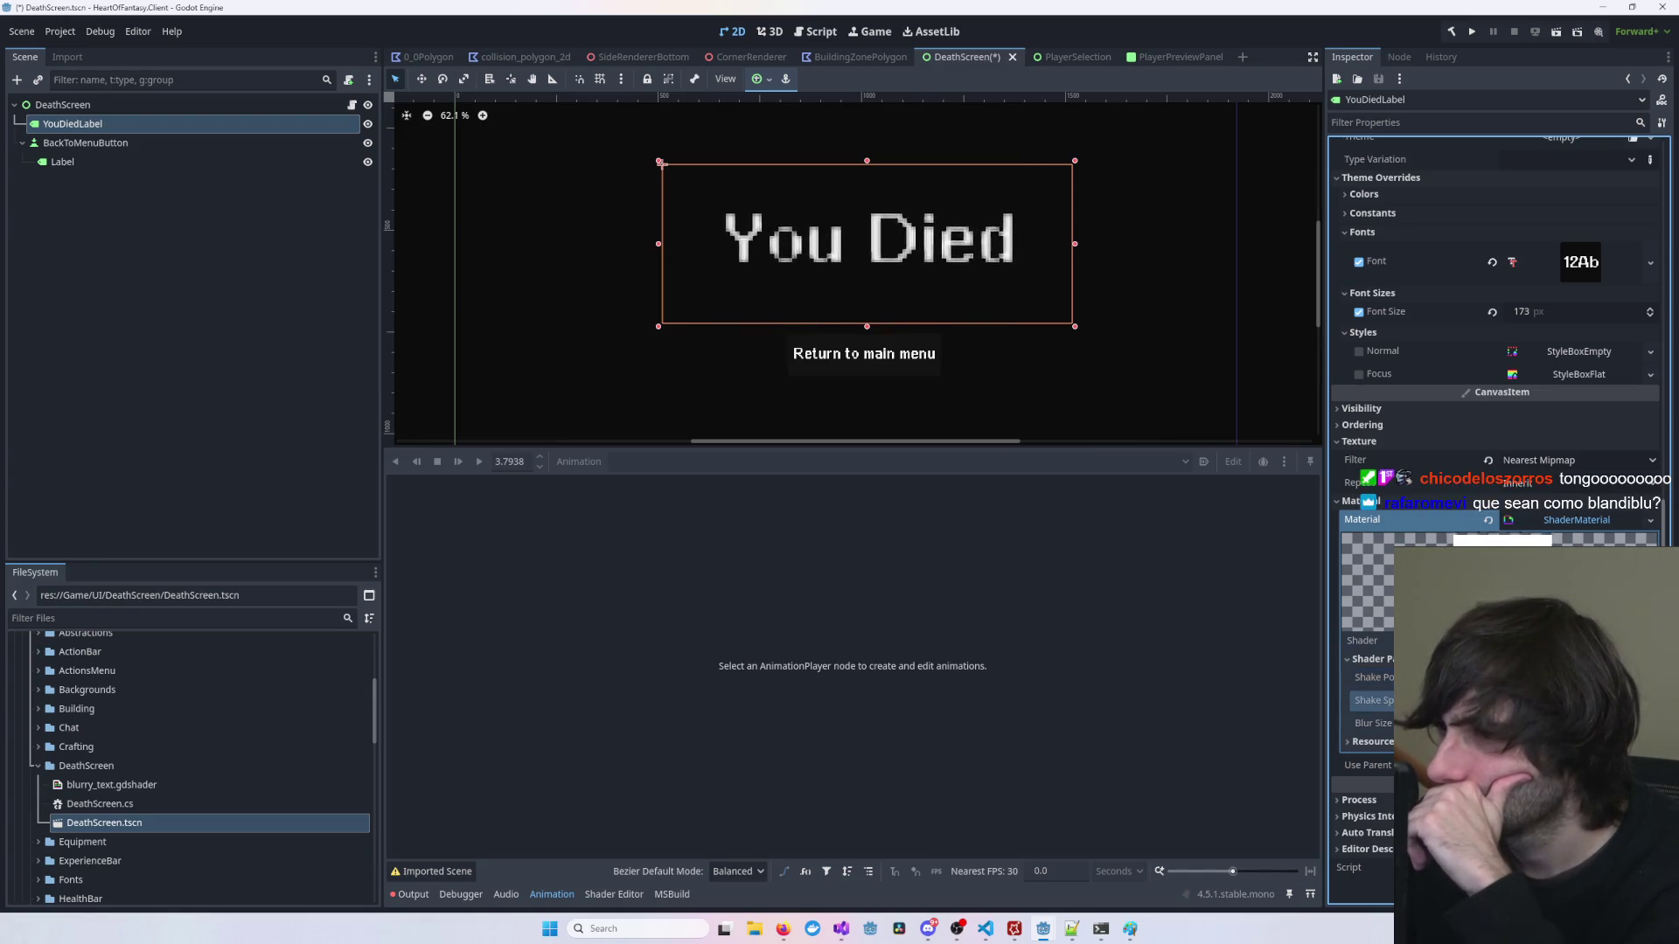
left_click(1235, 385)
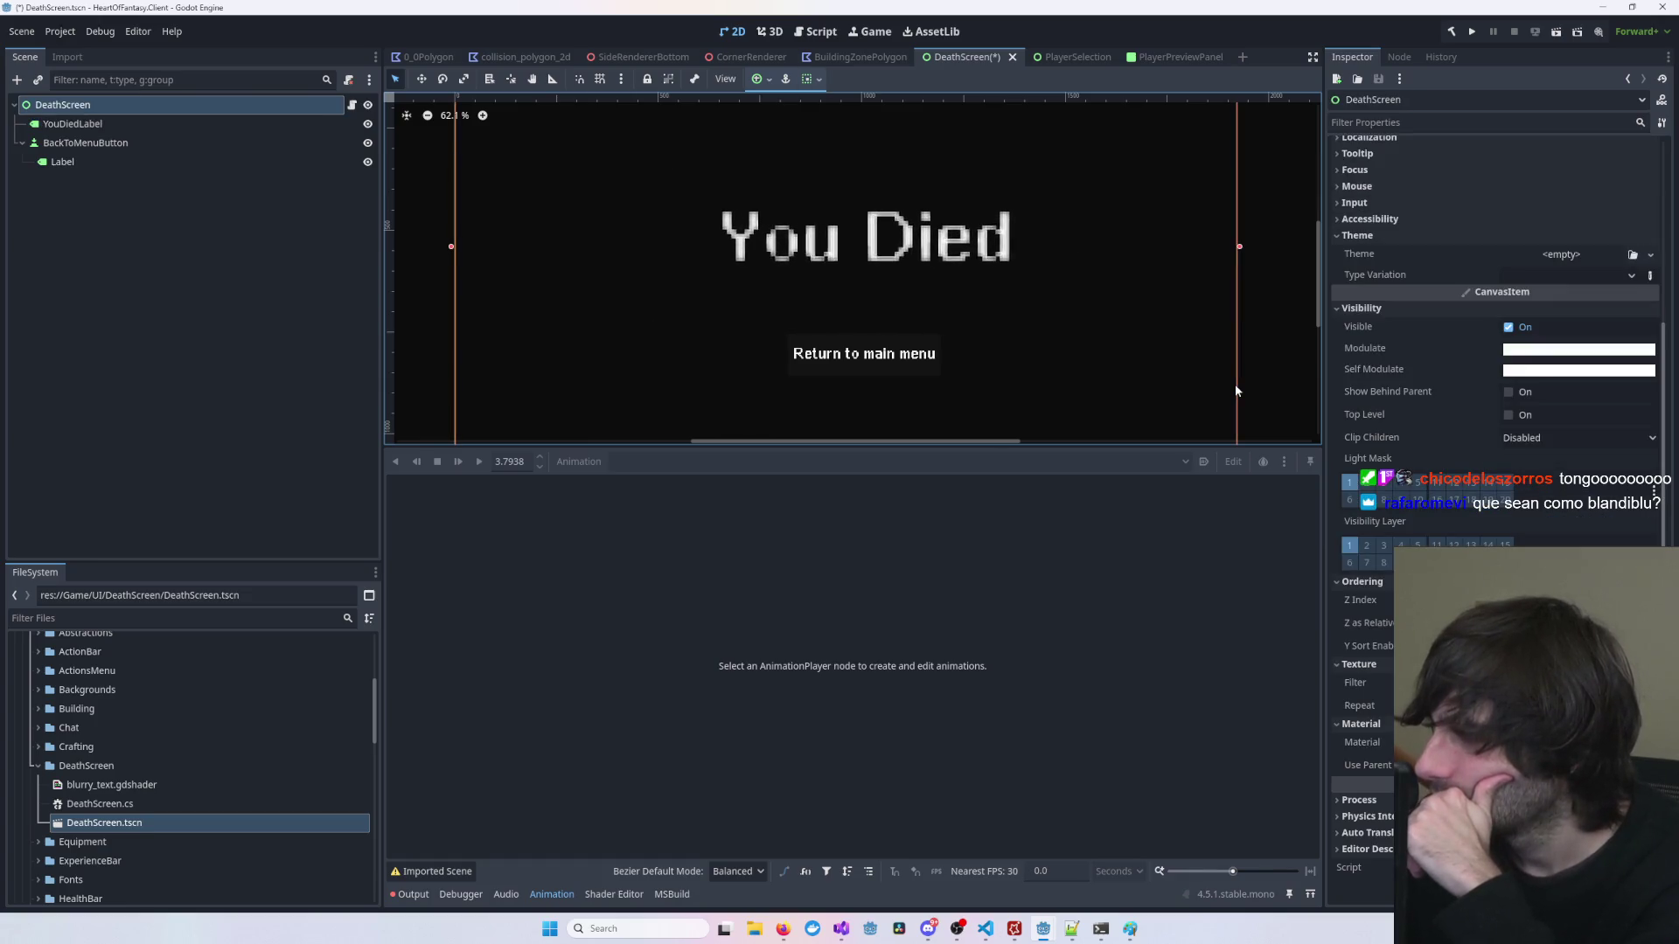
left_click(935, 241)
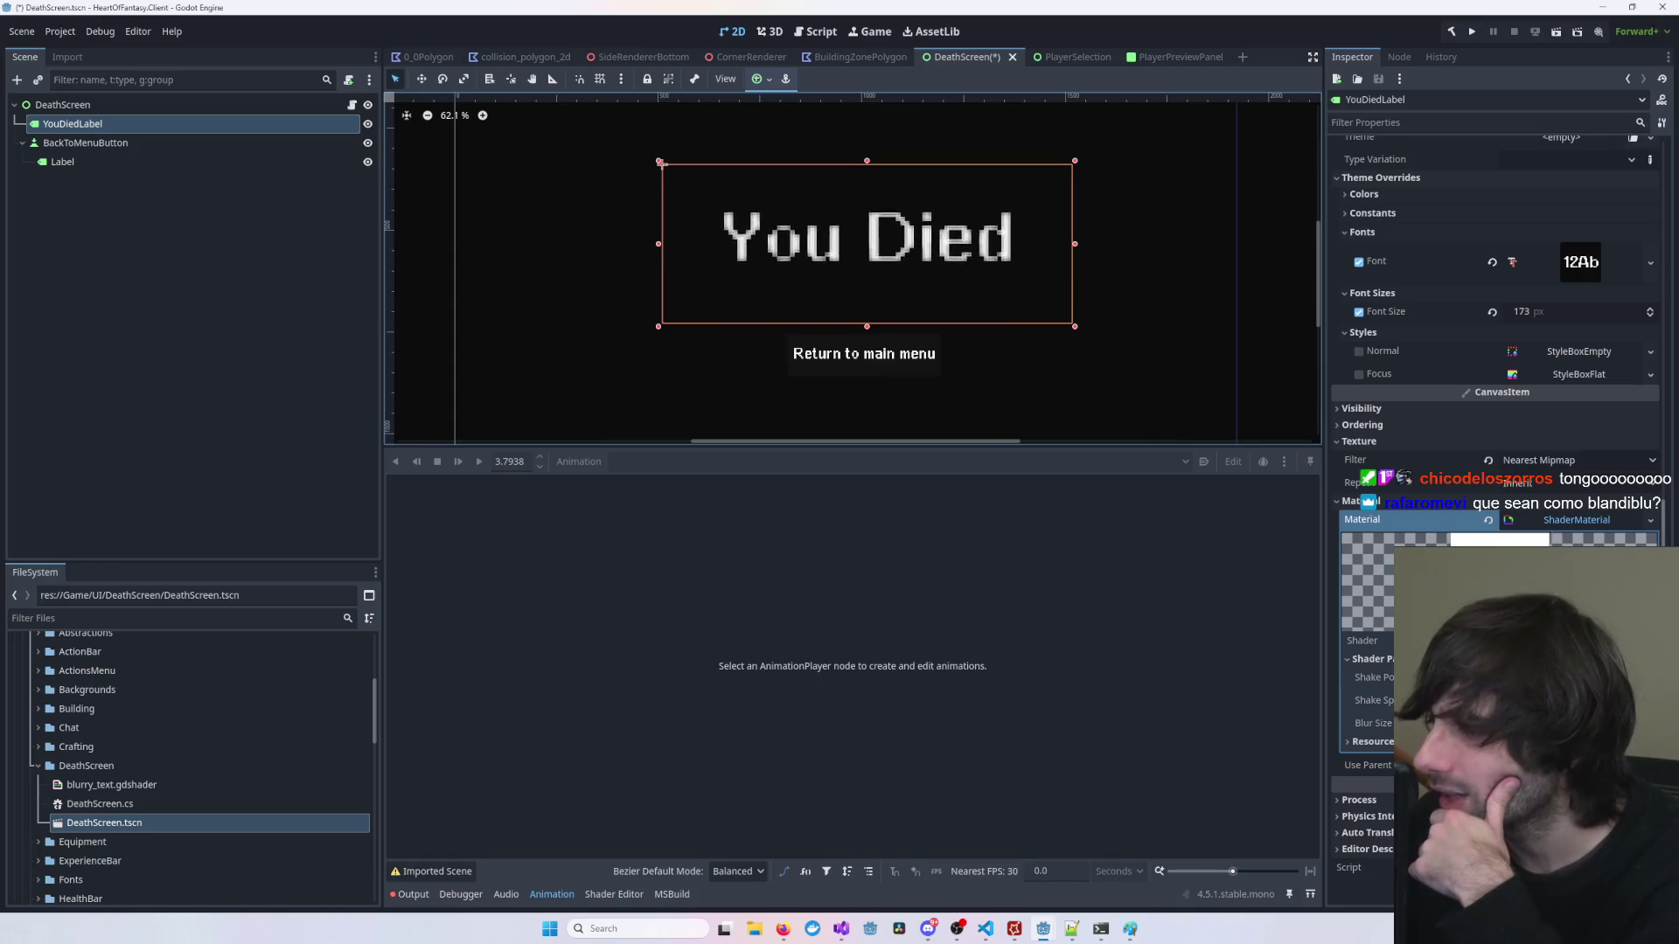
left_click(1373, 700)
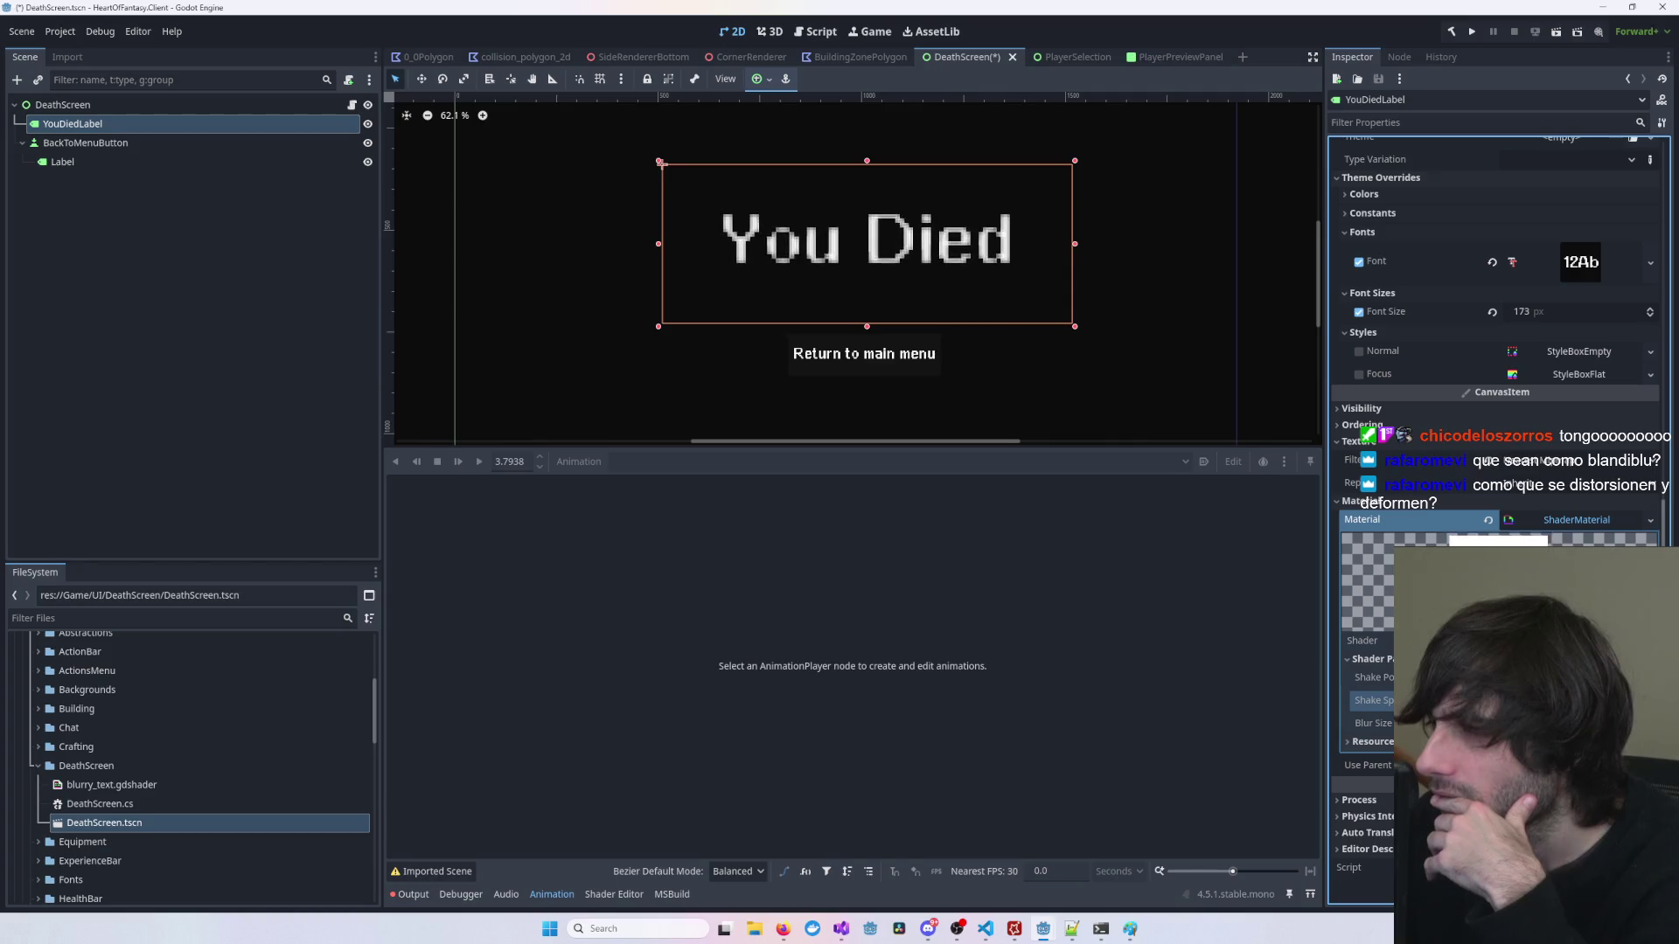
left_click(1264, 376)
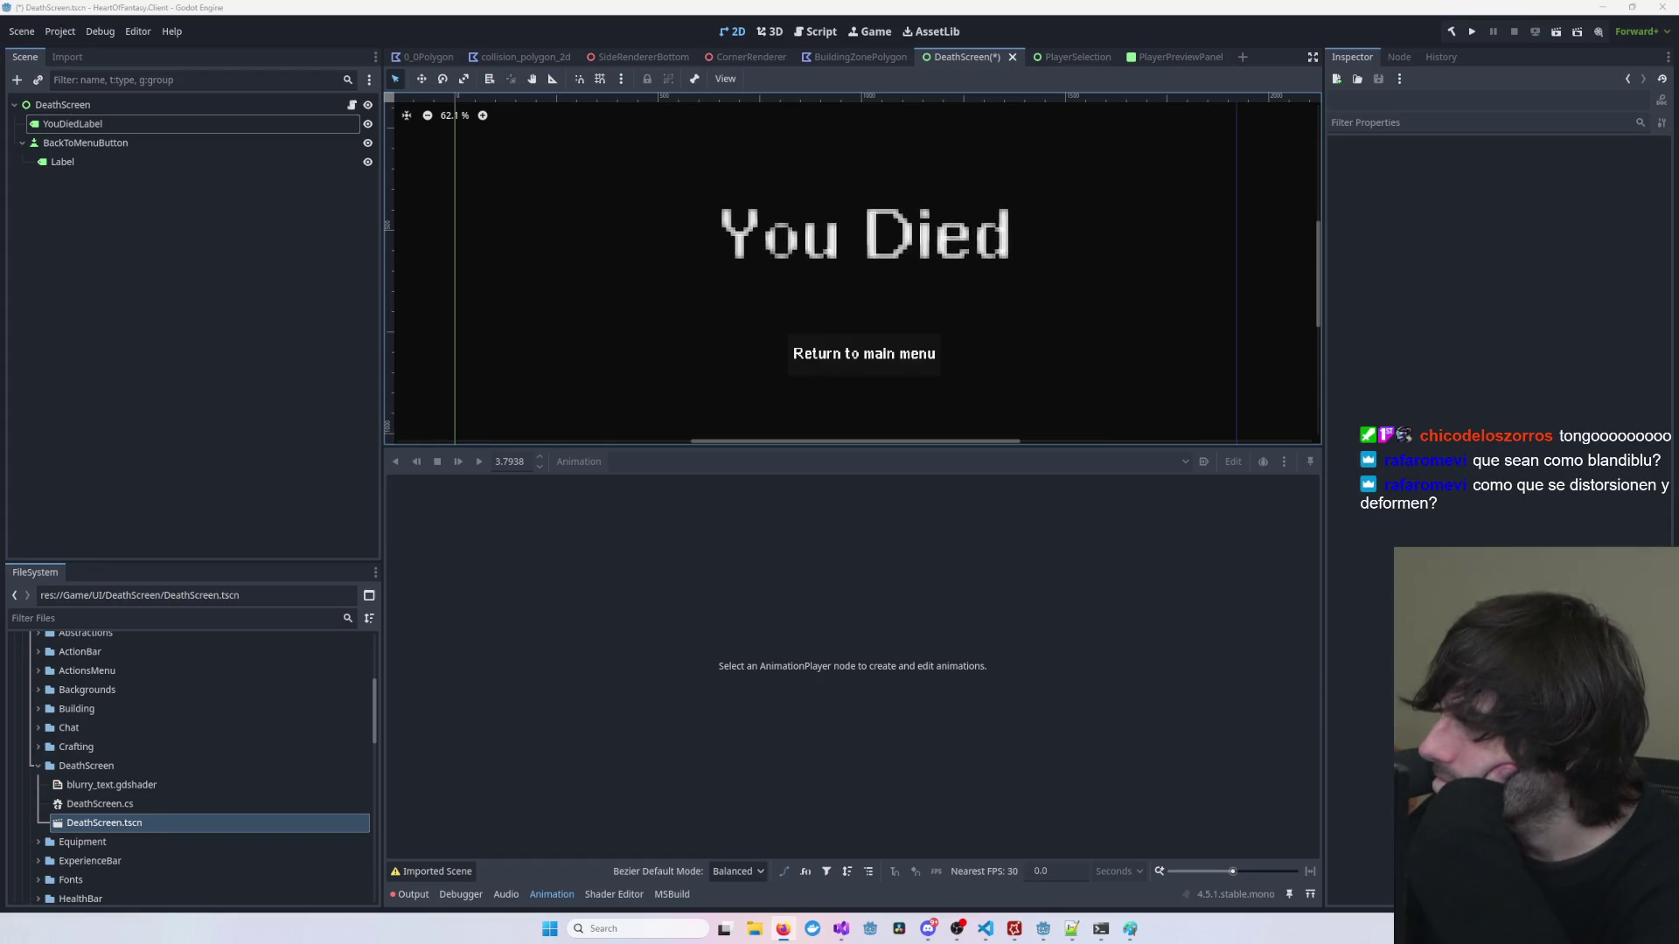
left_click(894, 249)
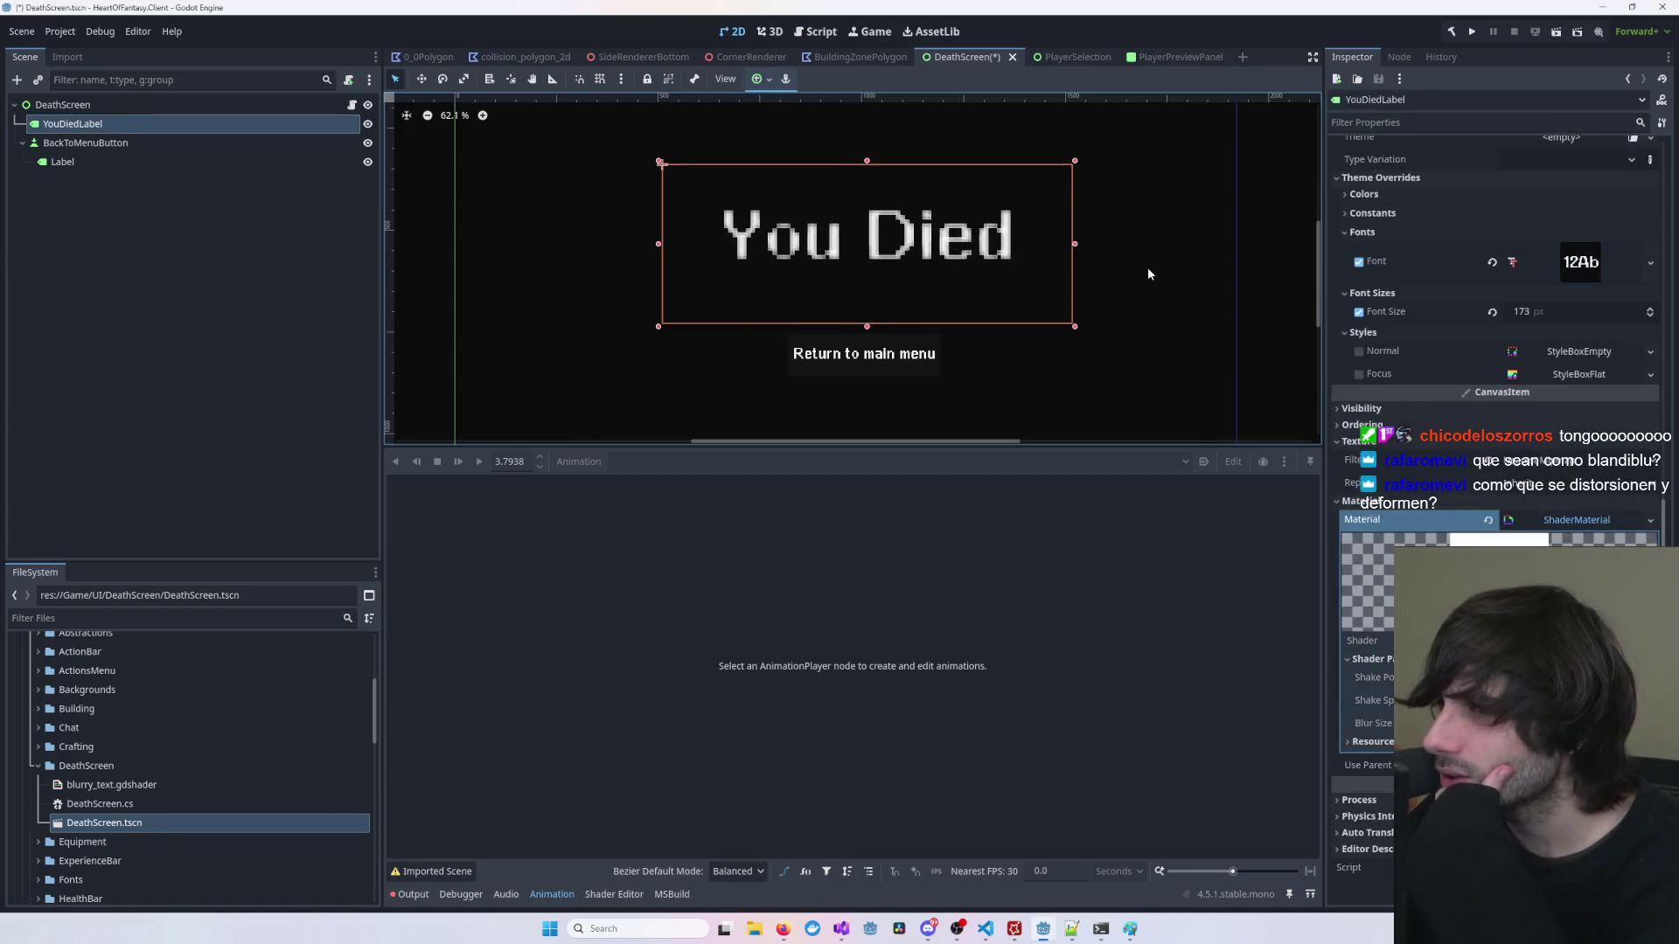
left_click(1147, 260)
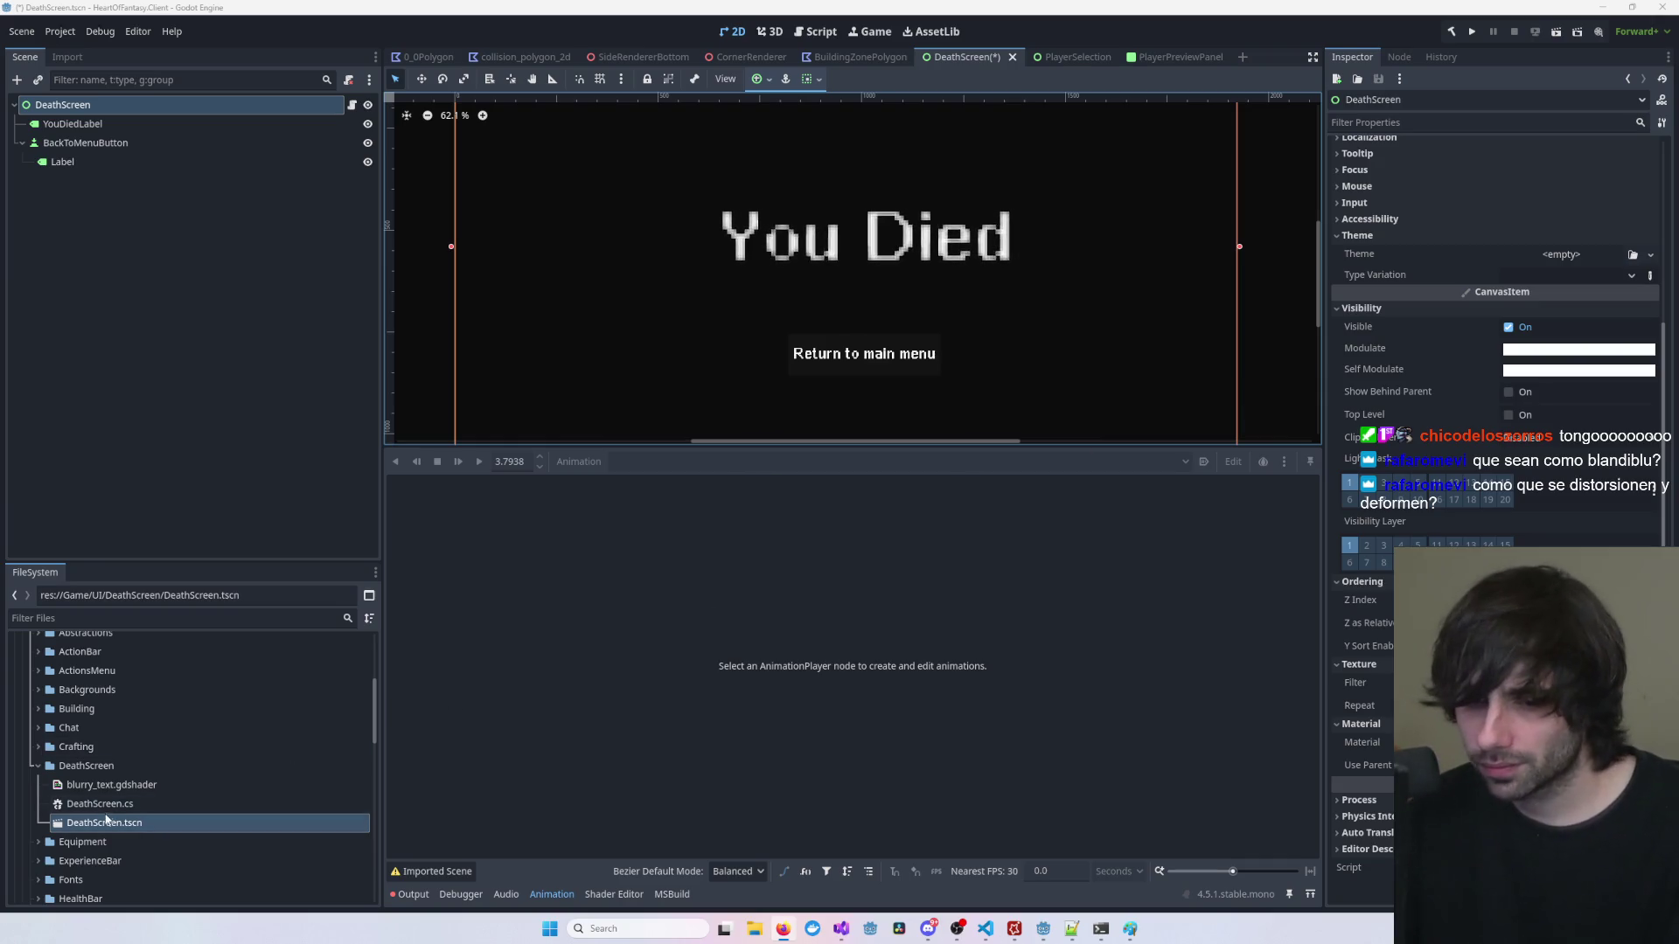
left_click(134, 787)
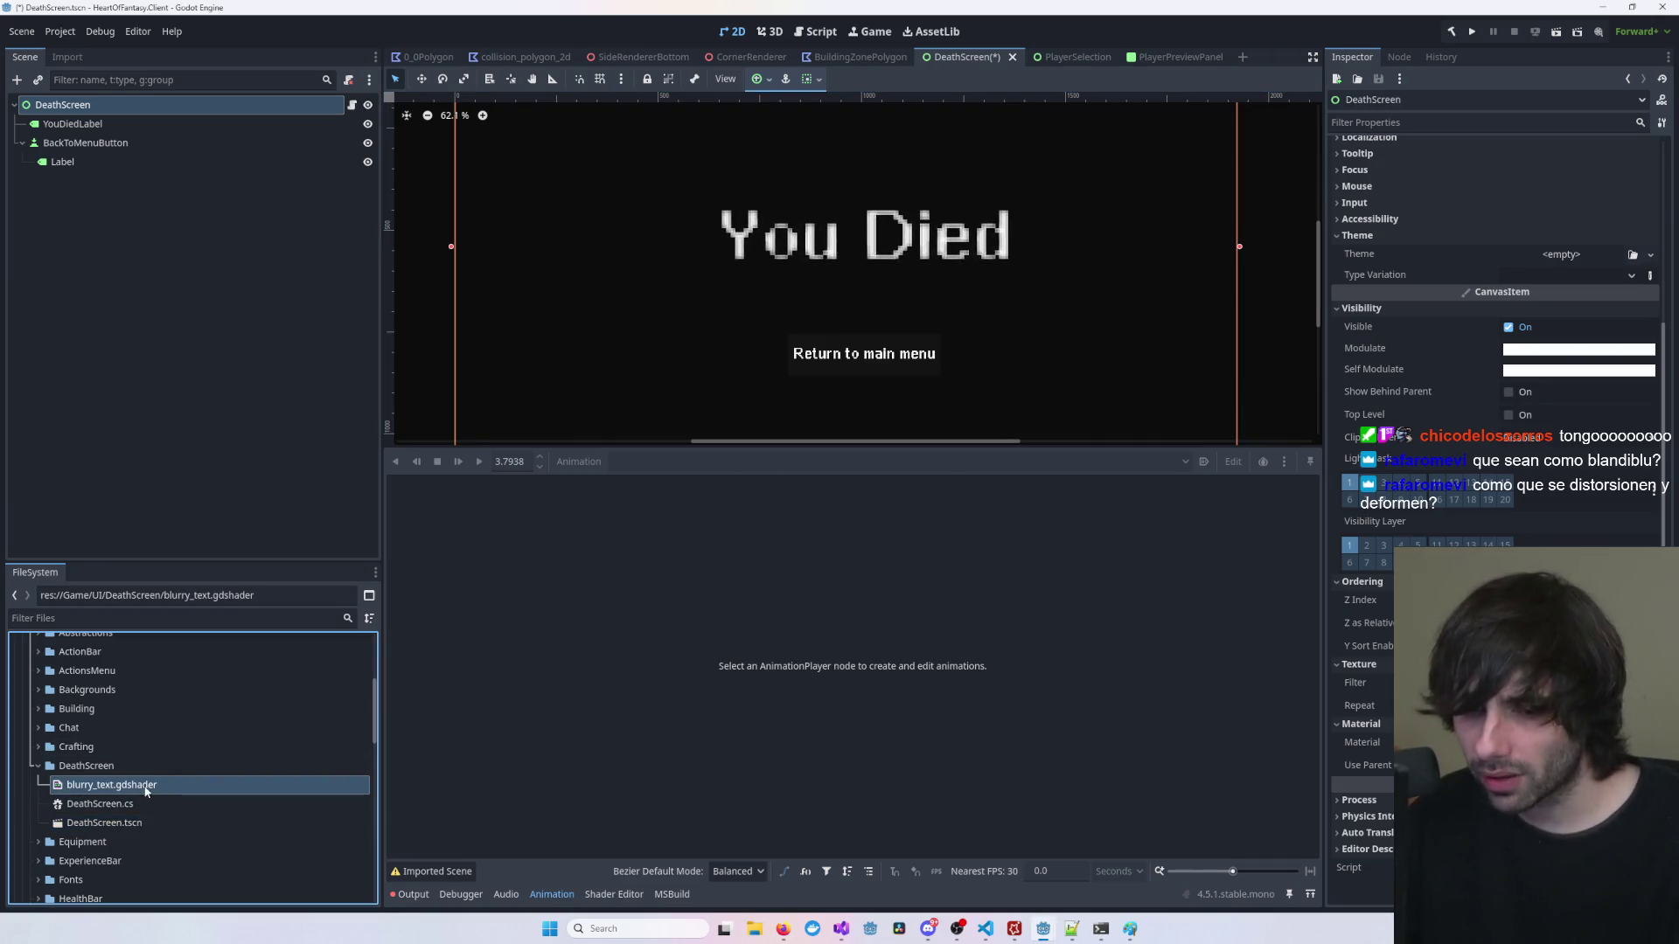
Step: Replace all of blurry_text.gdshader's code with the pulsing ghost-blur version and save
double_click(146, 791)
key("ctrl+a")
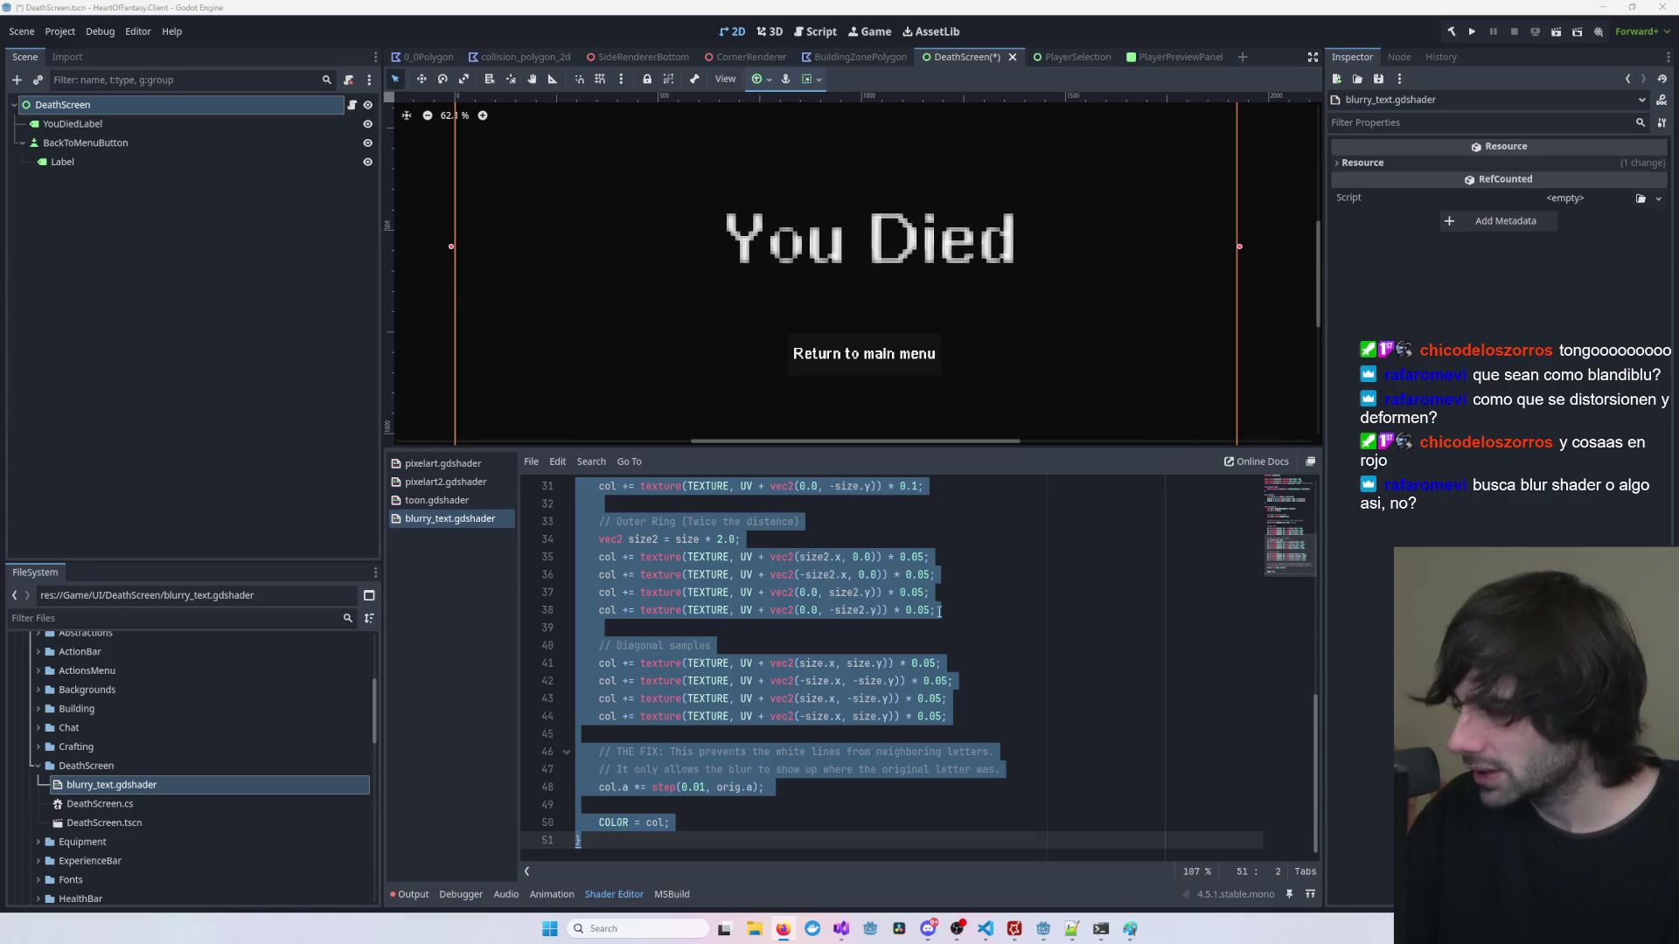
key("ctrl+v")
key("ctrl+s")
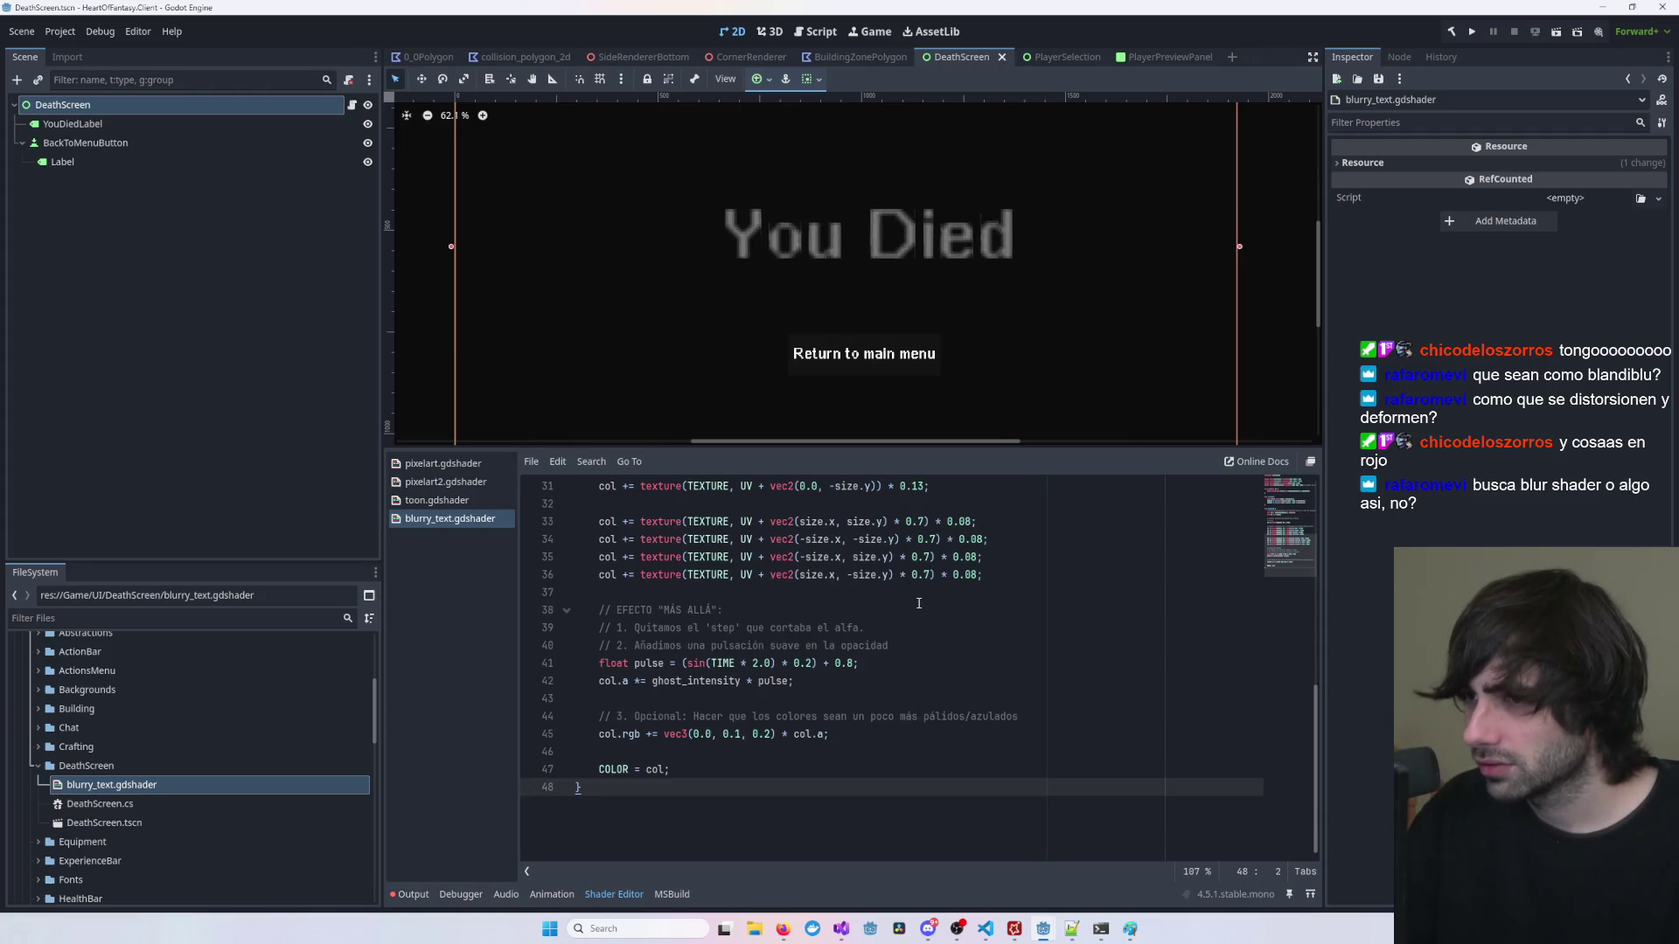
Step: Select YouDiedLabel and inspect its new Ghost Intensity shader parameter
left_click(852, 249)
scroll(990, 265, "up", 3)
scroll(991, 265, "up", 1)
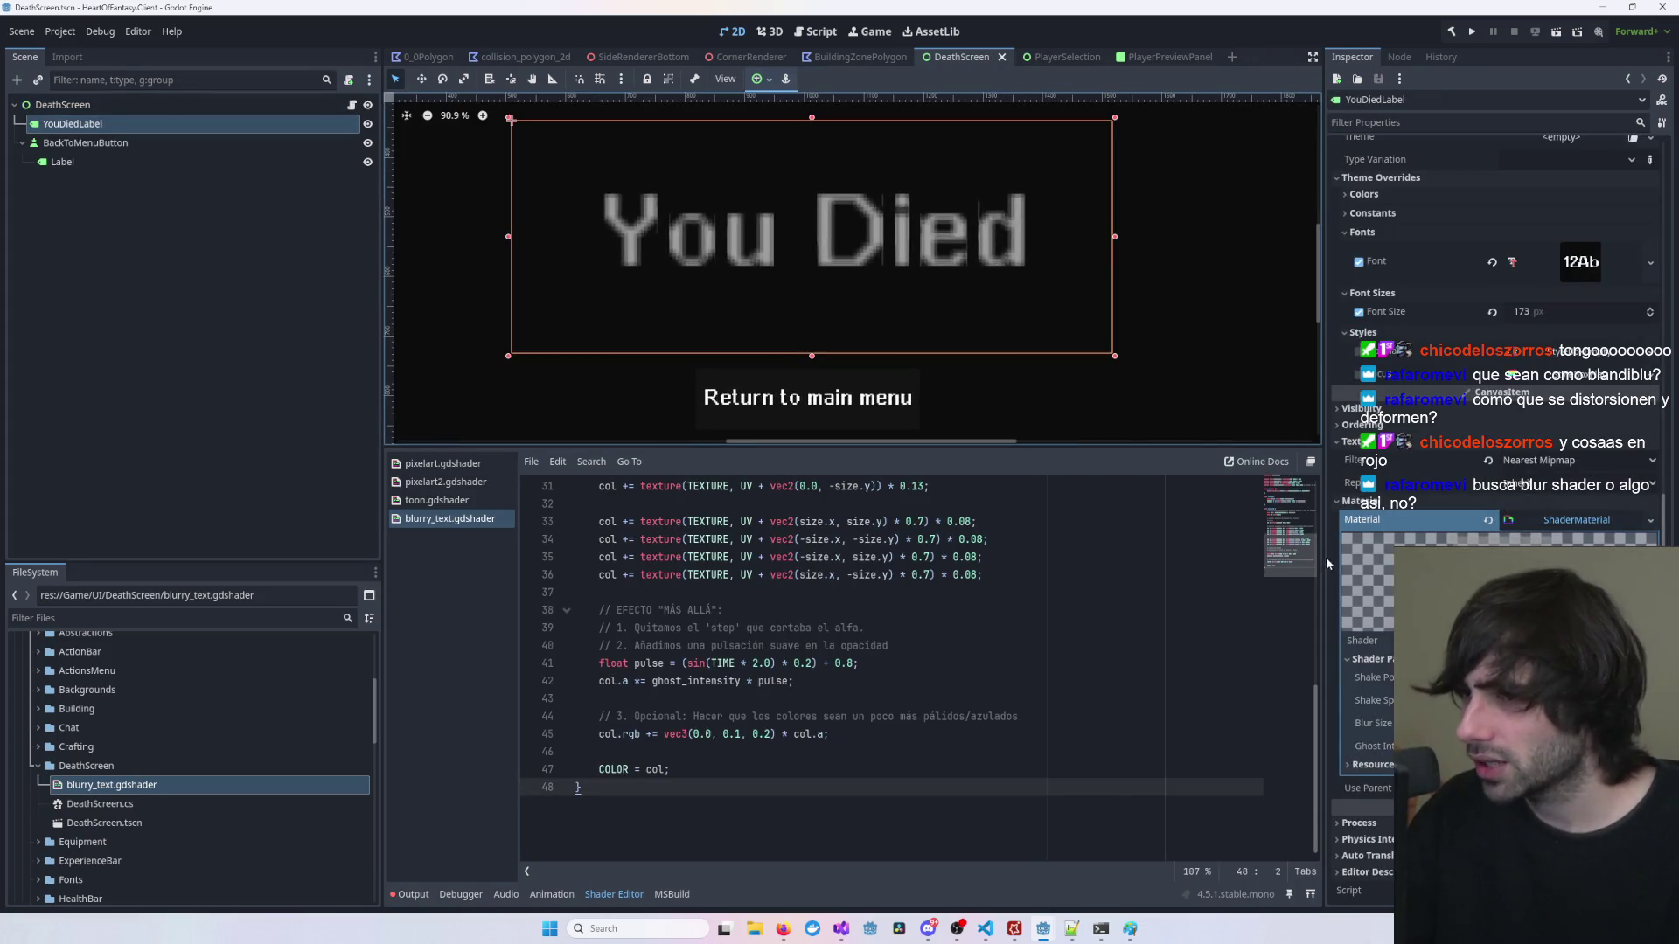
left_click(1574, 746)
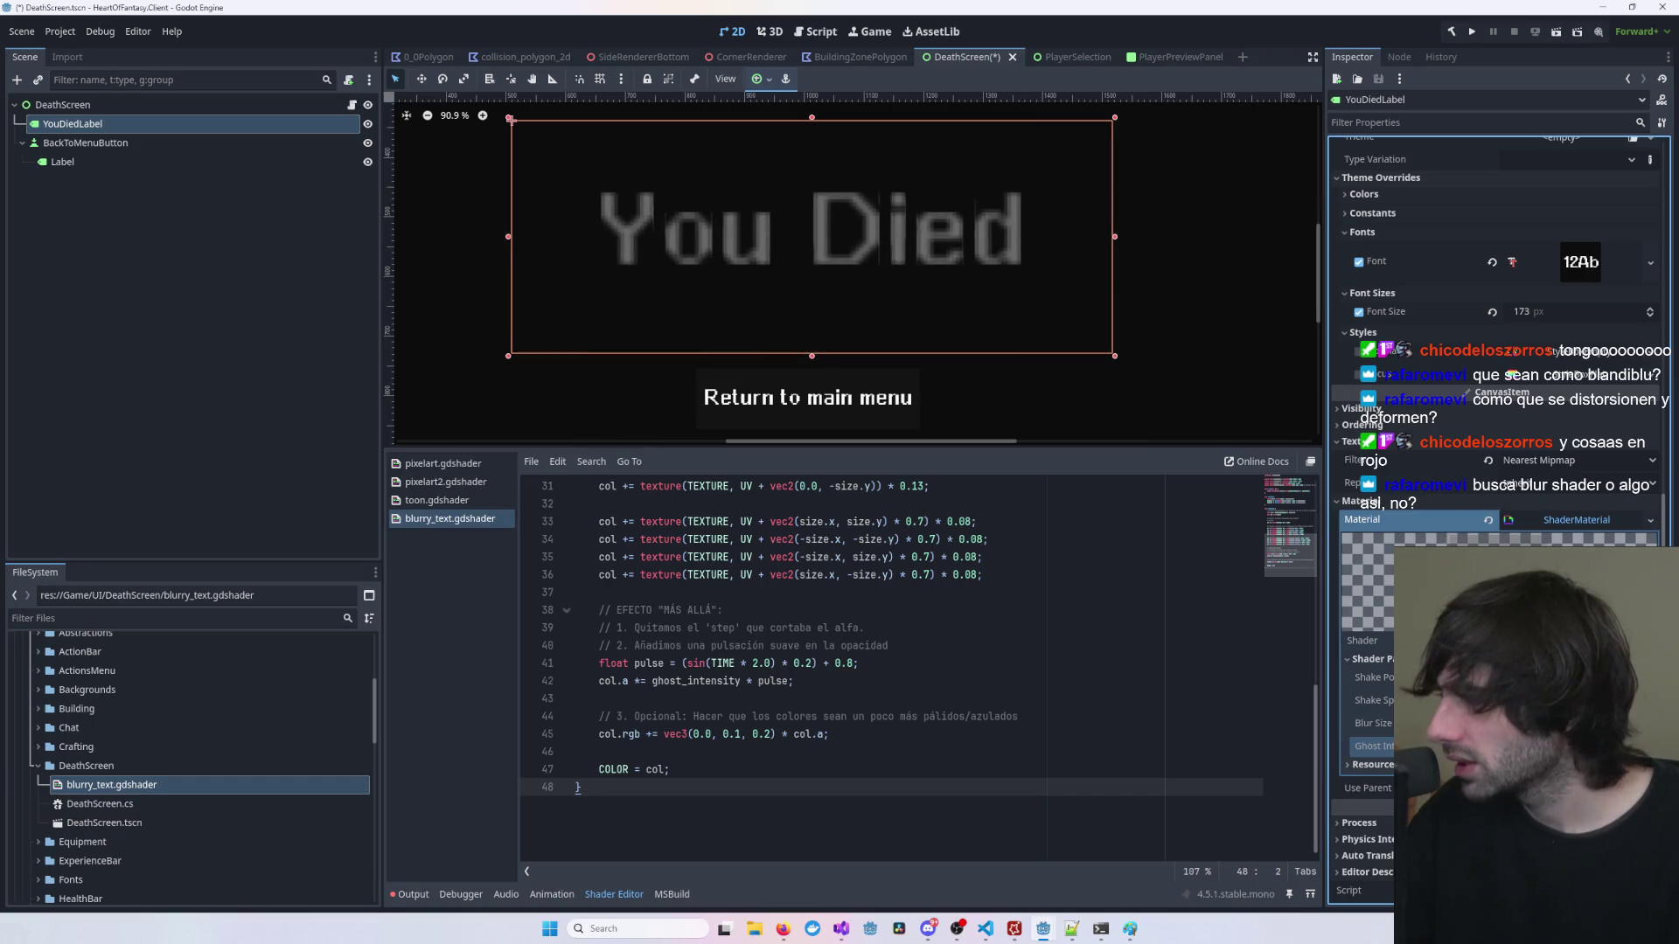
Step: Revert the ghost-effect code, then paste new vertex and fragment shader code over it
key("ctrl+s")
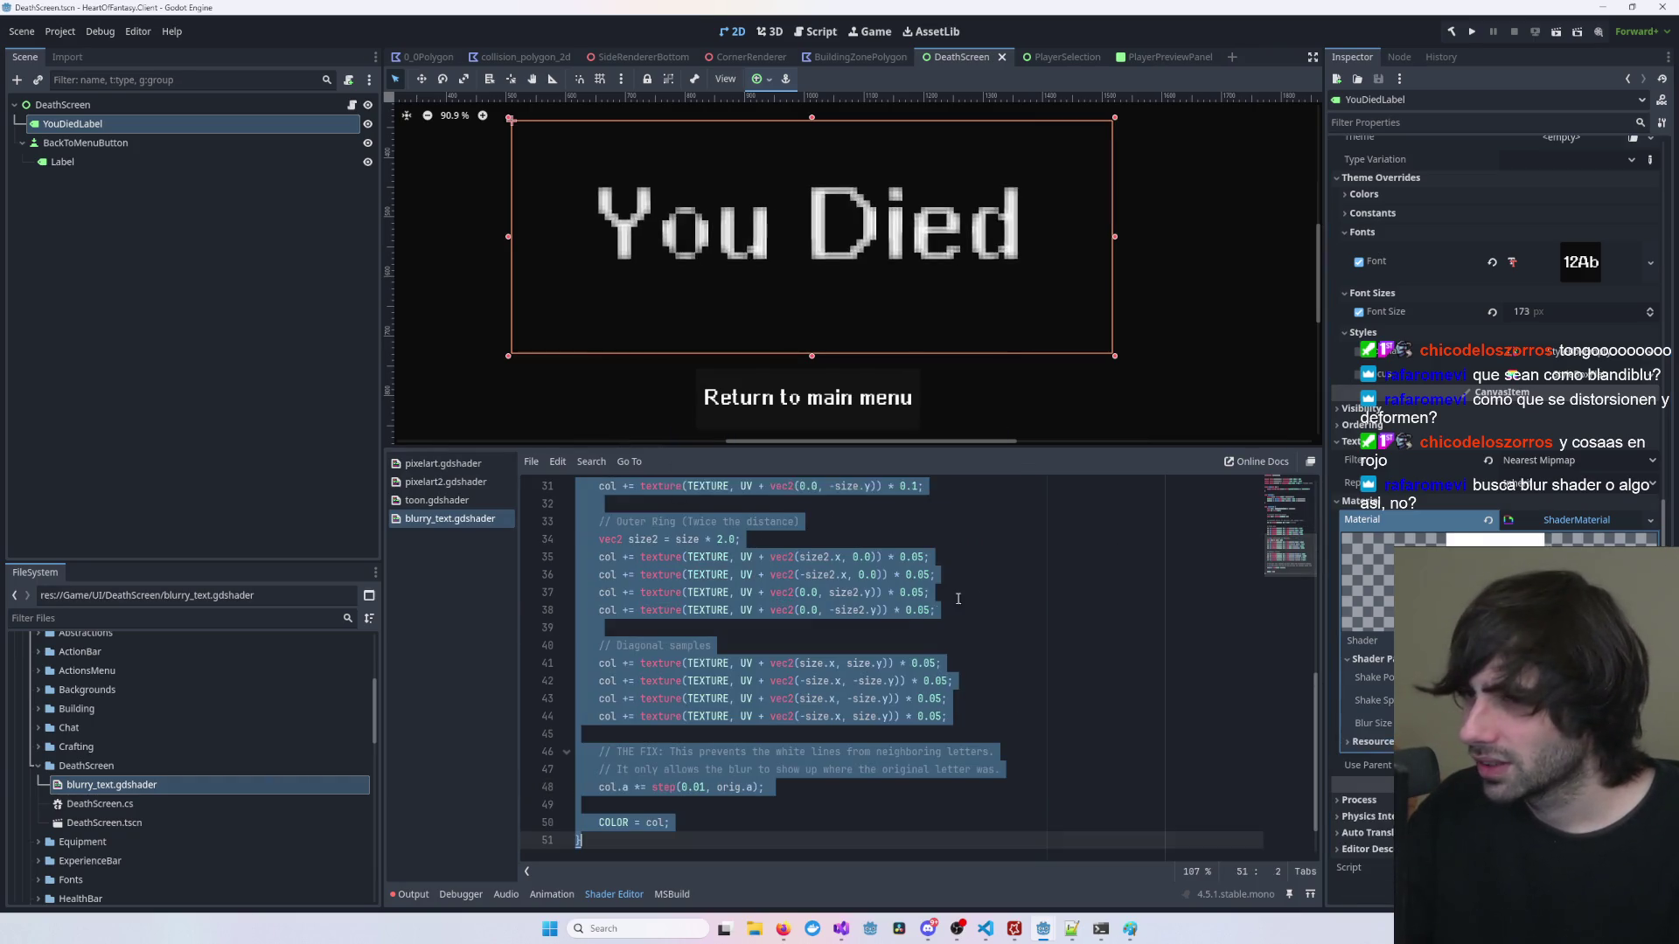
left_click(931, 592)
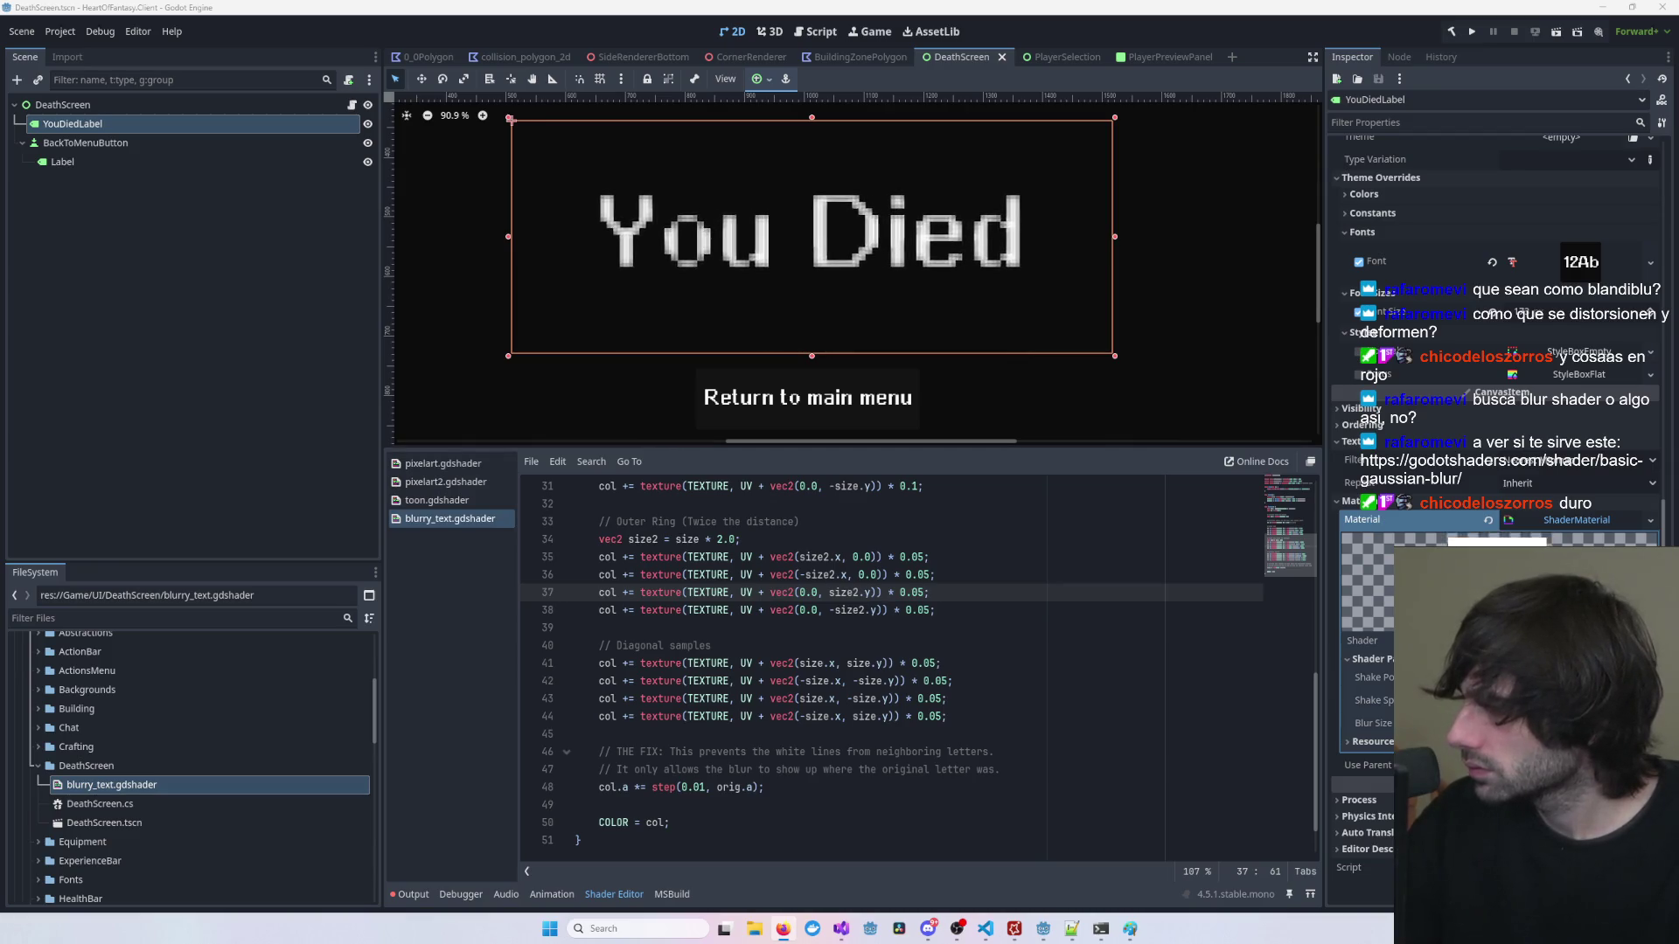
key("ctrl+a")
key("ctrl+v")
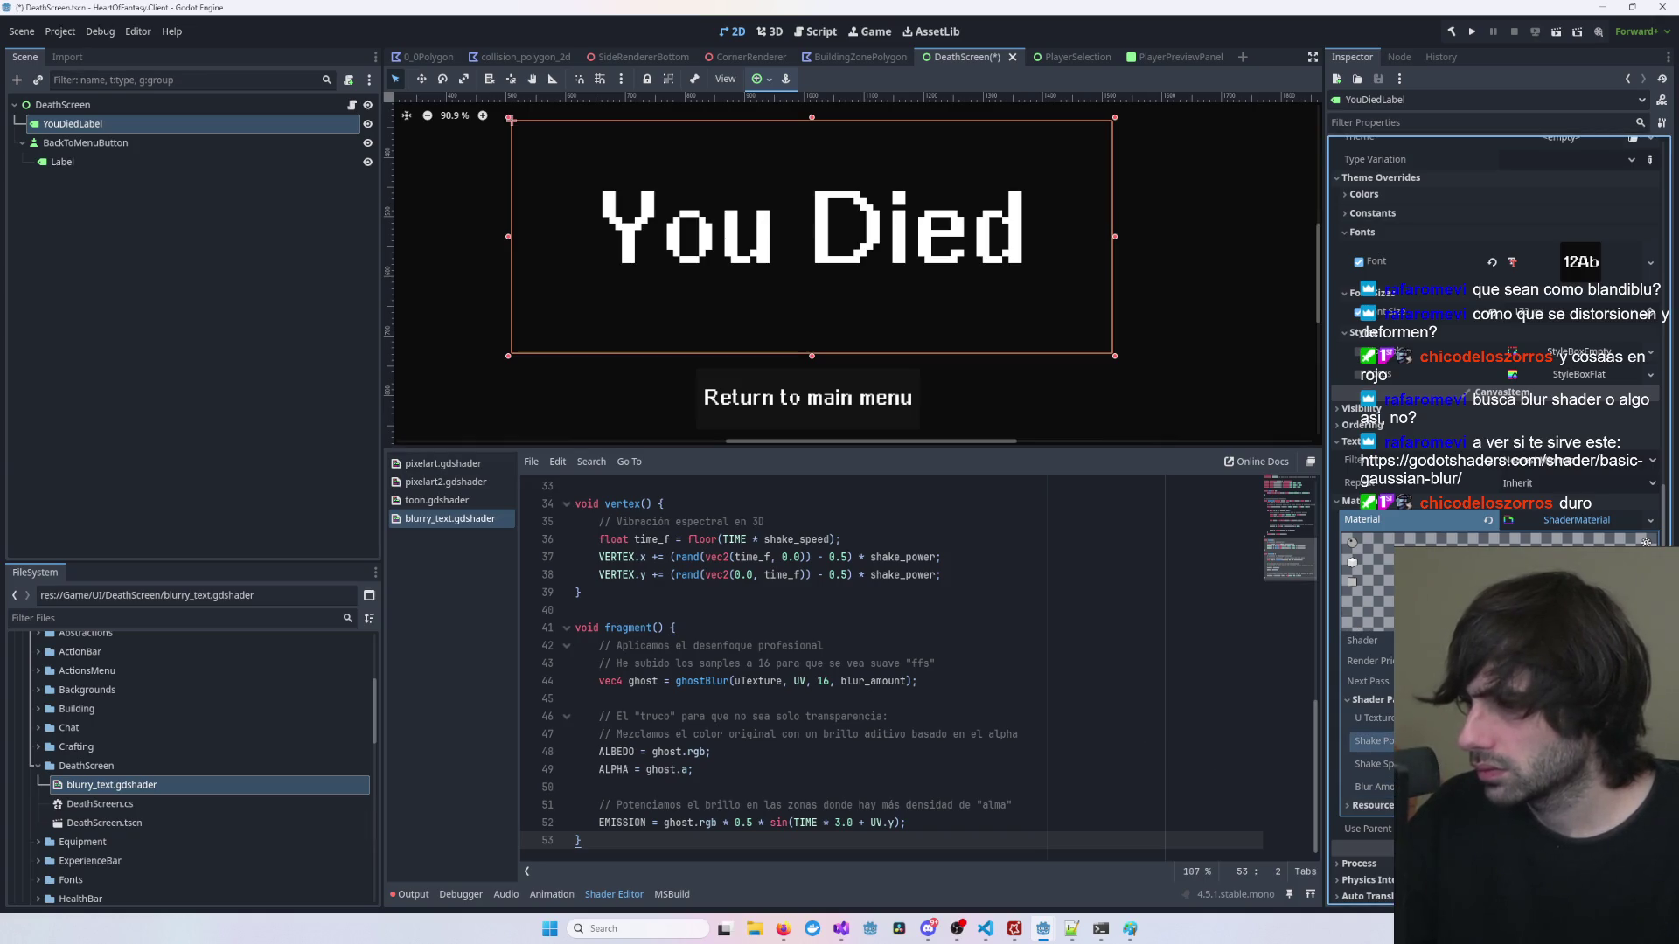
Step: Review the ghostBlur and fragment functions in blurry_text.gdshader and save it
scroll(1121, 717, "up", 15)
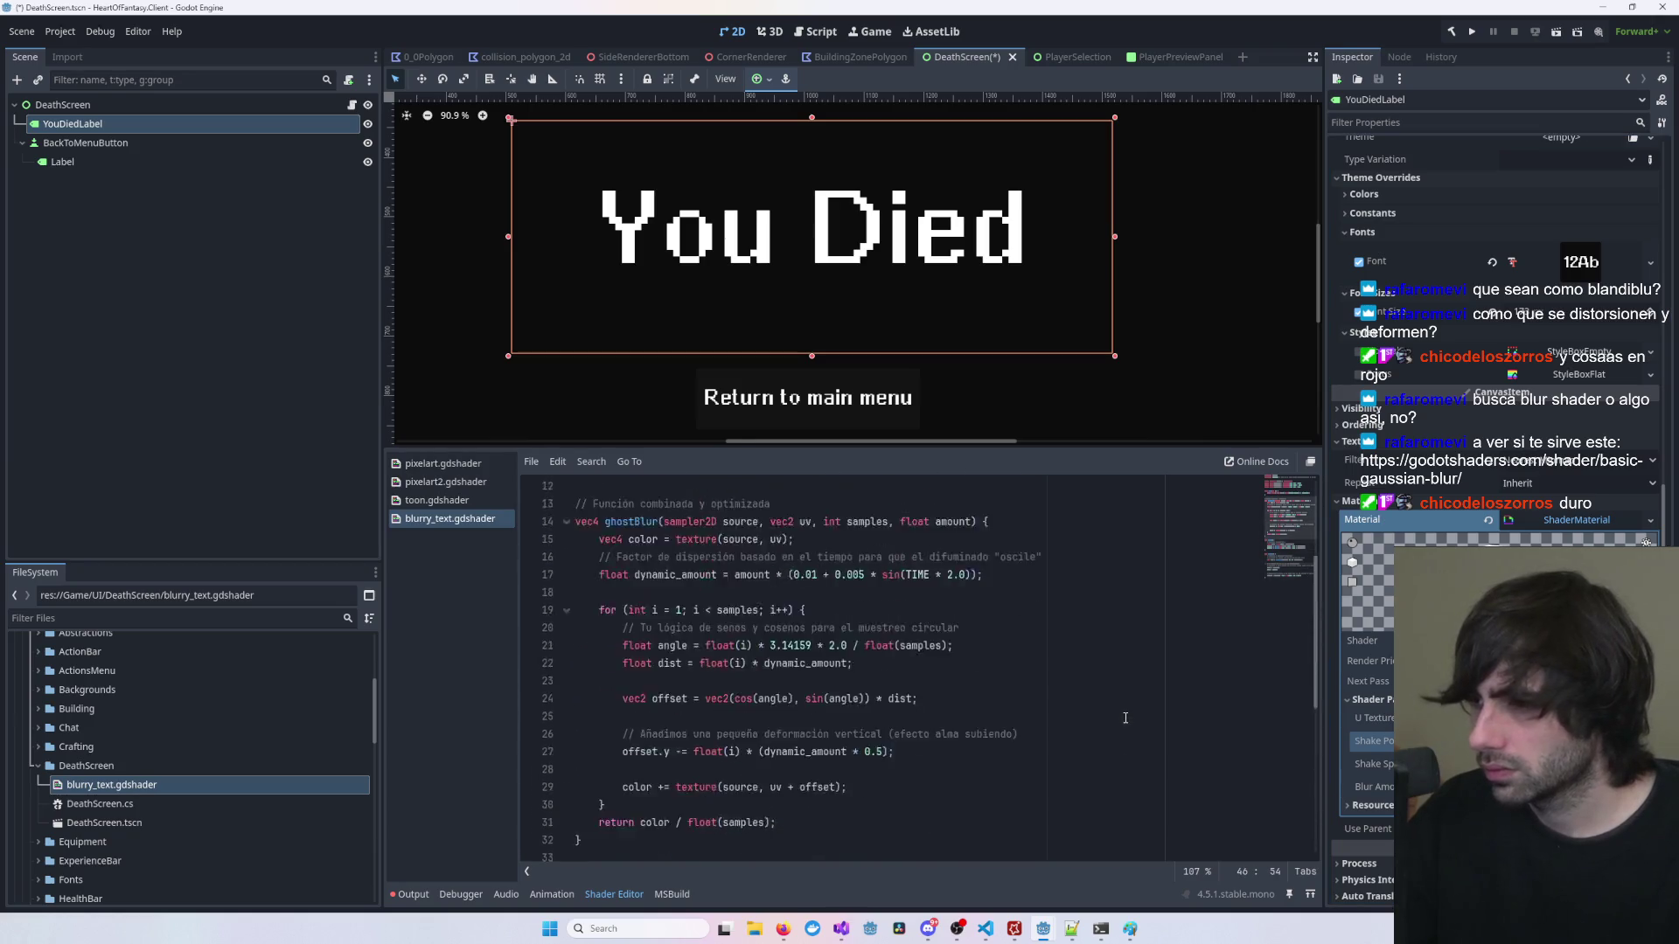
left_click(1122, 714)
scroll(1122, 717, "down", 4)
scroll(1121, 717, "down", 5)
left_click(1122, 717)
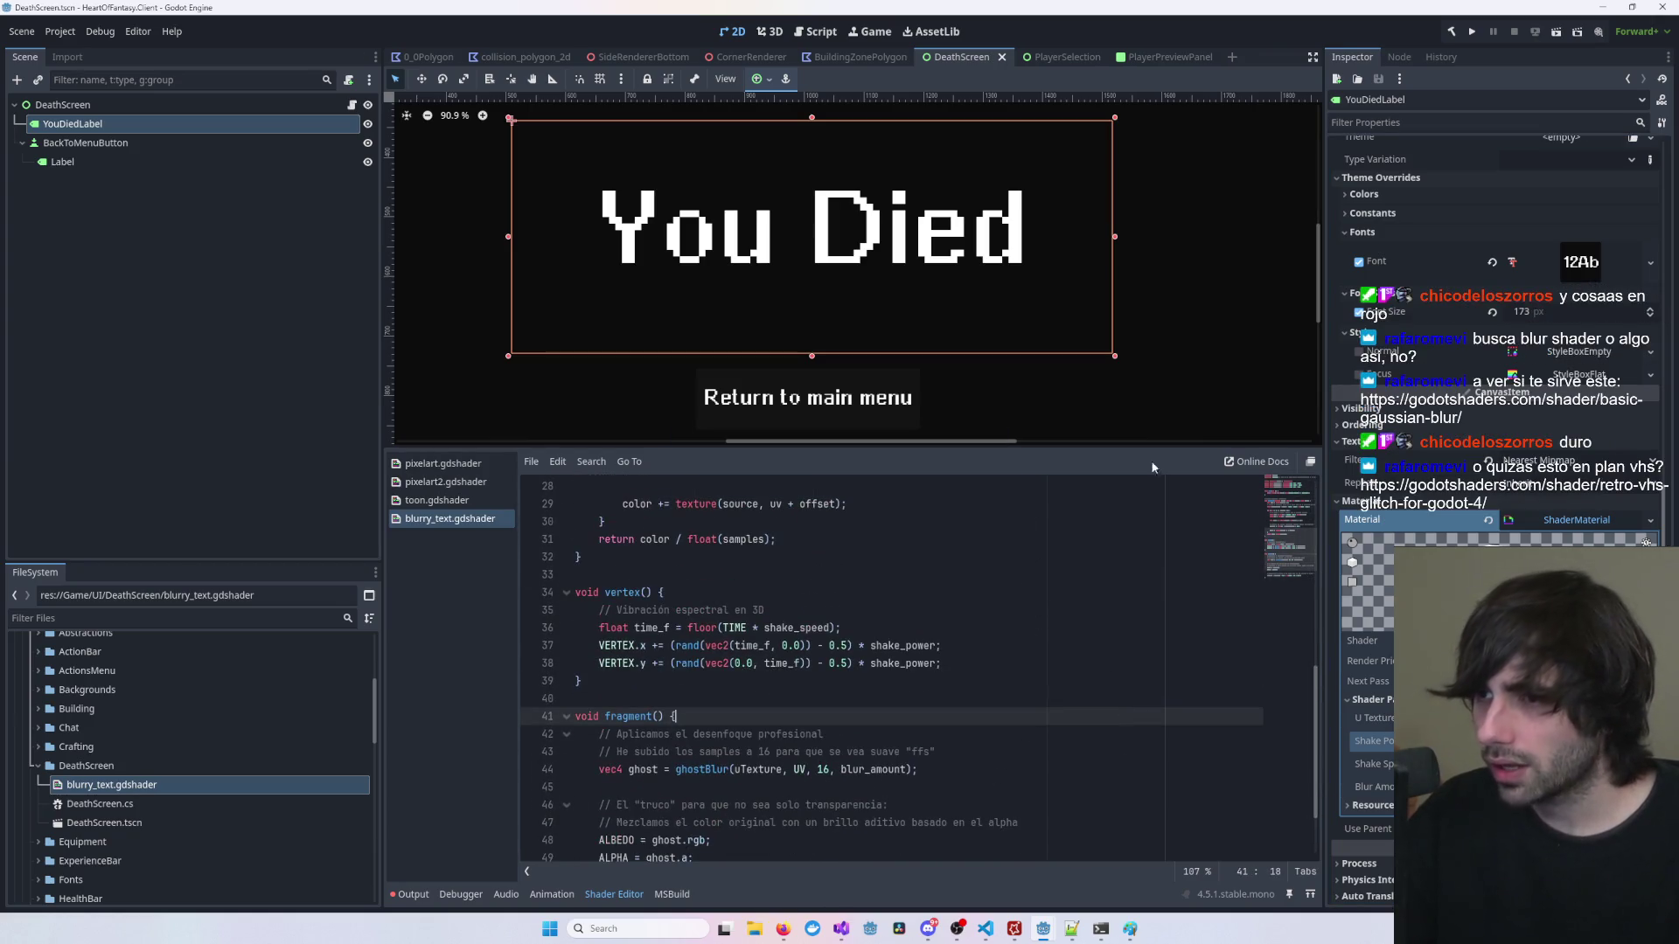
left_click(1196, 328)
key("ctrl+s")
Step: Close and reopen the DeathScreen scene, returning to the 2D view
middle_click(969, 56)
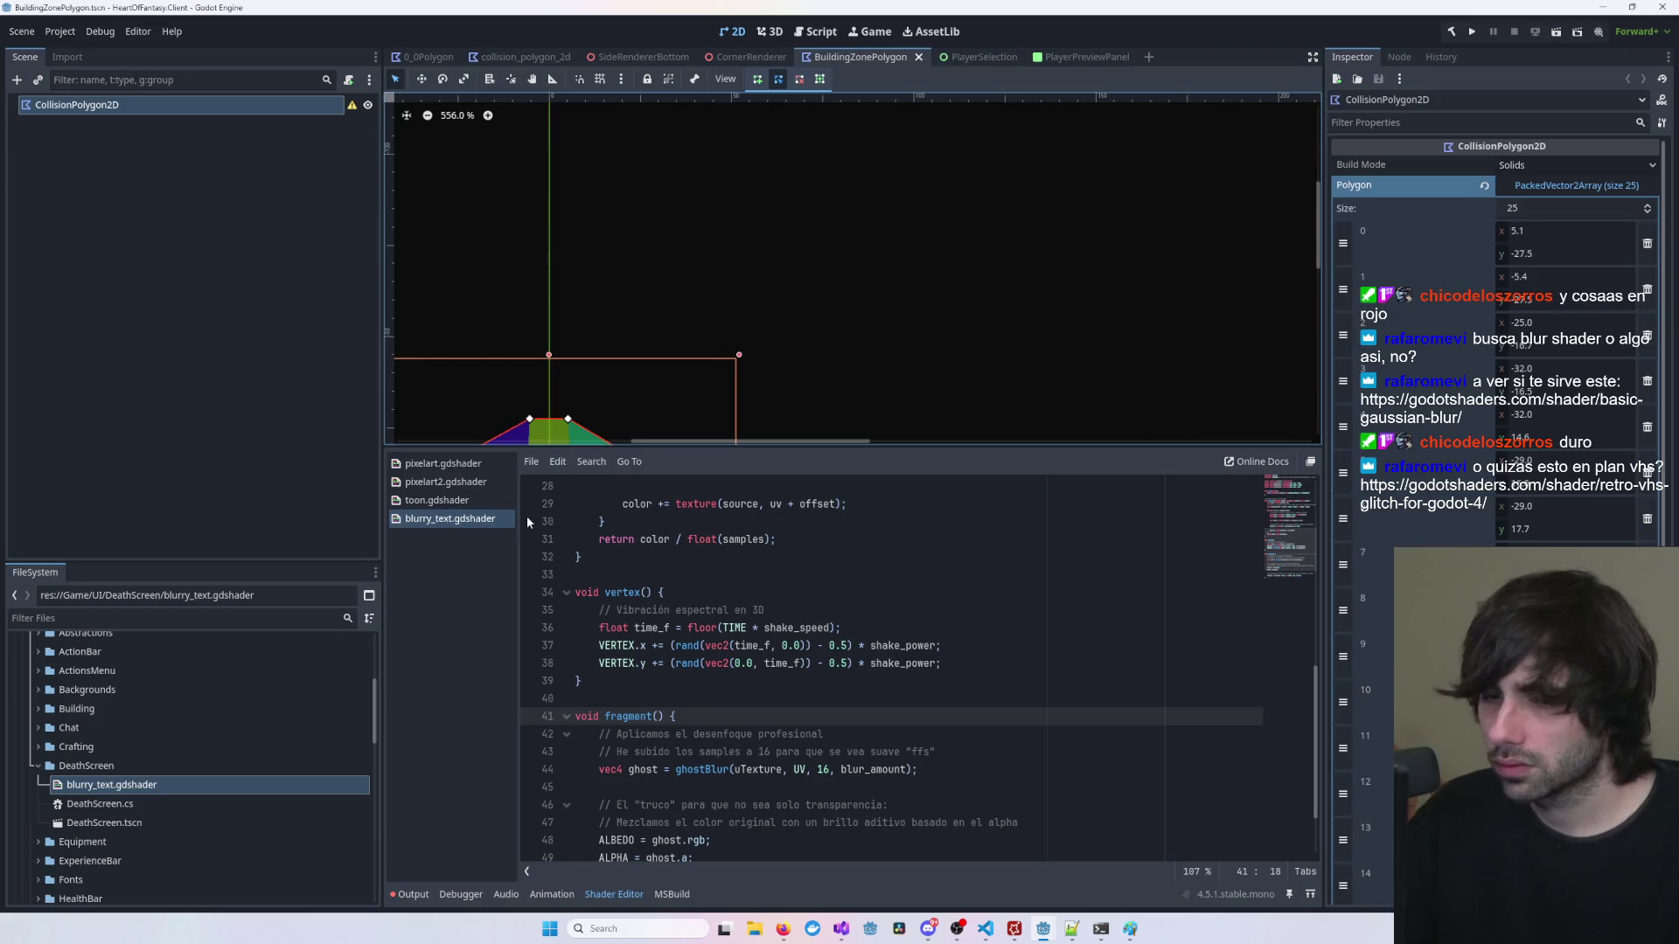
double_click(135, 806)
double_click(132, 823)
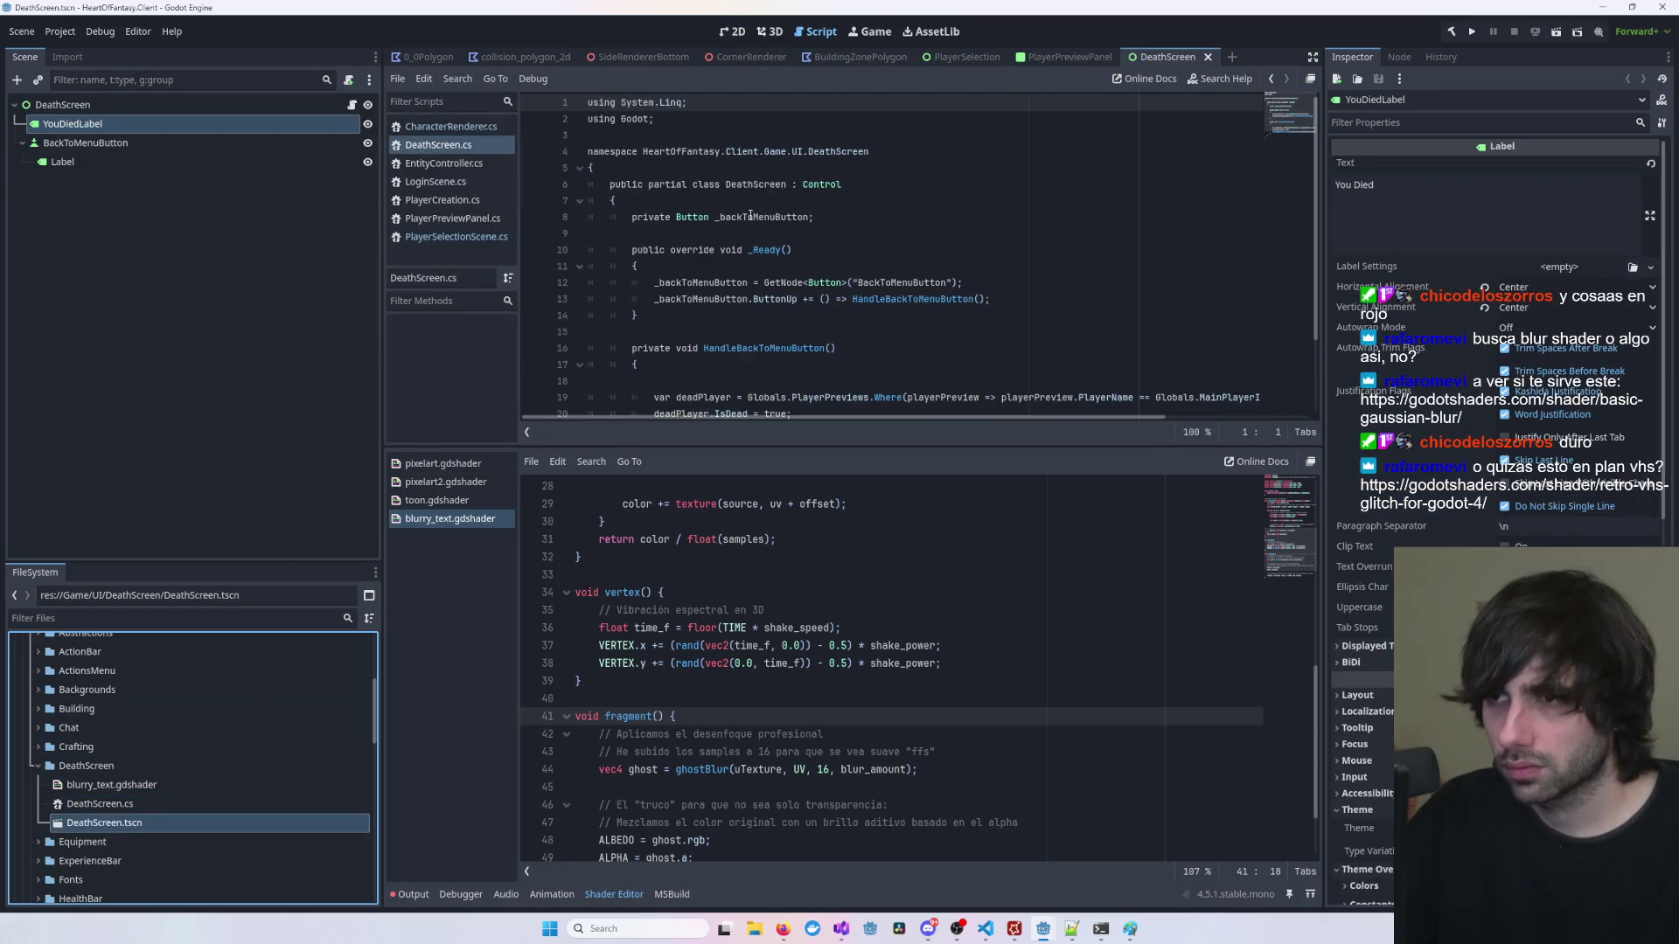
left_click(749, 33)
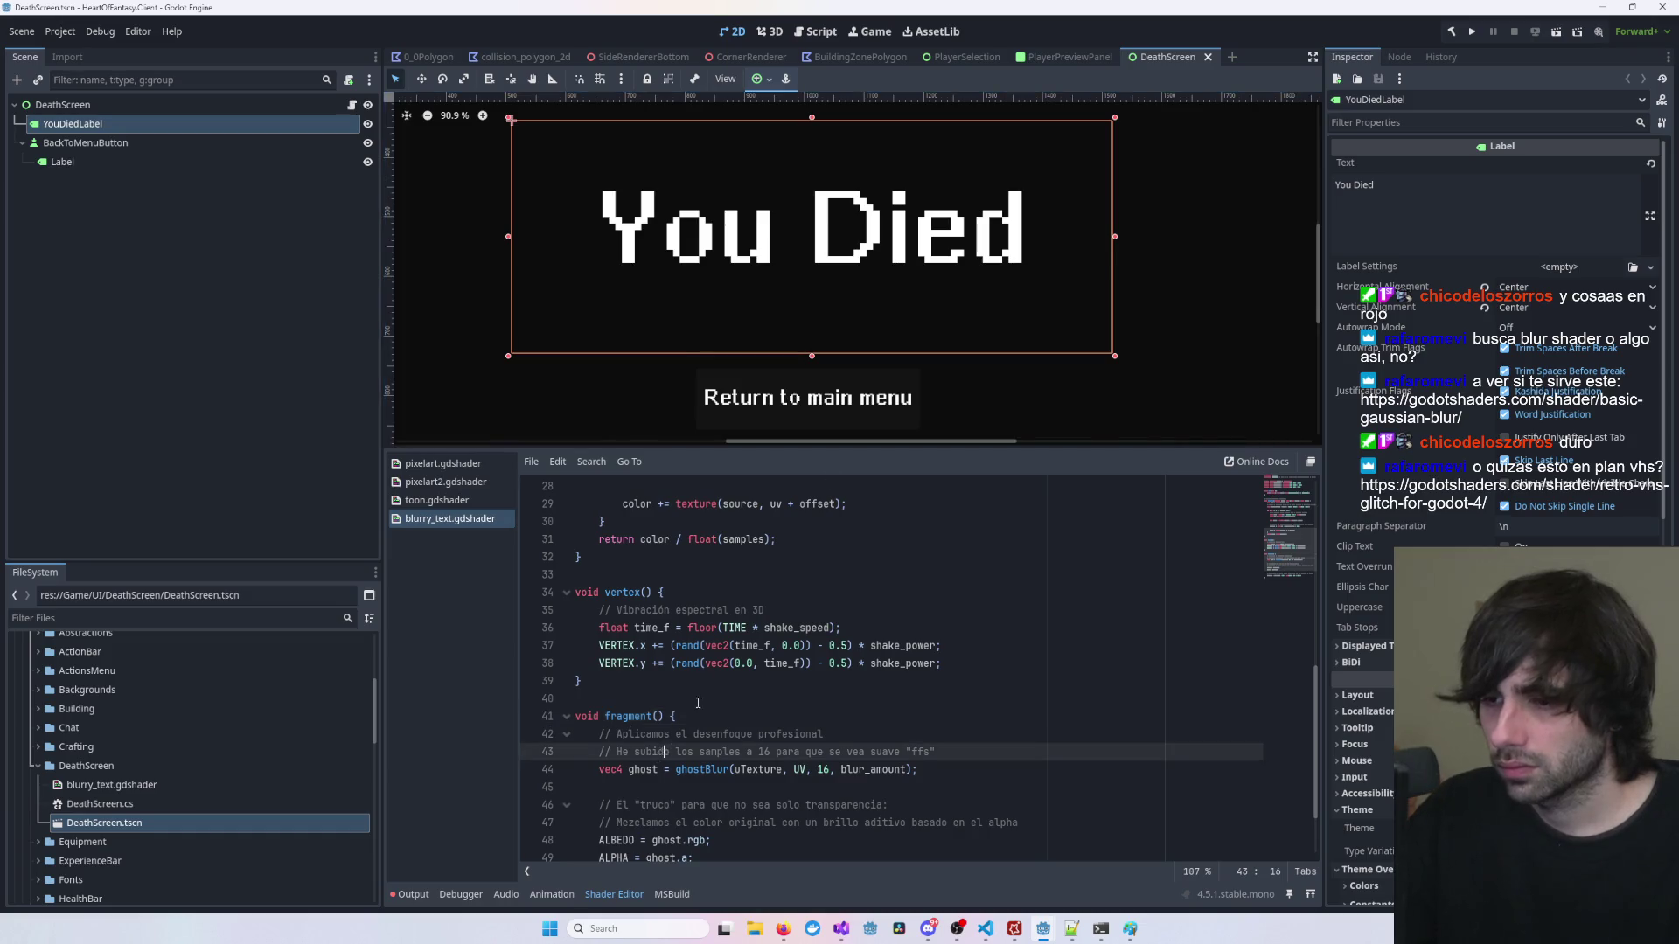
Step: Undo the pasted code to restore the earlier blurry_text shader
scroll(874, 682, "up", 7)
left_click_drag(718, 699, 718, 679)
key("ctrl+a")
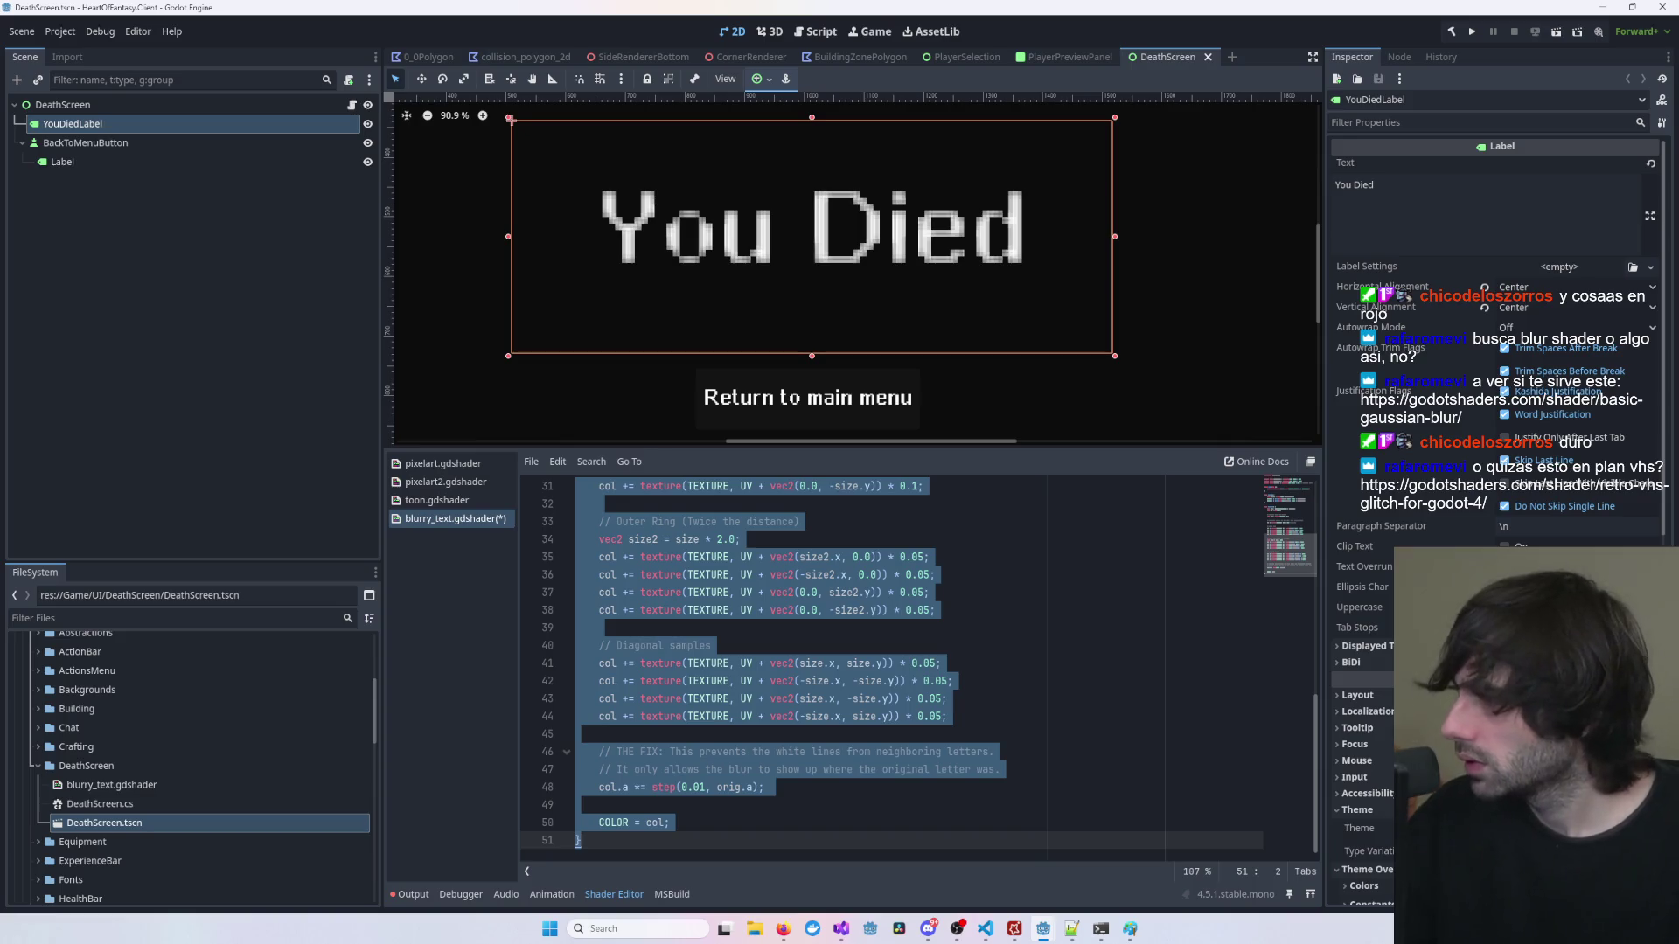
left_click(1035, 557)
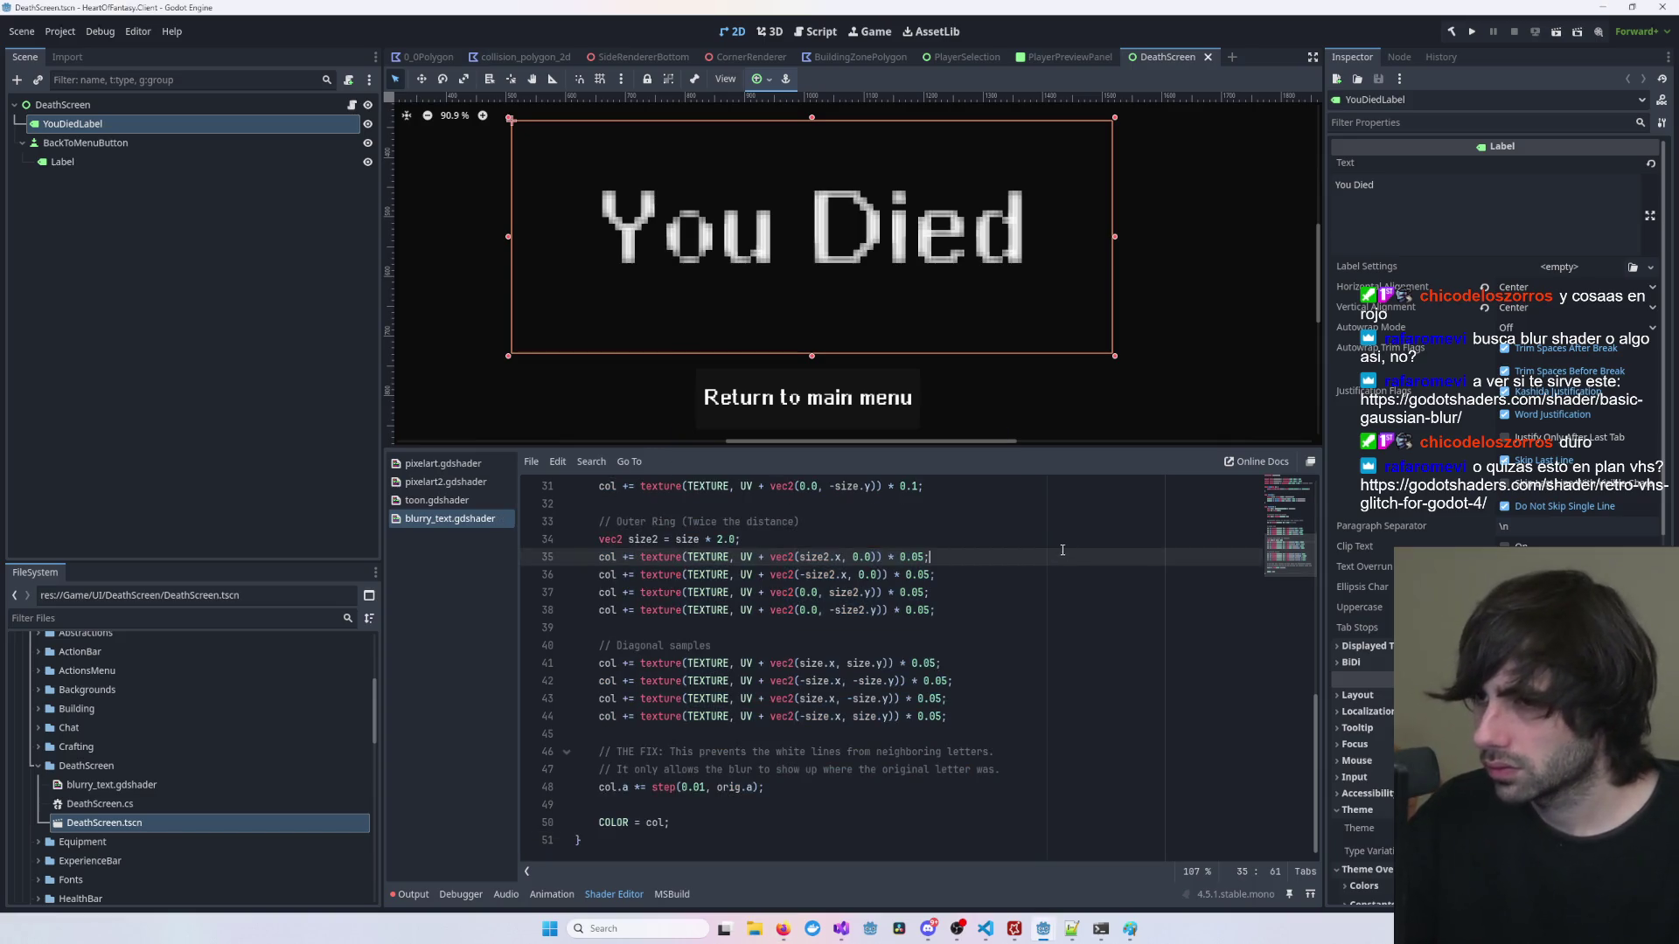
key("ctrl+z")
scroll(993, 562, "up", 7)
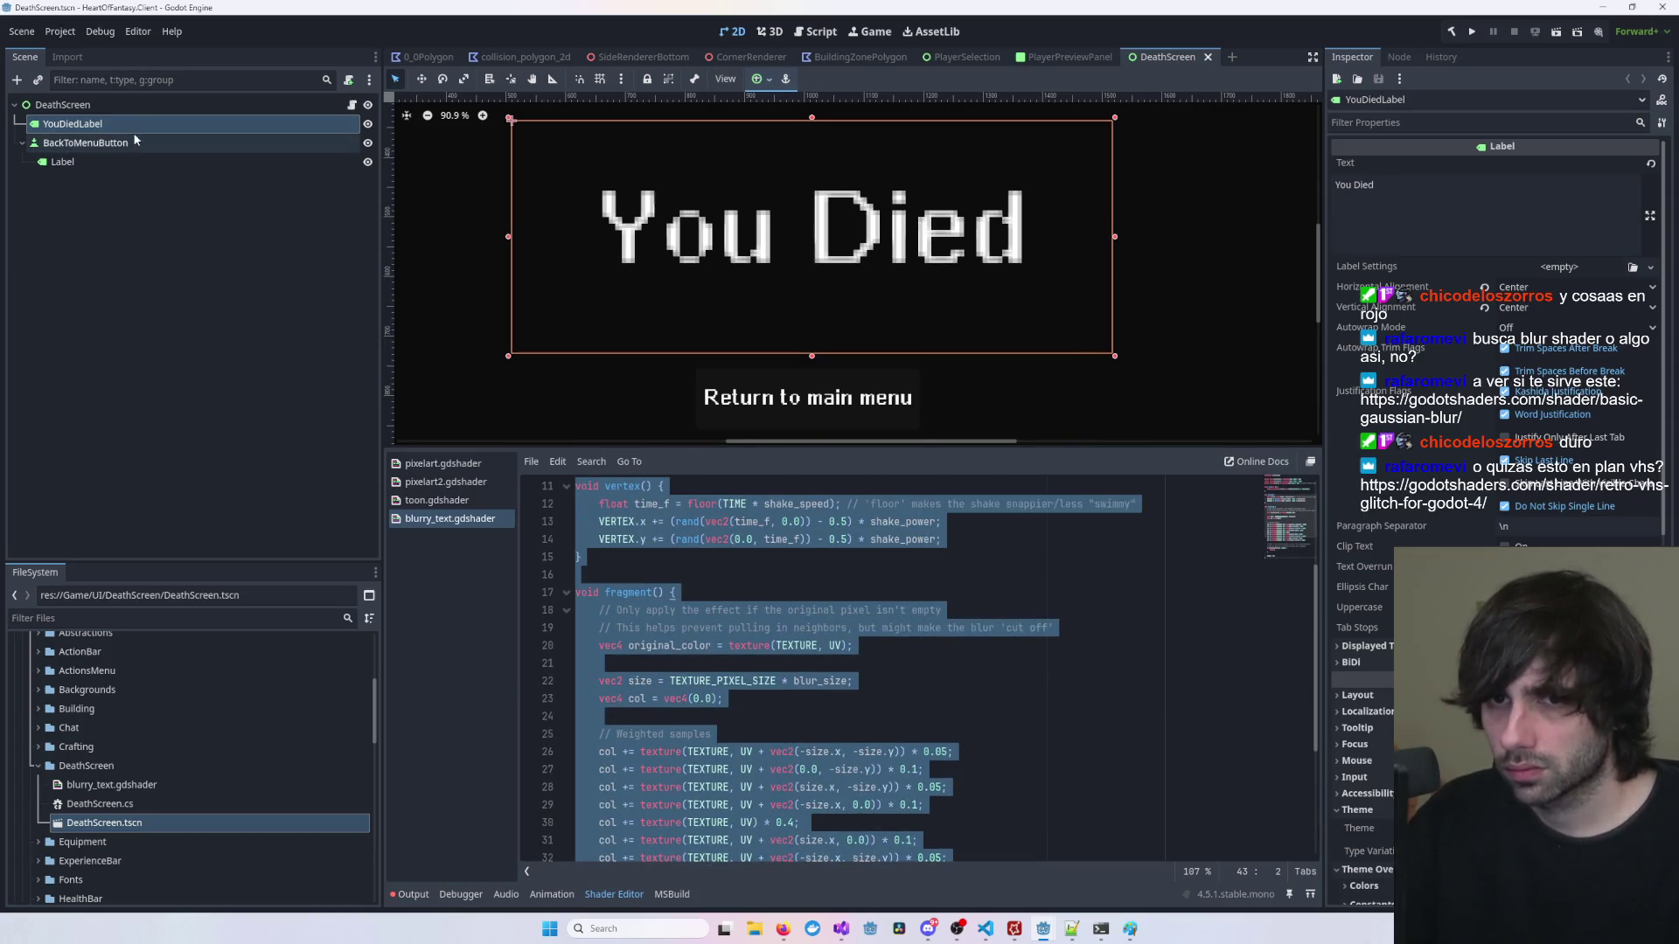
scroll(1487, 438, "down", 10)
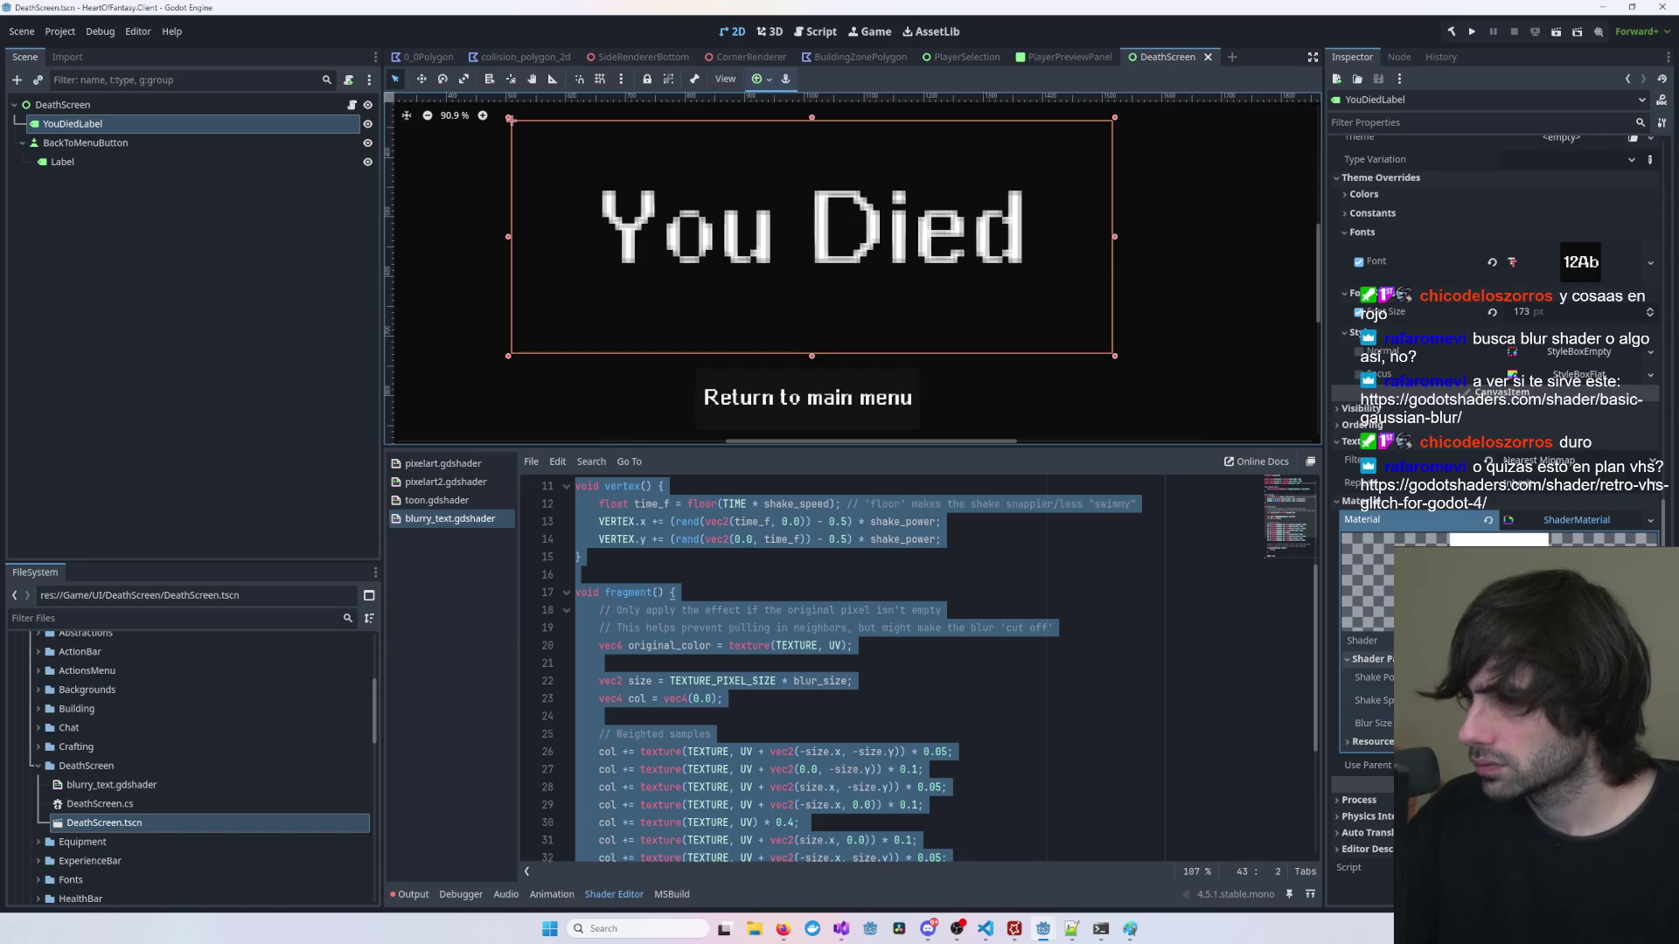
Step: Check the Shake Power parameter, then paste the ghostBlur shader code and save
left_click(1373, 678)
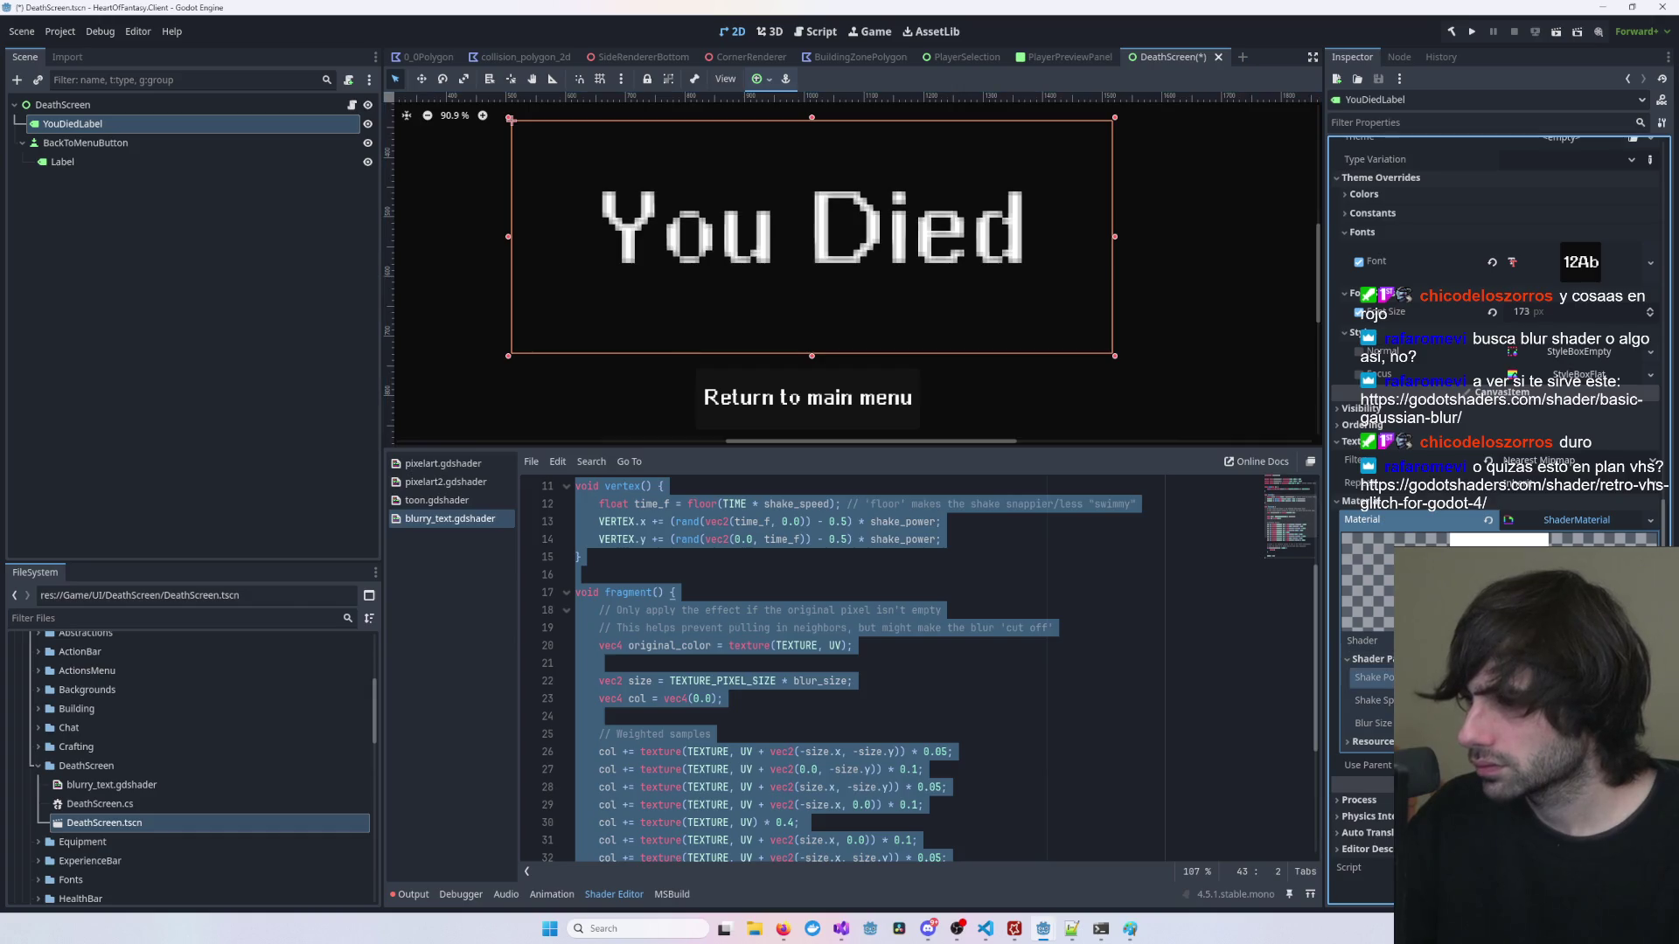
left_click(806, 716)
key("ctrl+a")
key("ctrl+v")
key("ctrl+s")
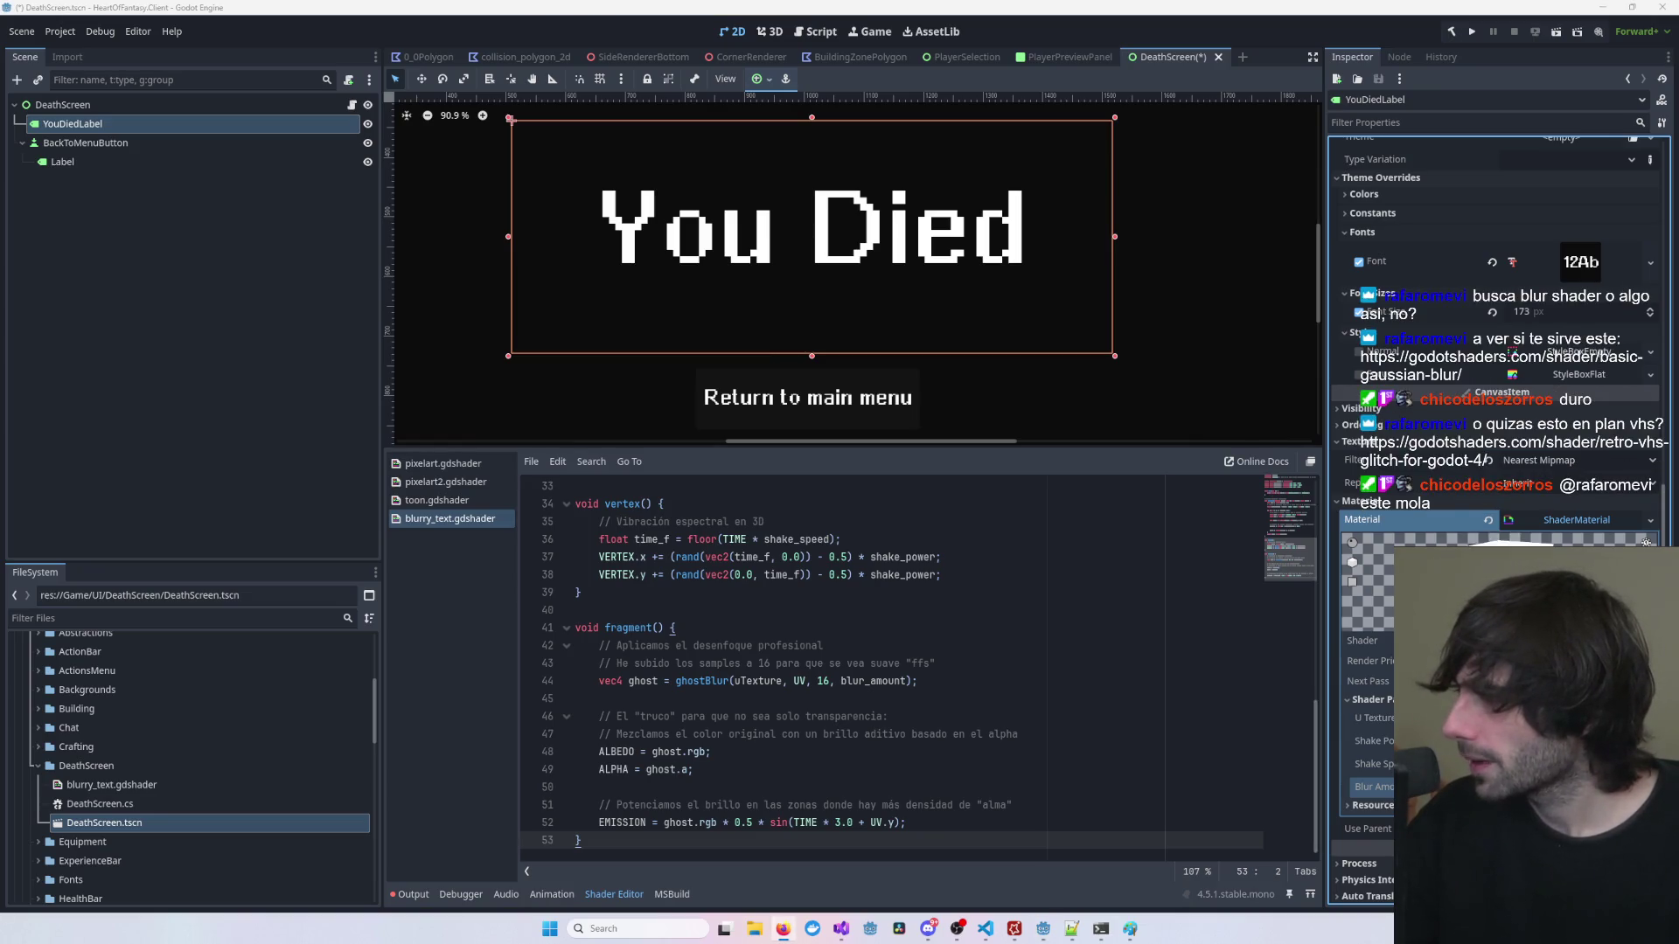
Step: Replace the shader with Gaussian blur code, save, tweak Shake Power, and select DeathScreen
key("ctrl+a")
key("ctrl+v")
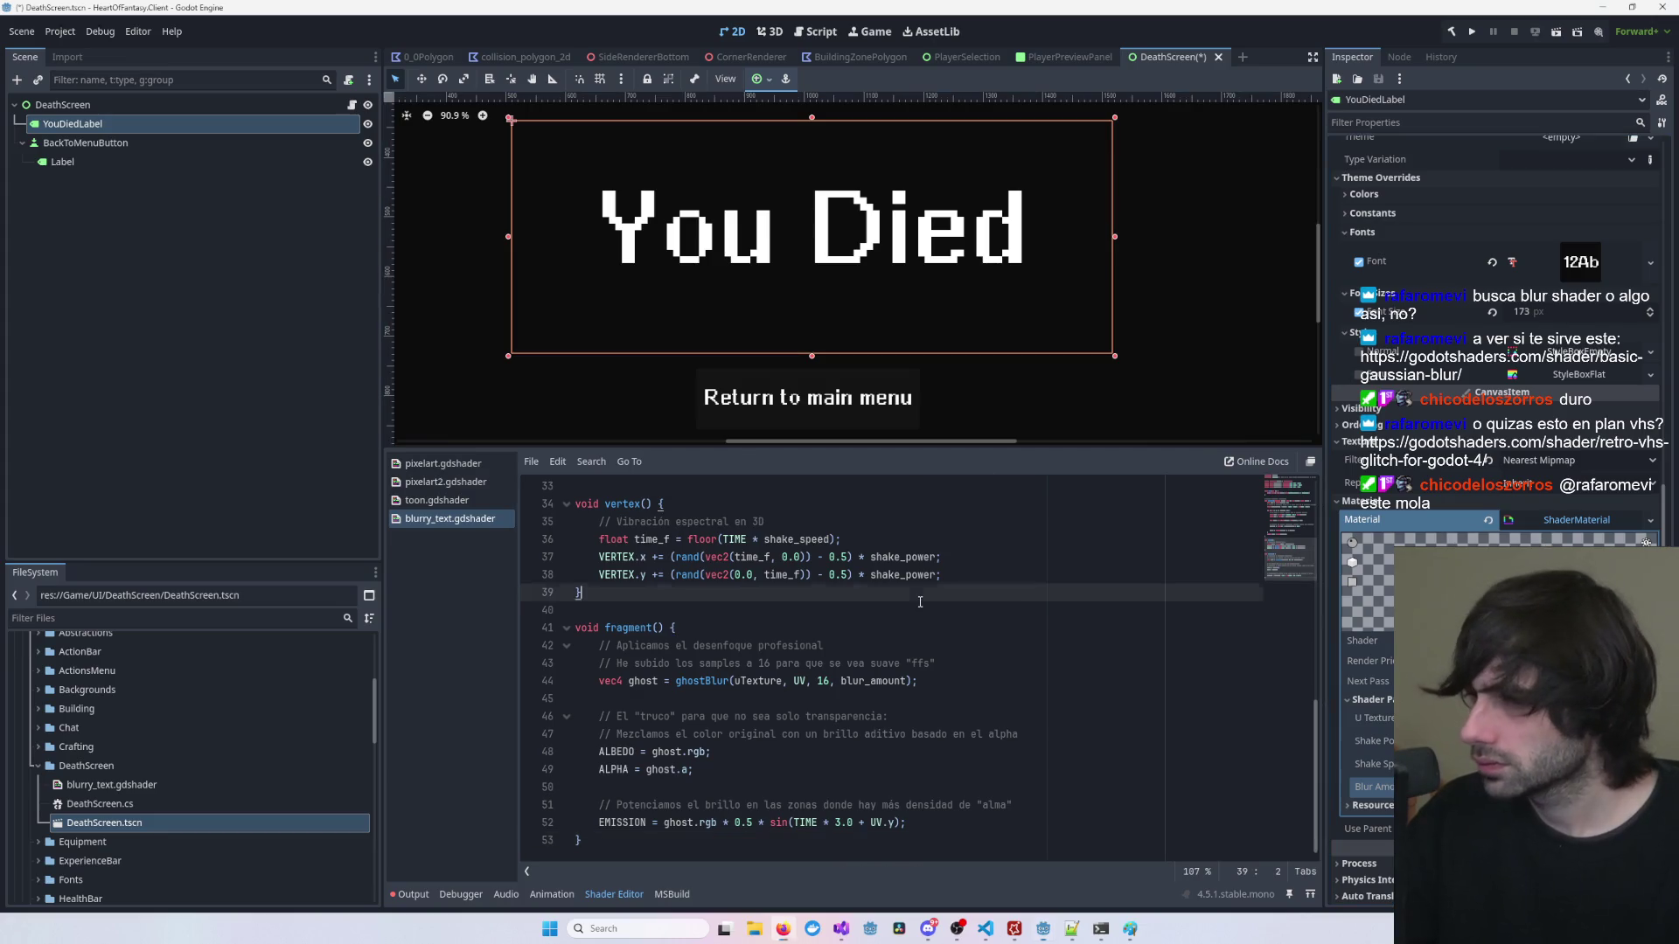
key("ctrl+s")
key("ctrl+a")
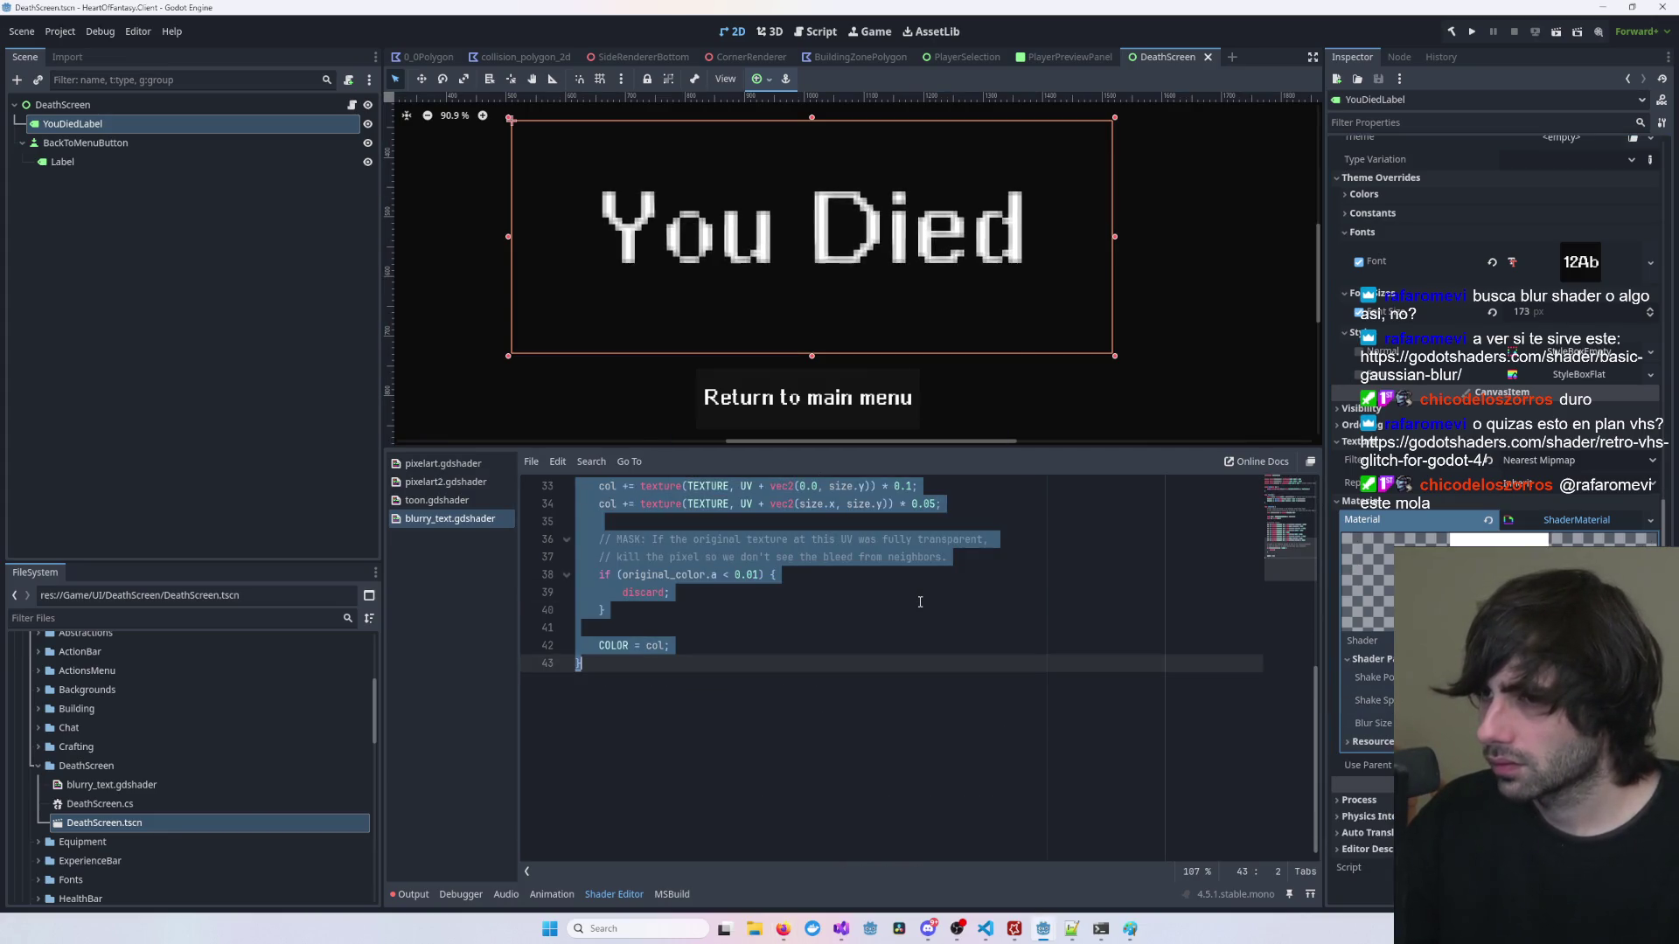
left_click(1372, 677)
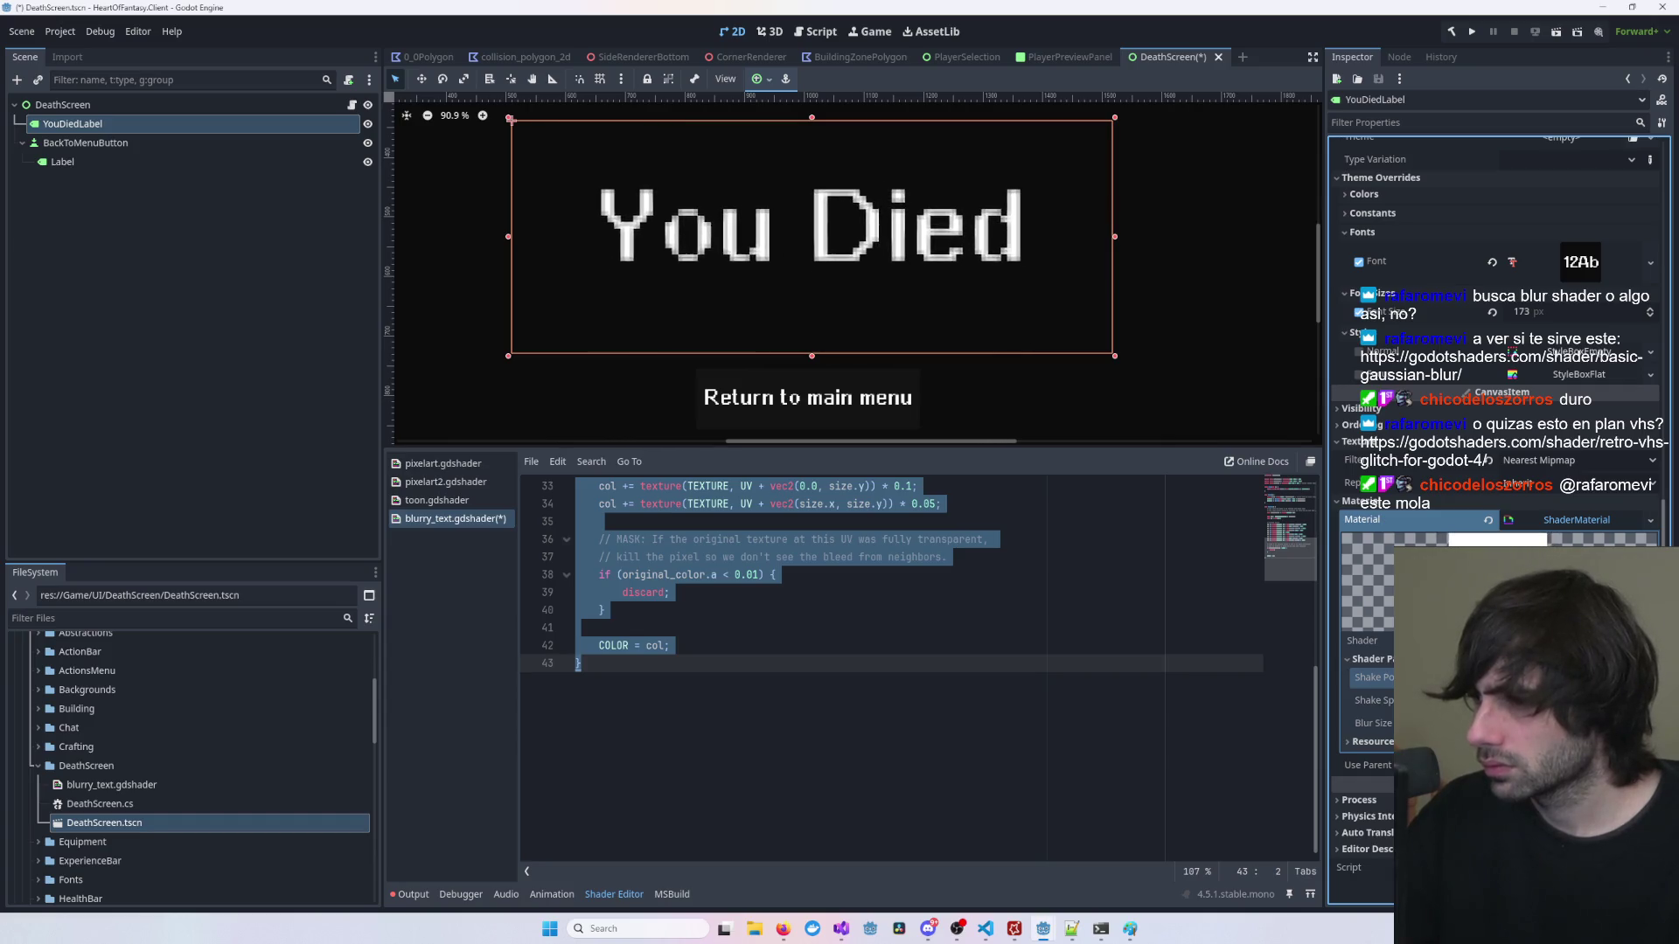
left_click(1154, 375)
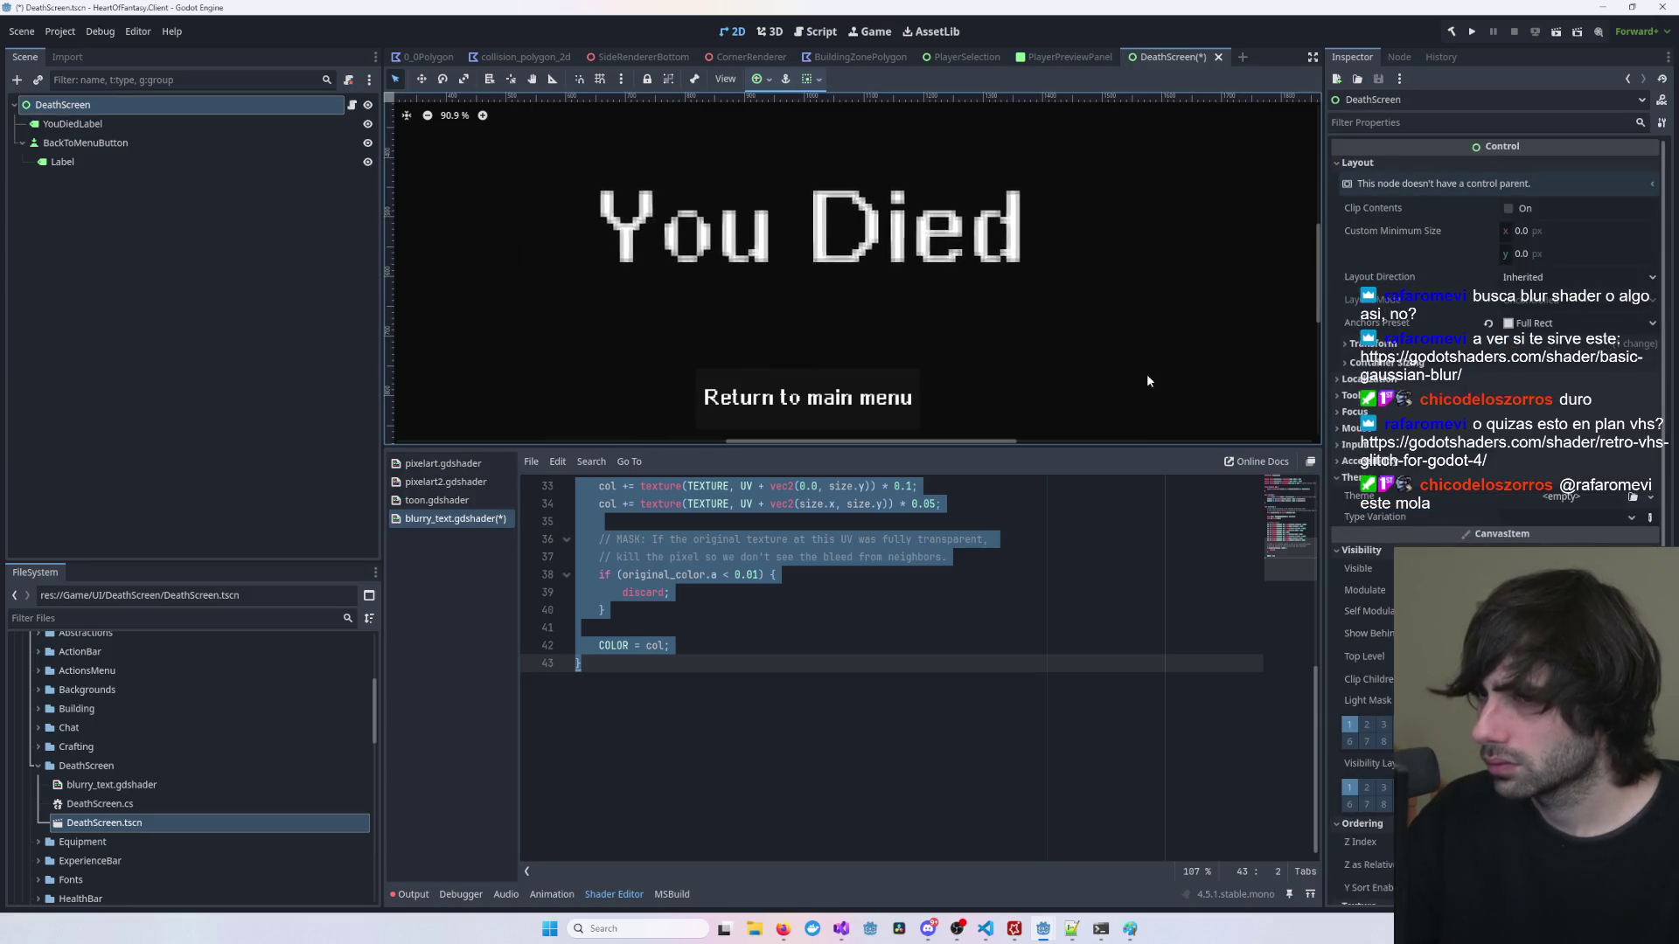
Step: Select YouDiedLabel and paste the shorter alpha-masked ending into the shader, saving it
left_click(896, 284)
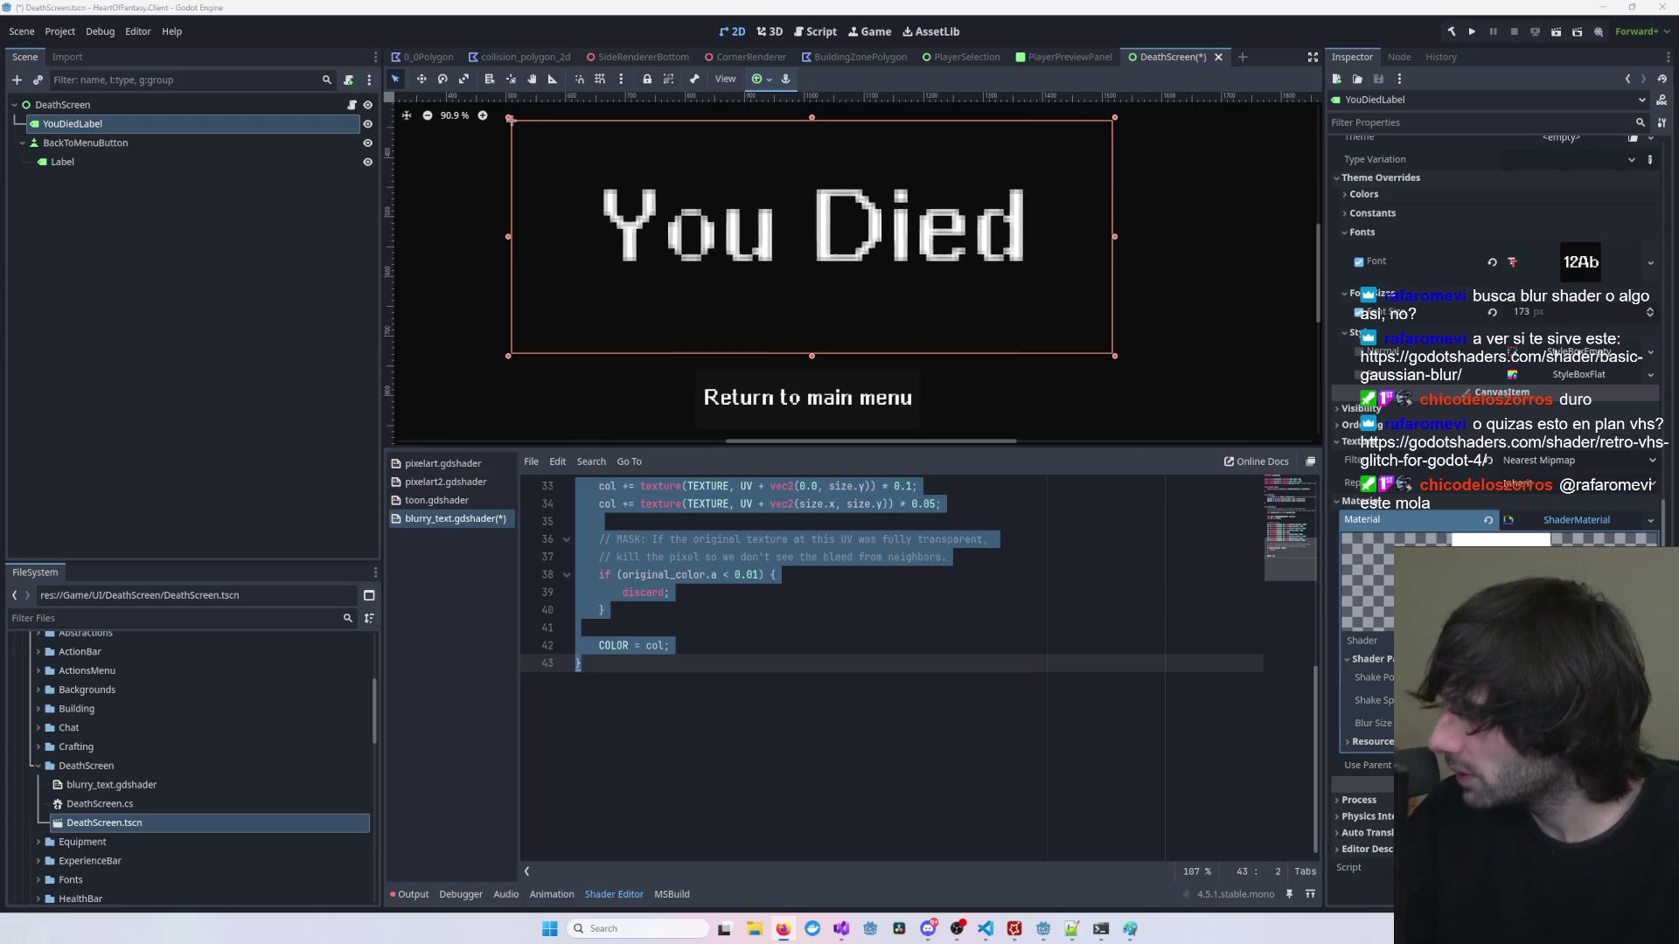
key("ctrl+v")
key("ctrl+s")
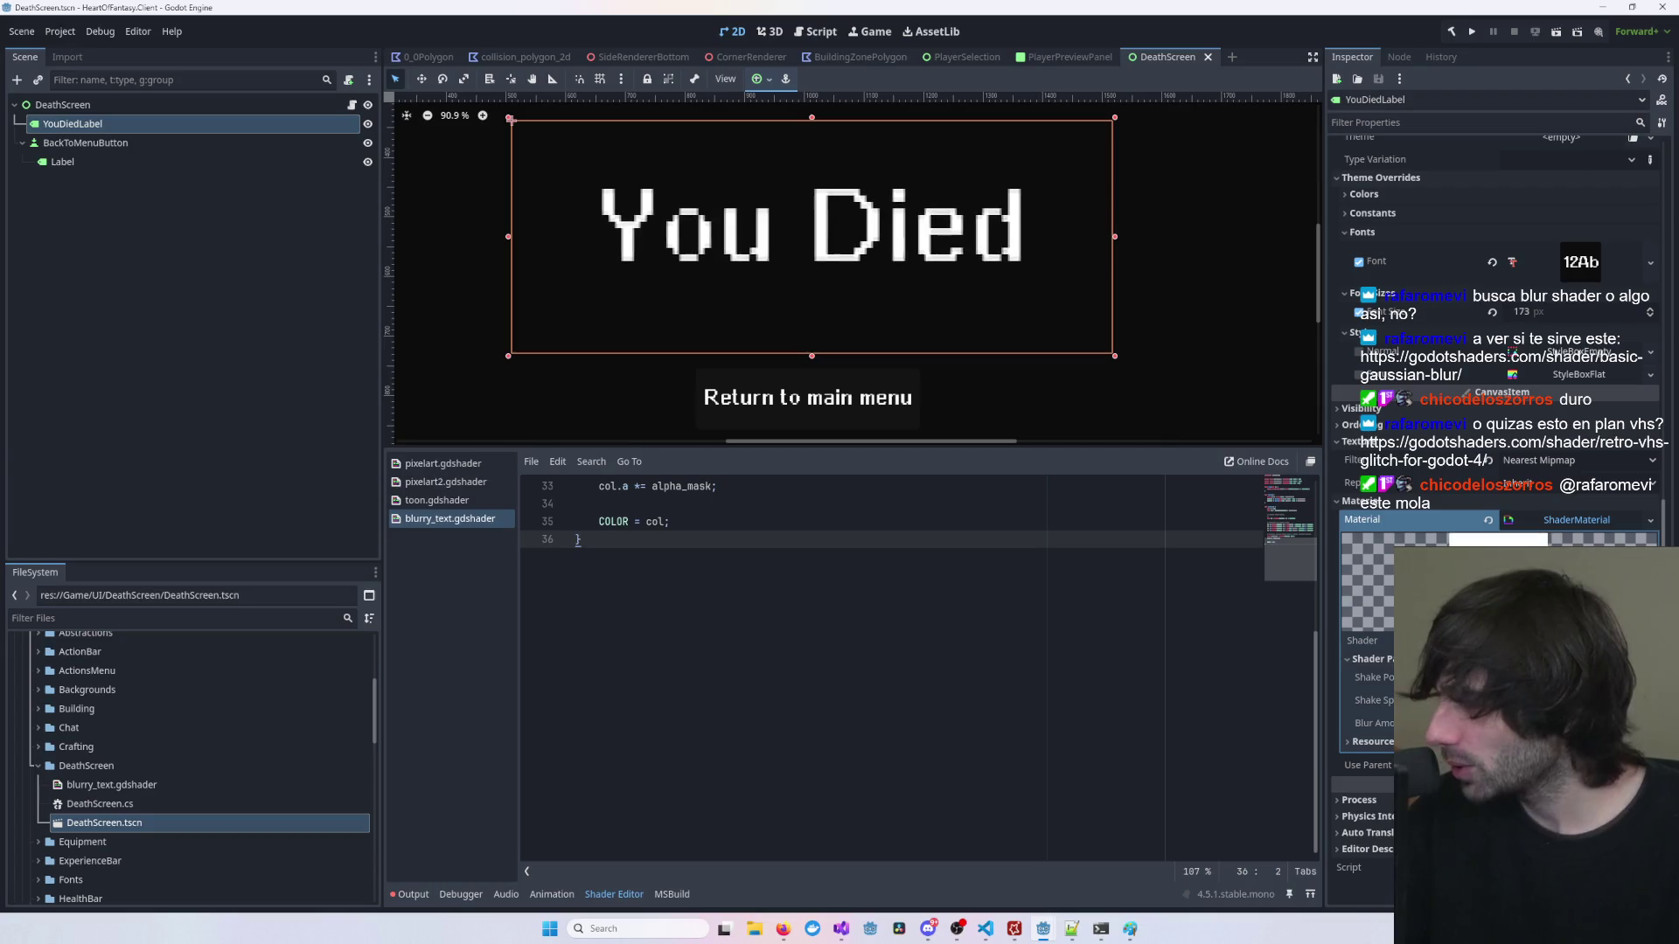
Step: Adjust the label's Blur Amount shader parameter in the Inspector
scroll(797, 622, "up", 10)
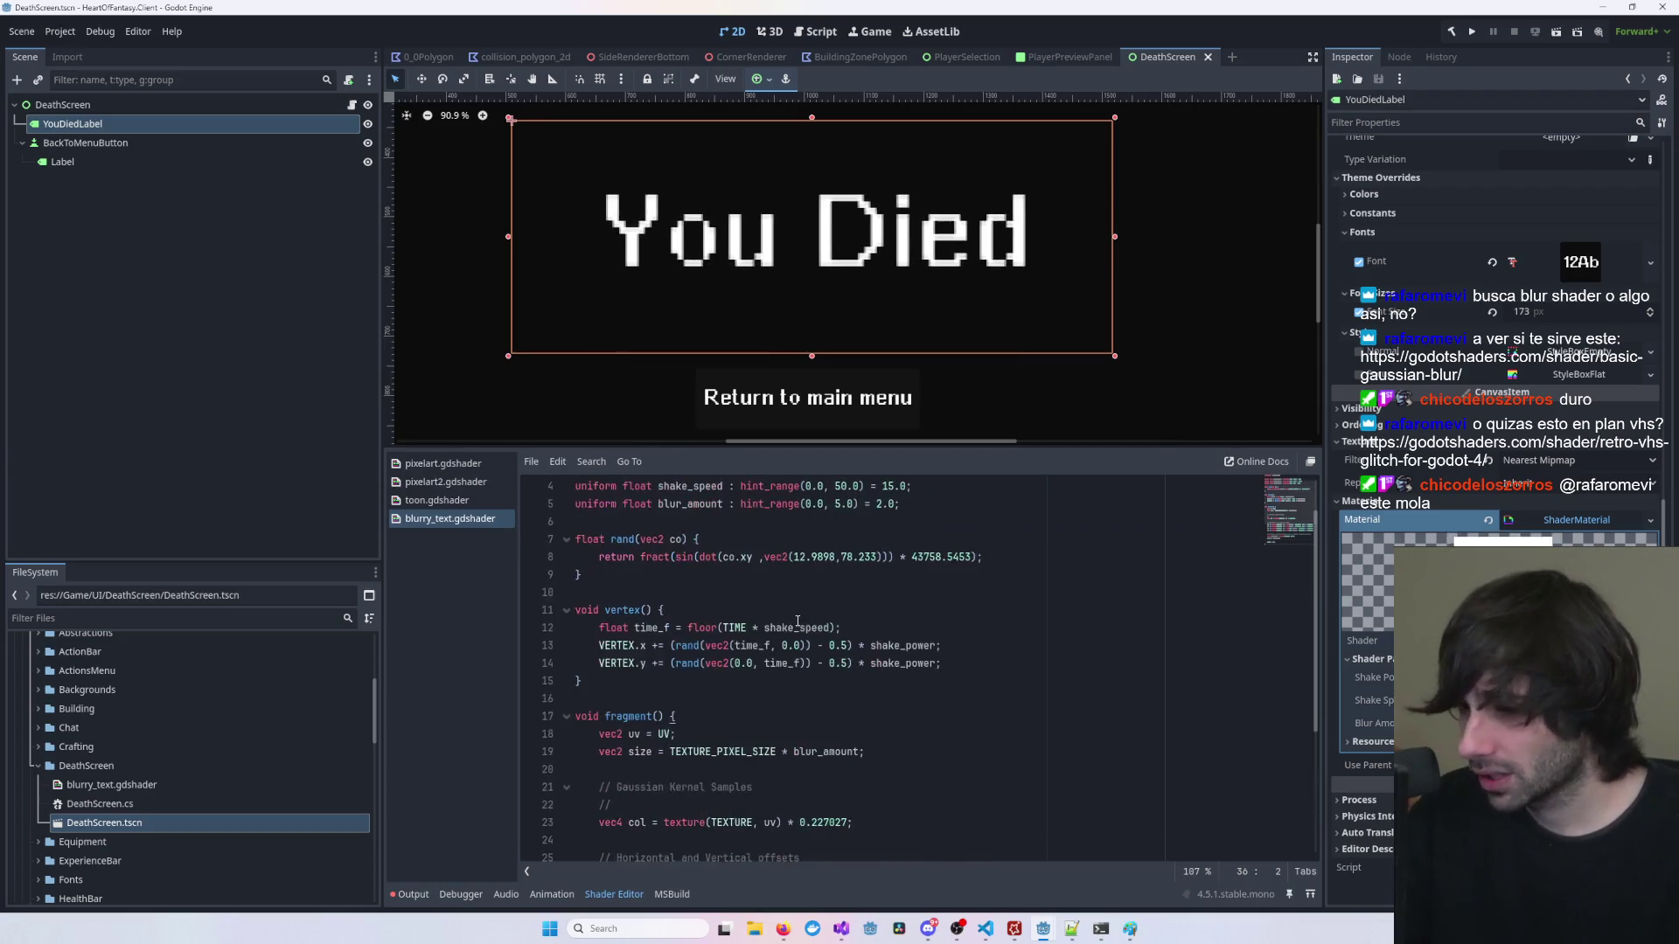
left_click(1375, 723)
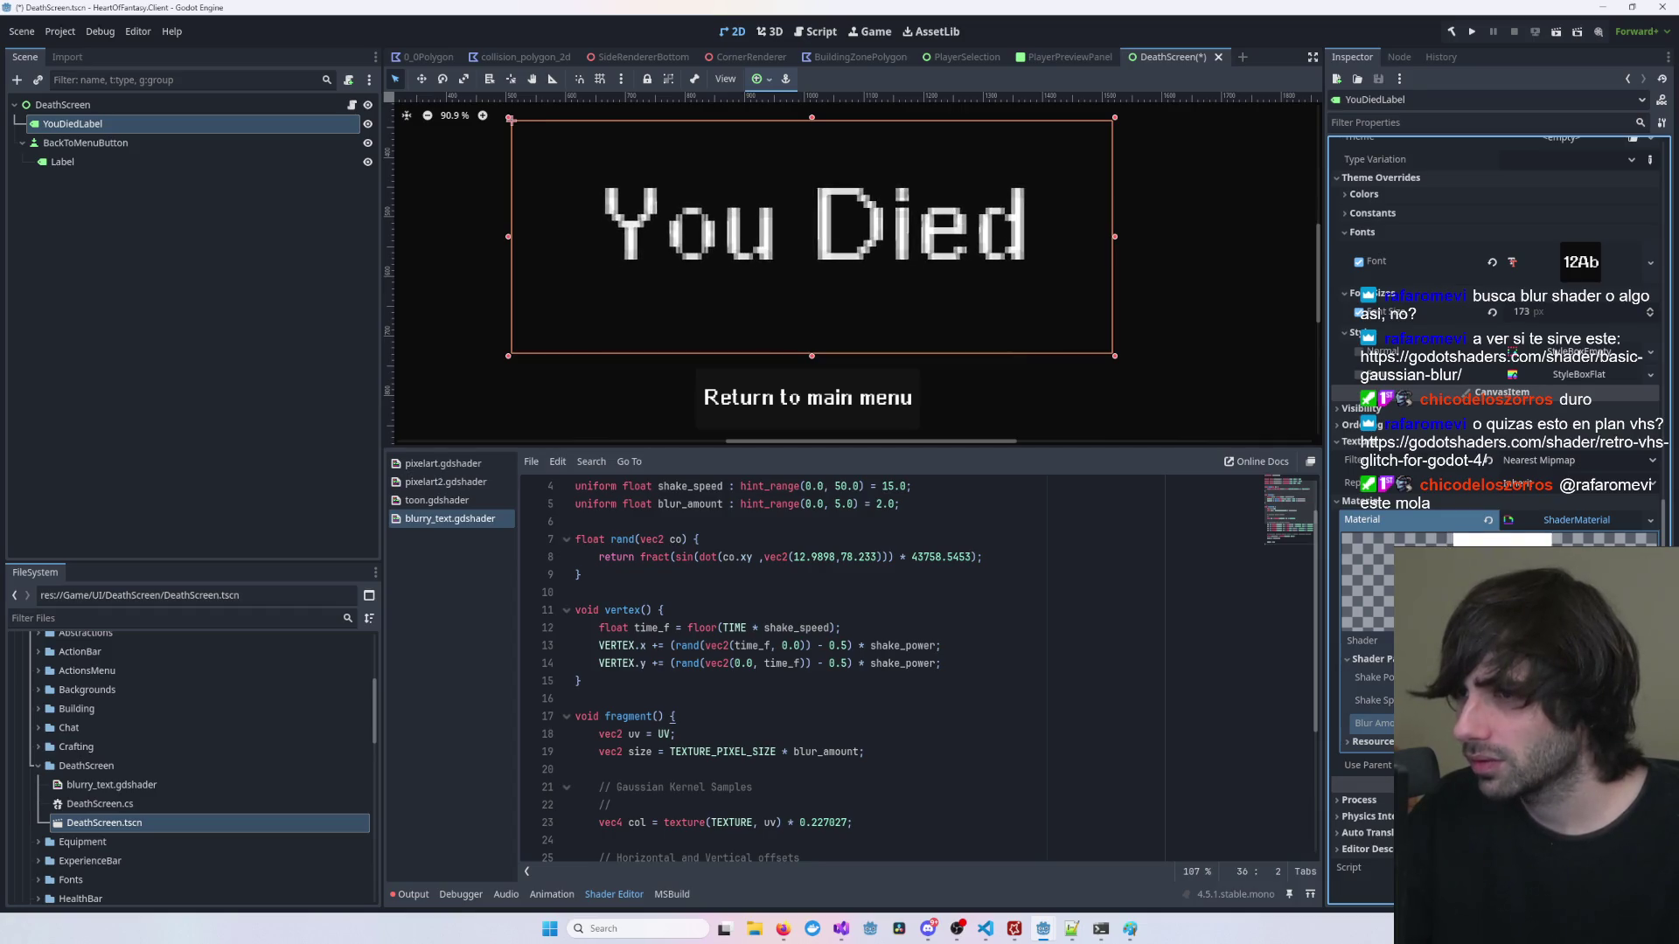
scroll(976, 308, "up", 5)
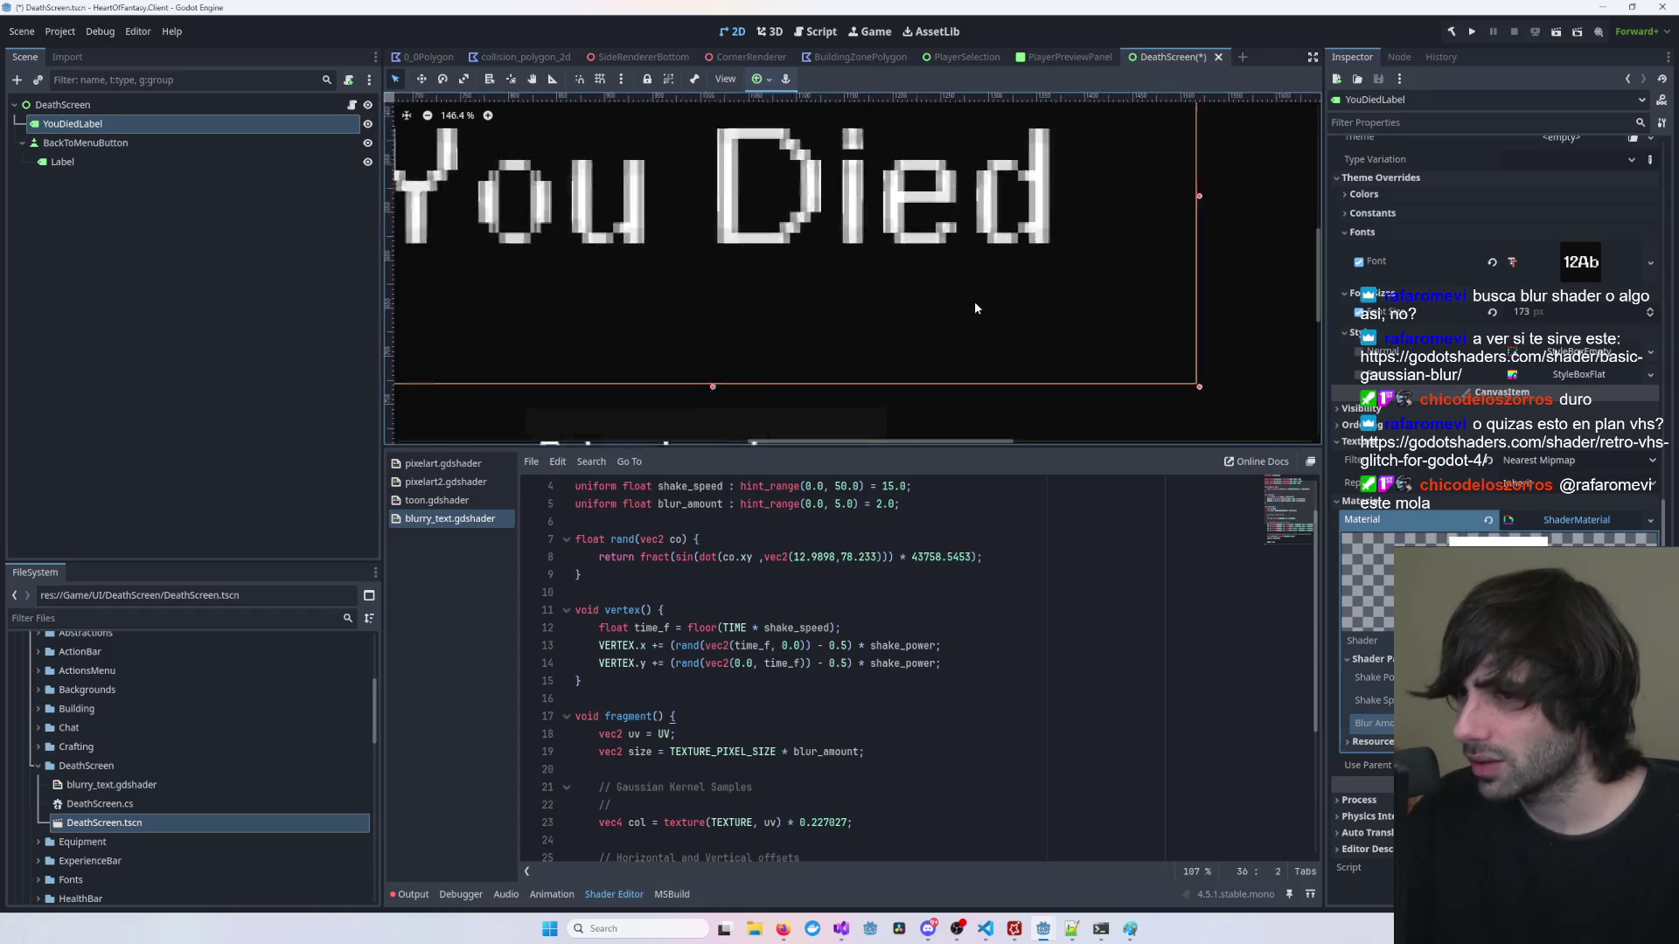
scroll(976, 308, "up", 9)
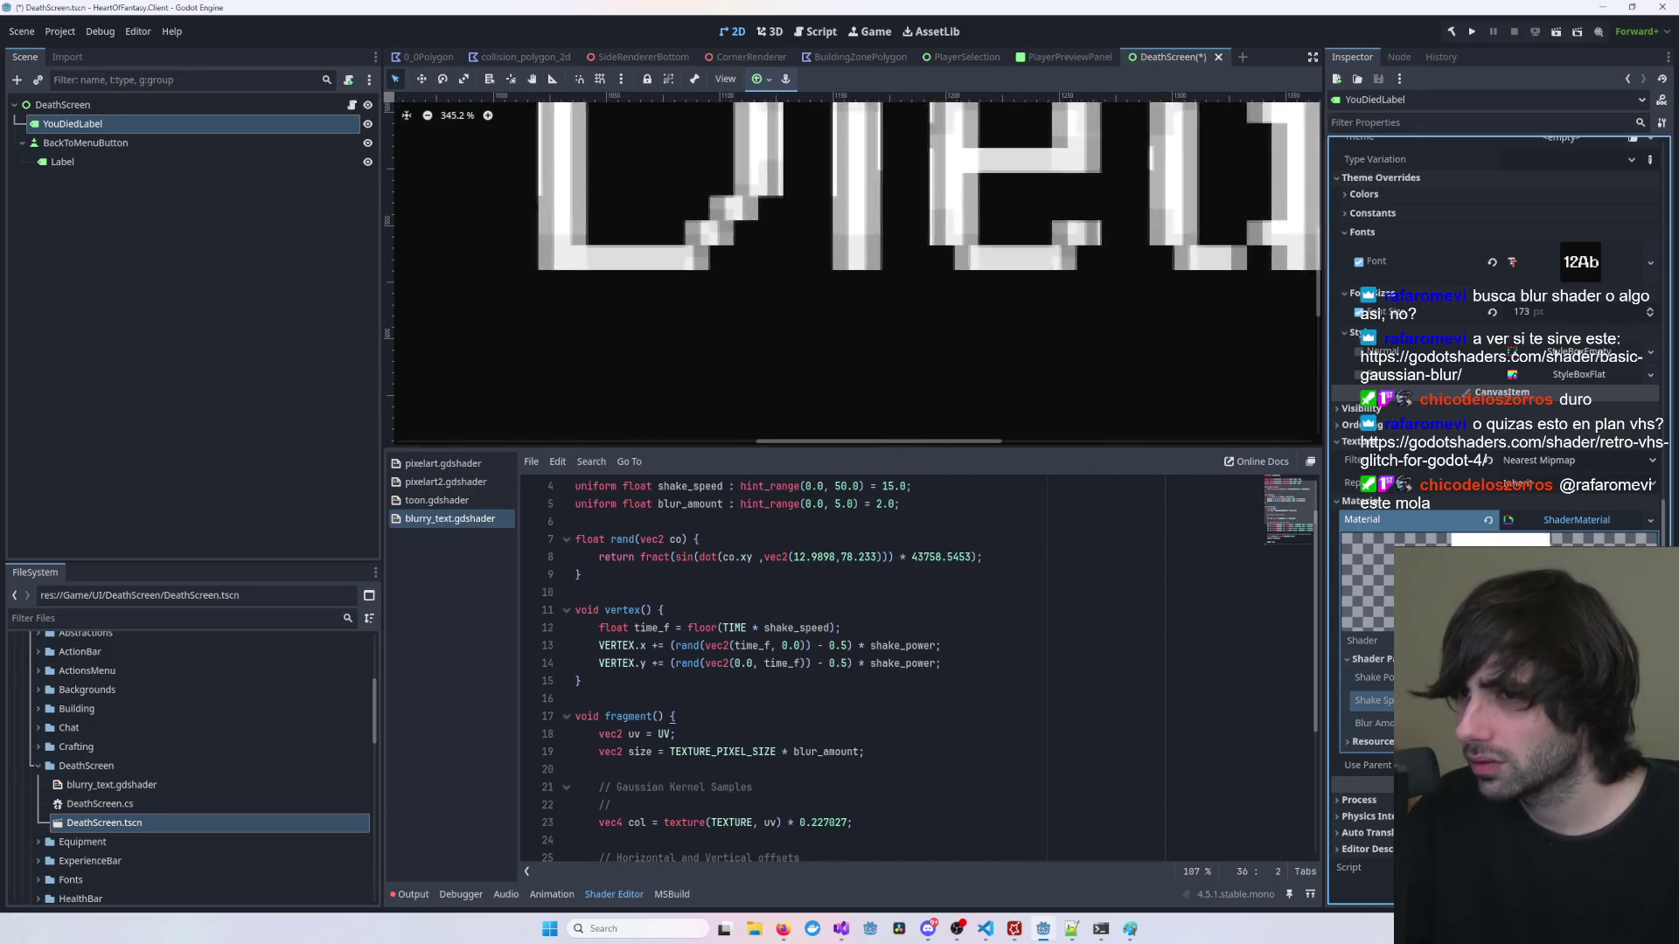
scroll(1004, 413, "down", 15)
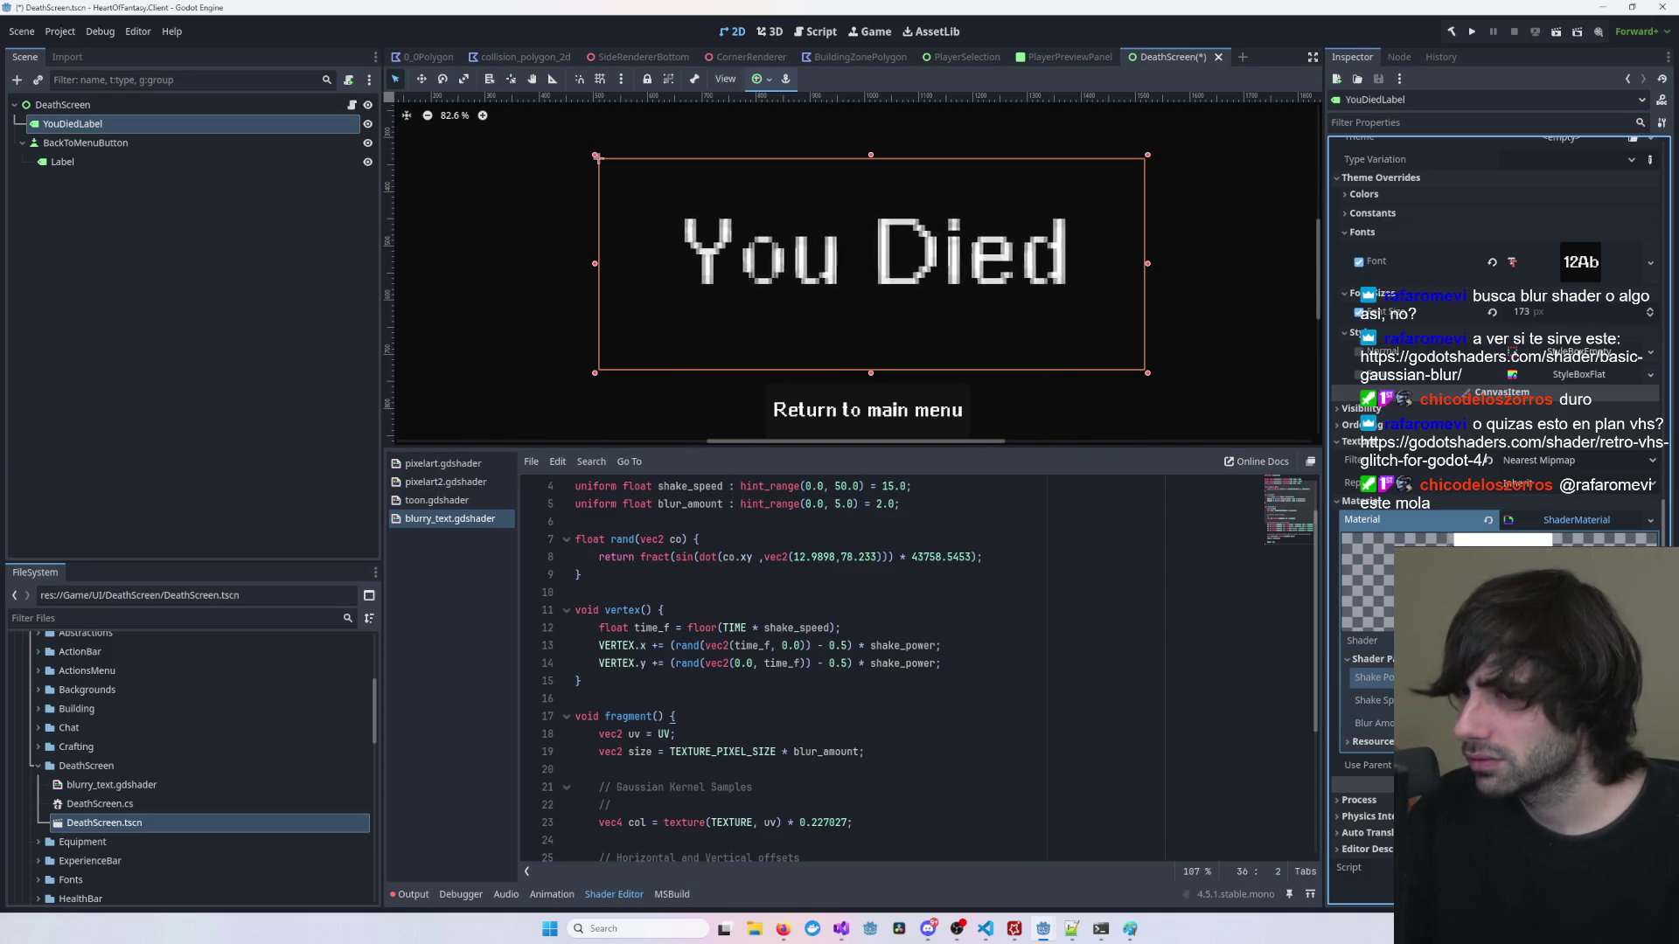
Step: Change blur_amount's hint_range maximum on line 5 to 100.0
scroll(827, 580, "up", 1)
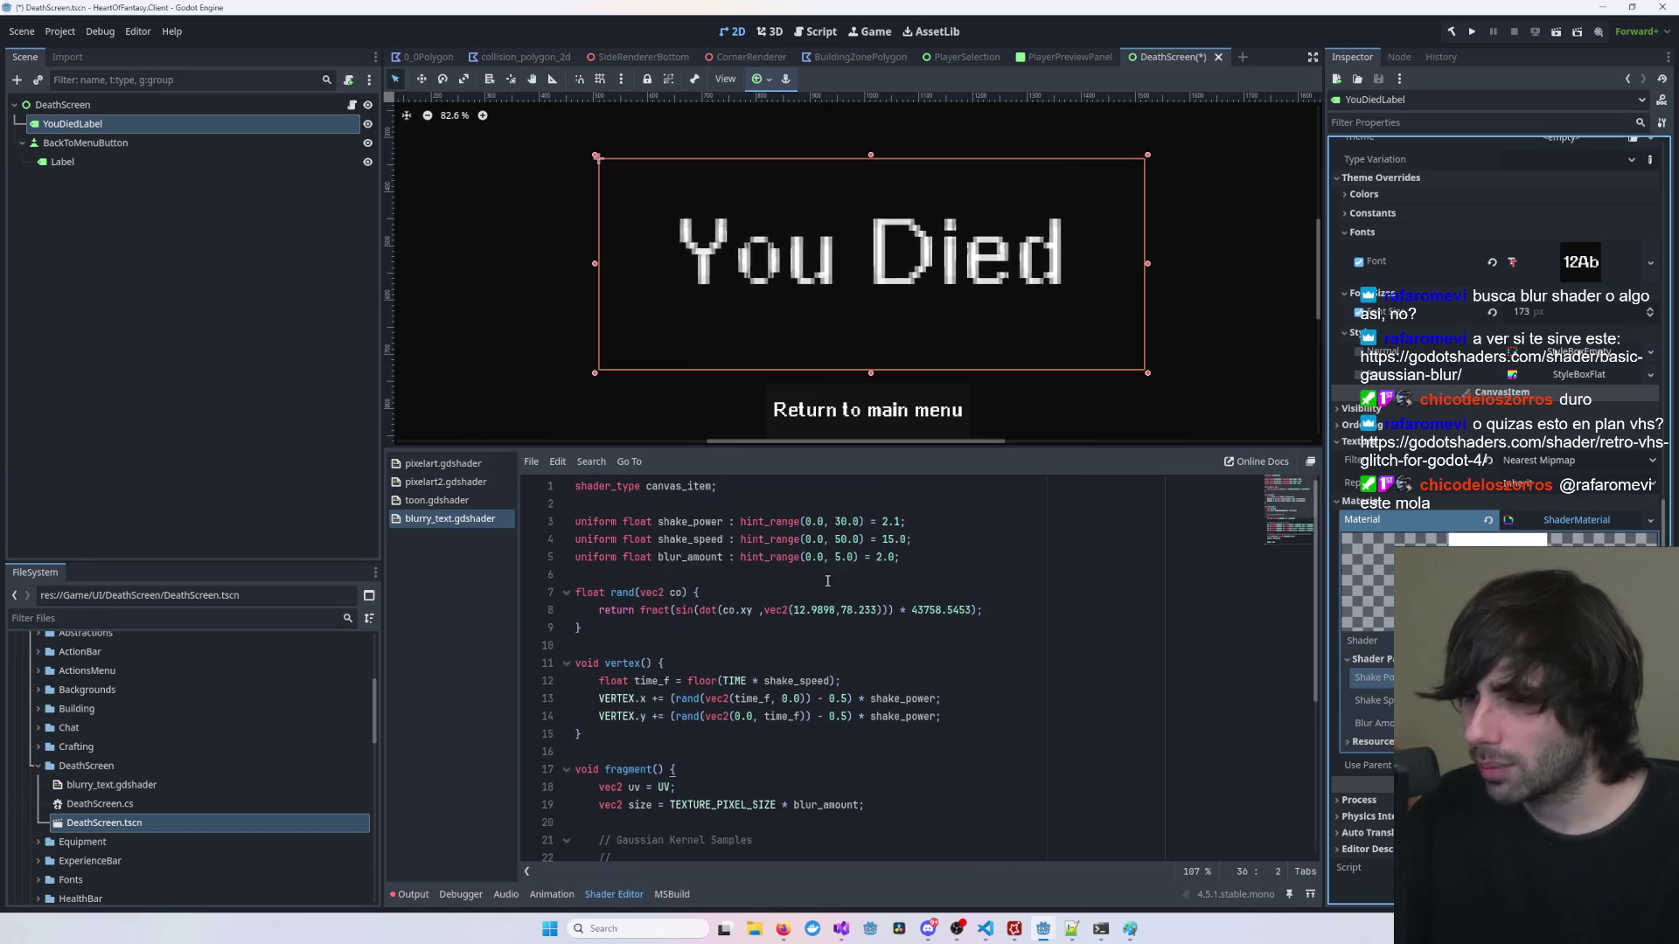
left_click(837, 557)
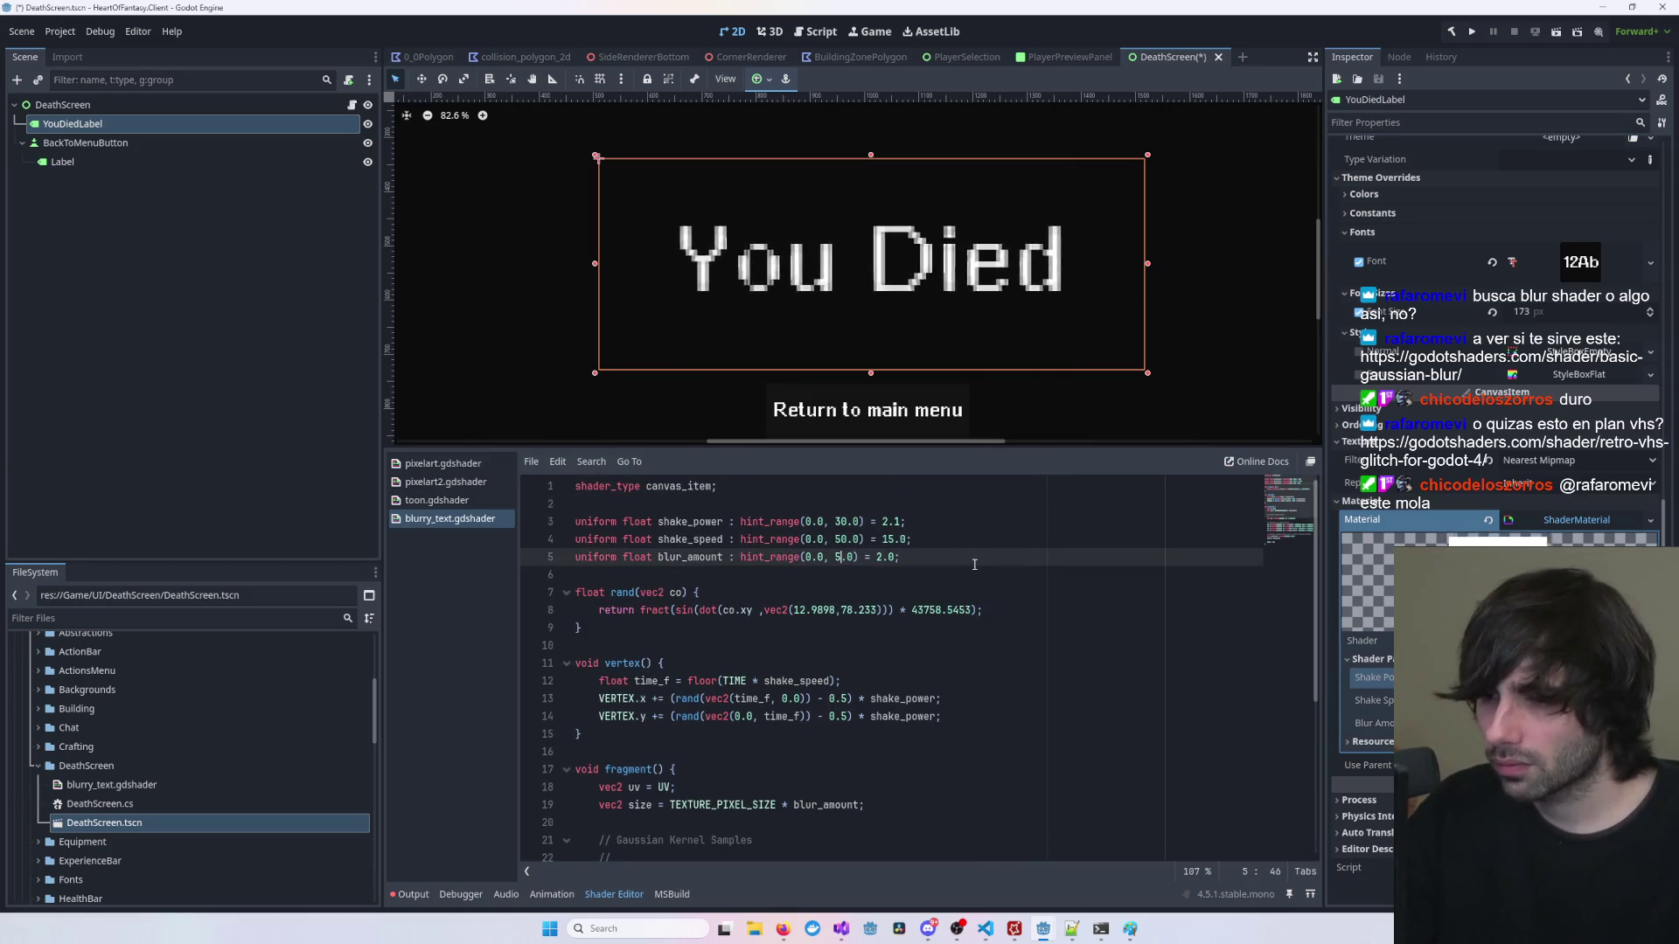
key("BackSpace")
type("10")
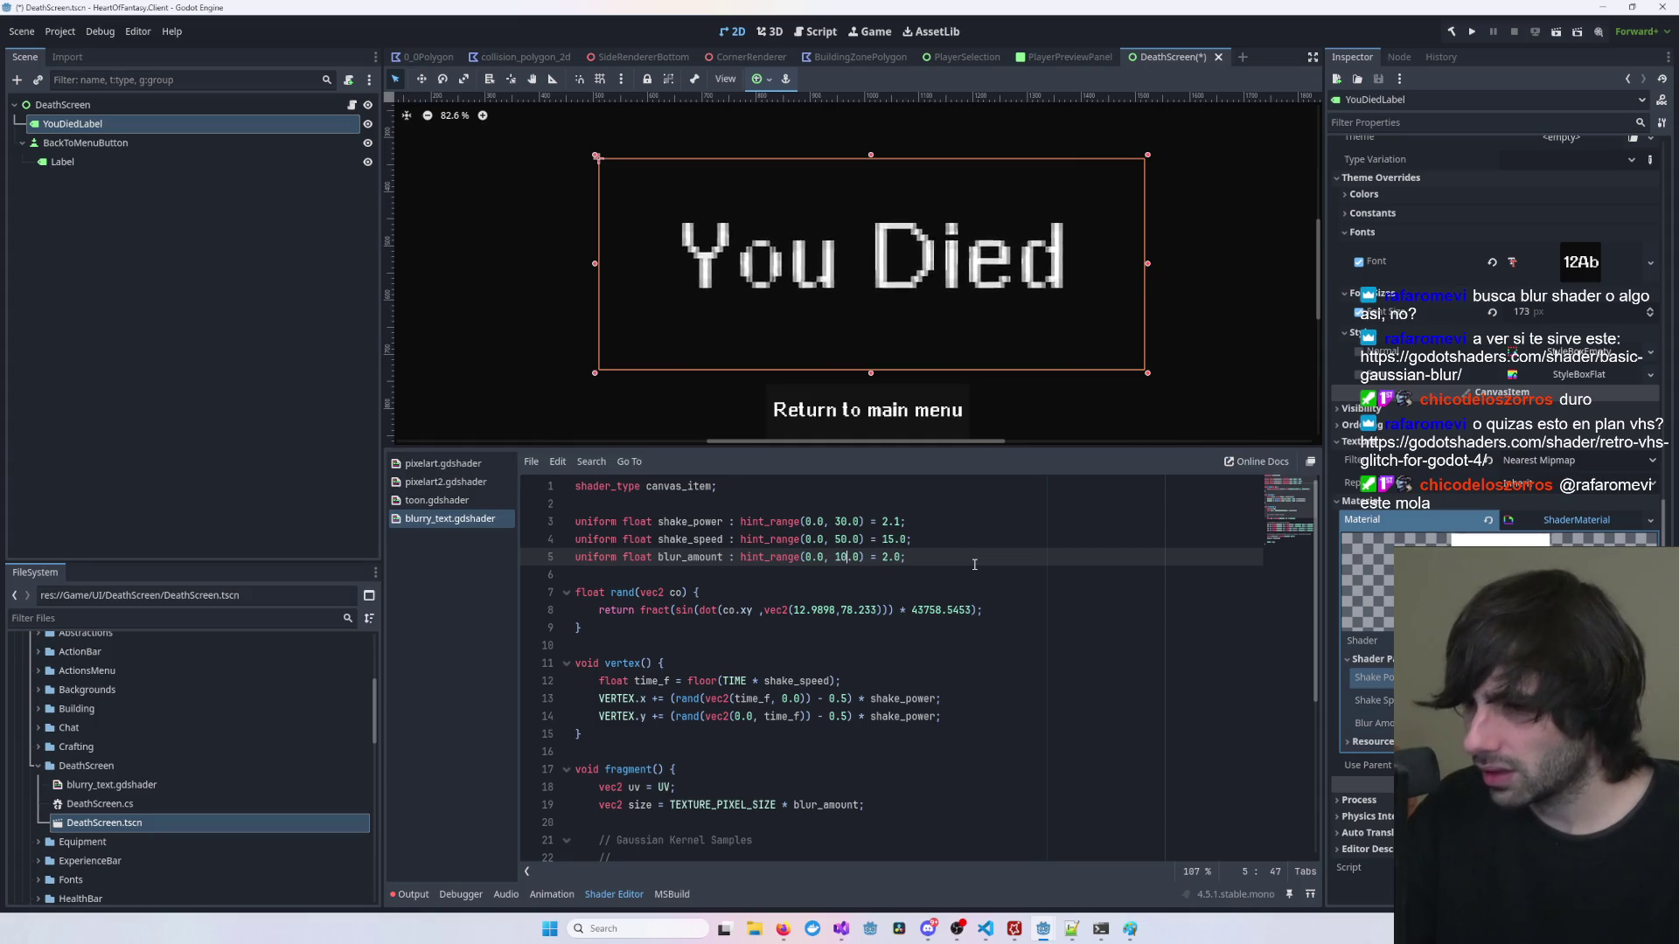
type("0")
Step: Reselect YouDiedLabel and try higher Blur Amount and Shake Speed values
left_click(1266, 371)
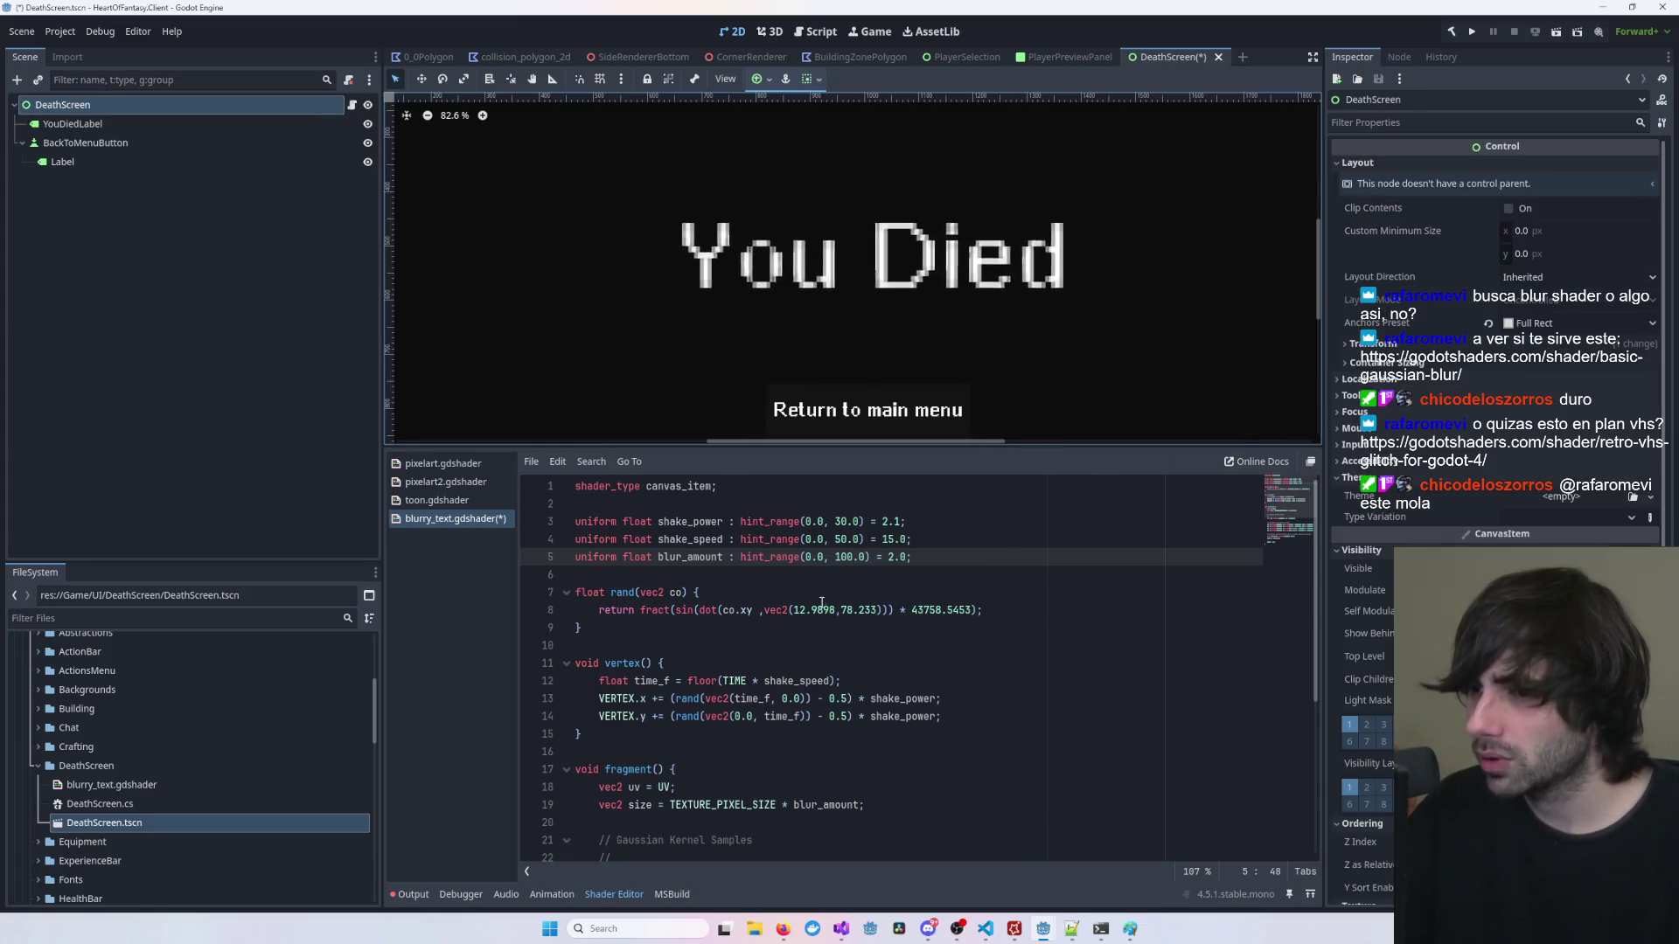
key("Down")
left_click(625, 264)
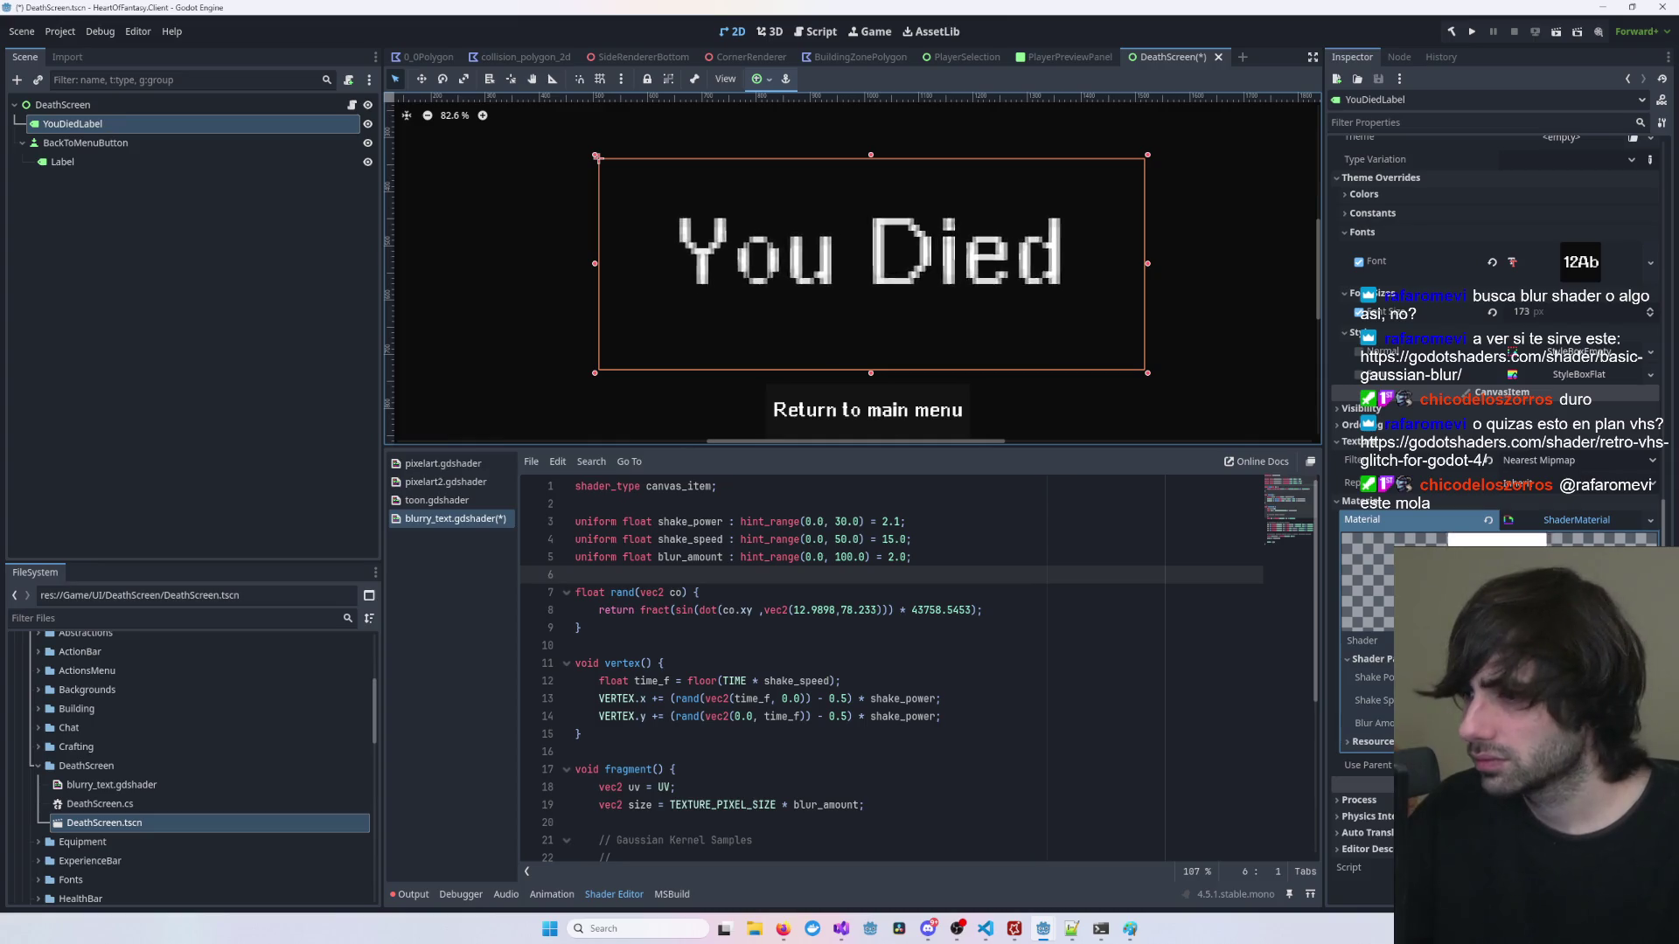
left_click(1373, 724)
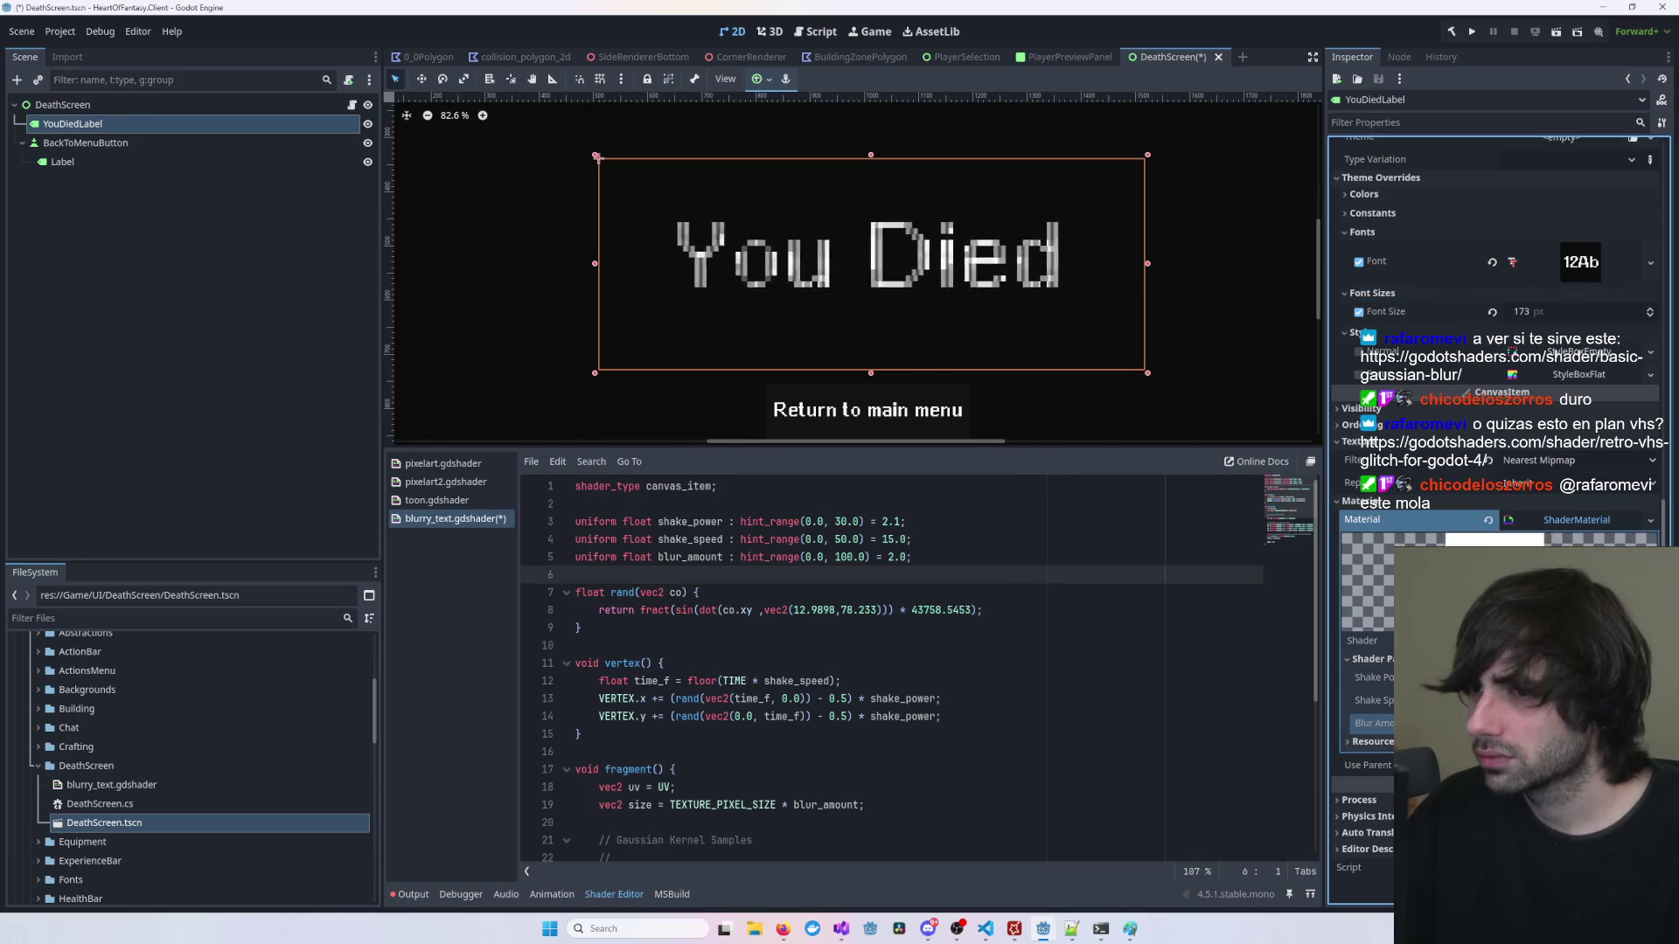
left_click(1373, 700)
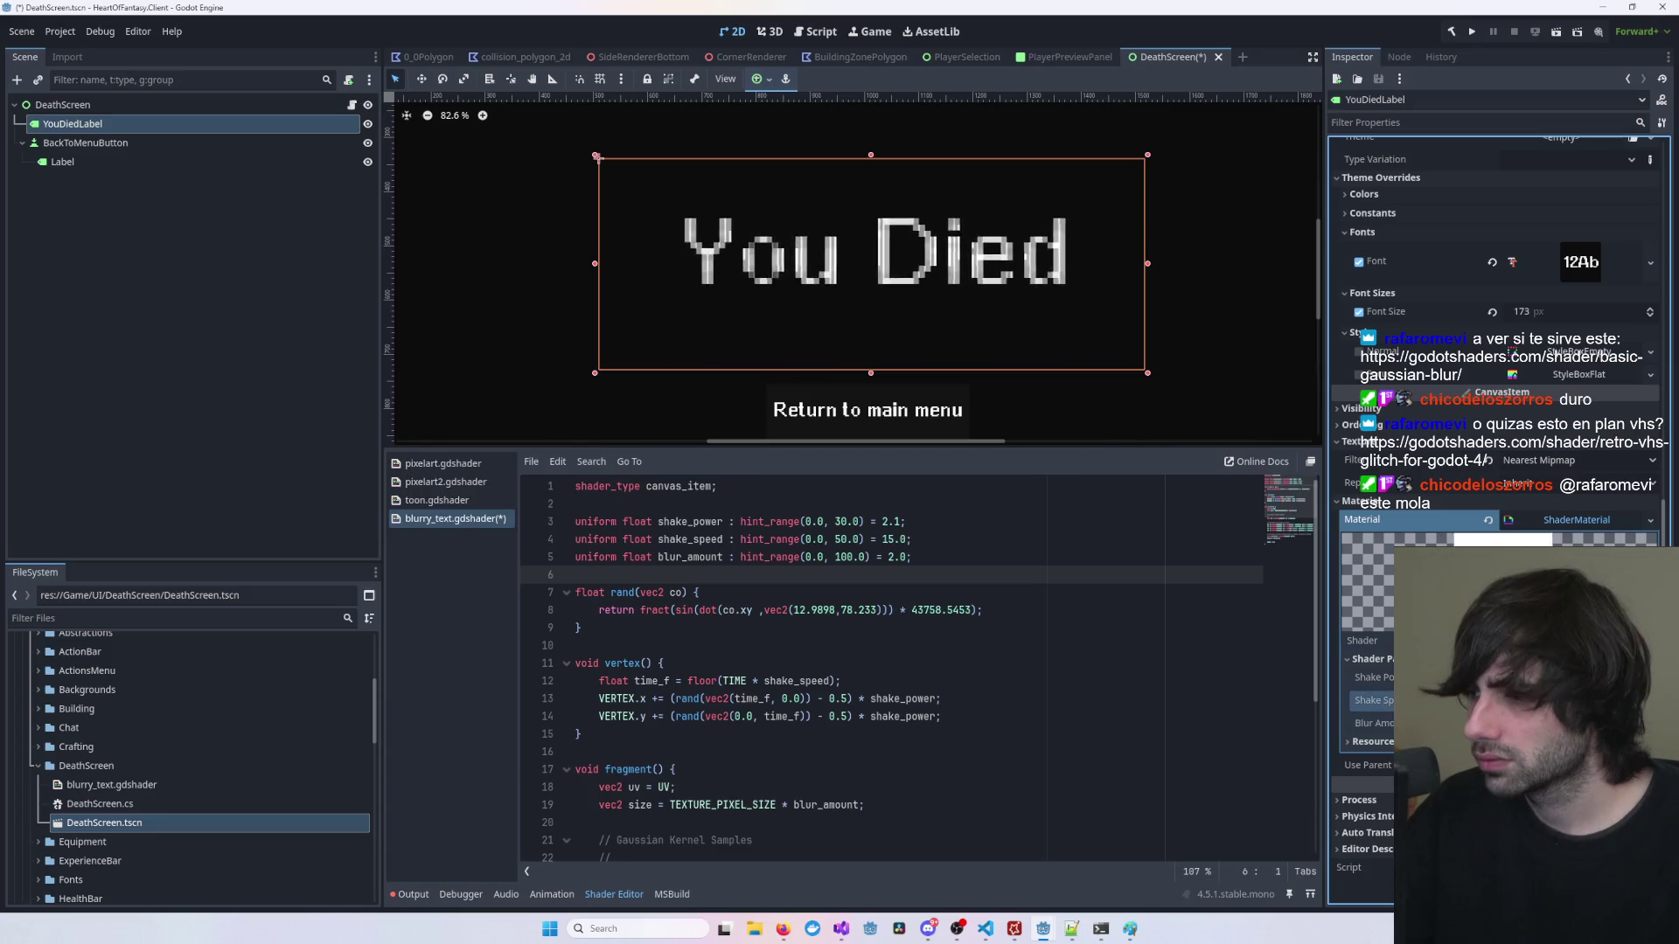
mouse_move(1407, 724)
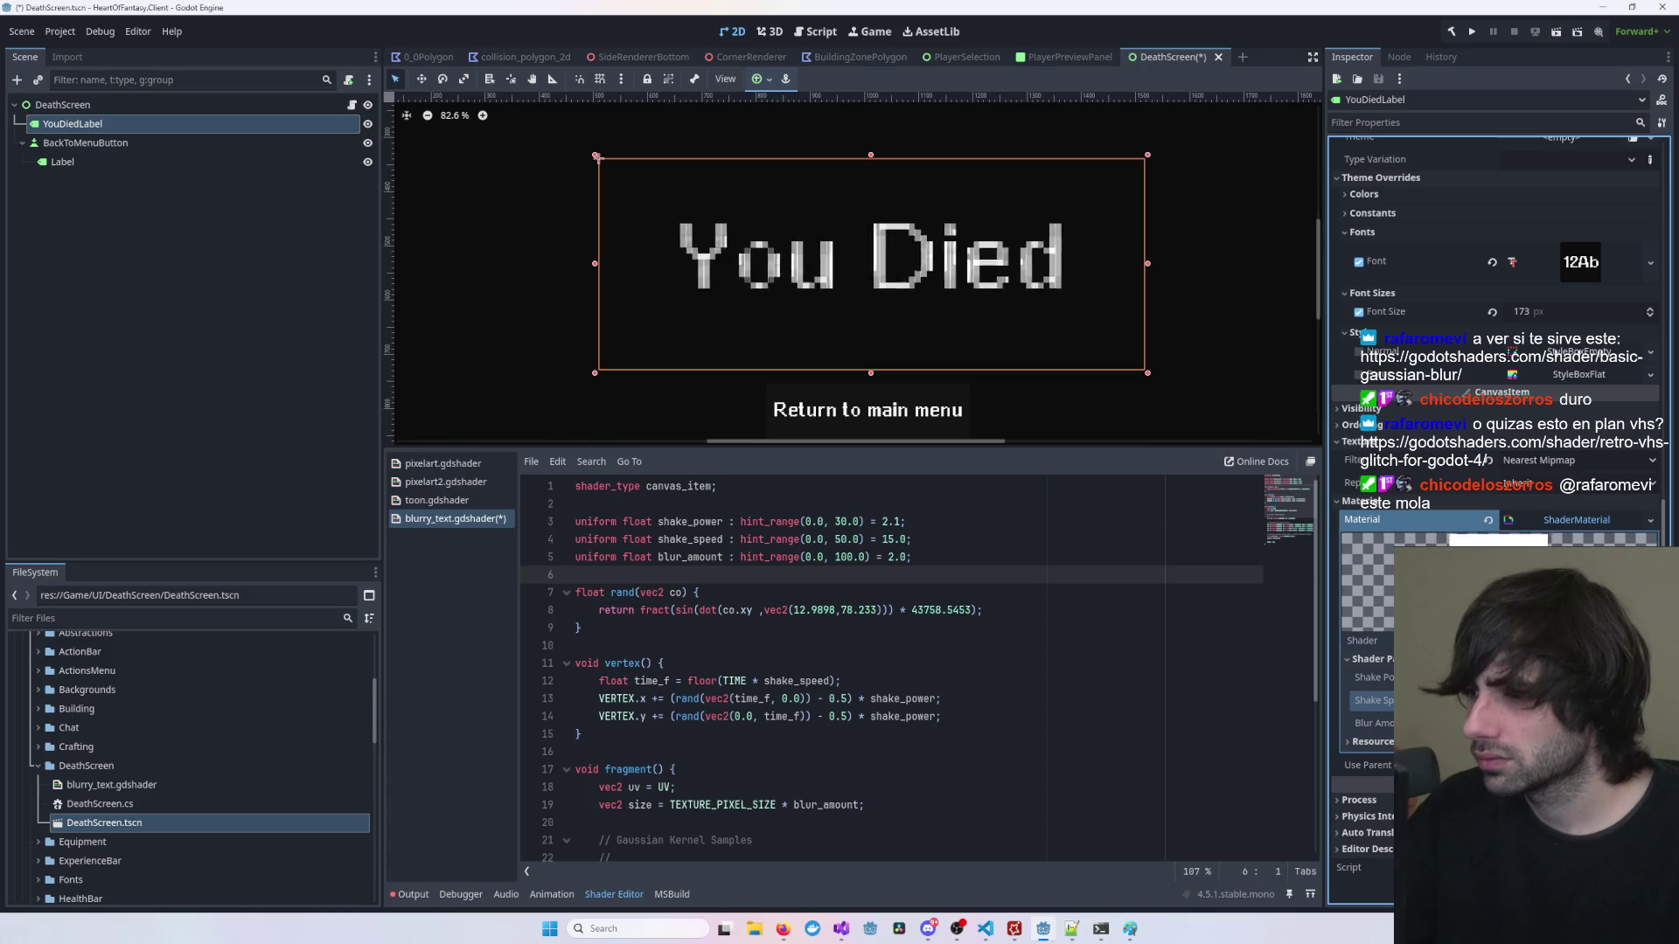
left_click(1373, 723)
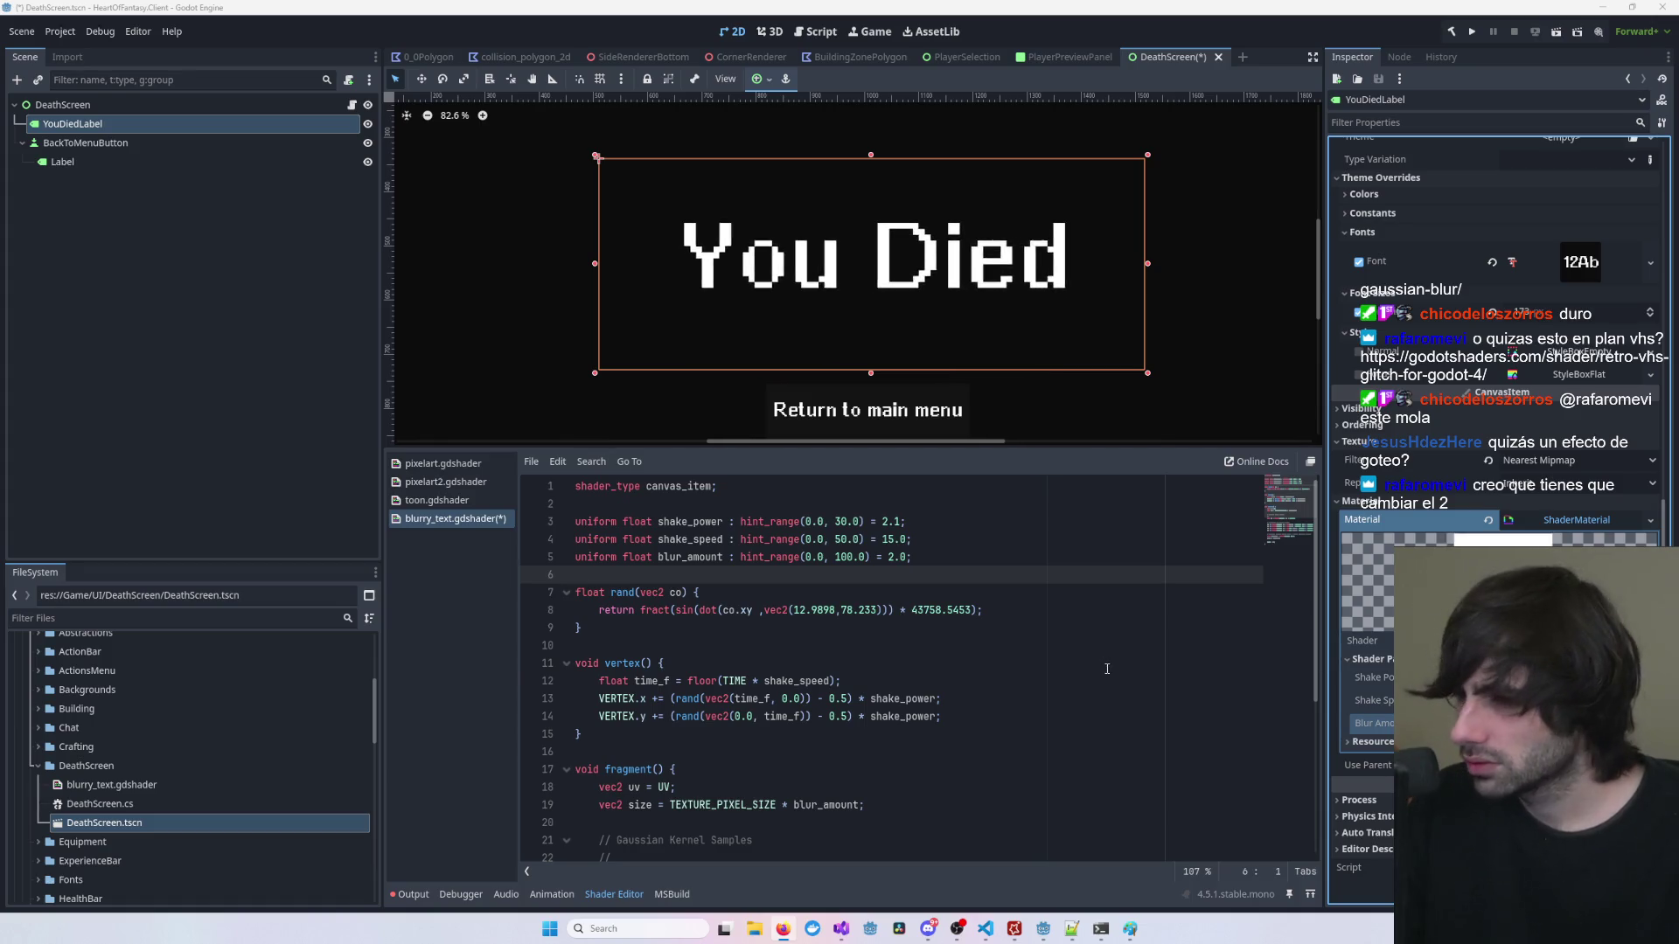
Step: Replace the blur shader with VHS glitch code, save, and set Negative Intensity
key("ctrl+a")
key("ctrl+v")
key("ctrl+s")
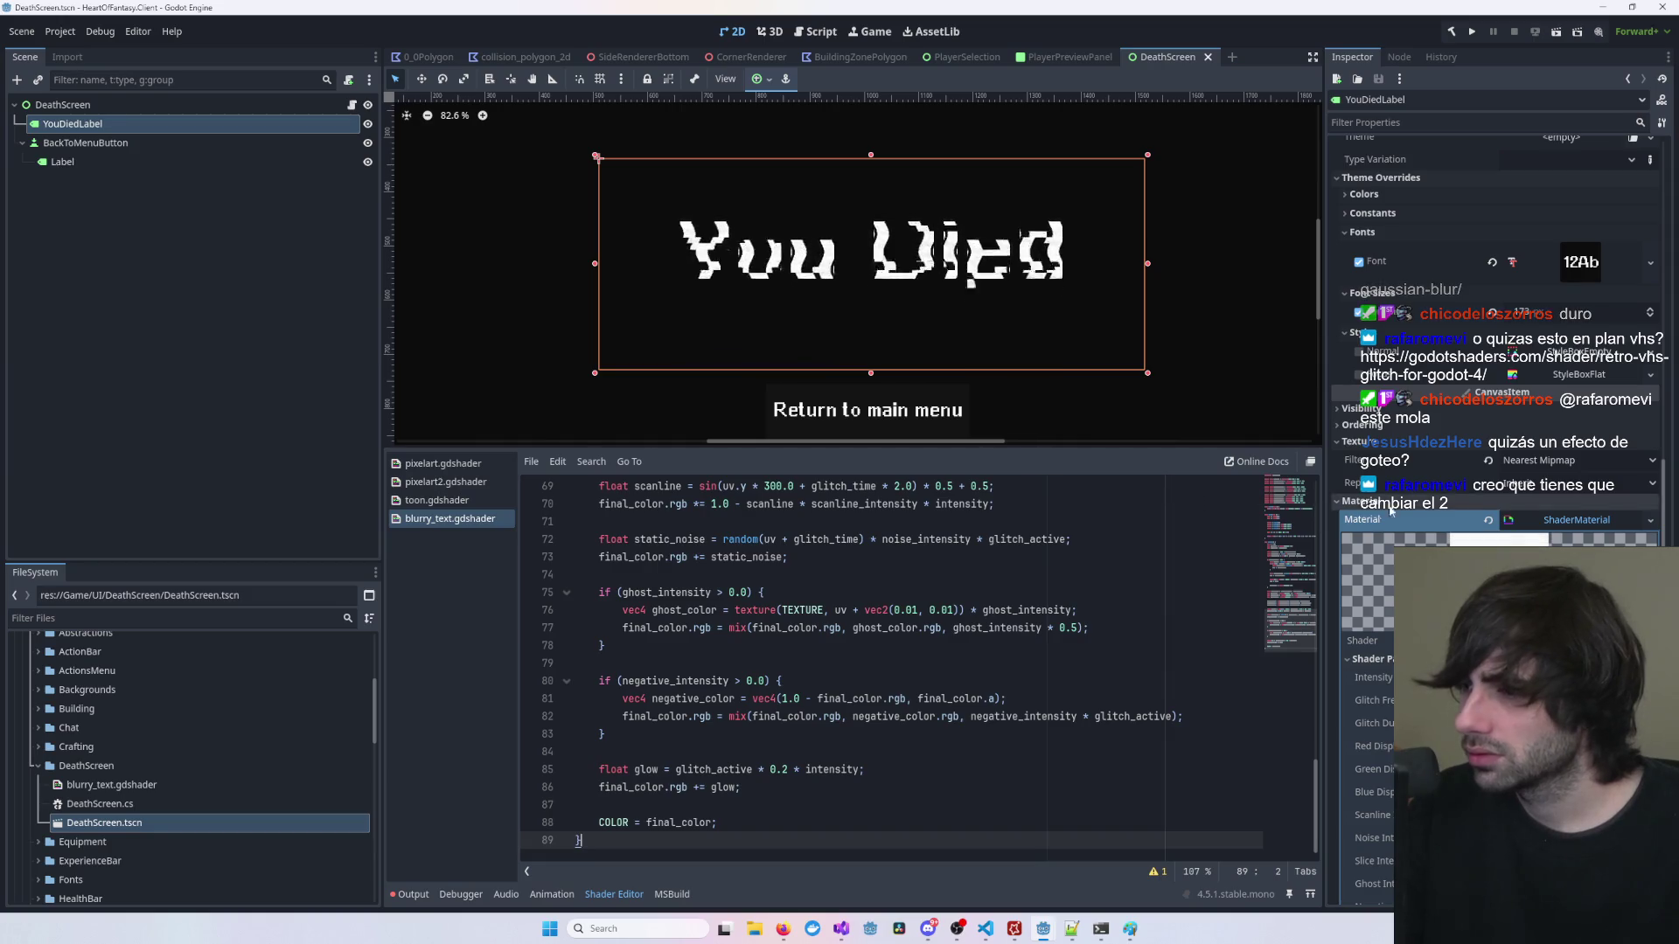
scroll(1496, 437, "down", 4)
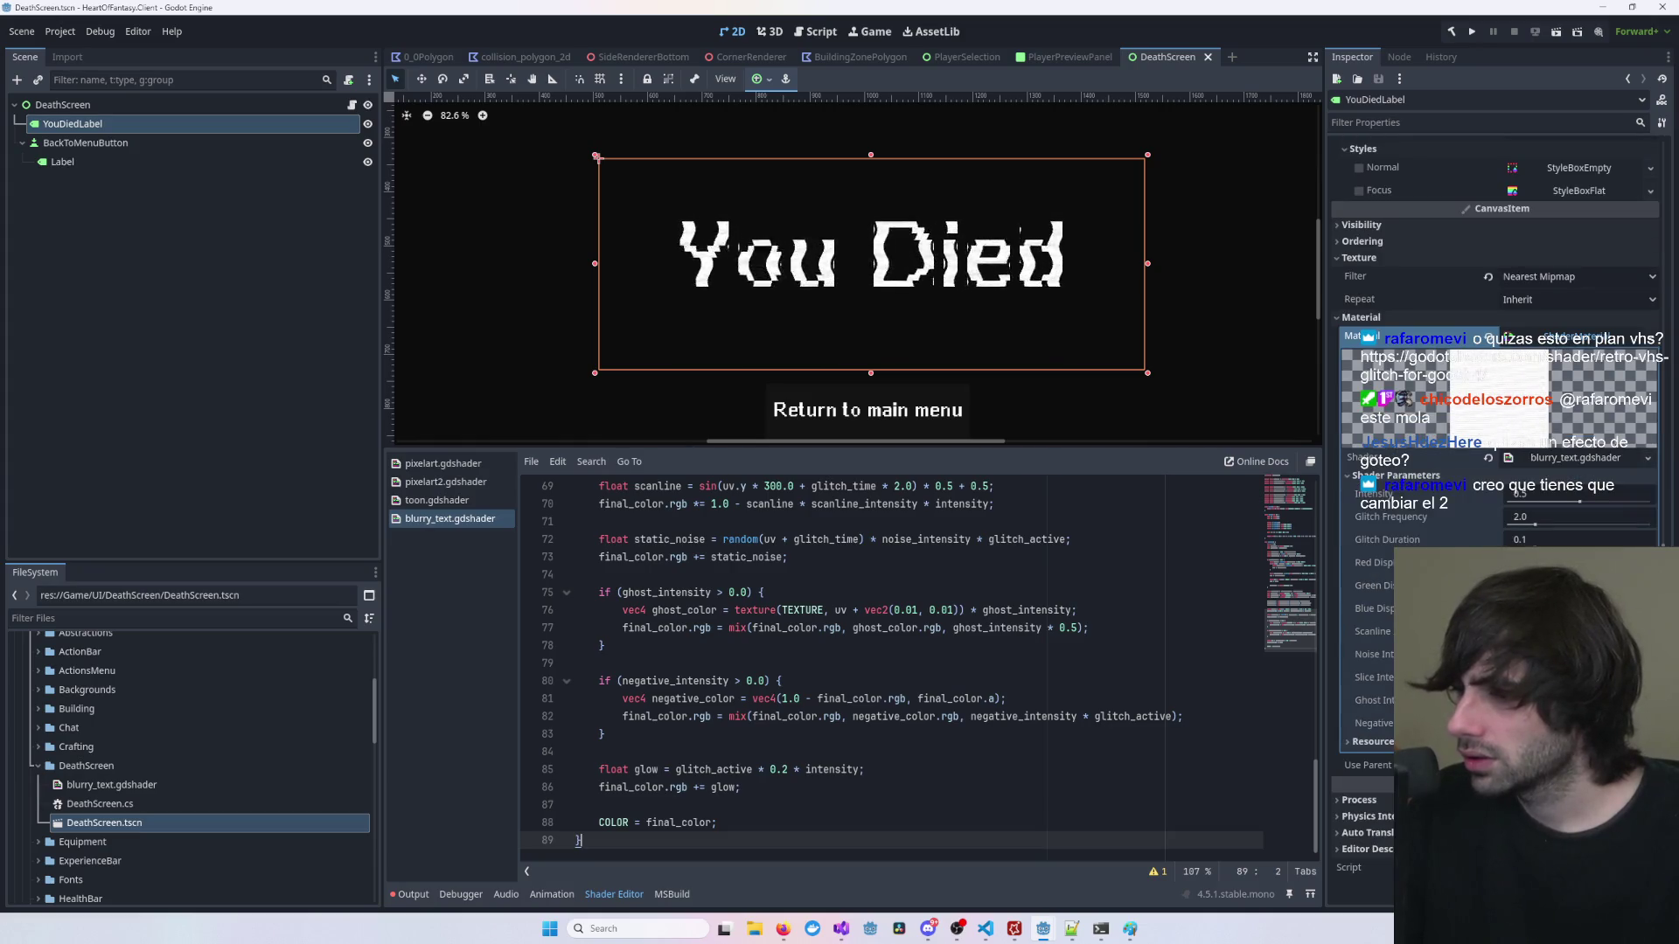
left_click(1574, 723)
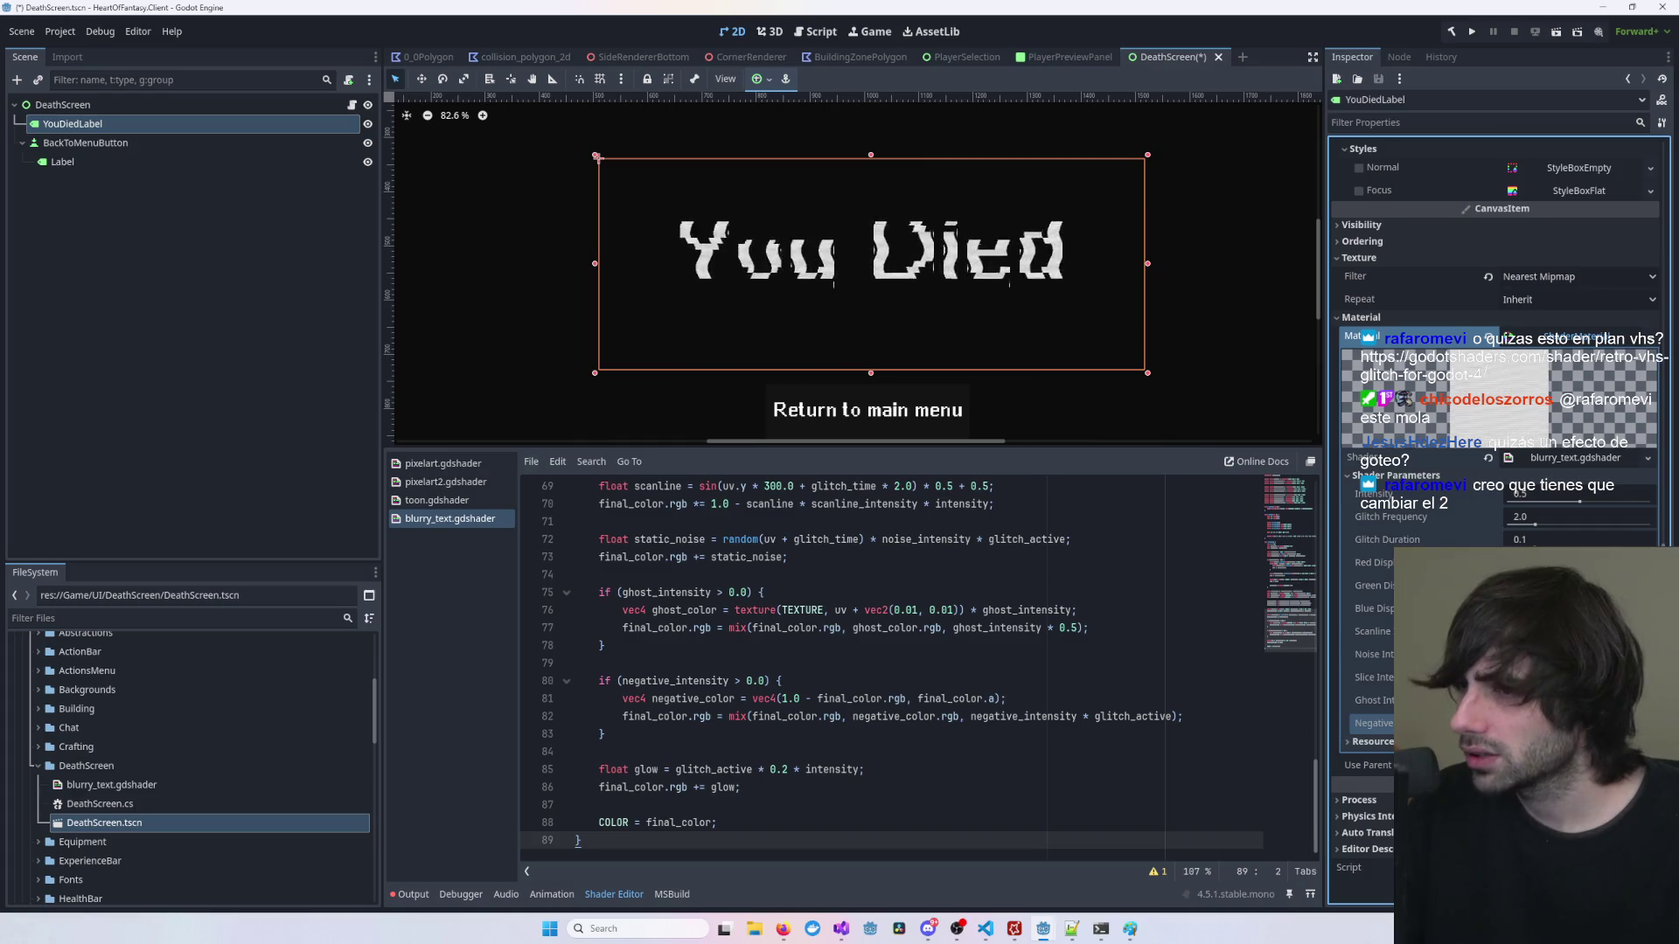
scroll(1012, 254, "up", 7)
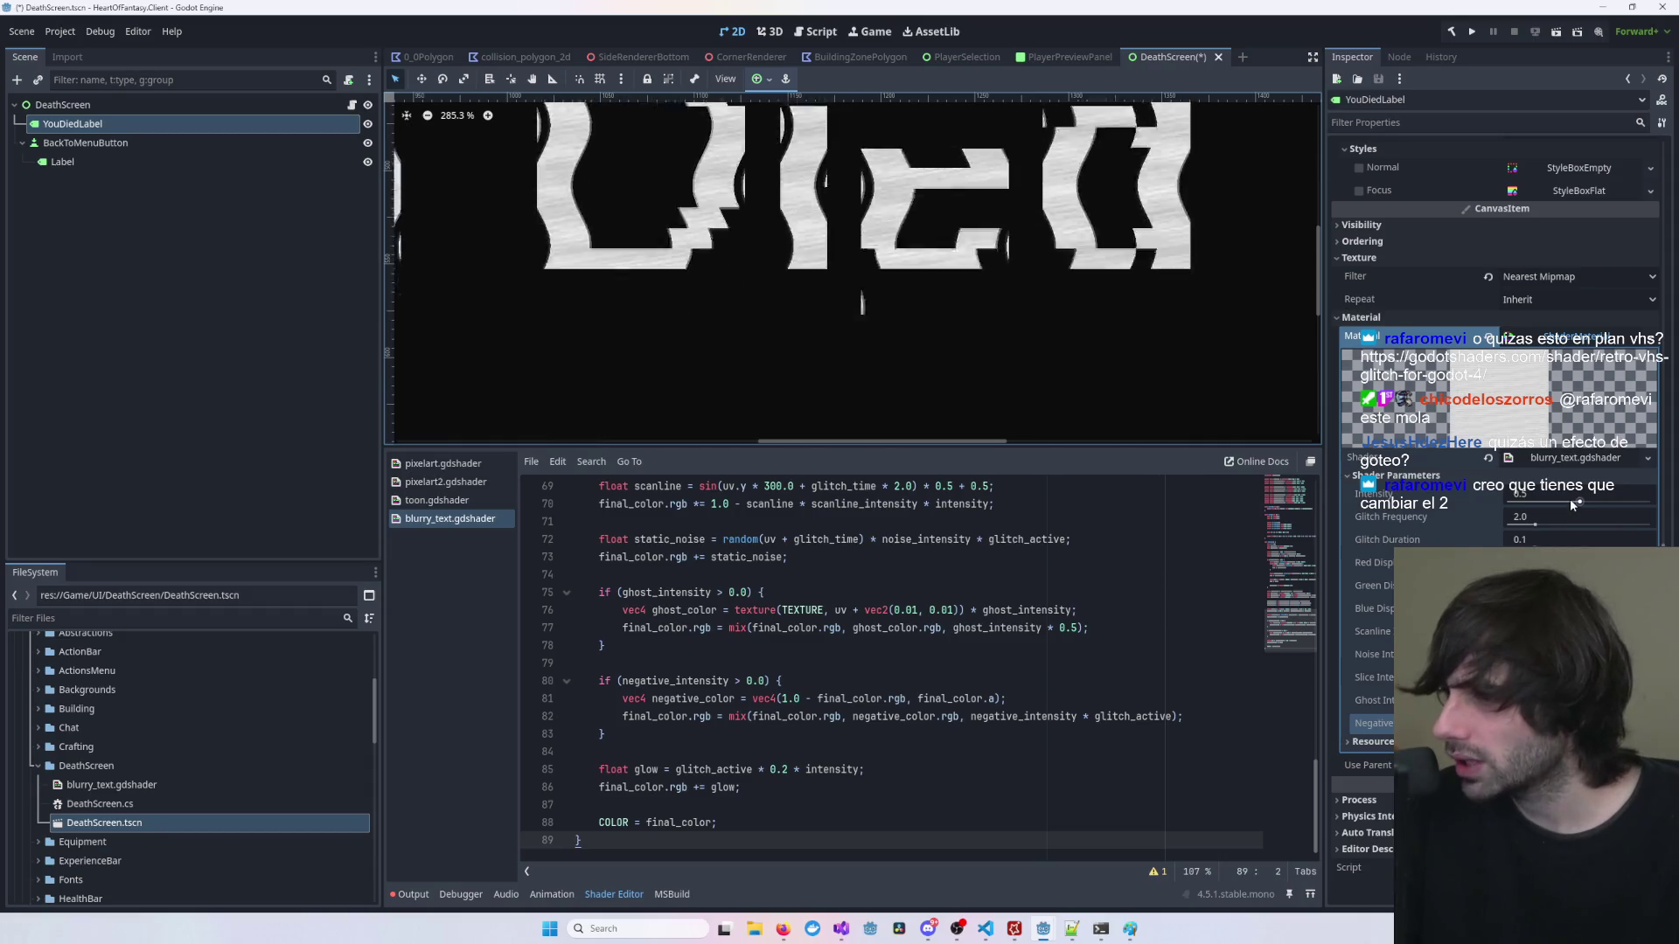
scroll(1005, 376, "down", 3)
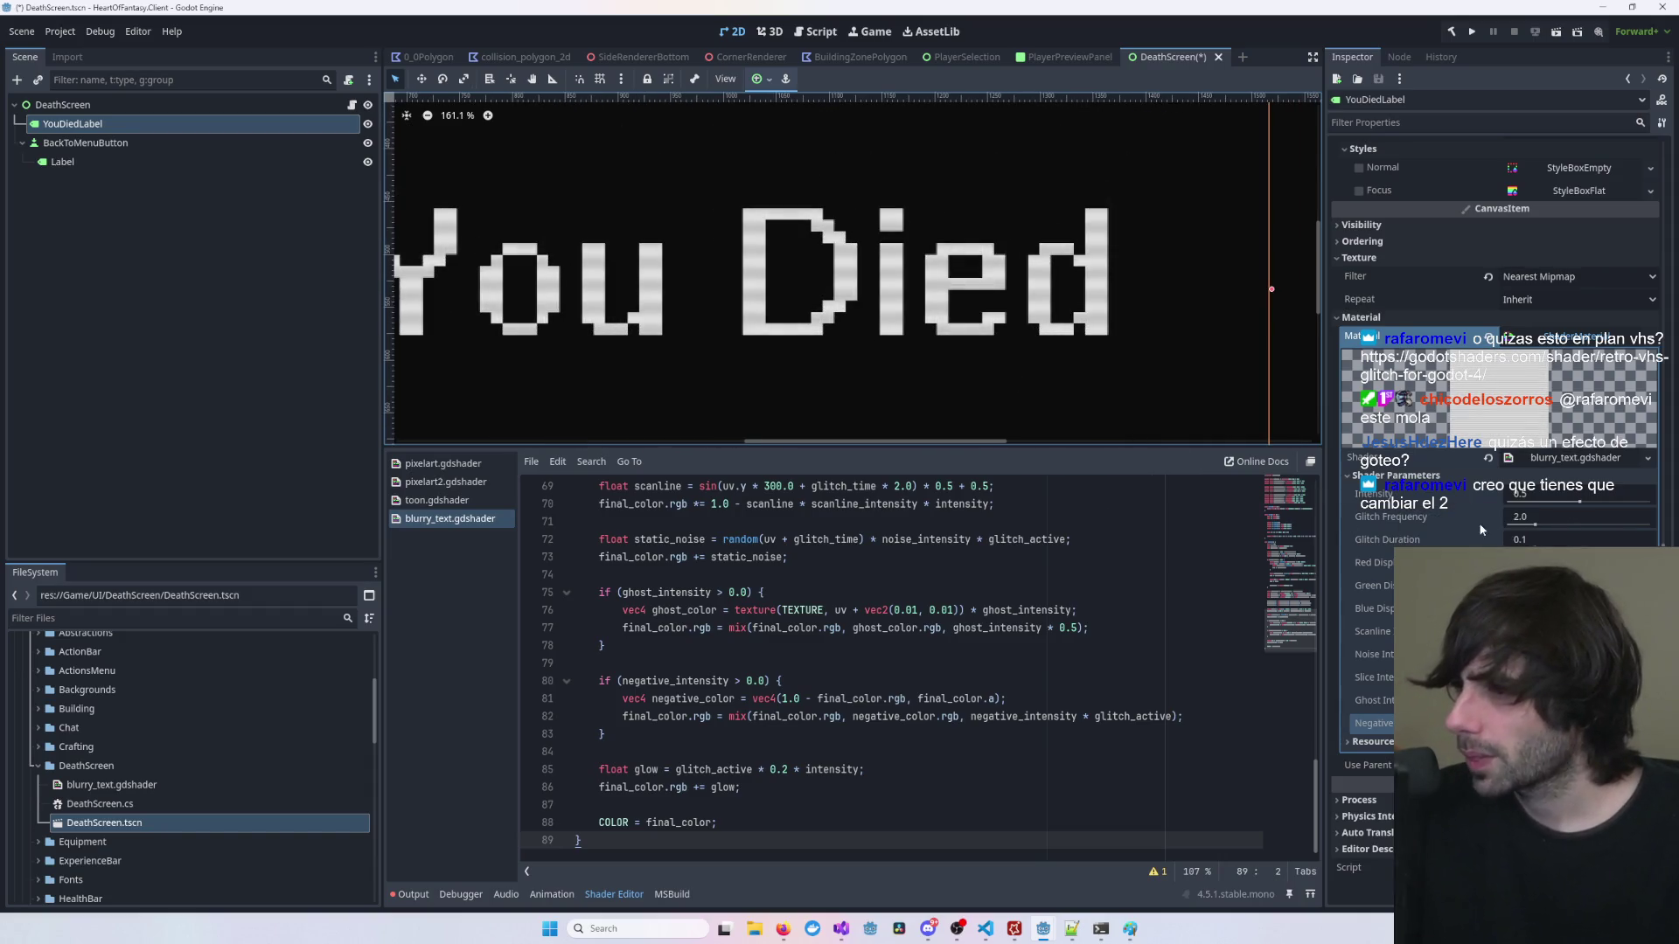
Step: Keep texture repeat at Inherit and filter at Nearest Mipmap, raise glitch frequency to ~5.4 and lengthen duration
left_click(1536, 299)
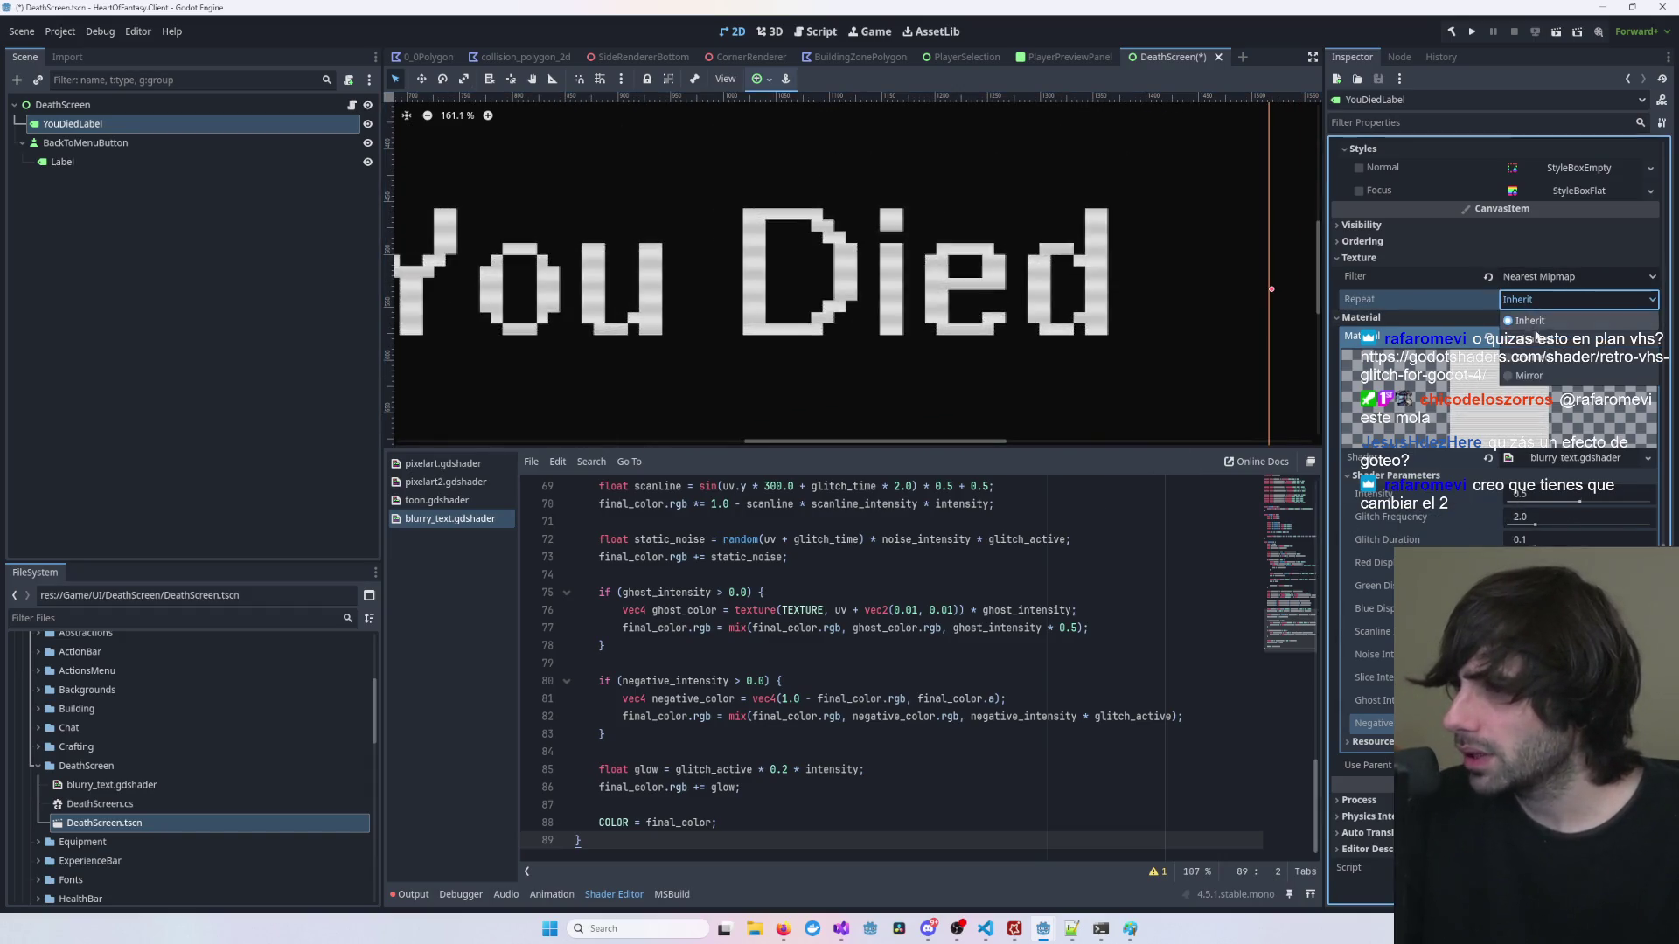
left_click(1536, 320)
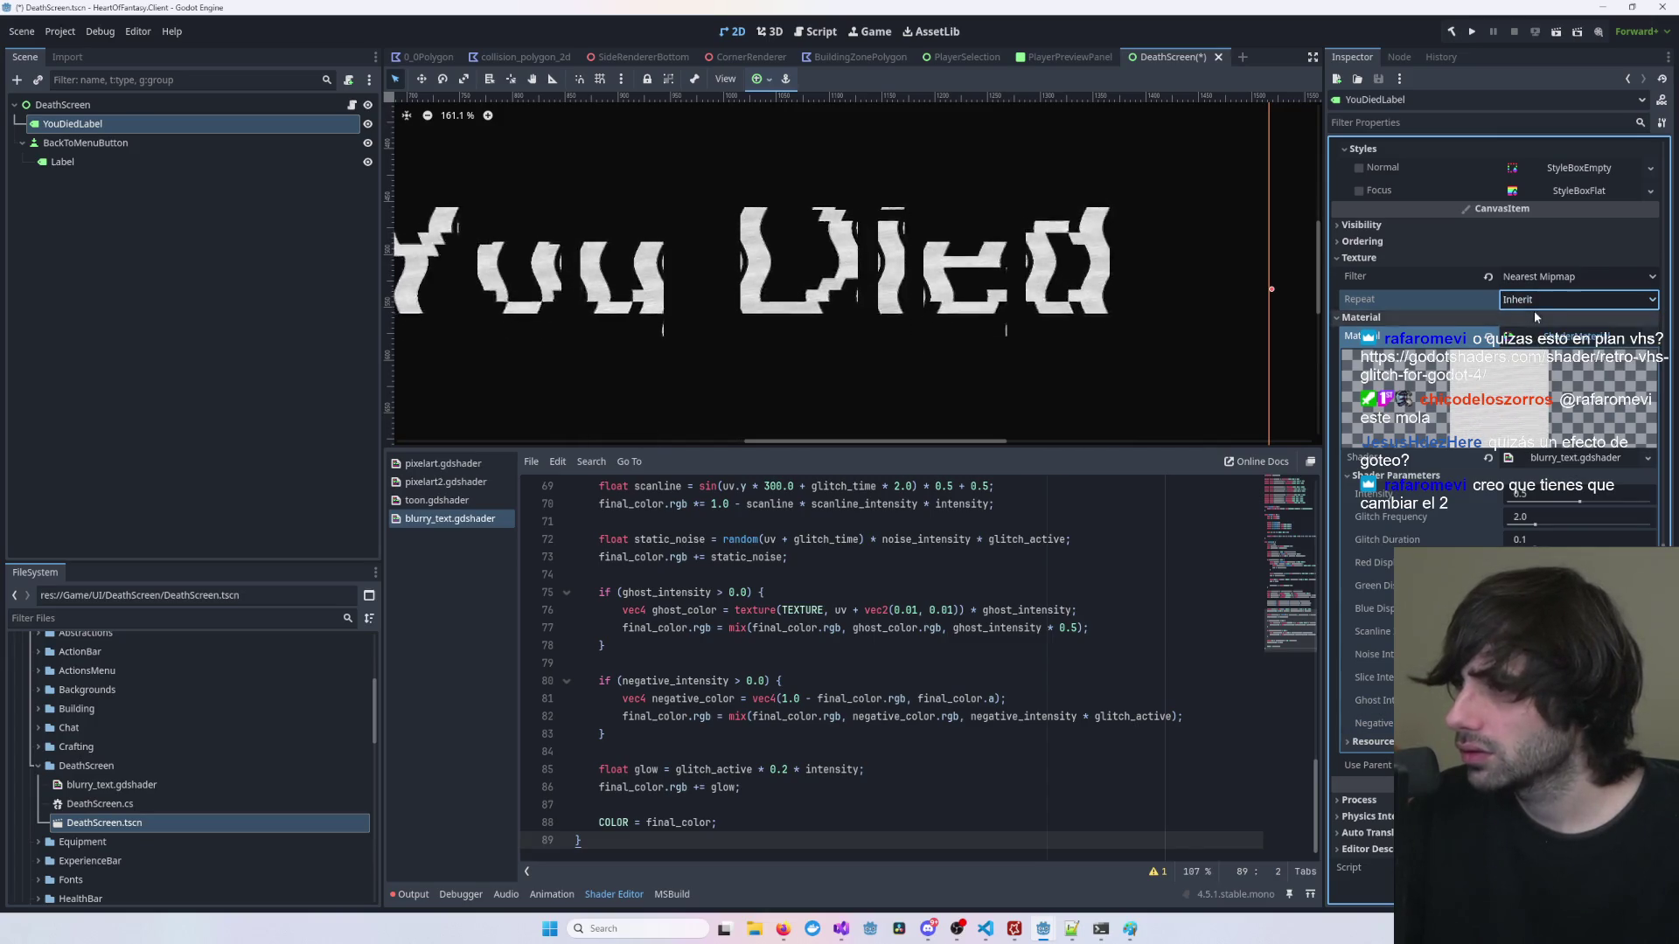
left_click(1556, 278)
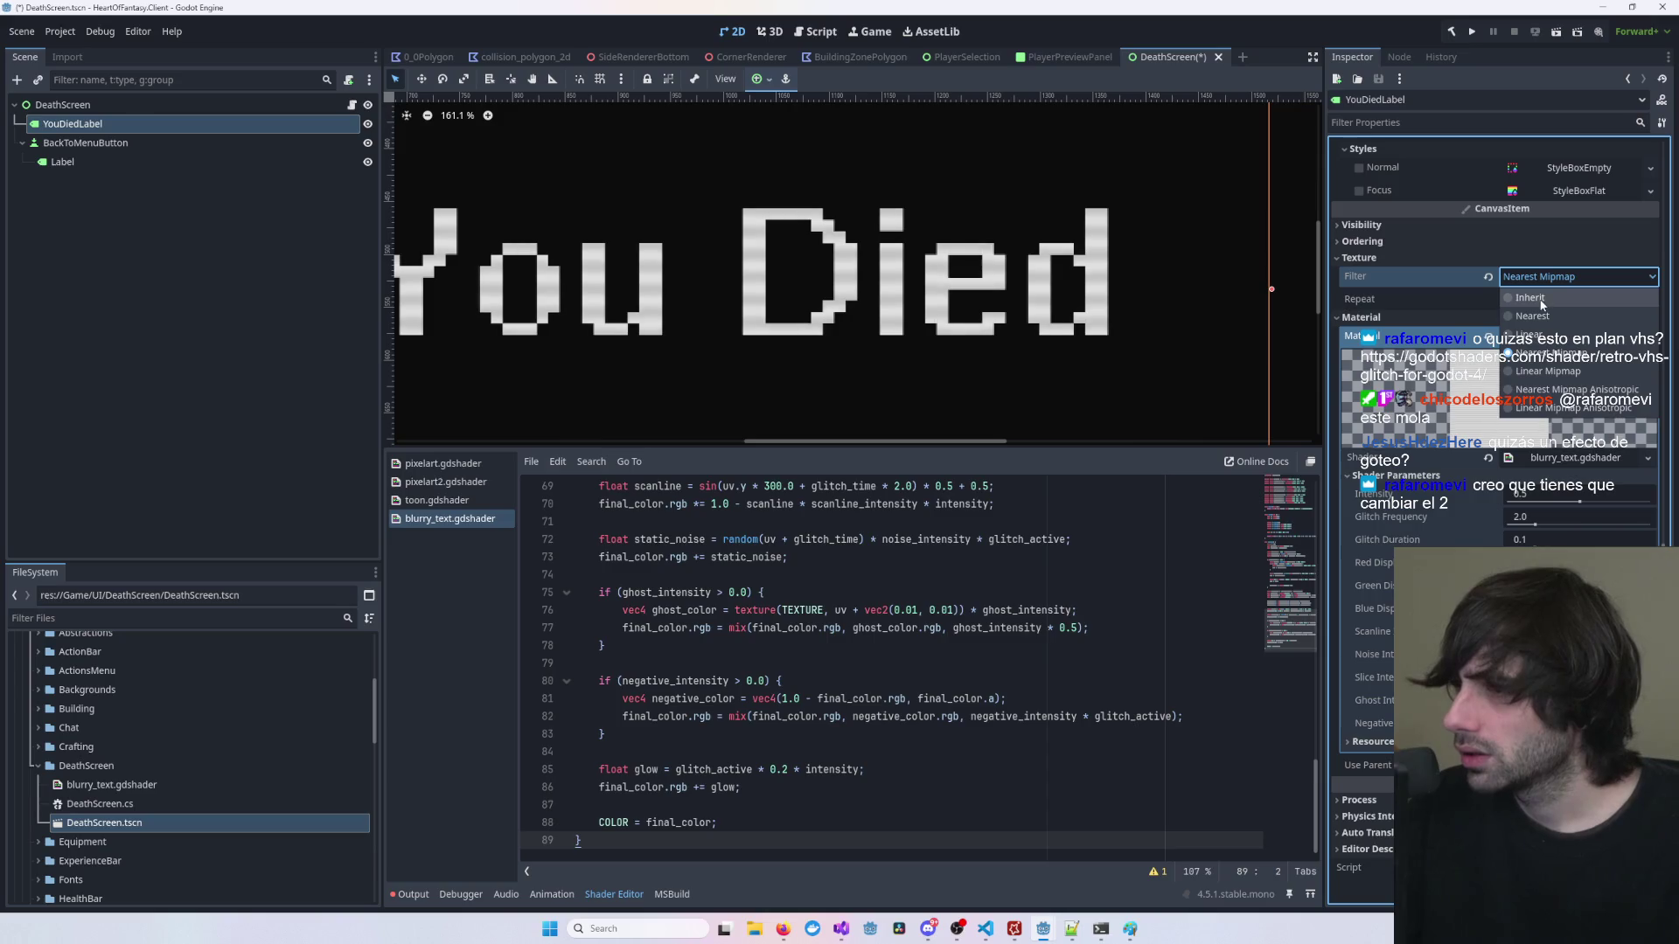
left_click(1539, 297)
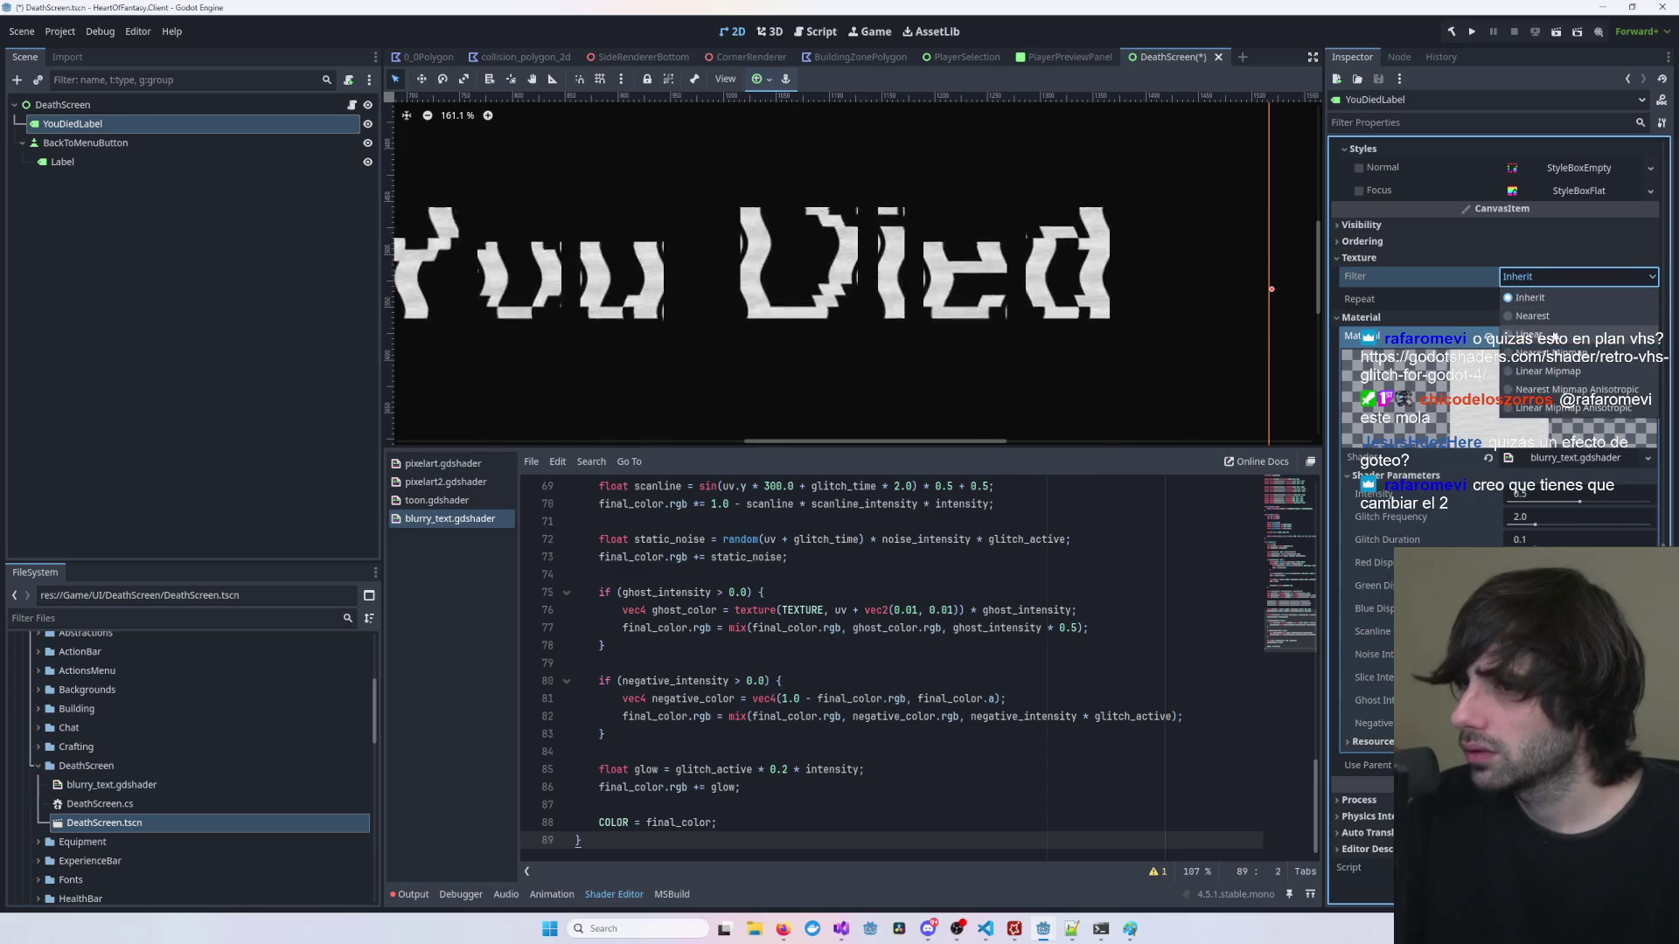
left_click(1543, 353)
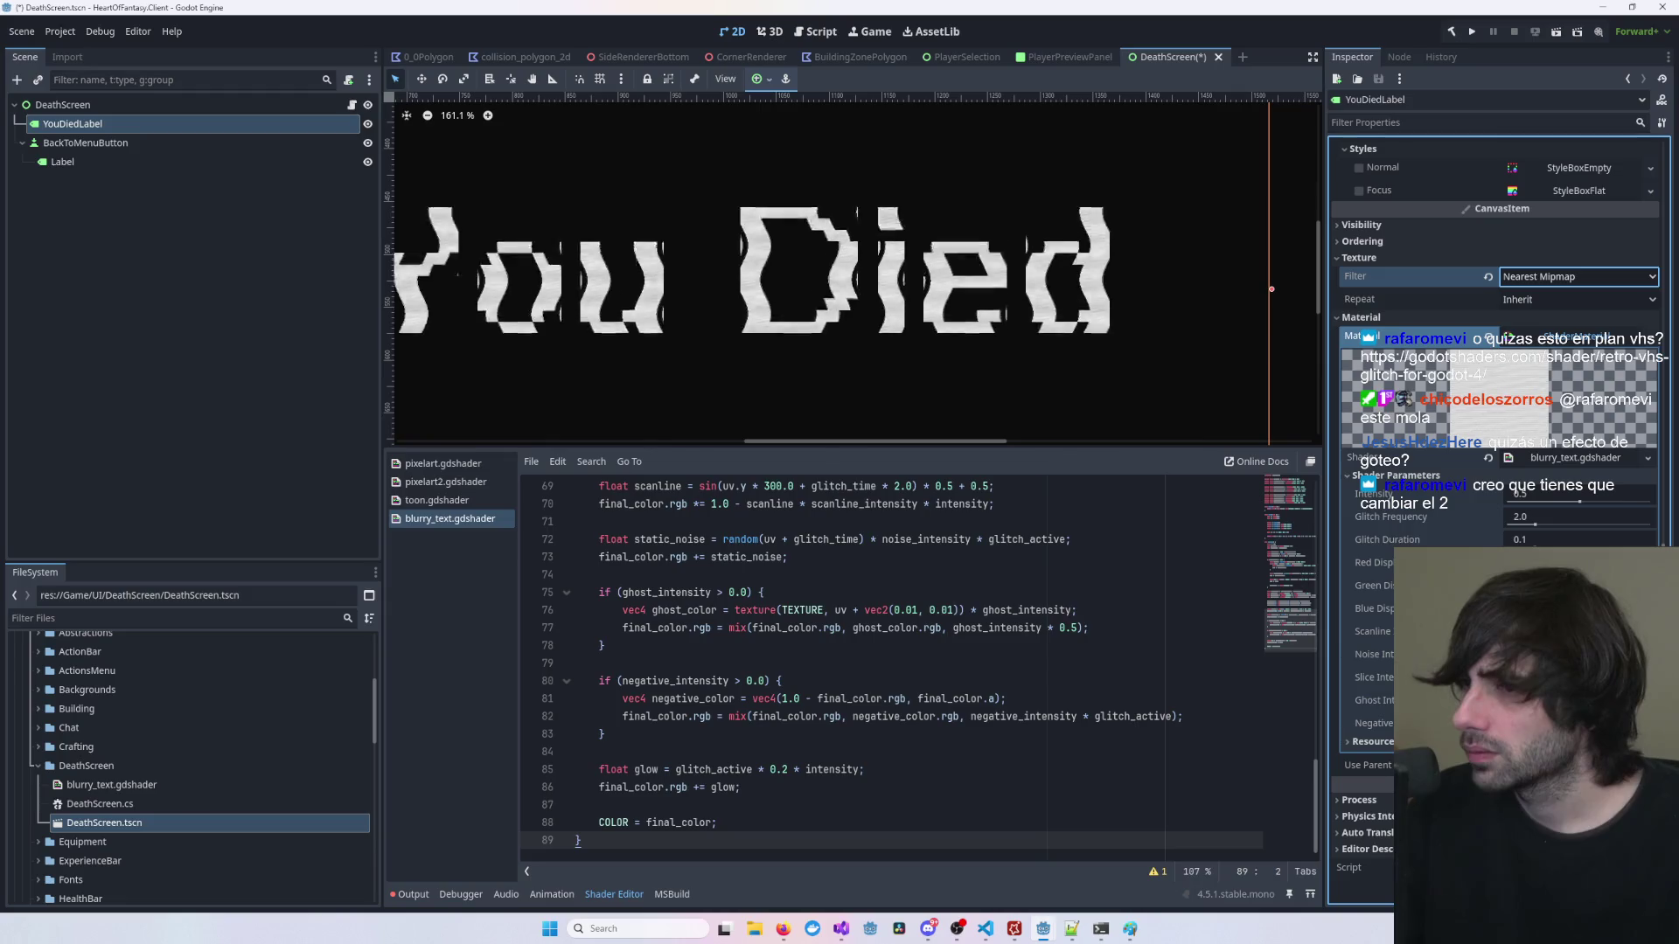
left_click_drag(1534, 523, 1585, 524)
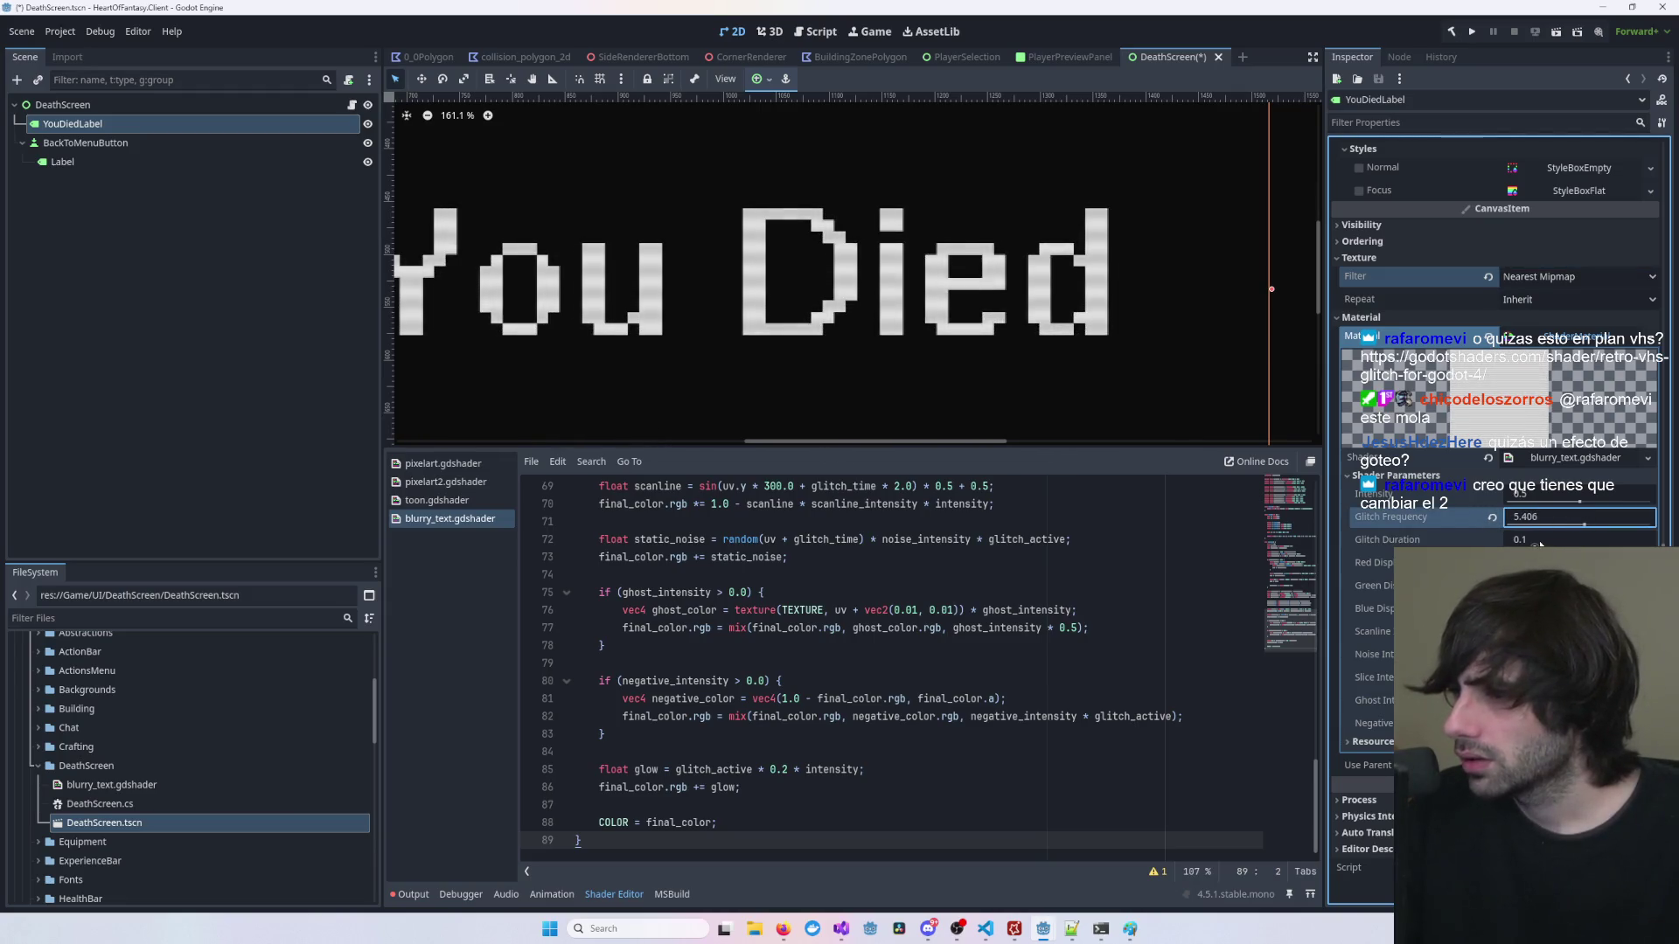
left_click_drag(1534, 546, 1578, 547)
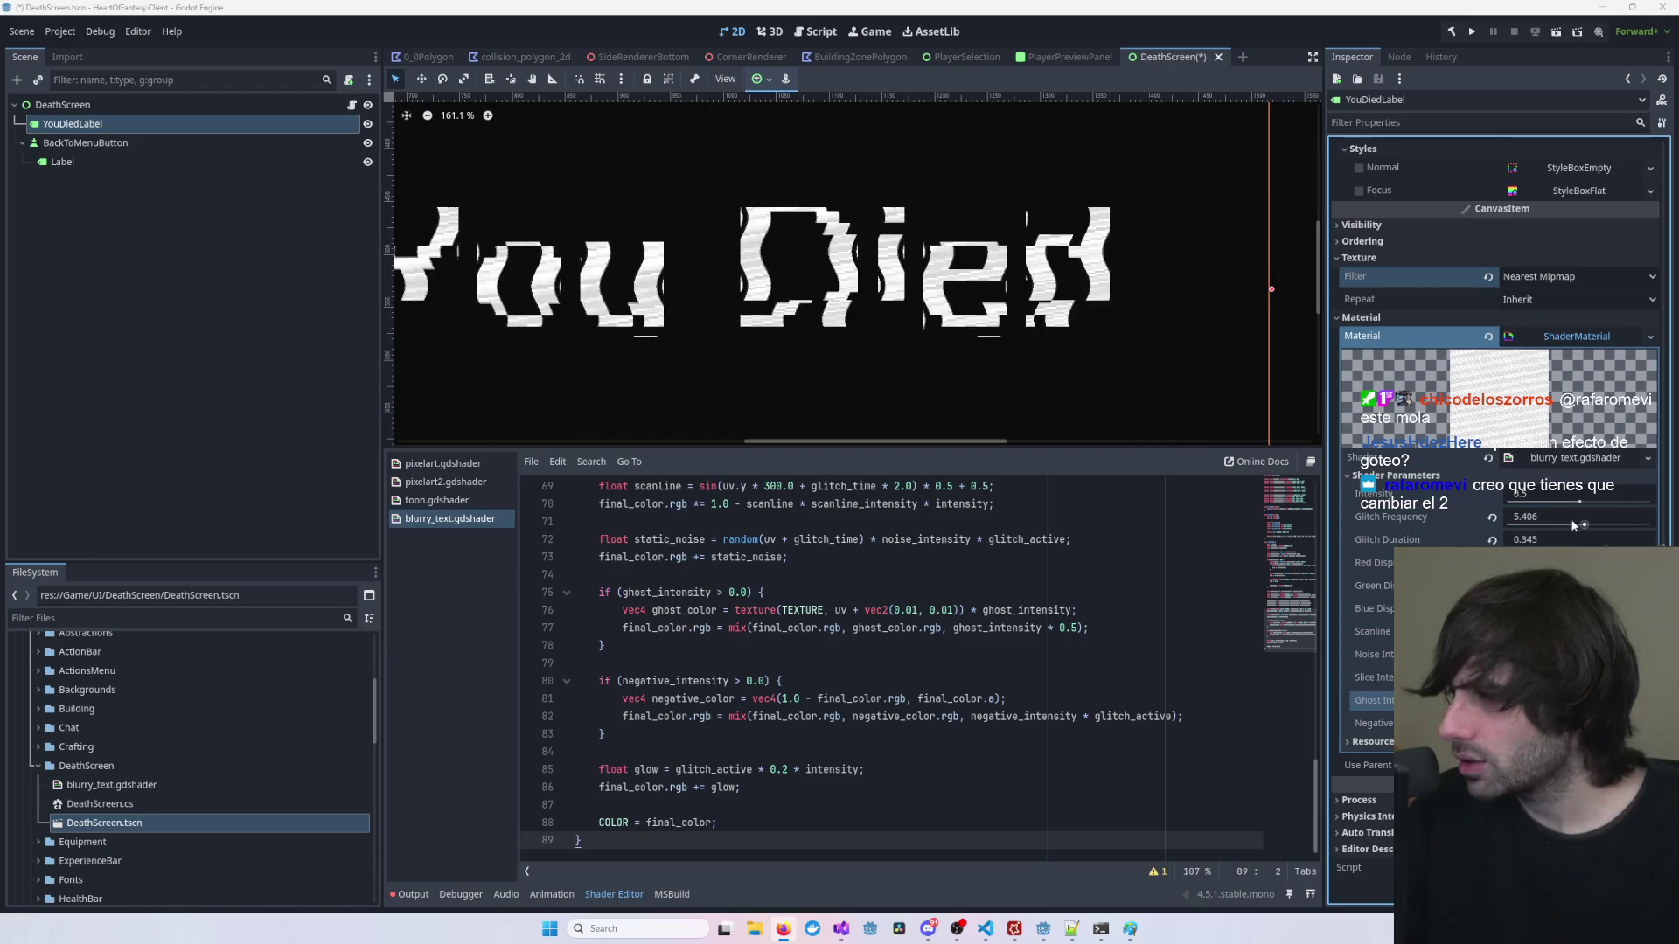
Step: Set glitch frequency to 0.1, then raise it close to its maximum
left_click(1539, 517)
type("0.1")
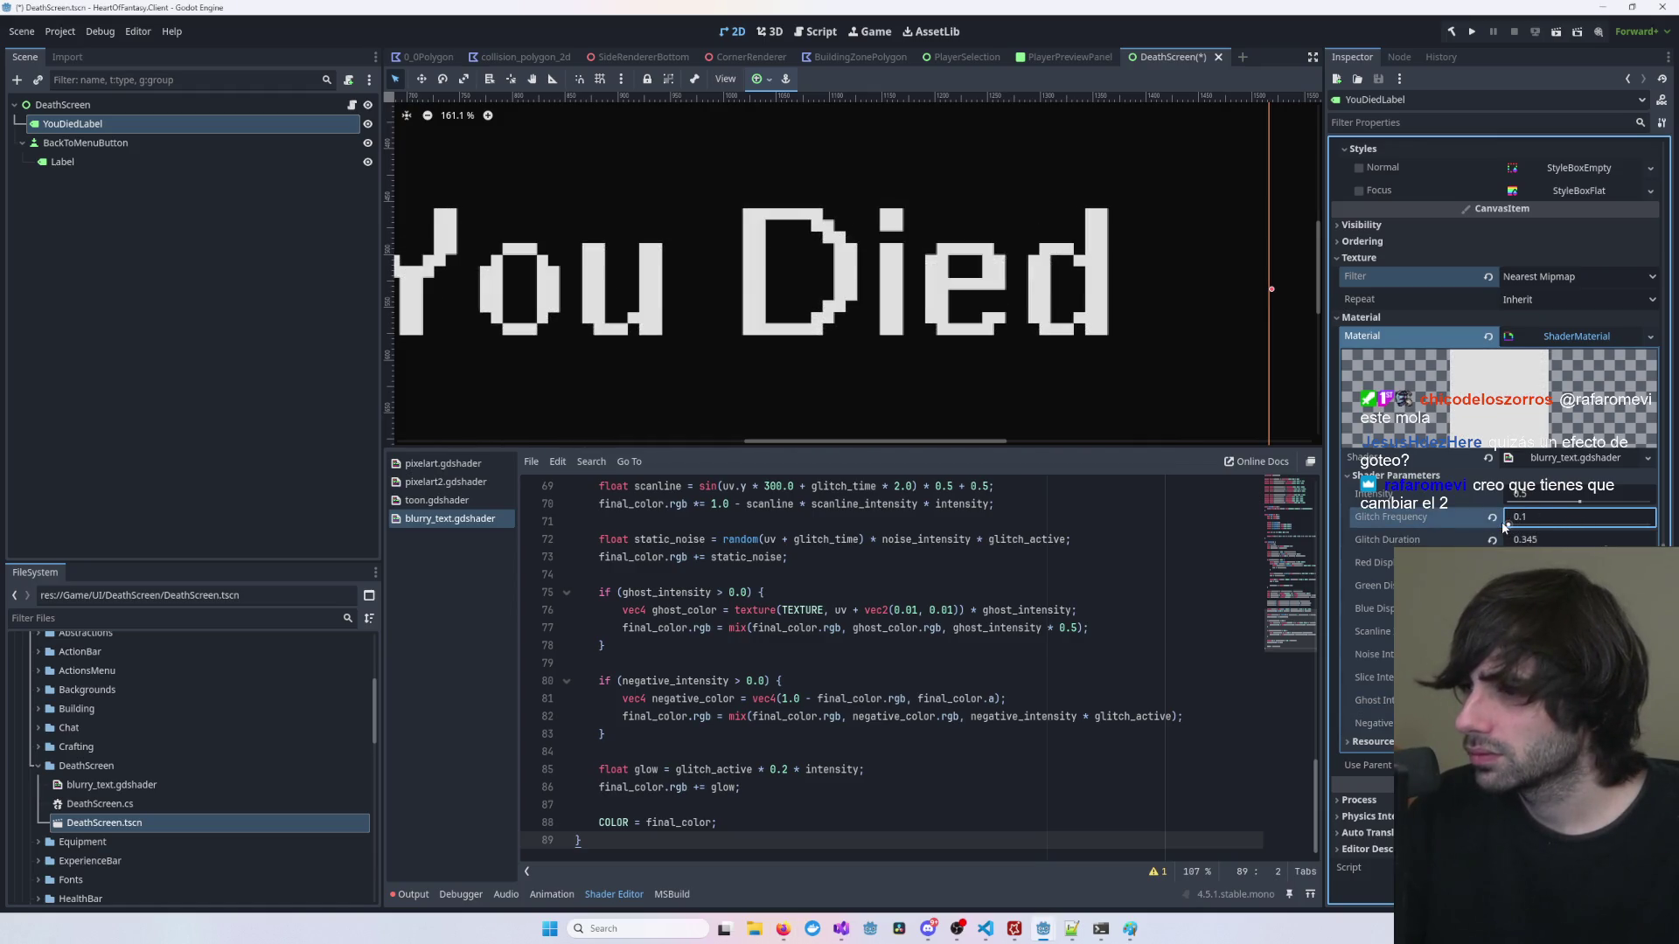
left_click_drag(1536, 524, 1647, 523)
Step: Try glitch durations from minimum to about 0.46, settling at 0.044, then select DeathScreen
scroll(1175, 392, "down", 4)
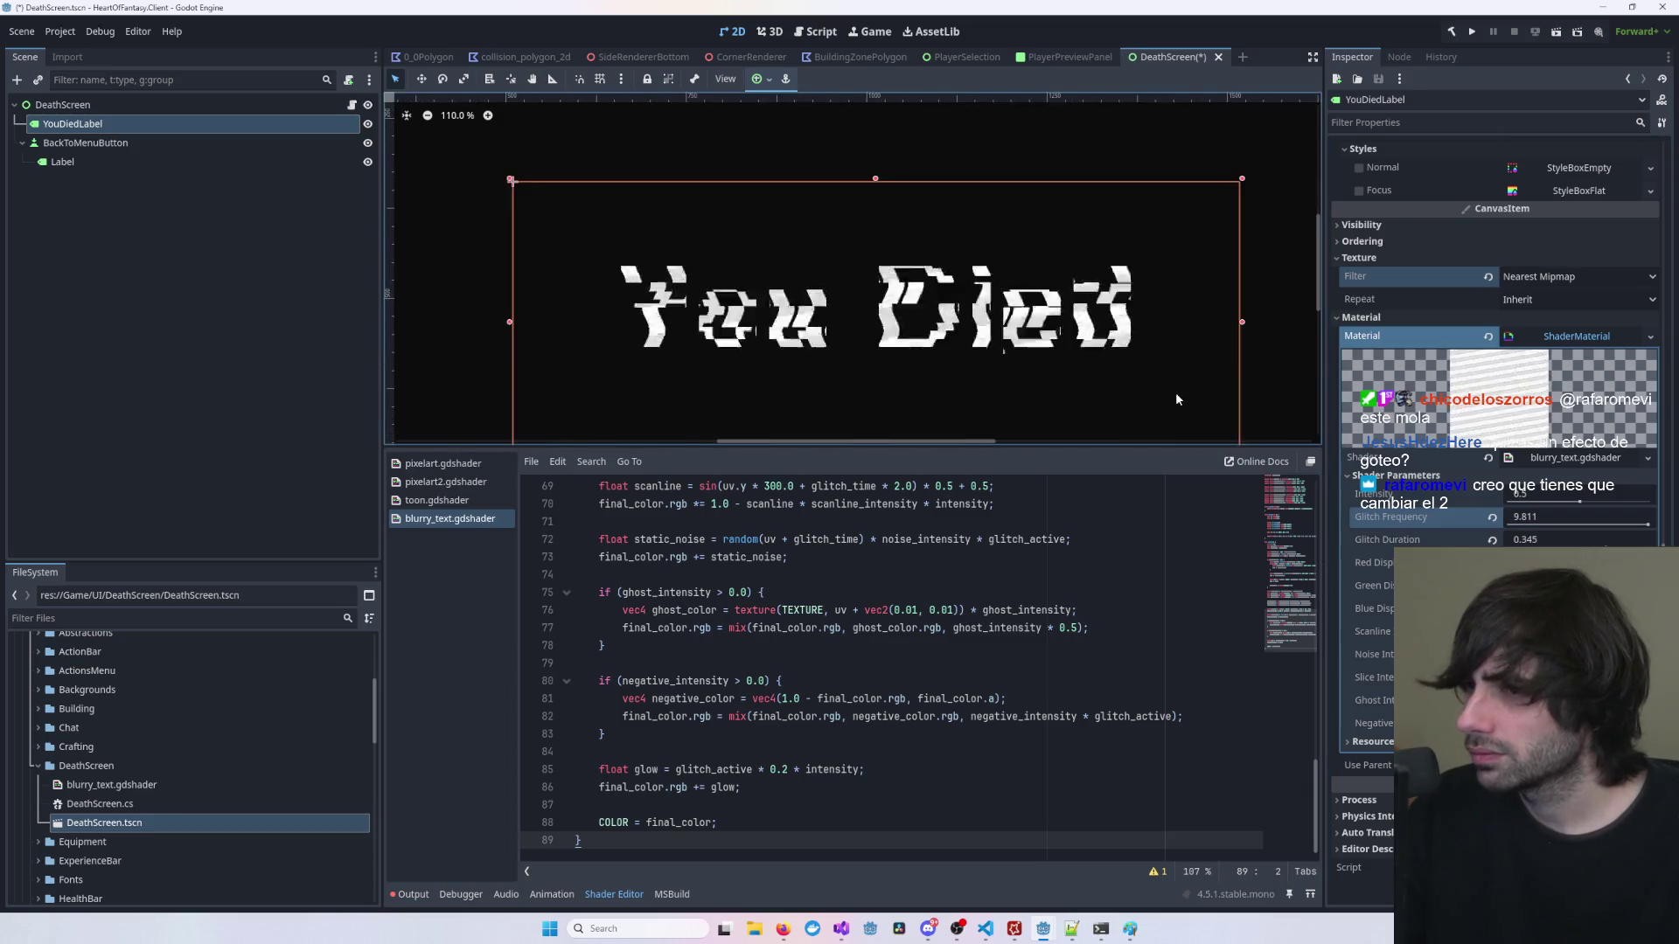
scroll(1196, 380, "down", 2)
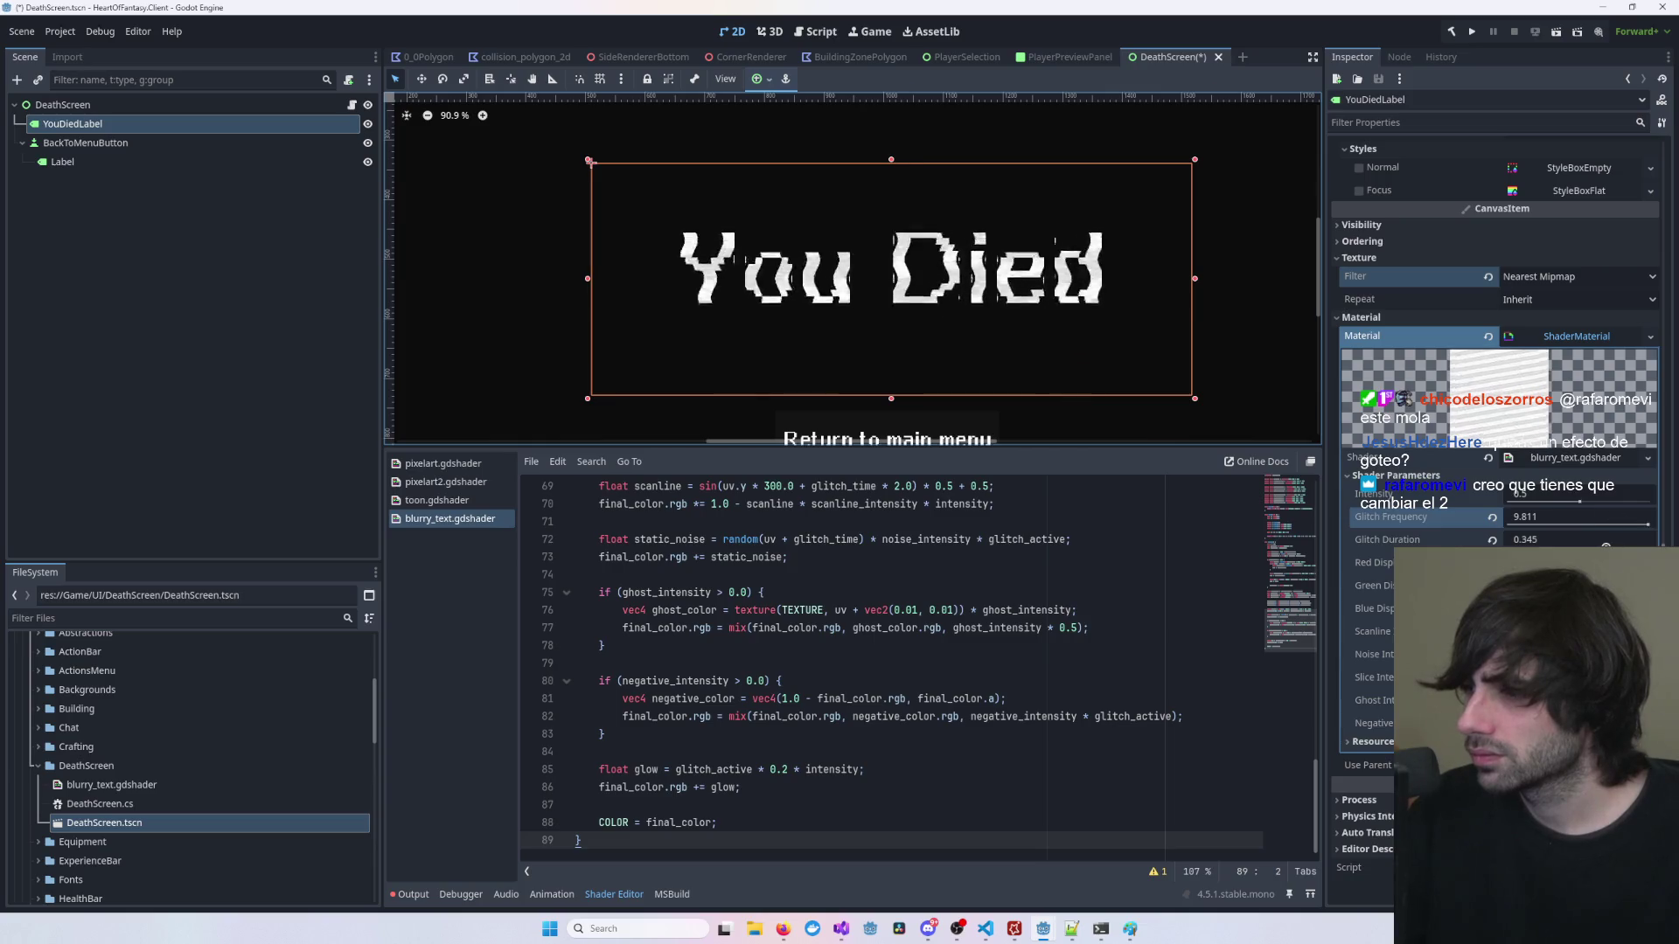
left_click_drag(1574, 539, 1517, 543)
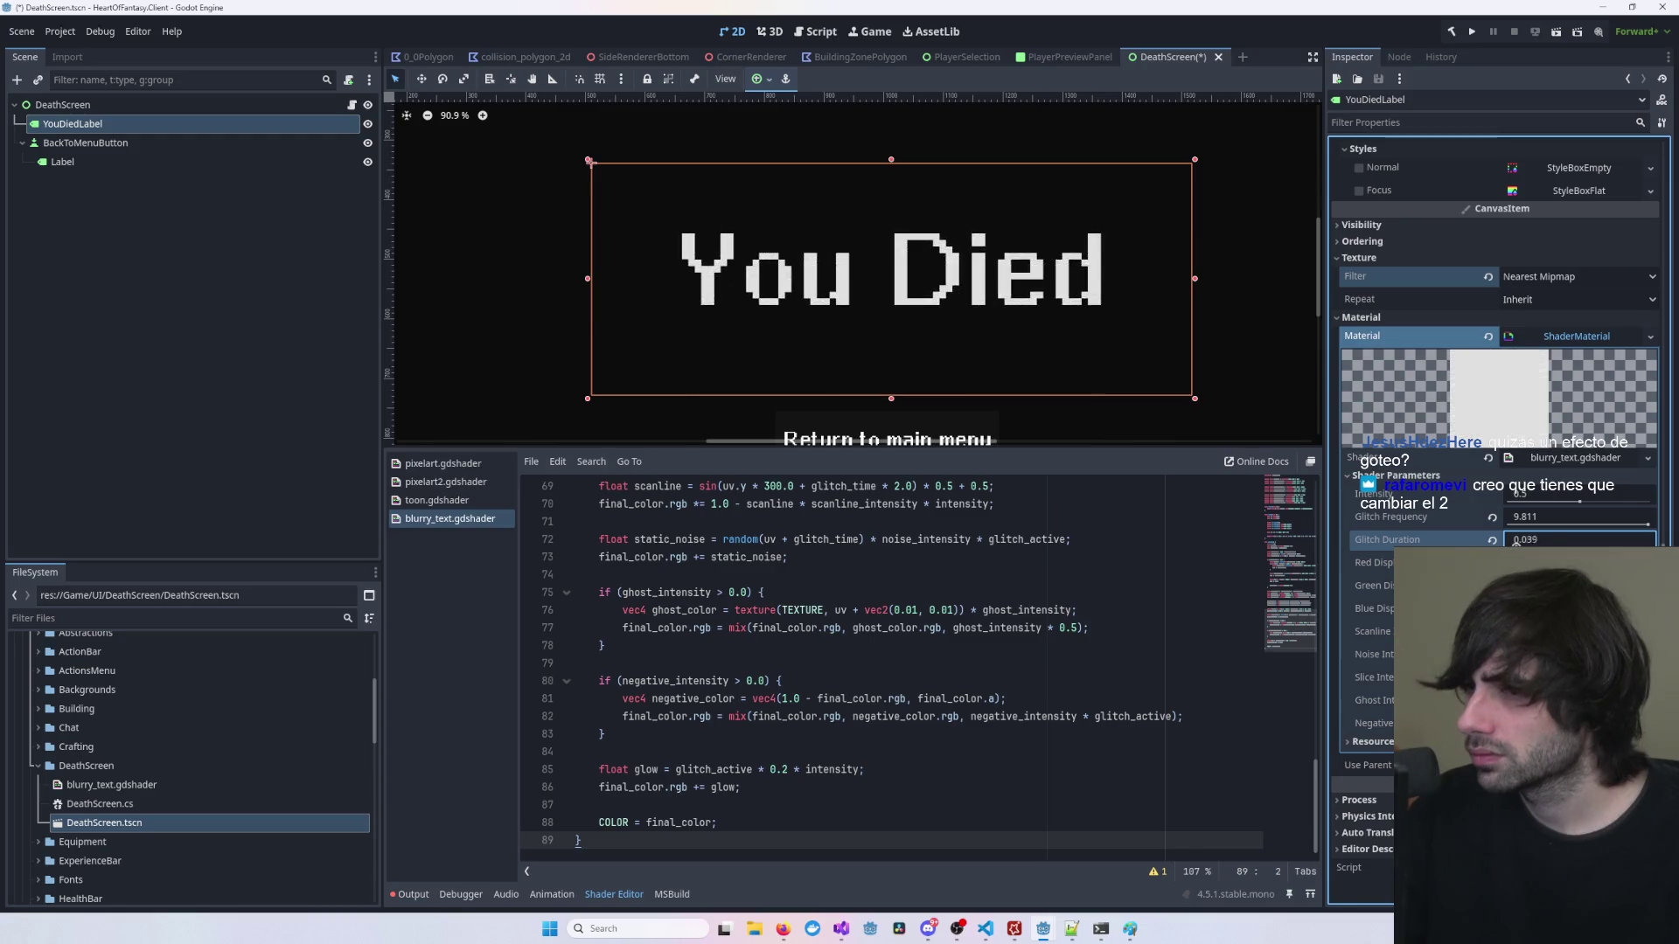
mouse_move(1618, 546)
left_mouse_down()
mouse_move(1640, 546)
mouse_move(1514, 525)
left_mouse_up()
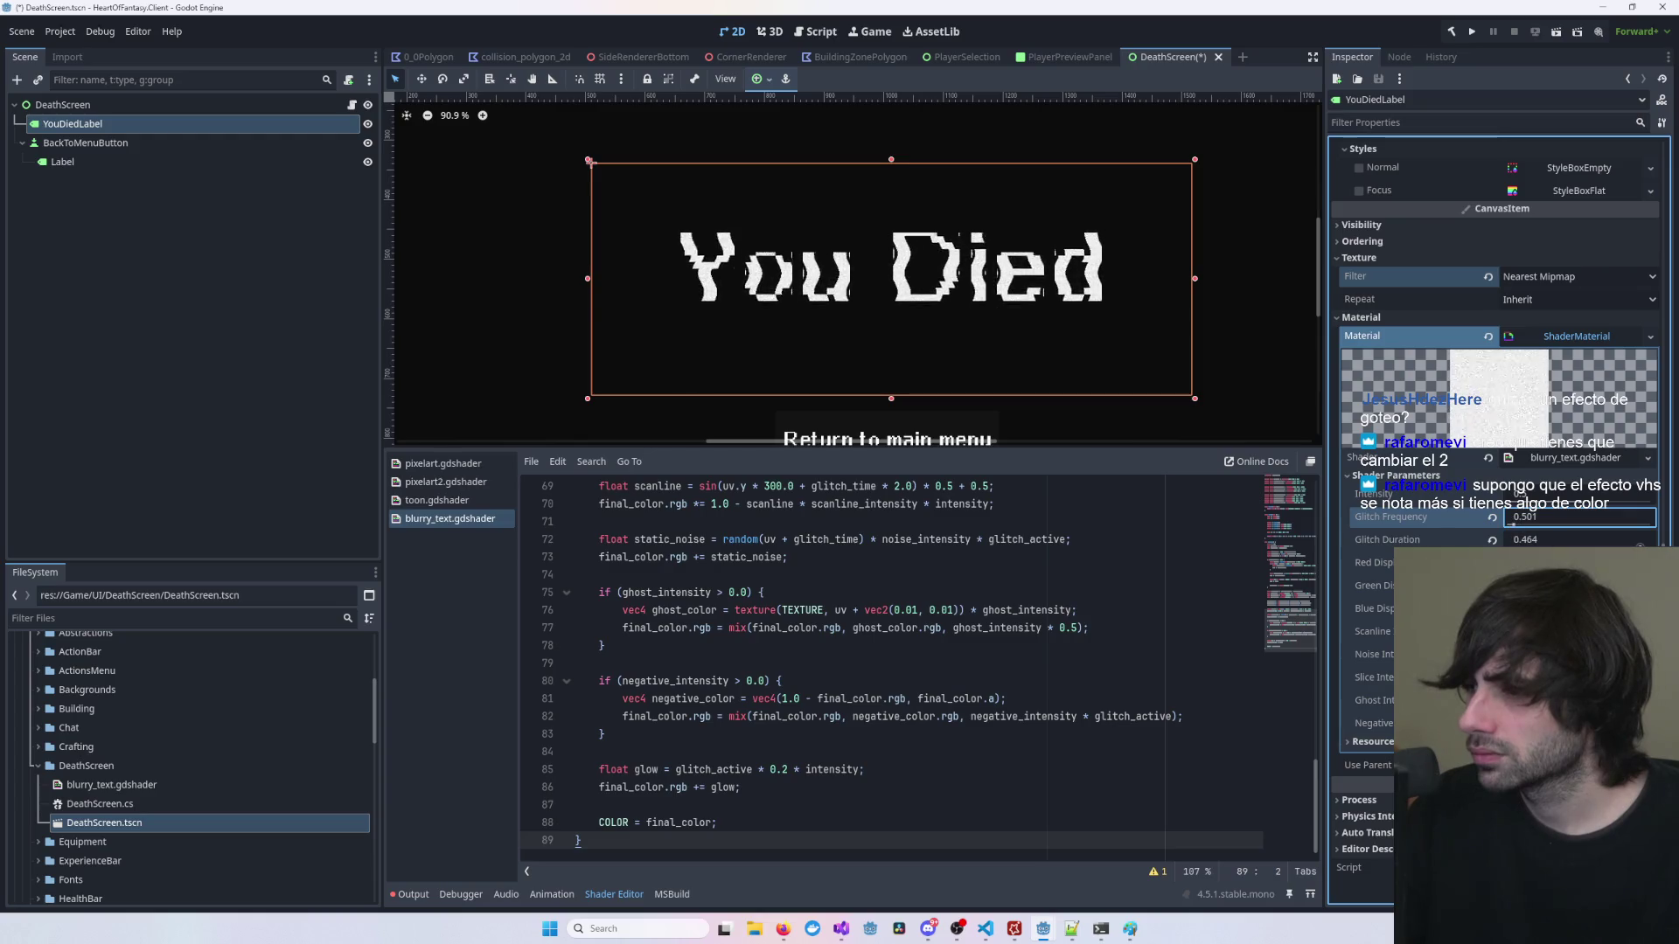
left_click(1518, 543)
type("0.044")
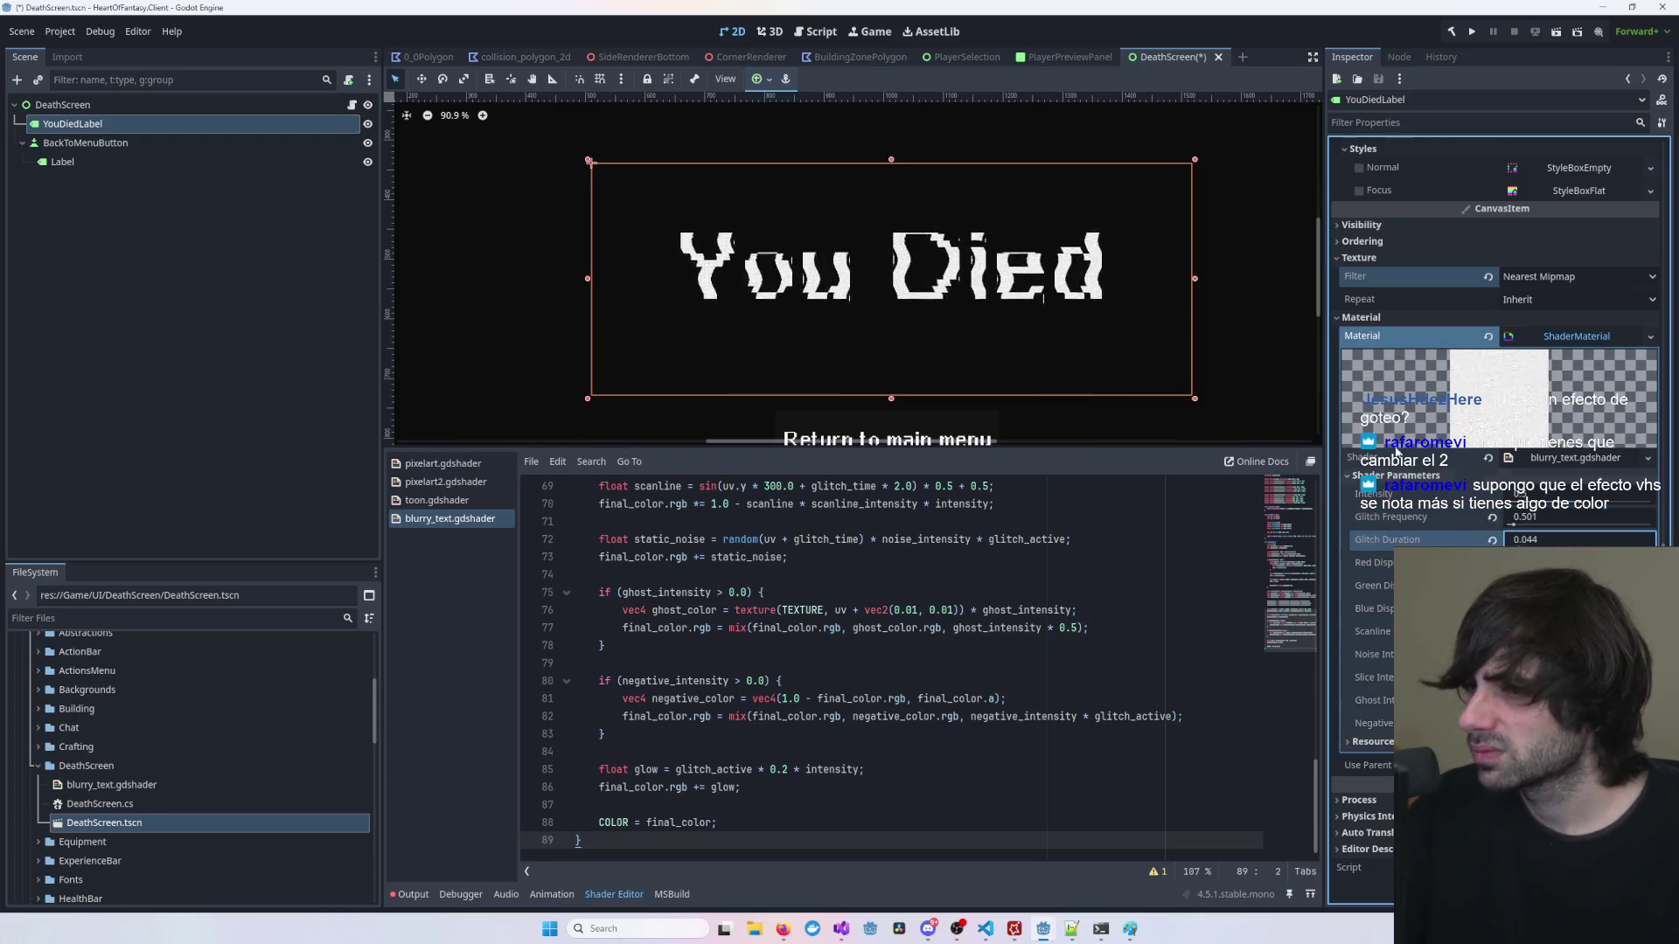
left_click(1267, 329)
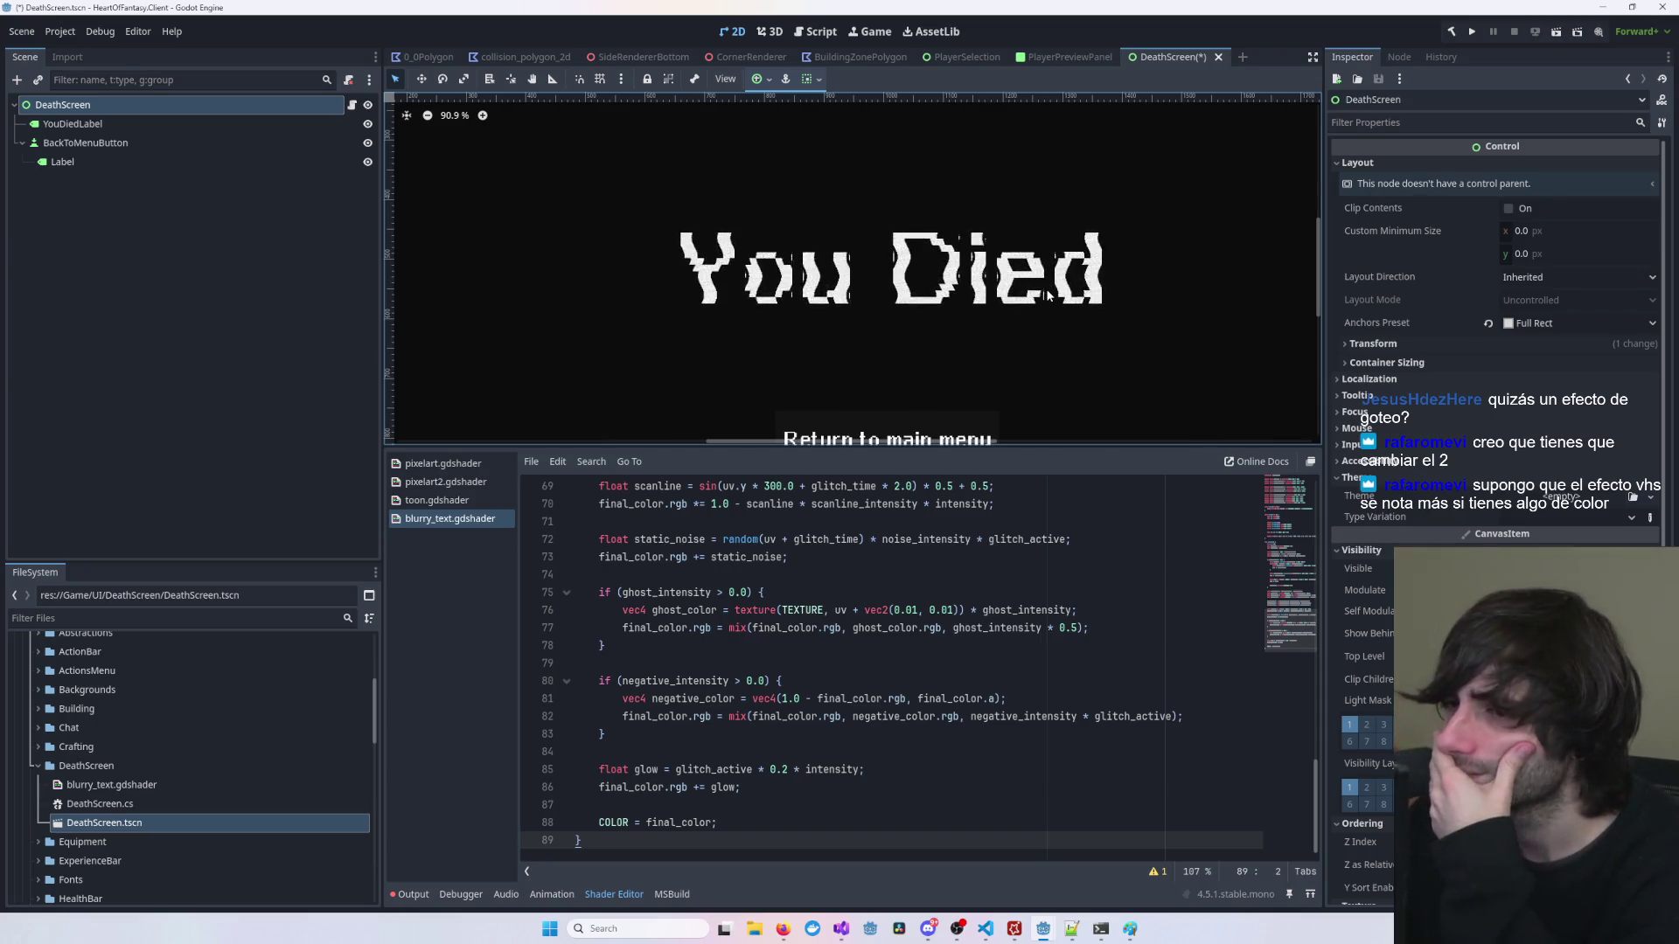
Step: Revert YouDiedLabel's blurry_text shader code from the VHS glitch version to the blur-and-shake version
left_click(919, 389)
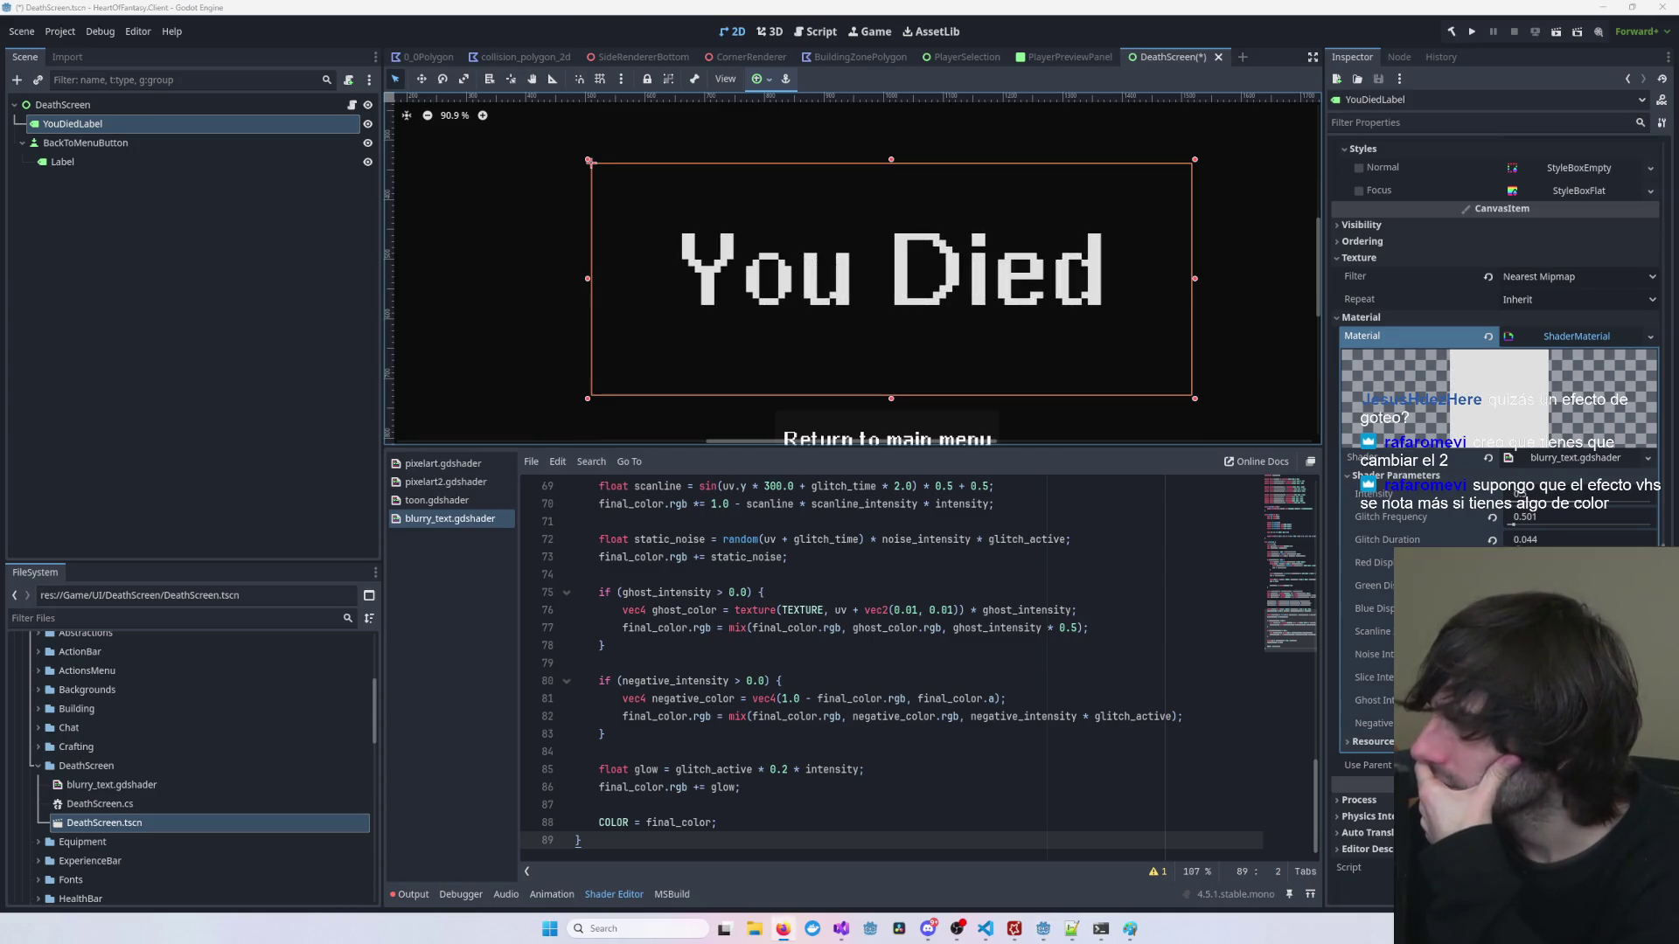
left_click(1007, 646)
key("ctrl+a")
key("ctrl+v")
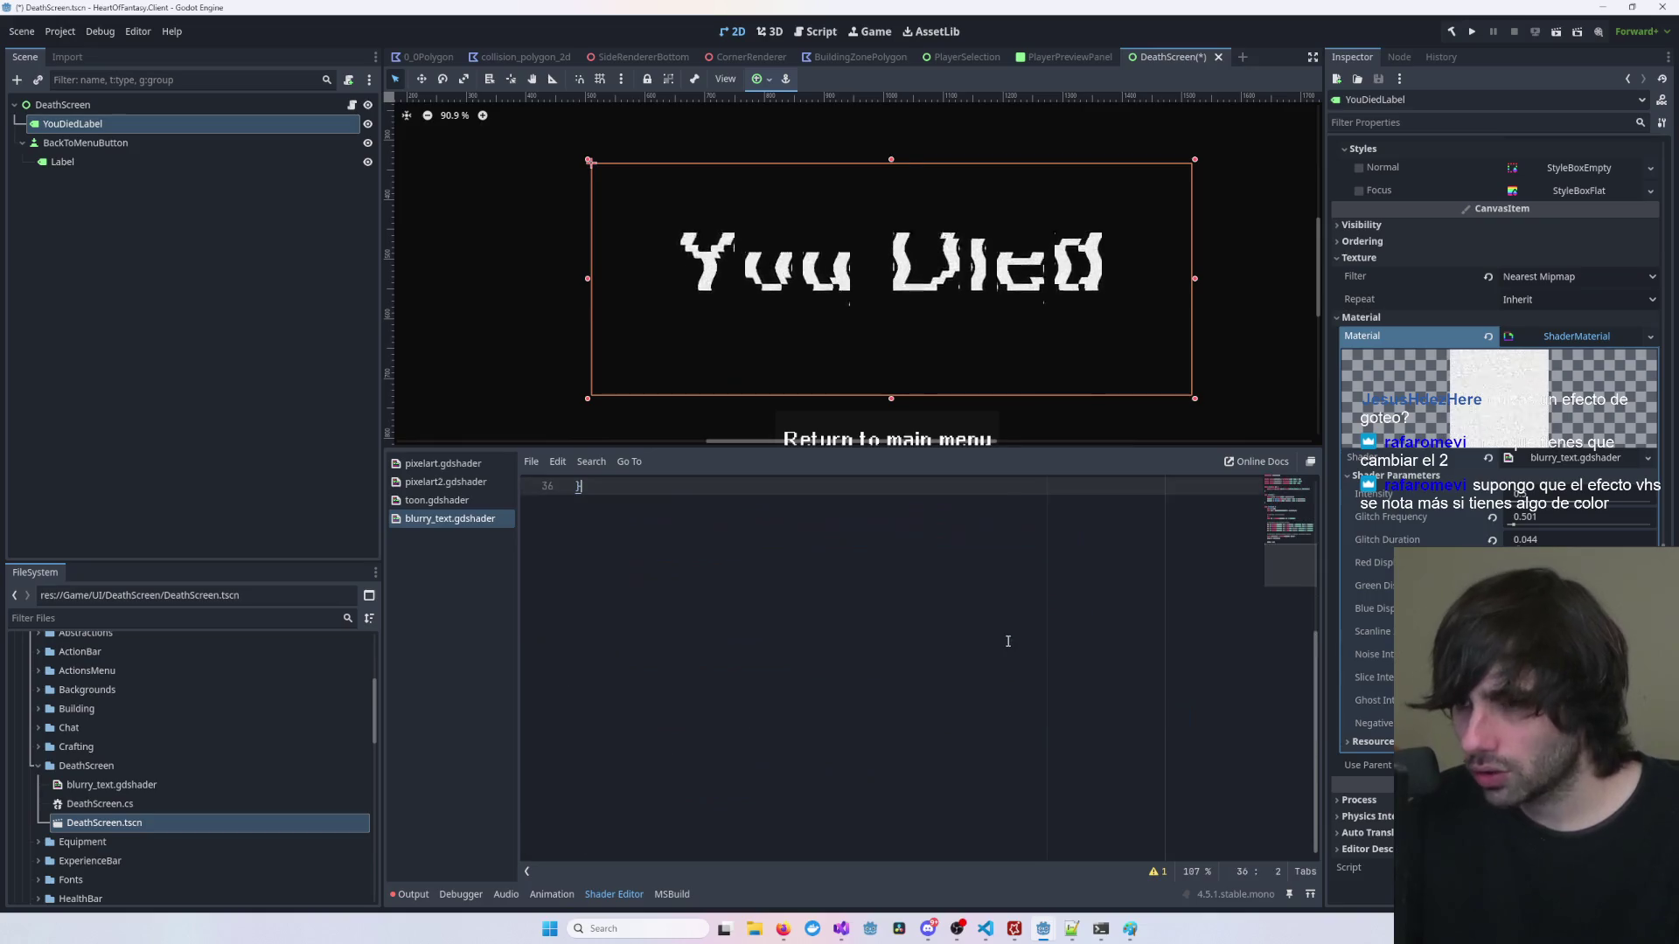
key("ctrl+s")
Step: Nudge a shake parameter of the restored blur shader, then deselect the label
scroll(963, 412, "down", 2)
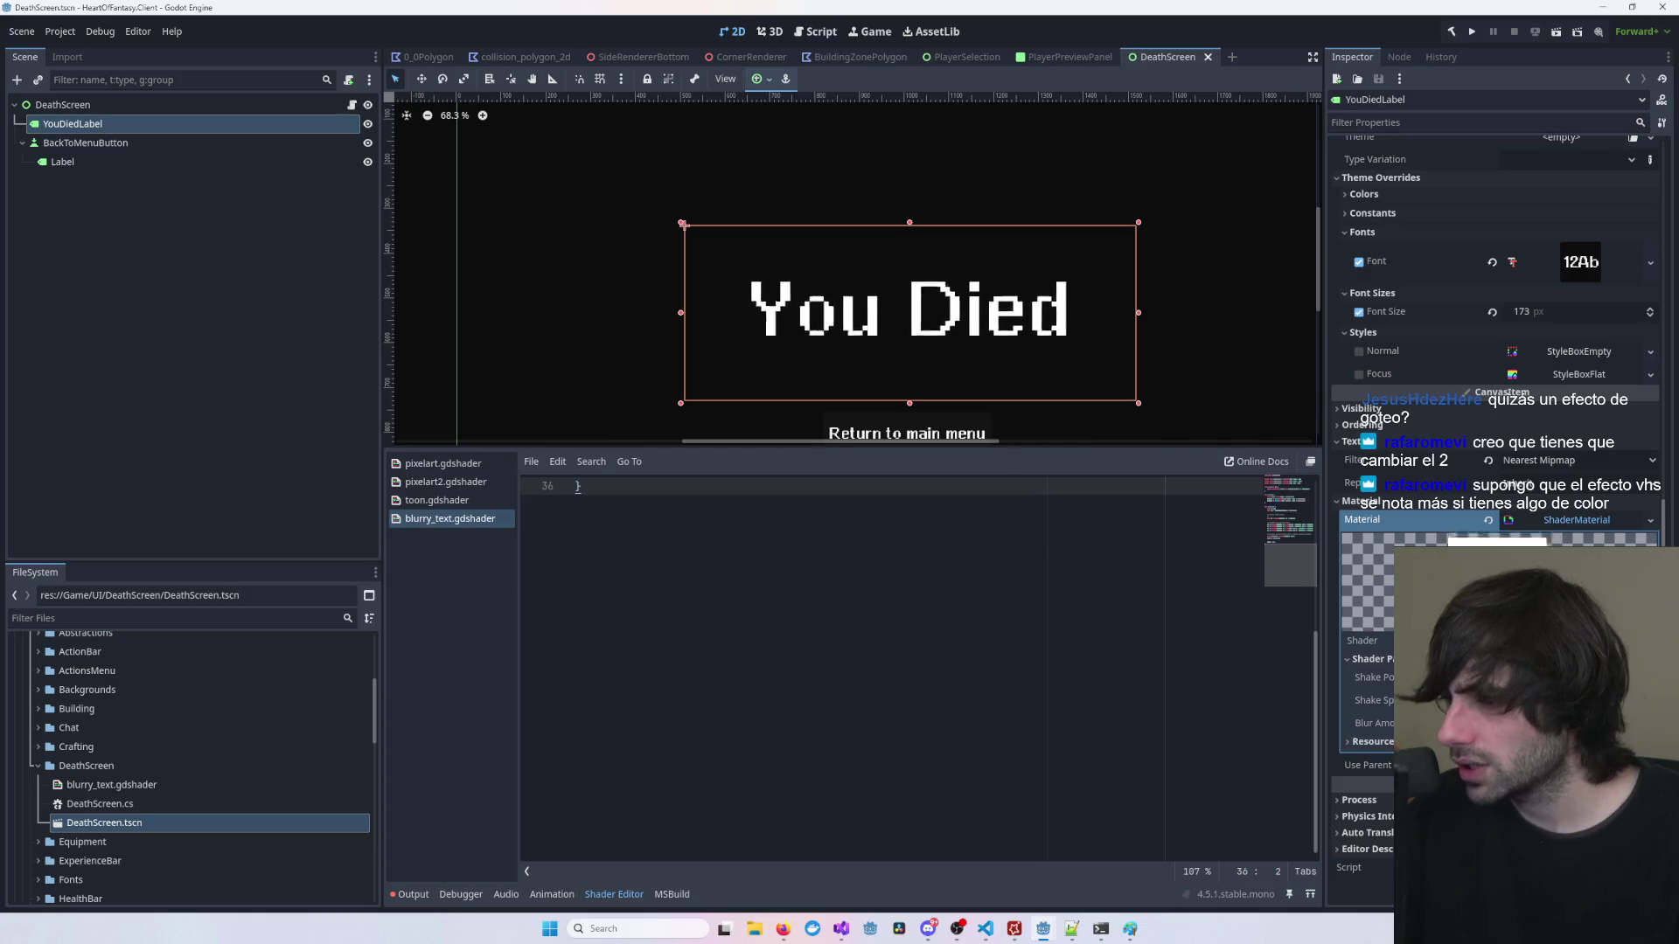
left_click_drag(1574, 701, 1600, 700)
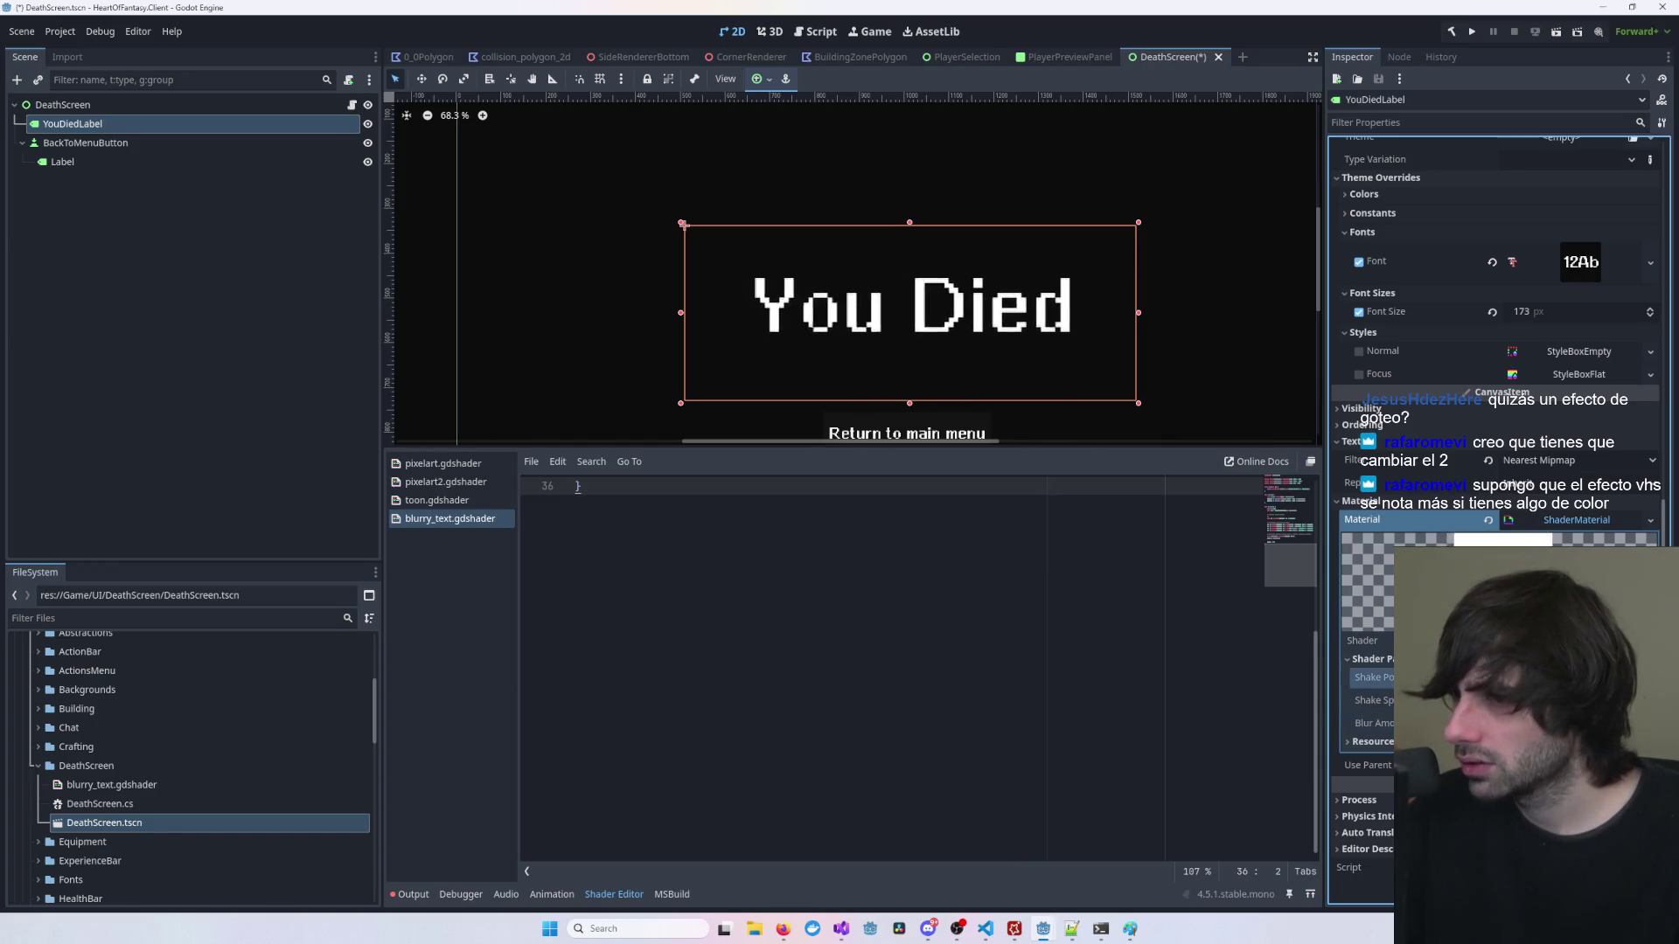
scroll(906, 410, "down", 2)
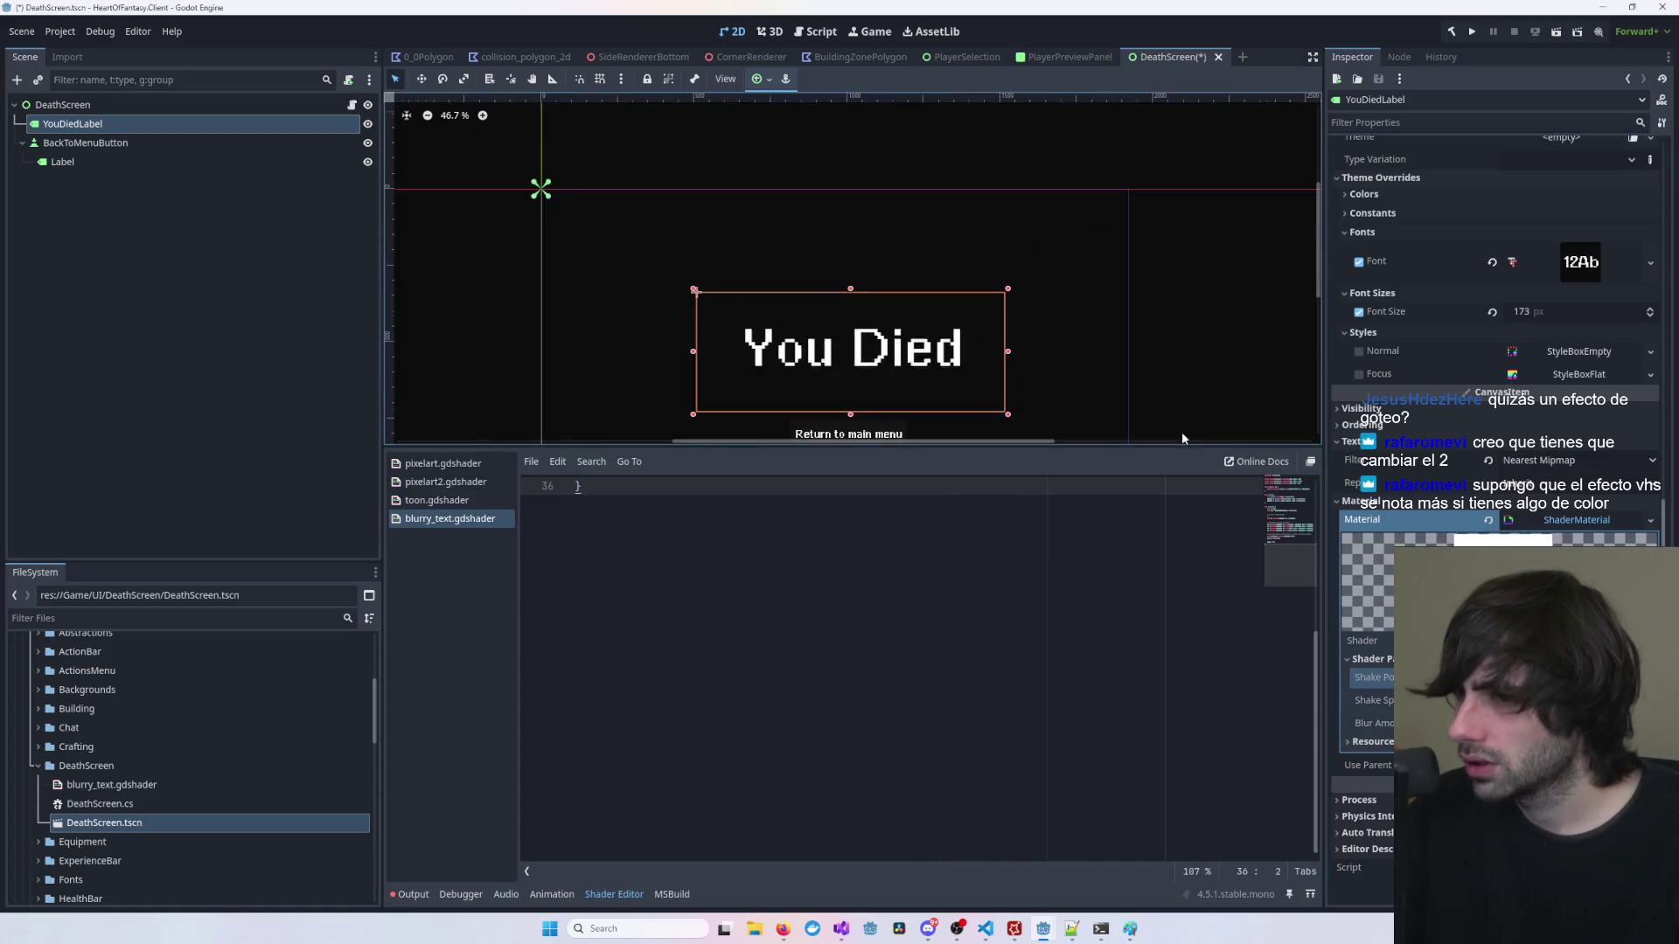
left_click(1086, 395)
Step: Change YouDiedLabel's Theme Overrides font size from 173 to 100 px
mouse_move(1156, 396)
left_mouse_down()
mouse_move(1141, 282)
mouse_move(1114, 322)
left_mouse_up()
left_click(912, 266)
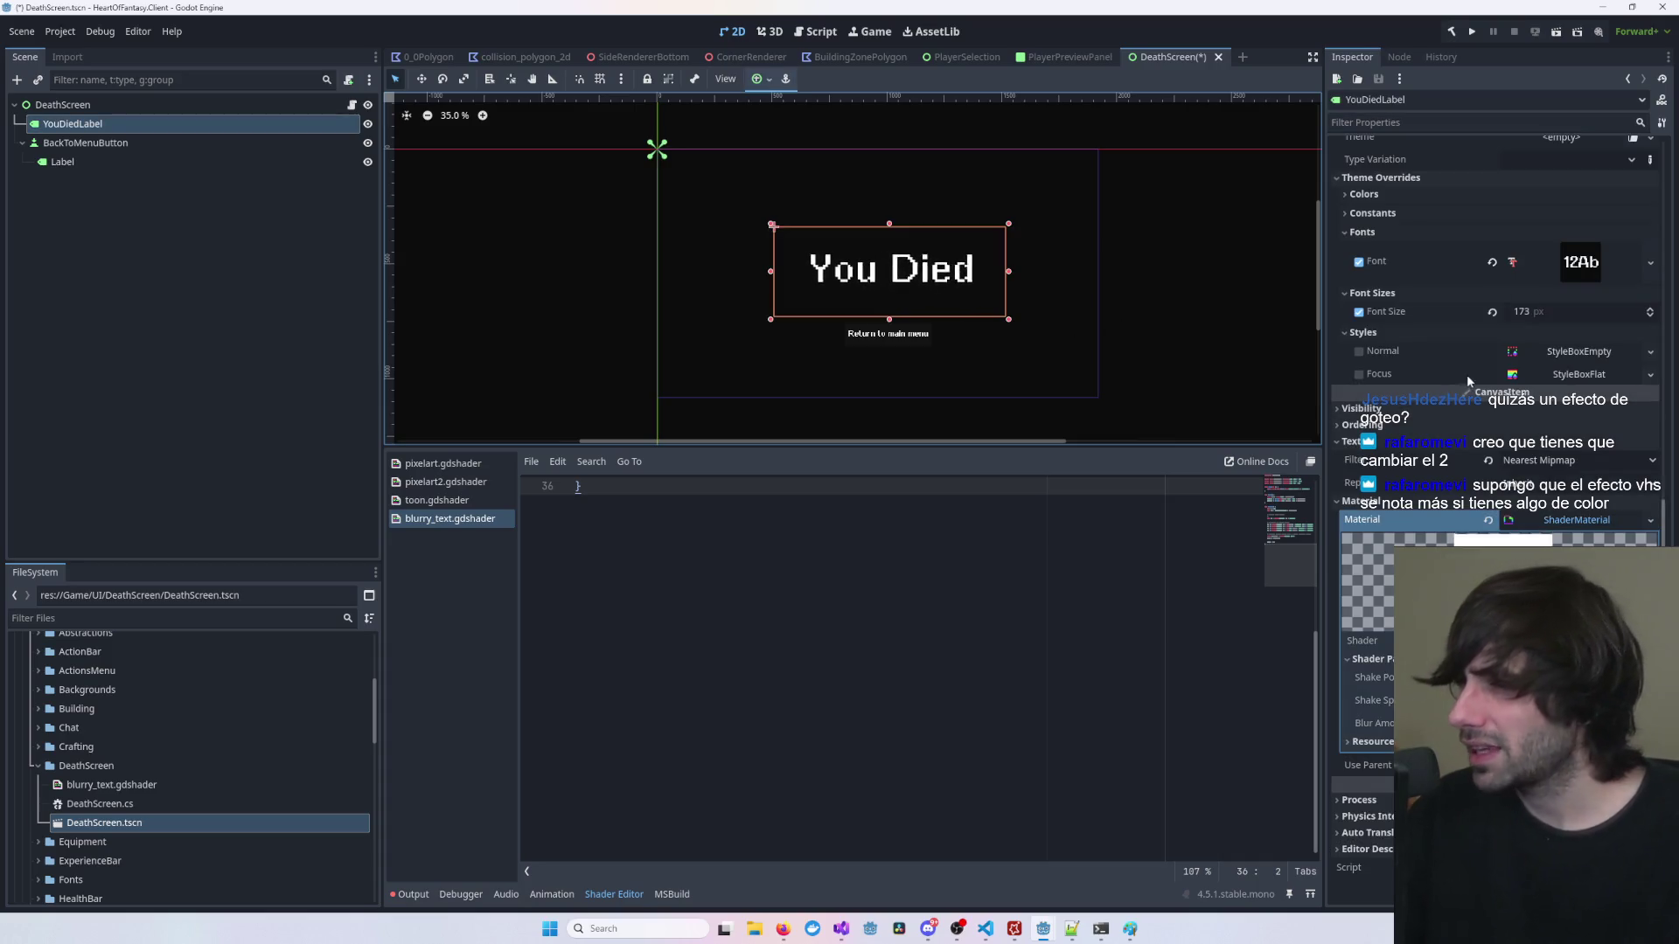
left_click(1650, 316)
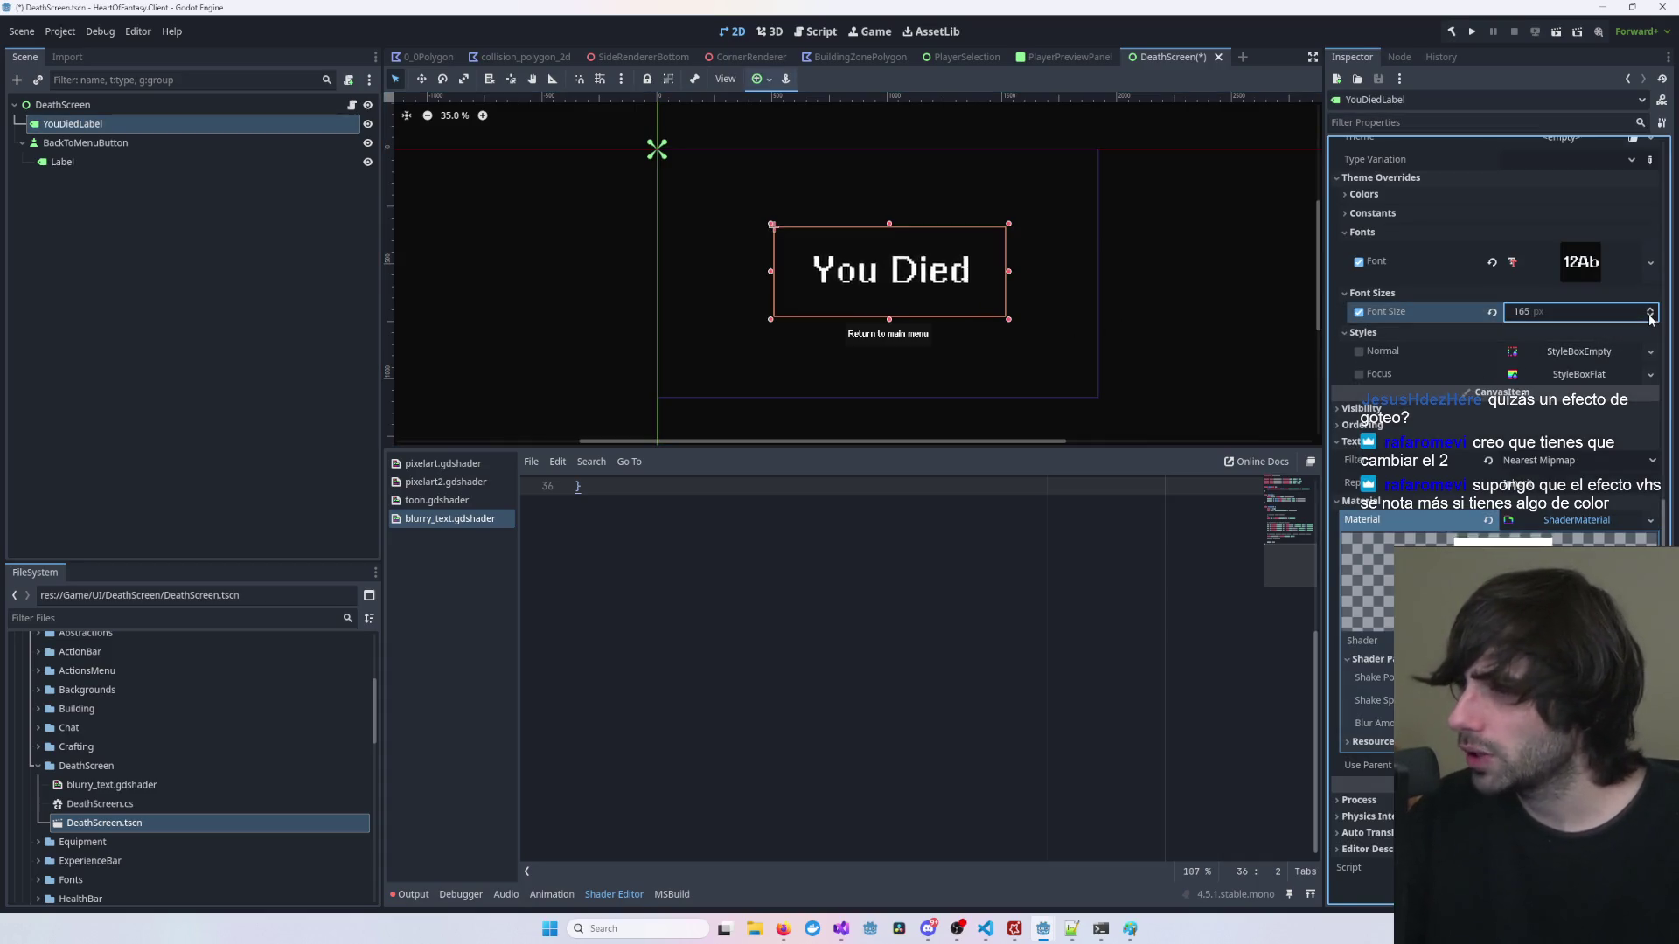
left_click(1649, 316)
left_click(1598, 311)
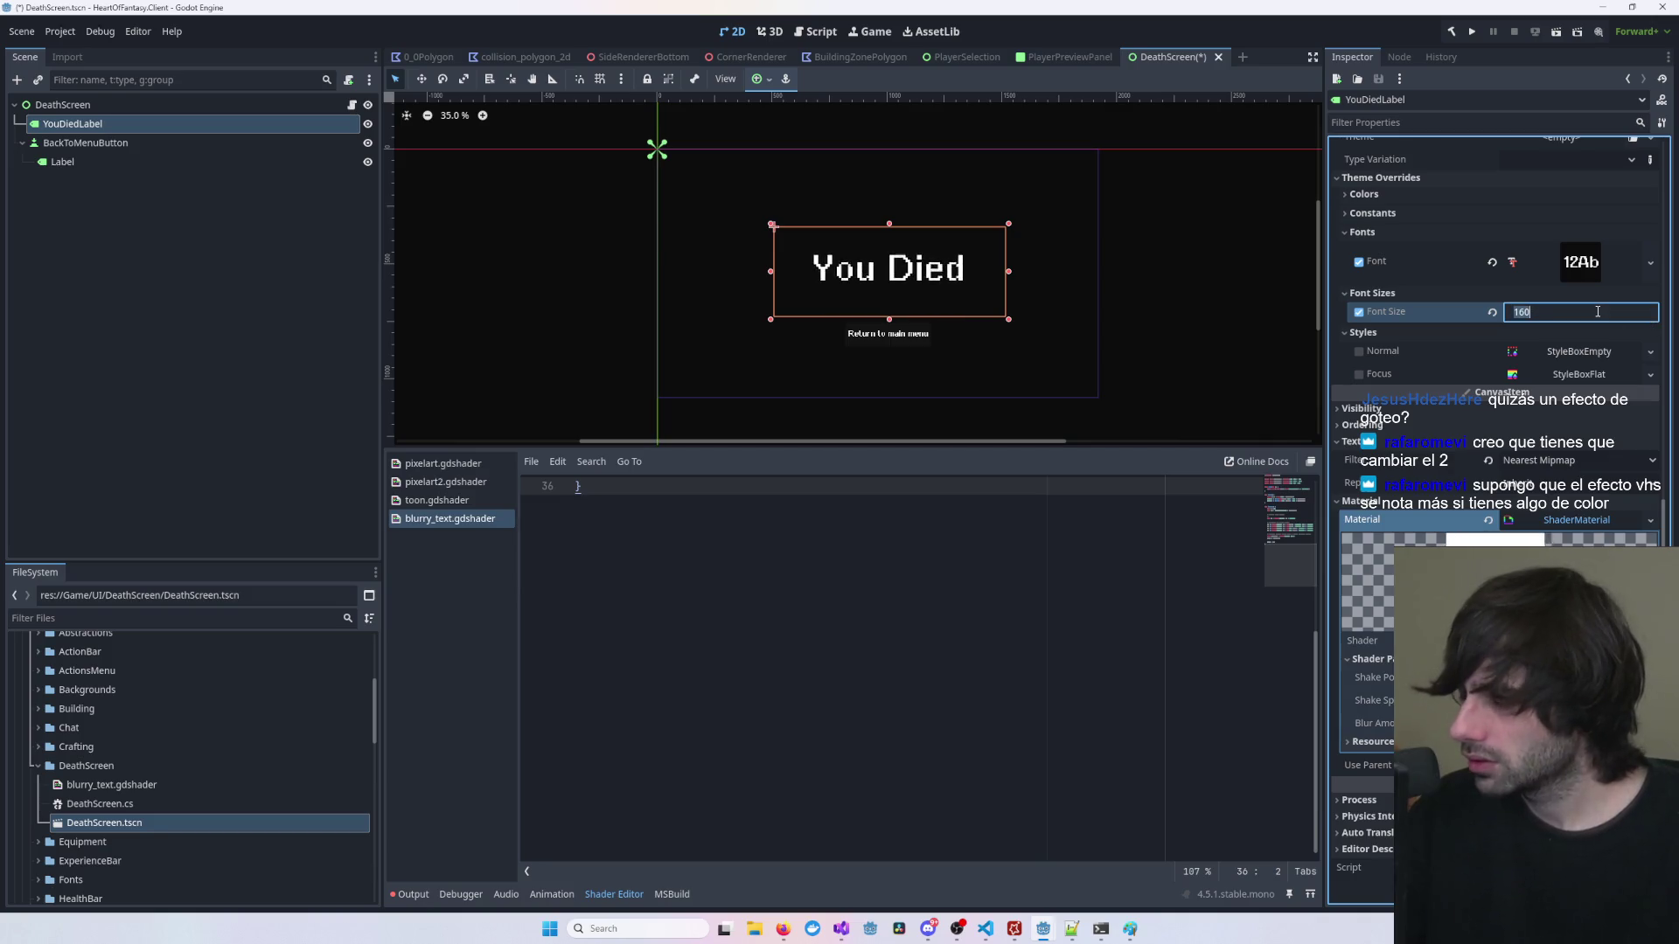
type("100")
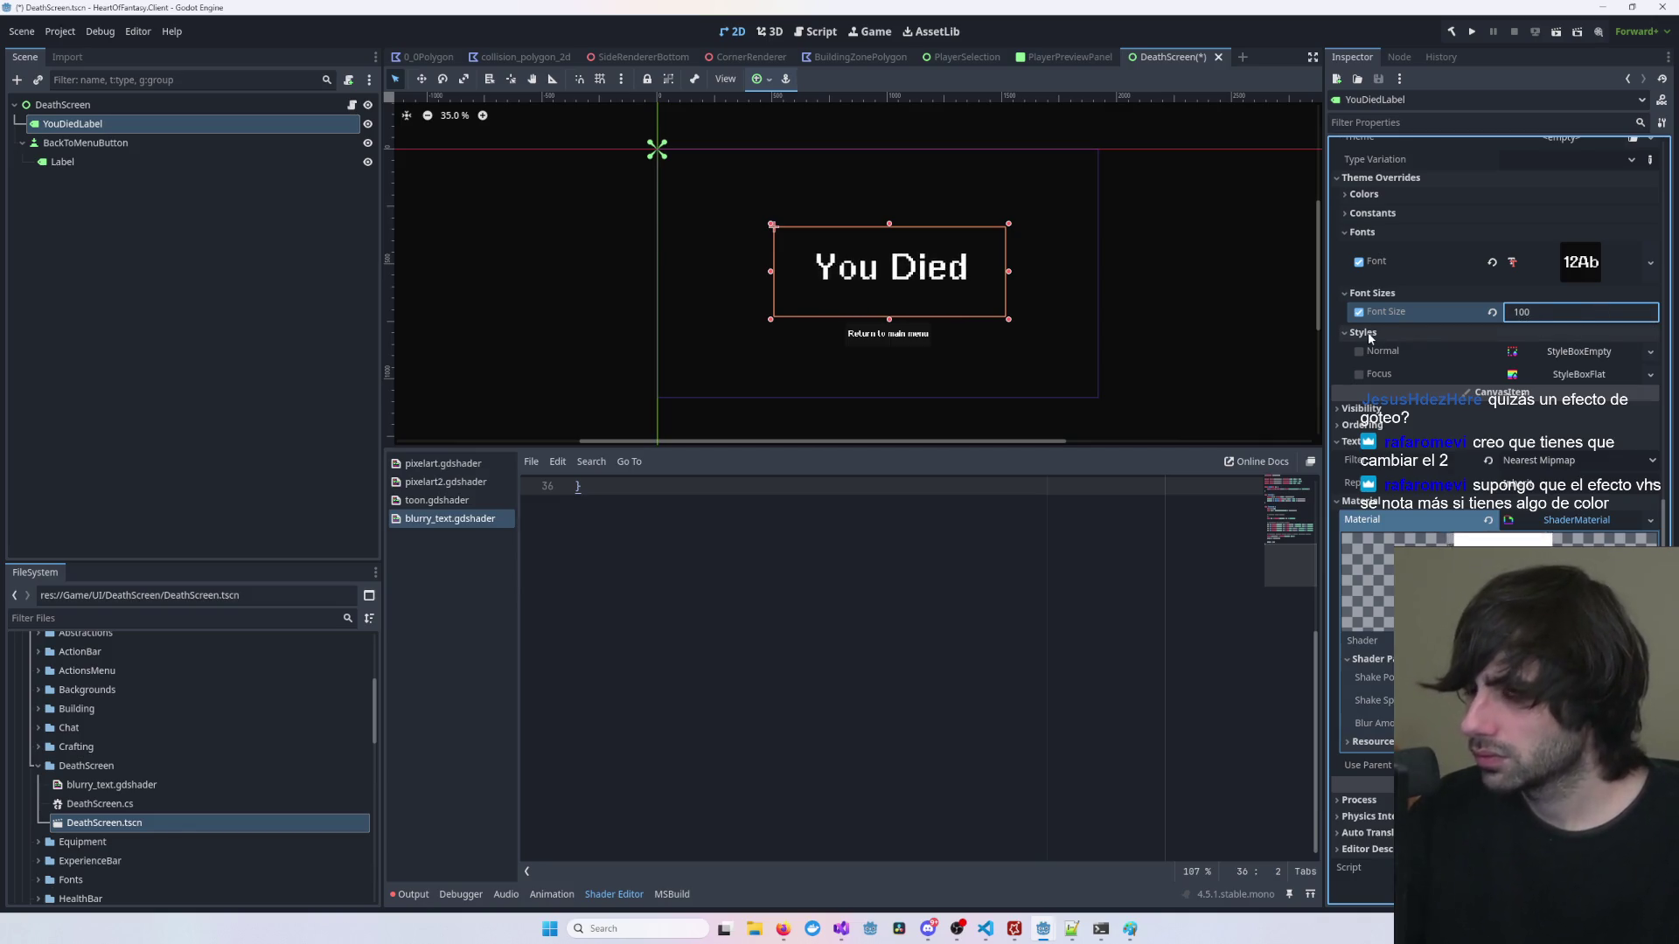
key("Return")
scroll(1077, 329, "up", 2)
scroll(1078, 329, "down", 1)
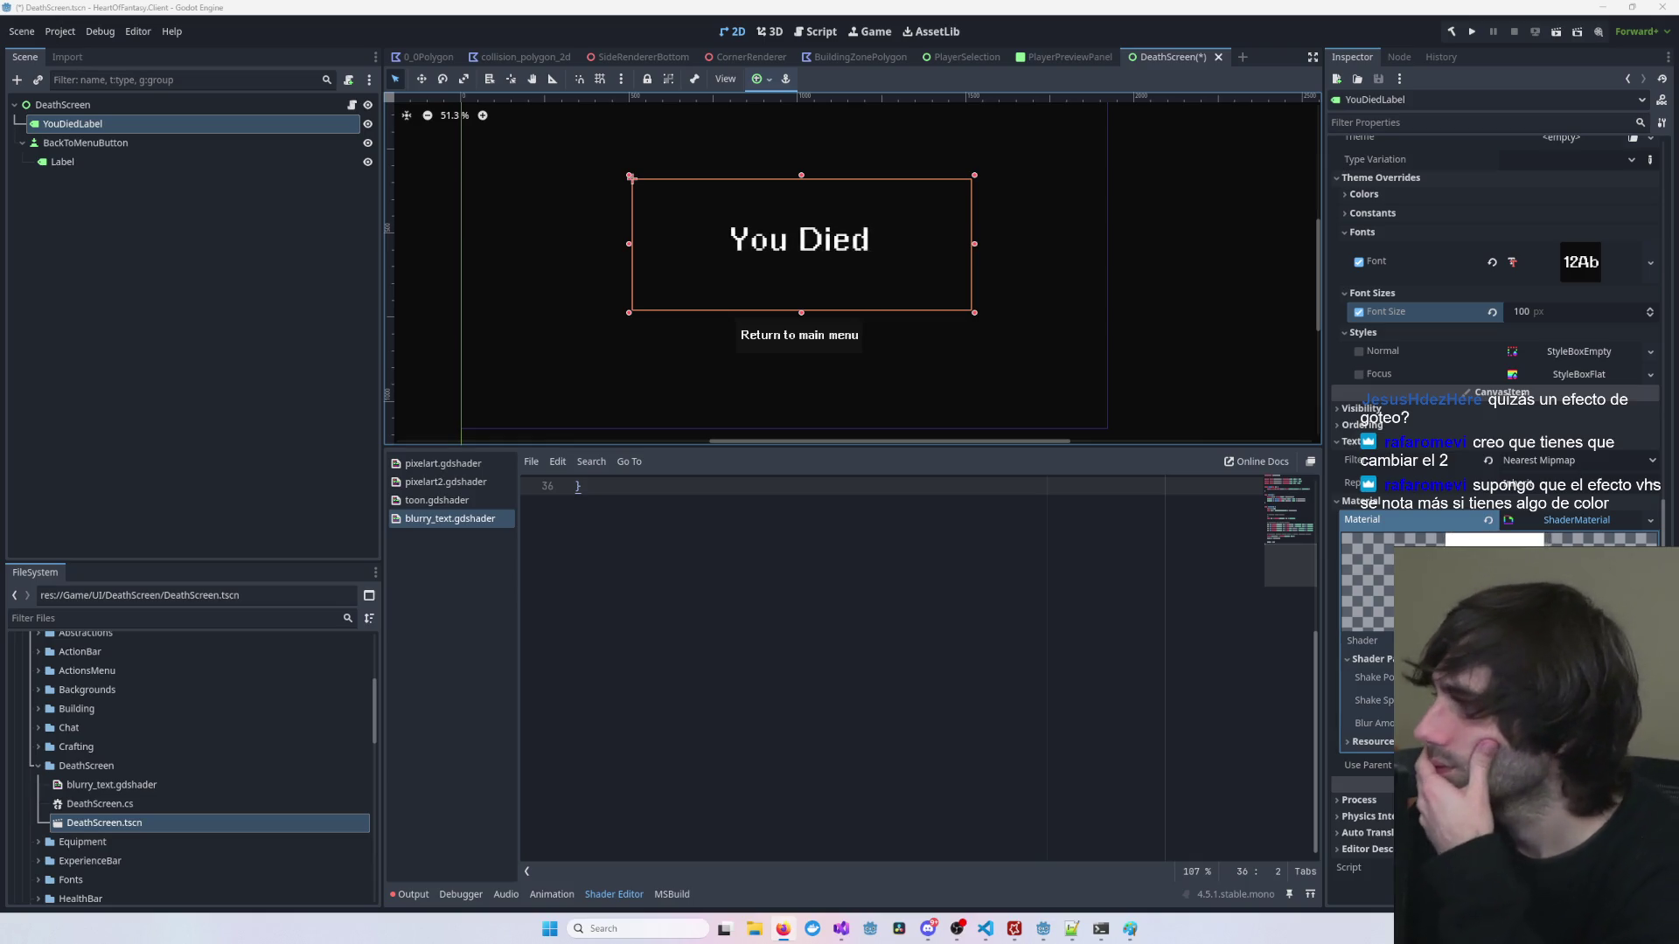
scroll(1204, 303, "up", 2)
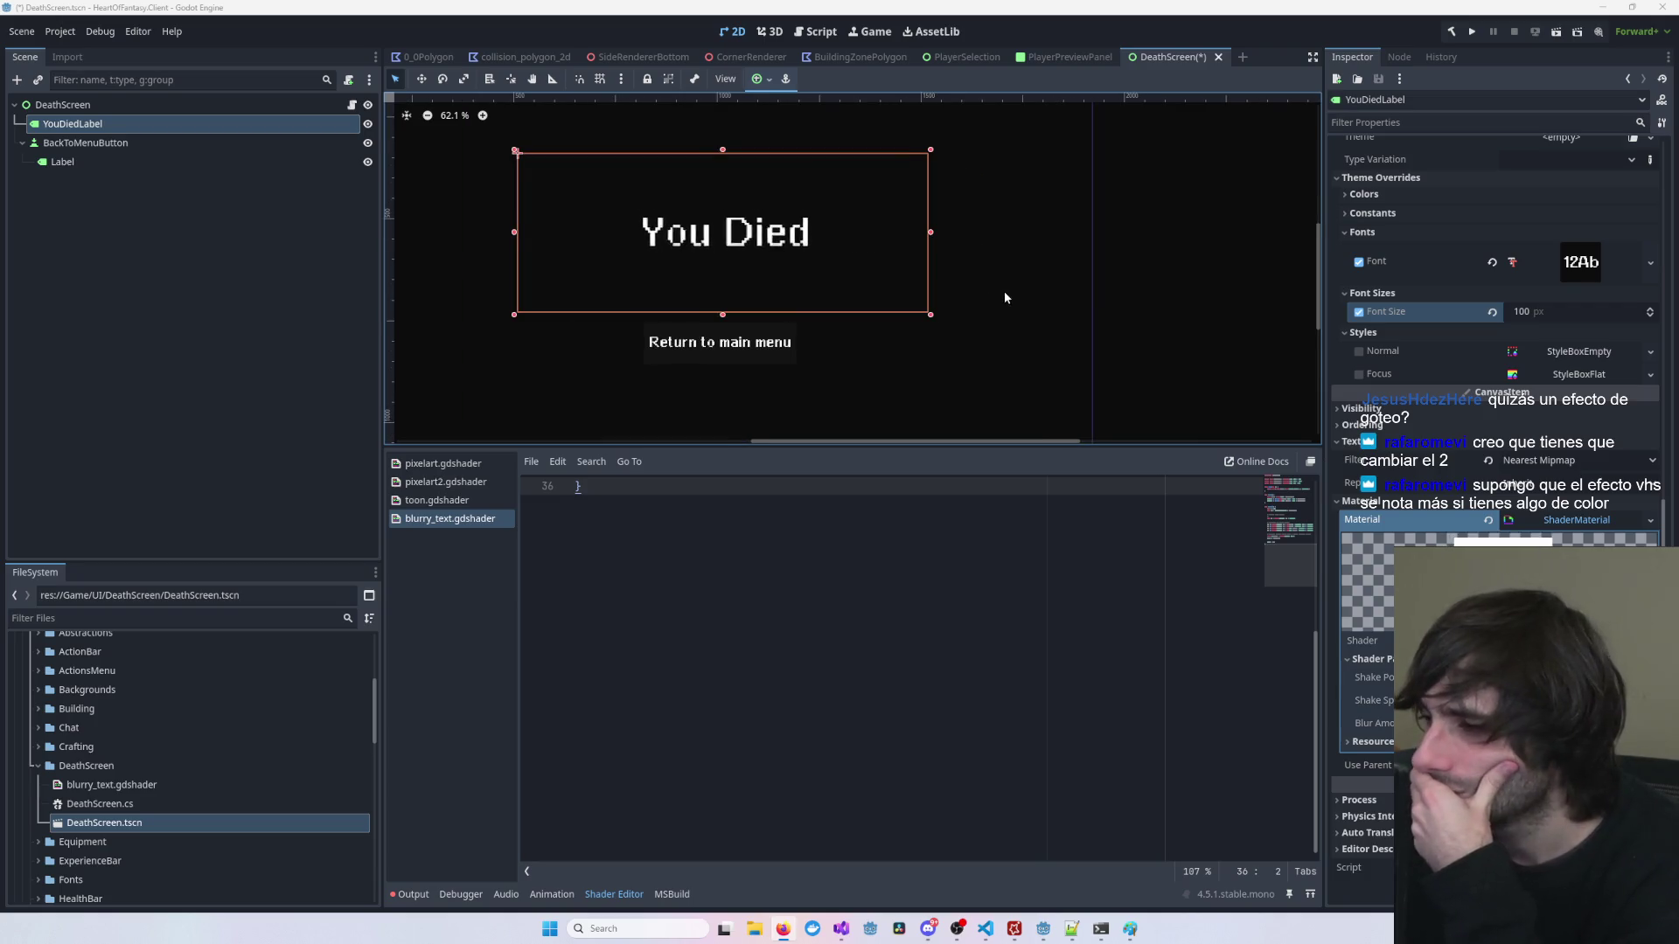
scroll(1004, 291, "left", 3)
scroll(1135, 310, "right", 2)
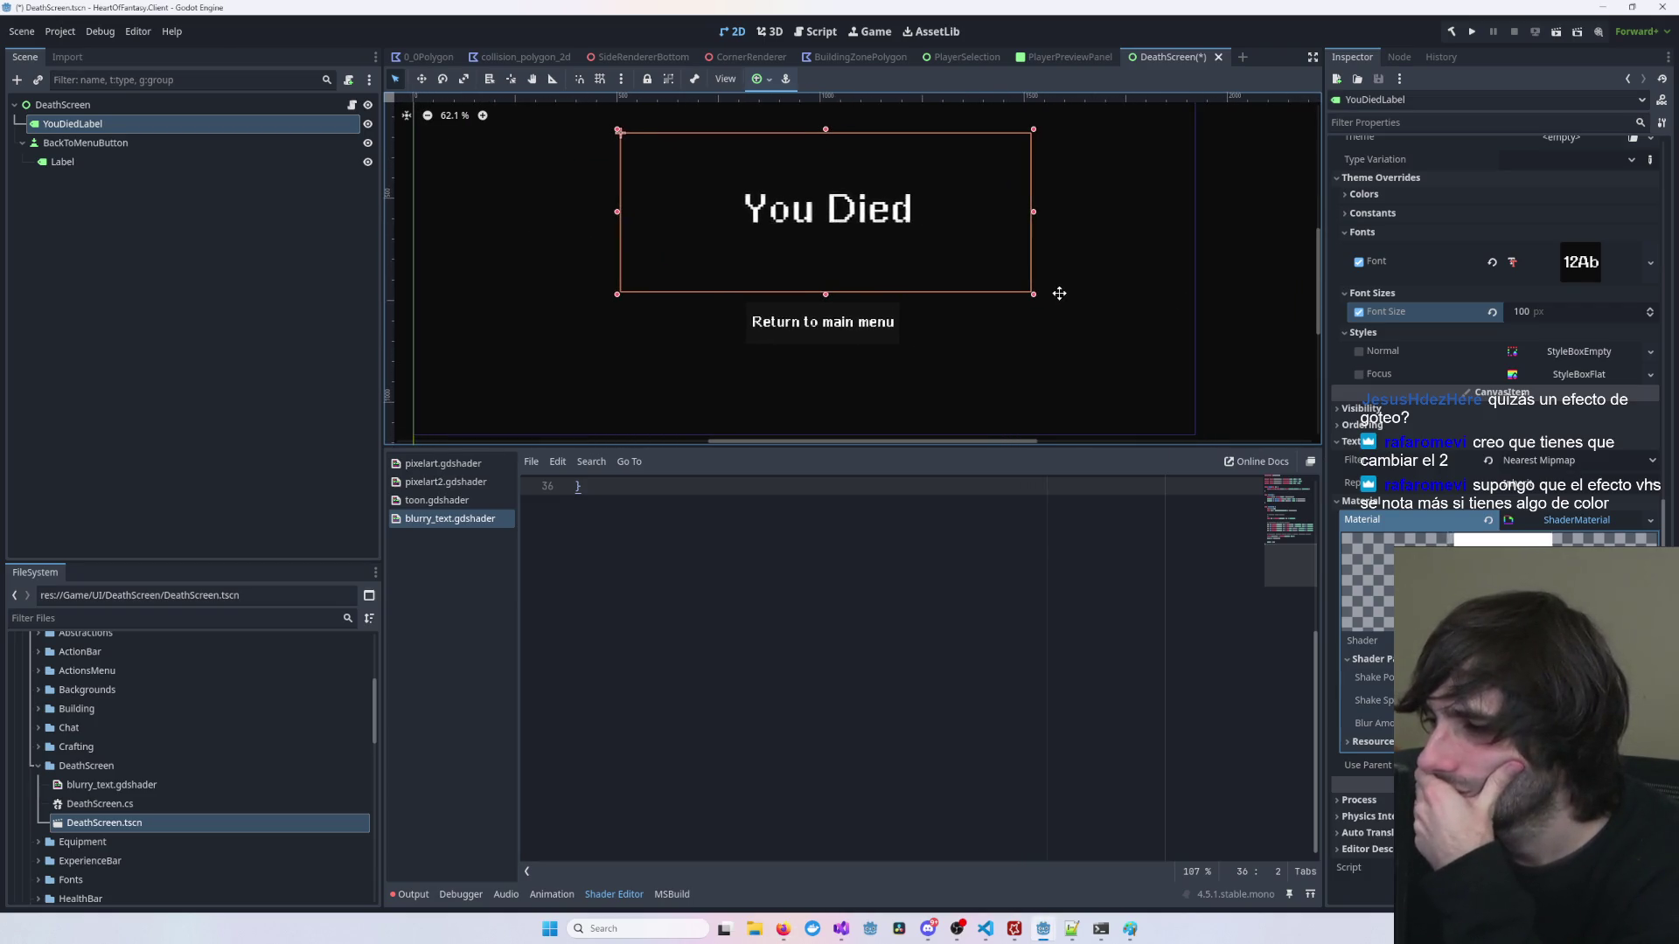
scroll(1067, 285, "up", 1)
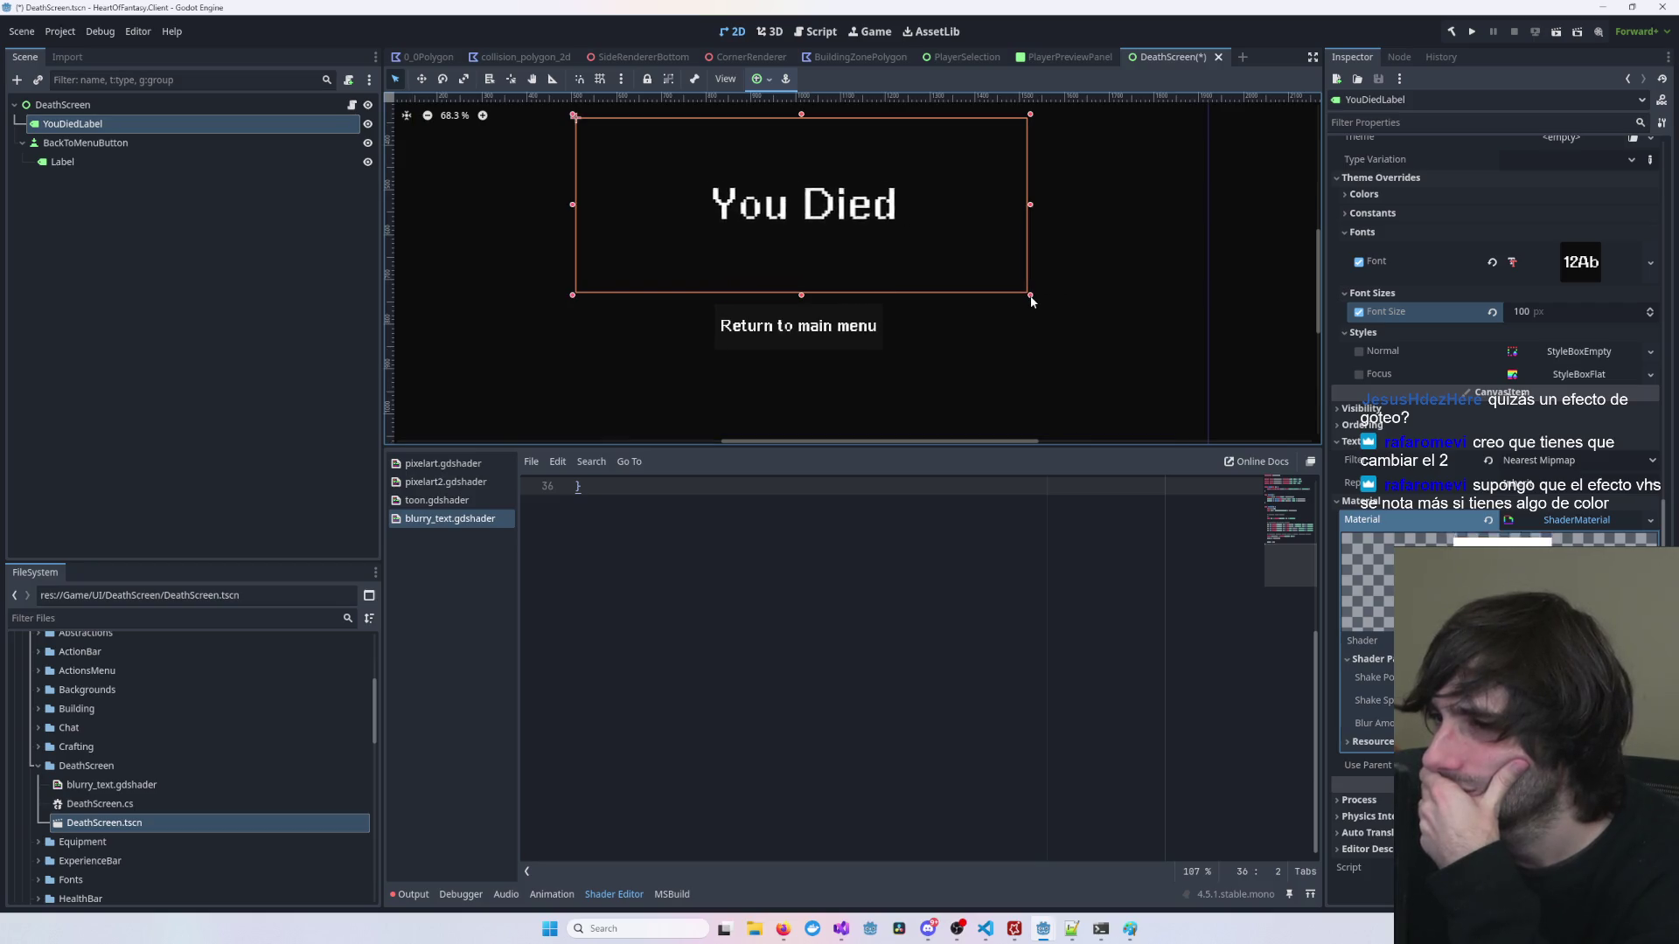
left_click(1120, 273)
scroll(1120, 273, "down", 5)
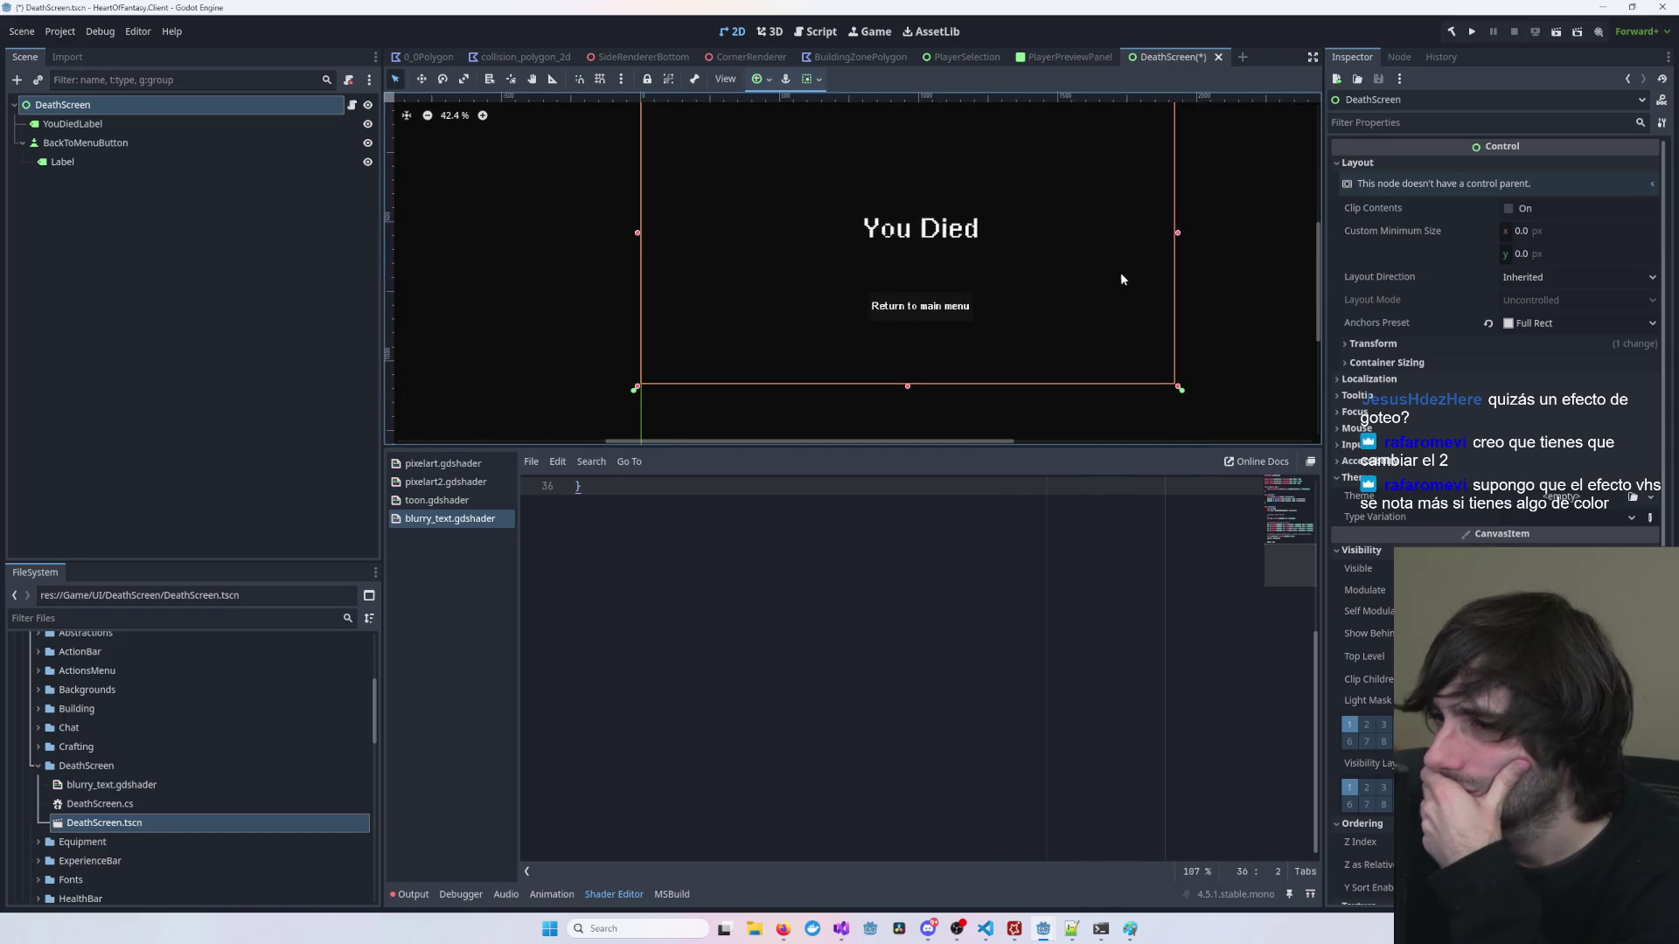
scroll(1229, 267, "up", 1)
left_click_drag(1229, 267, 1202, 251)
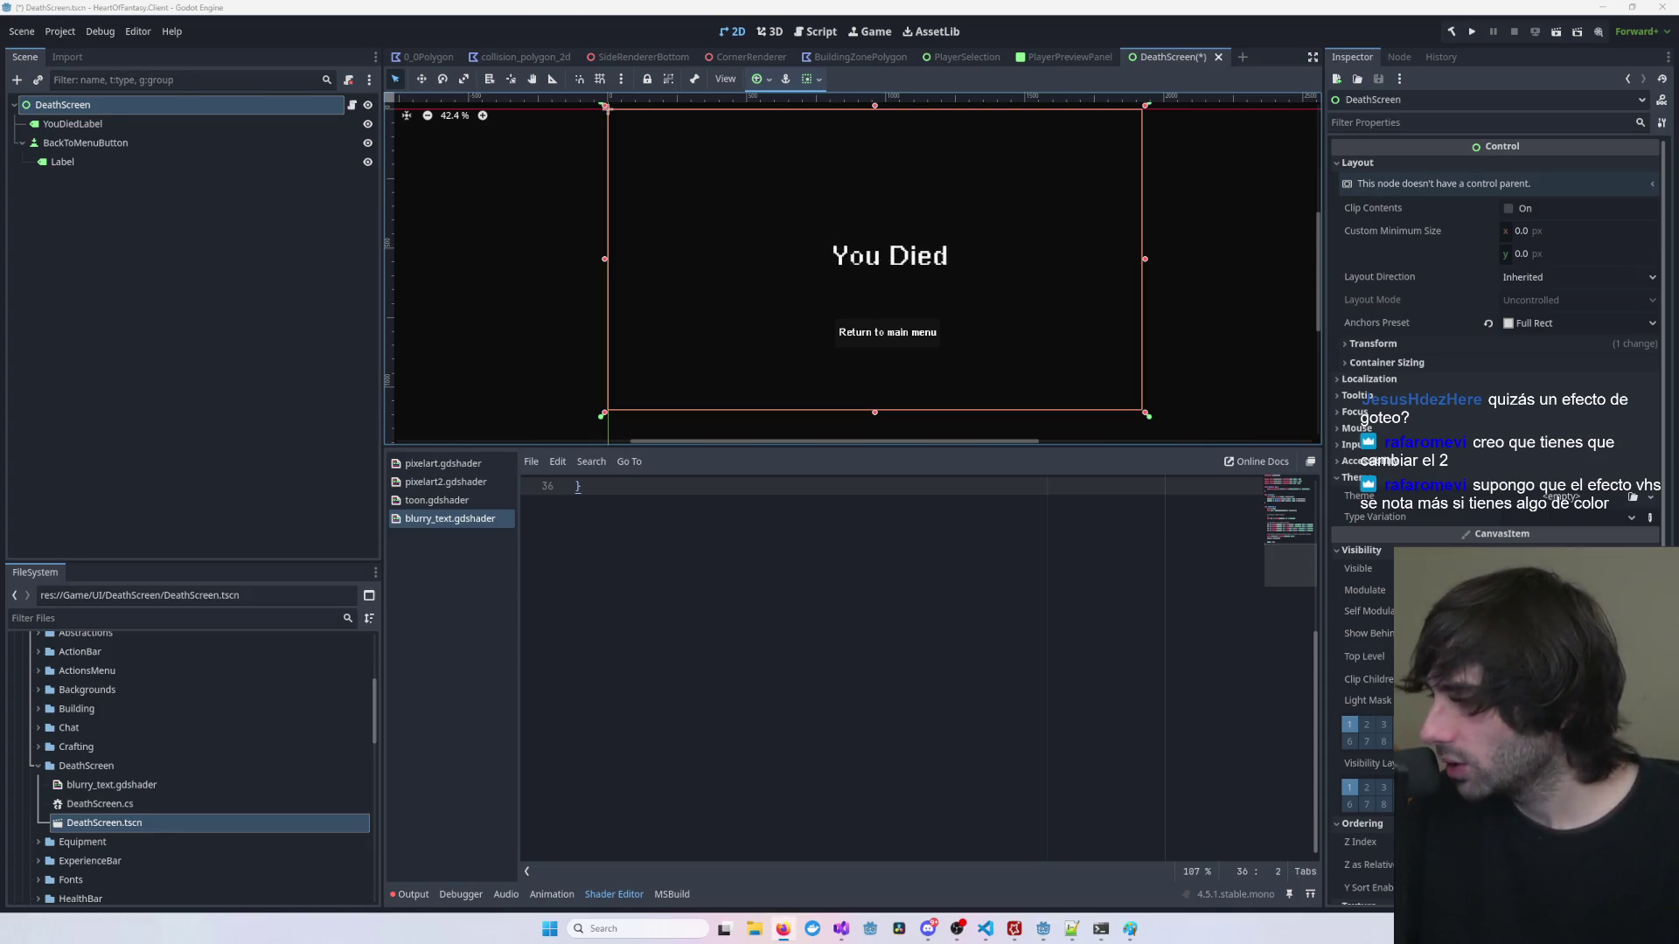
left_click(1259, 325)
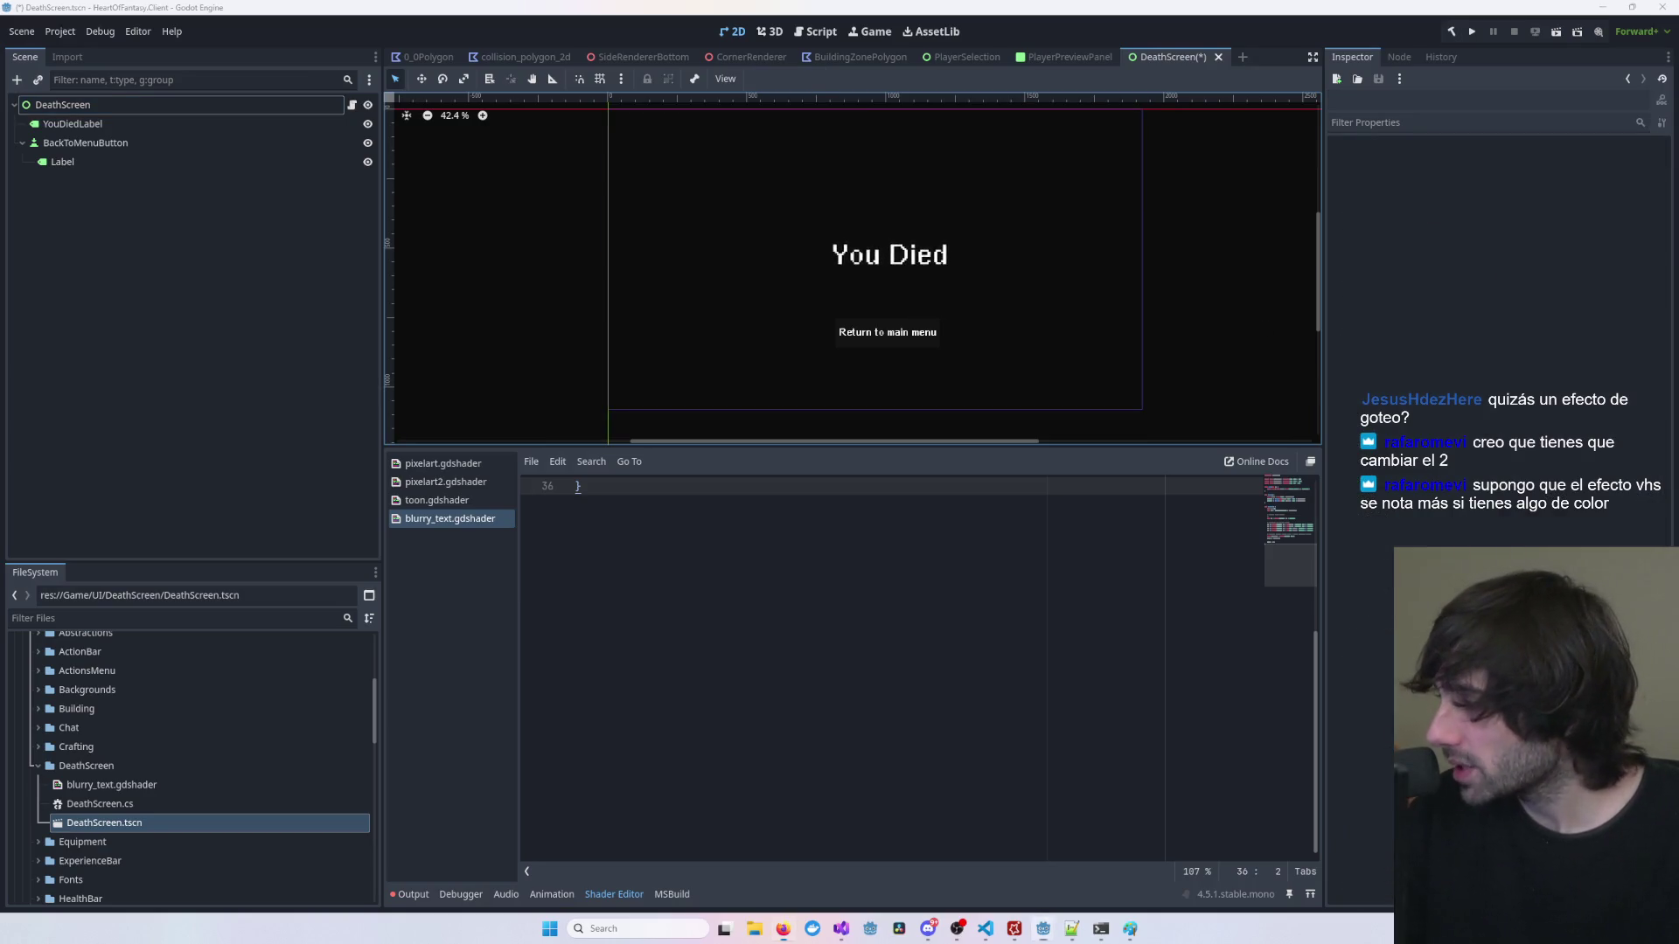